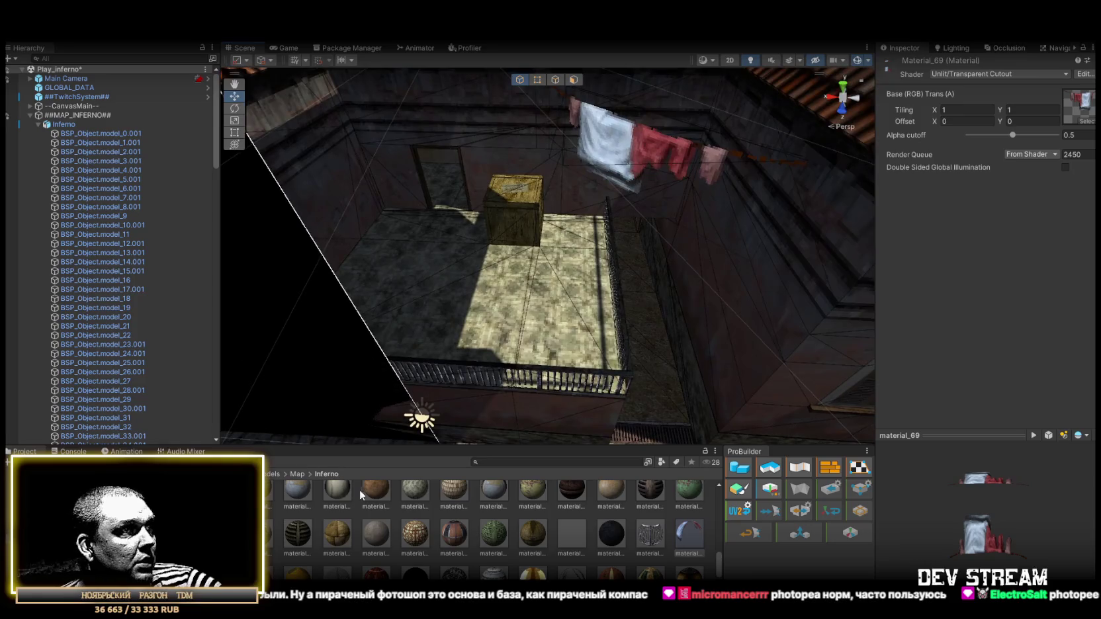
- Switch Material_71 to the Unlit/Transparent Cutout shader and check the see-through gates in the scene
{"action": "scroll", "coordinate": [306, 556], "scroll_direction": "down", "scroll_amount": 1}
{"action": "key", "text": "Right"}
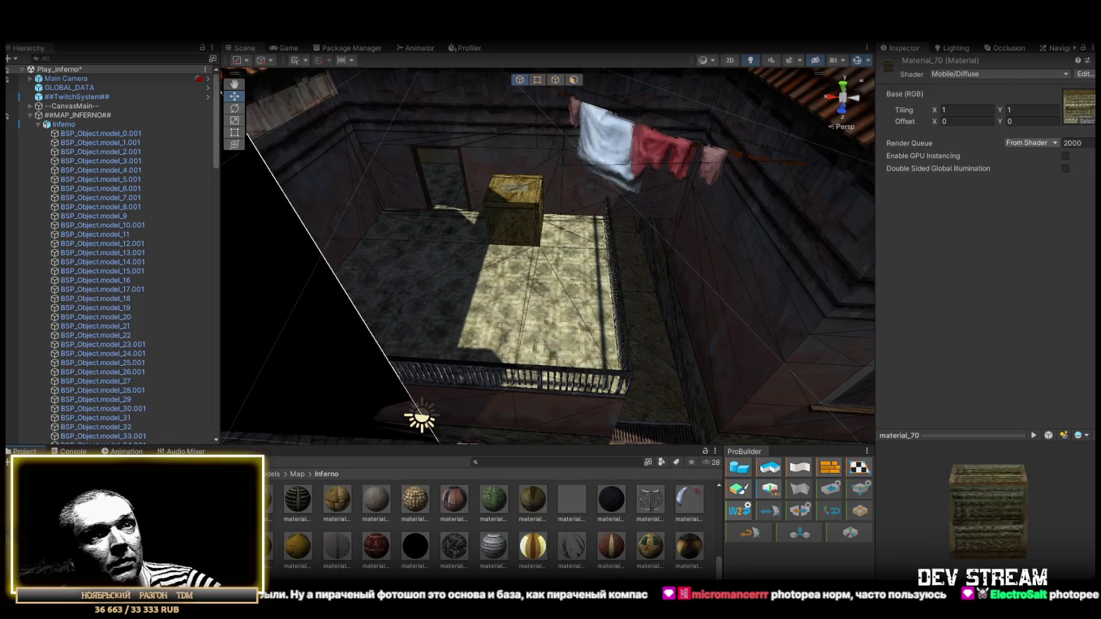
{"action": "left_click", "coordinate": [270, 557]}
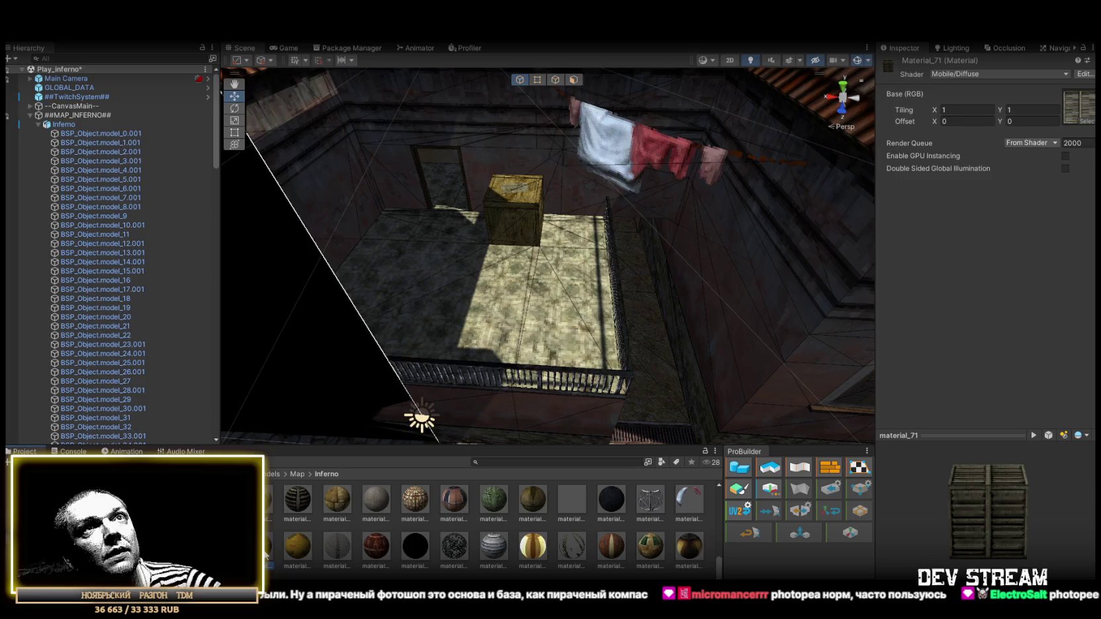
{"action": "left_click", "coordinate": [1036, 74]}
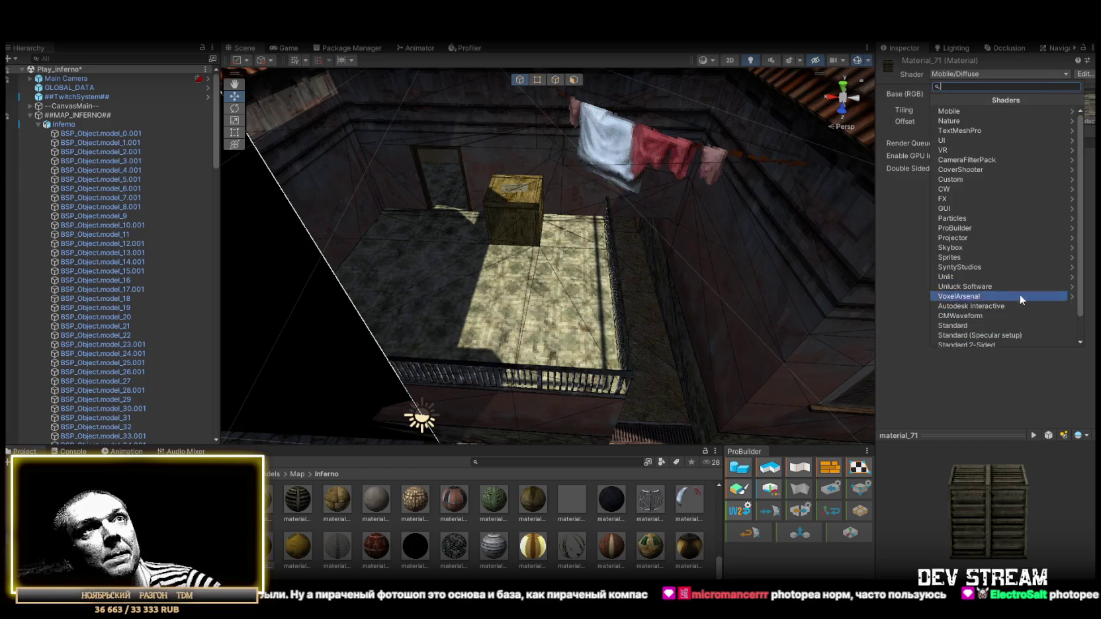
{"action": "left_click", "coordinate": [969, 276]}
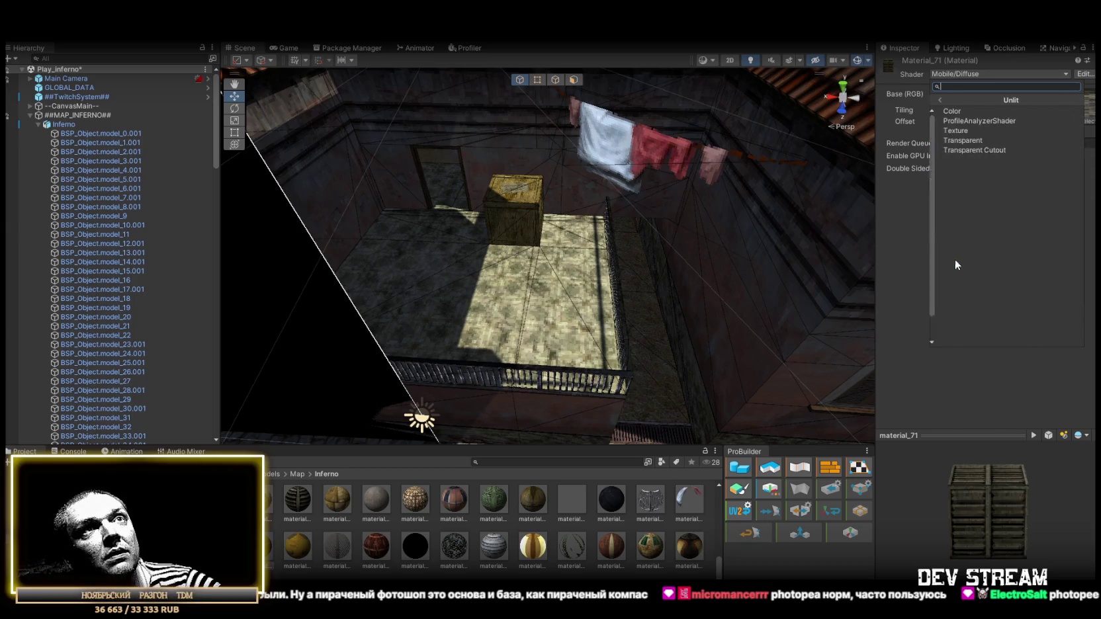
{"action": "left_click", "coordinate": [980, 150]}
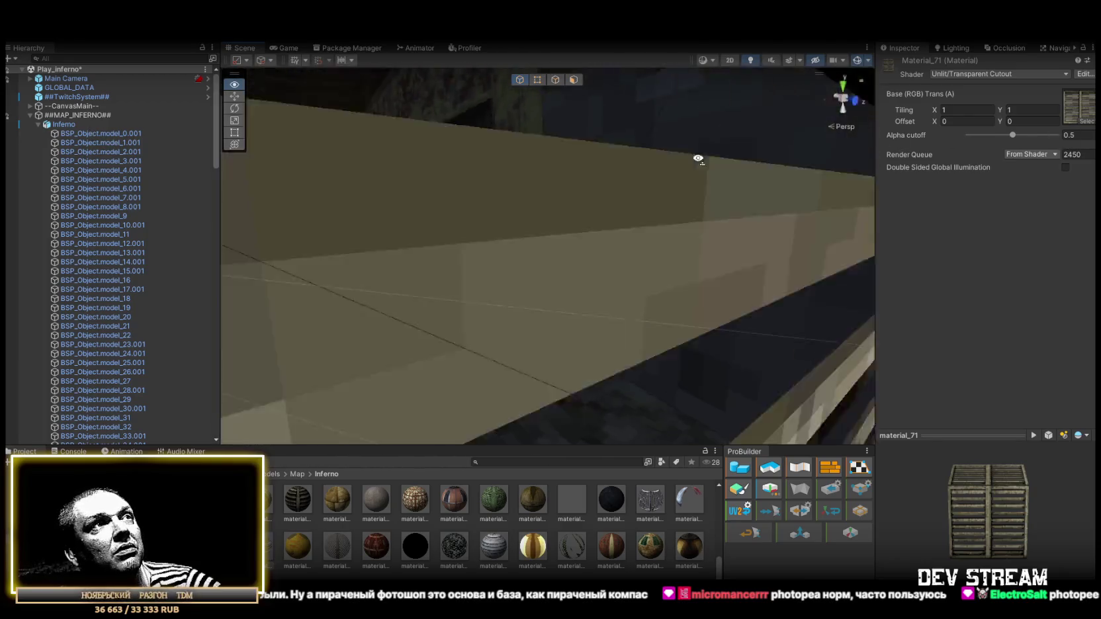
{"action": "mouse_move", "coordinate": [531, 159]}
{"action": "left_mouse_down"}
{"action": "mouse_move", "coordinate": [438, 189]}
{"action": "mouse_move", "coordinate": [244, 180]}
{"action": "mouse_move", "coordinate": [764, 200]}
{"action": "mouse_move", "coordinate": [463, 219]}
{"action": "mouse_move", "coordinate": [242, 261]}
{"action": "mouse_move", "coordinate": [624, 190]}
{"action": "mouse_move", "coordinate": [728, 232]}
{"action": "mouse_move", "coordinate": [795, 277]}
{"action": "left_mouse_up"}
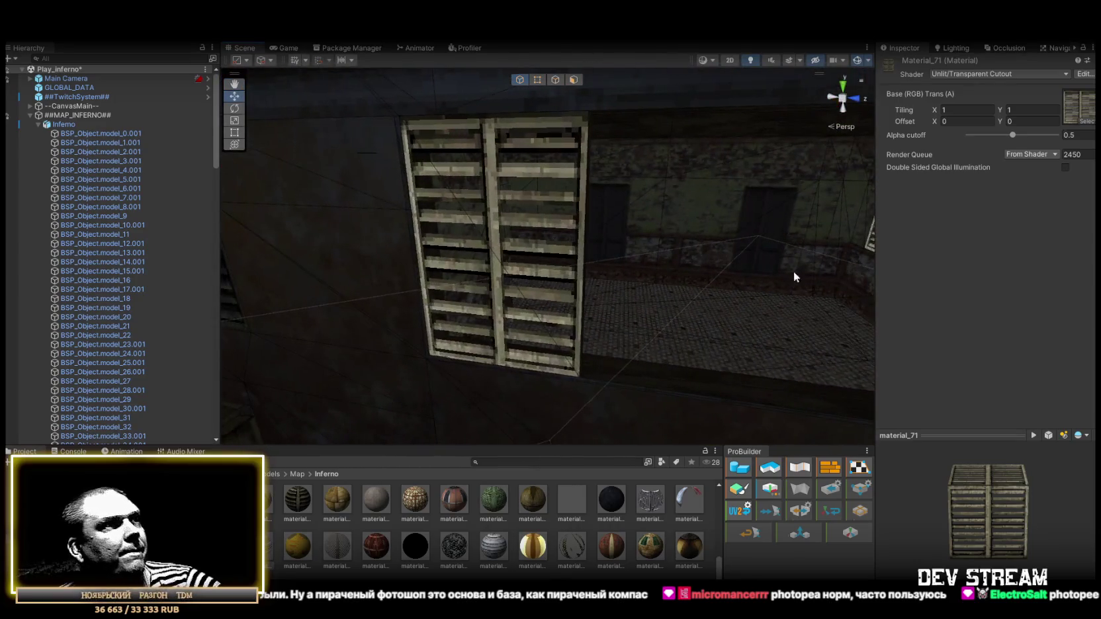
- Set Material_72 to the Unlit/Transparent Cutout shader and look over the rooftops
{"action": "left_click", "coordinate": [295, 552]}
{"action": "left_click", "coordinate": [992, 73]}
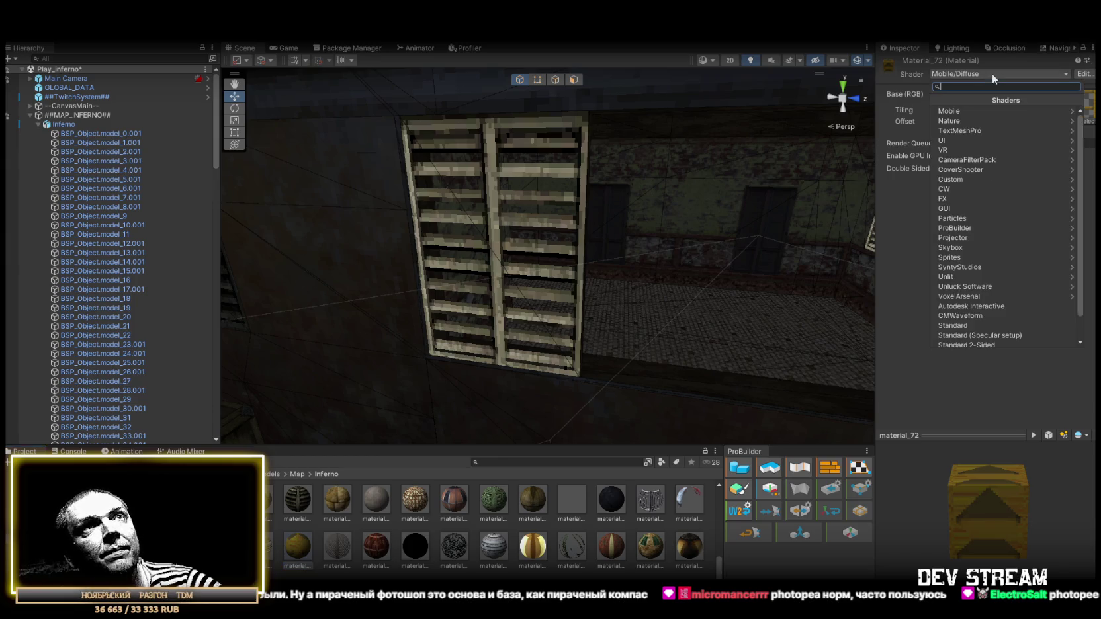
{"action": "left_click", "coordinate": [953, 278]}
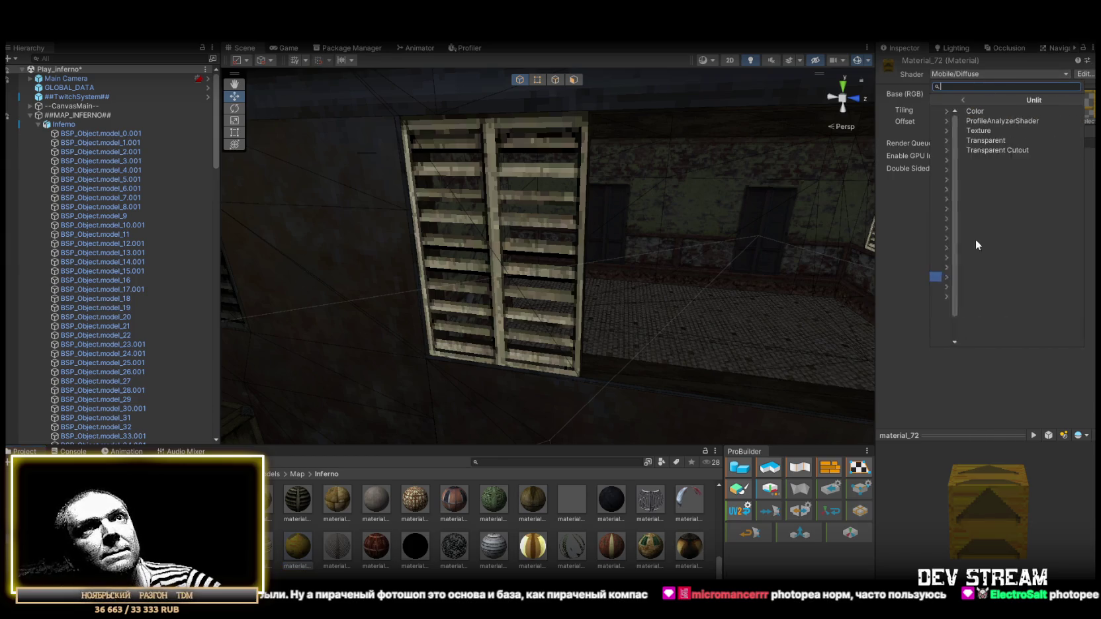
{"action": "left_click", "coordinate": [977, 151]}
{"action": "mouse_move", "coordinate": [410, 225]}
{"action": "left_mouse_down"}
{"action": "mouse_move", "coordinate": [358, 232]}
{"action": "mouse_move", "coordinate": [174, 305]}
{"action": "mouse_move", "coordinate": [155, 215]}
{"action": "mouse_move", "coordinate": [164, 191]}
{"action": "mouse_move", "coordinate": [212, 252]}
{"action": "mouse_move", "coordinate": [268, 290]}
{"action": "left_mouse_up"}
- Set Material_74 to Unlit/Transparent Cutout as well, checking the barbed-wire fence tops
{"action": "left_click", "coordinate": [344, 544]}
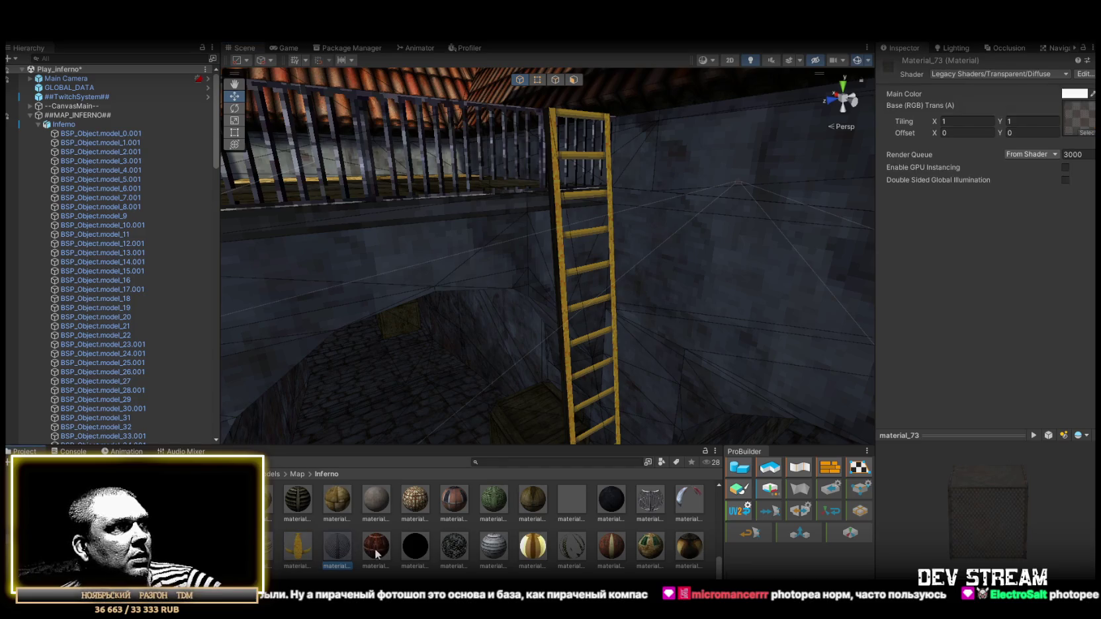
{"action": "left_click", "coordinate": [382, 549]}
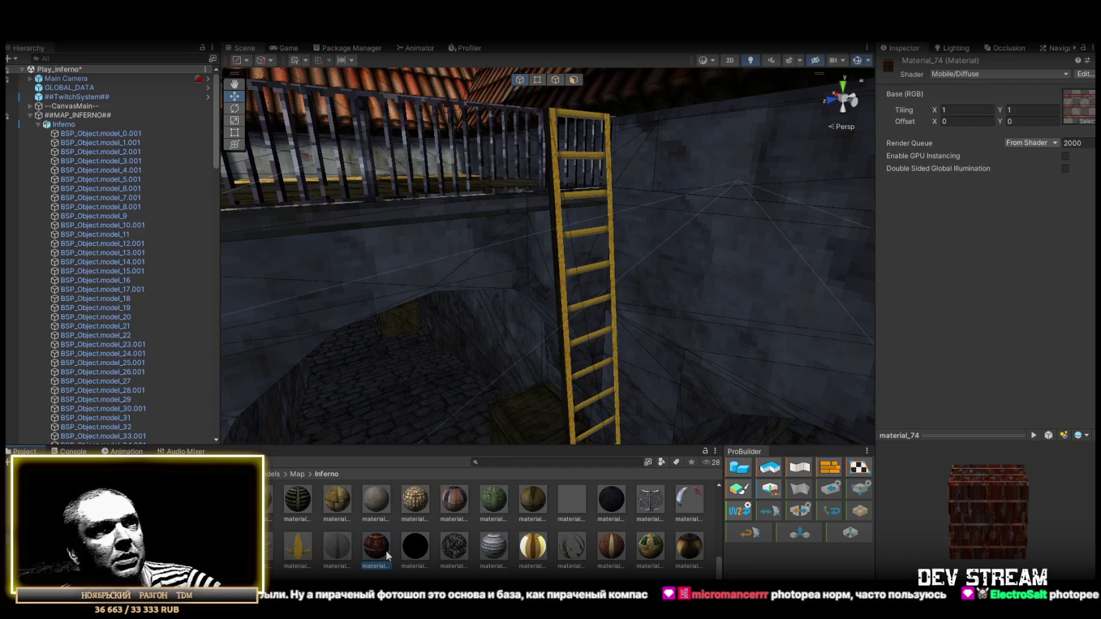
{"action": "left_click", "coordinate": [1039, 73]}
{"action": "left_click", "coordinate": [960, 278]}
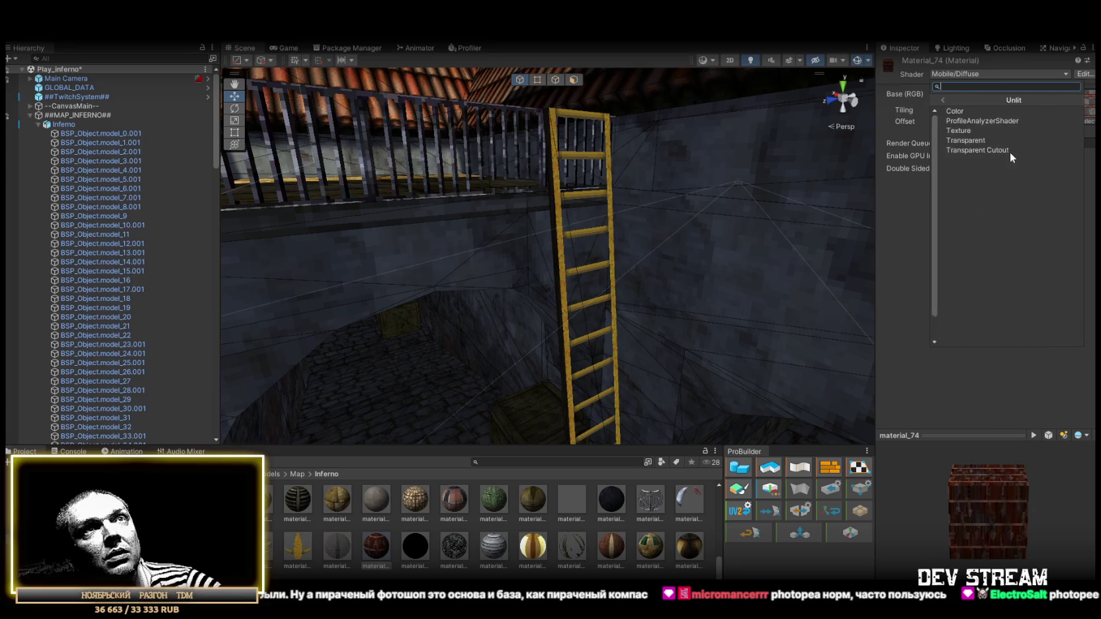
{"action": "left_click", "coordinate": [957, 149]}
{"action": "mouse_move", "coordinate": [717, 207]}
{"action": "left_mouse_down"}
{"action": "mouse_move", "coordinate": [526, 253]}
{"action": "mouse_move", "coordinate": [170, 206]}
{"action": "mouse_move", "coordinate": [1026, 241]}
{"action": "mouse_move", "coordinate": [1064, 274]}
{"action": "mouse_move", "coordinate": [1016, 237]}
{"action": "mouse_move", "coordinate": [974, 172]}
{"action": "mouse_move", "coordinate": [947, 161]}
{"action": "mouse_move", "coordinate": [826, 223]}
{"action": "mouse_move", "coordinate": [859, 276]}
{"action": "left_mouse_up"}
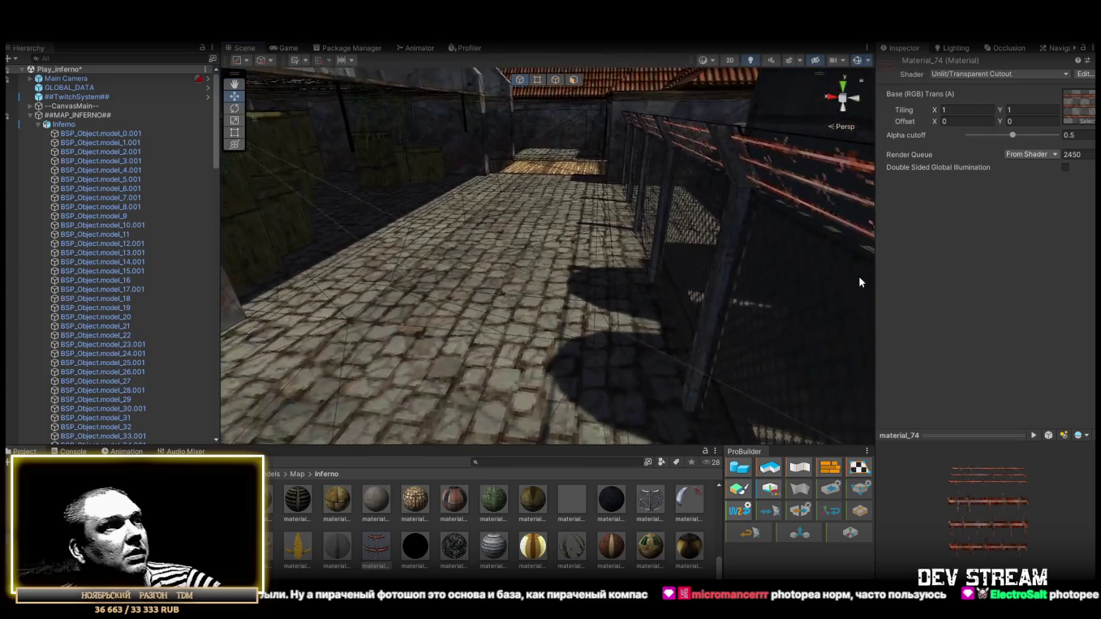
- Give Material_75 the Unlit/Transparent Cutout shader with alpha cutoff 1, then check the chain-link fences
{"action": "left_click", "coordinate": [417, 545]}
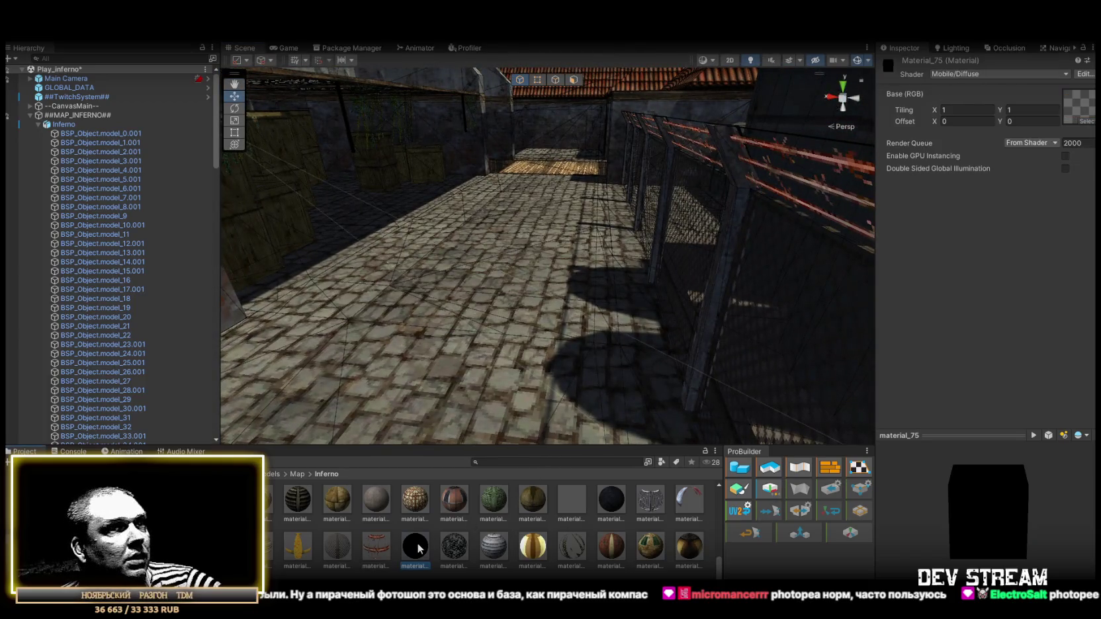
{"action": "left_click", "coordinate": [1011, 73]}
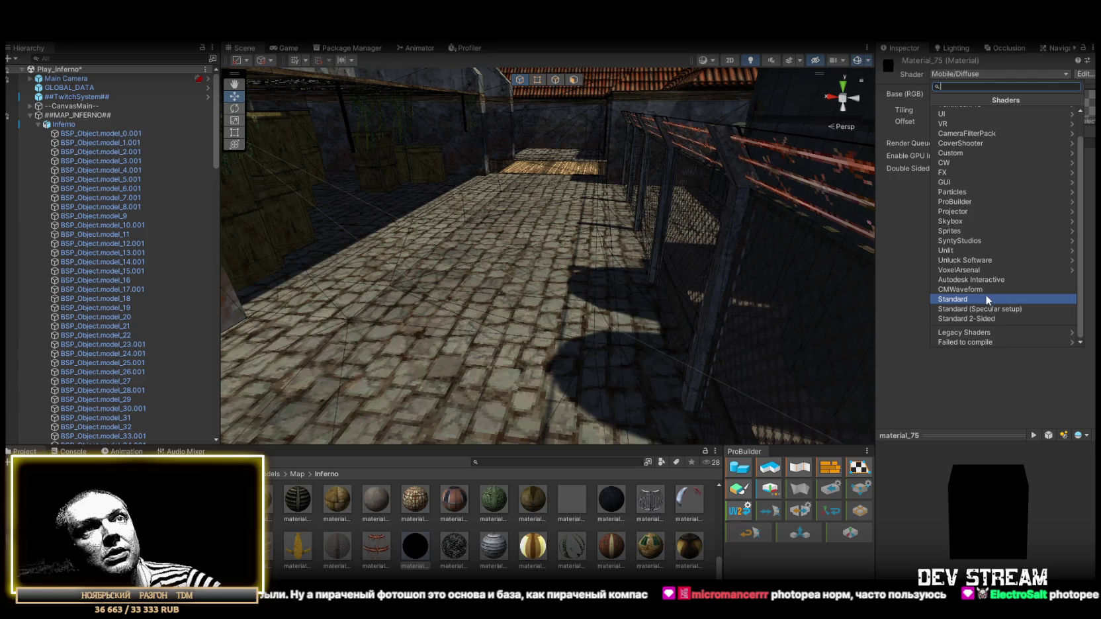
{"action": "scroll", "coordinate": [962, 218], "scroll_direction": "up", "scroll_amount": 2}
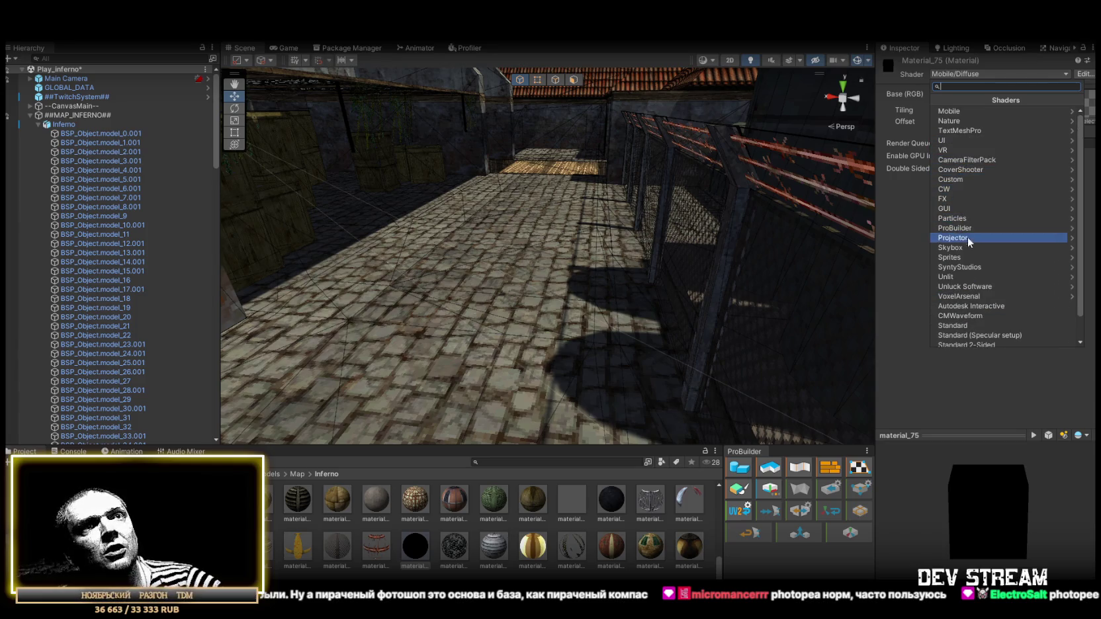
{"action": "left_click", "coordinate": [960, 277]}
{"action": "left_click", "coordinate": [981, 150]}
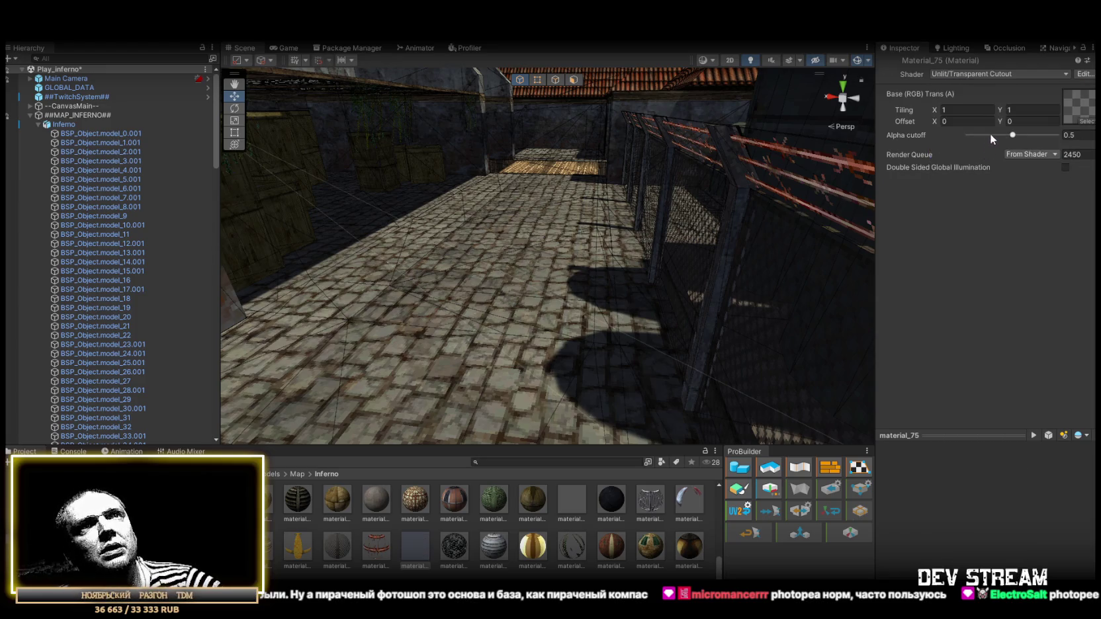
{"action": "left_click_drag", "start_coordinate": [1013, 135], "coordinate": [1058, 135]}
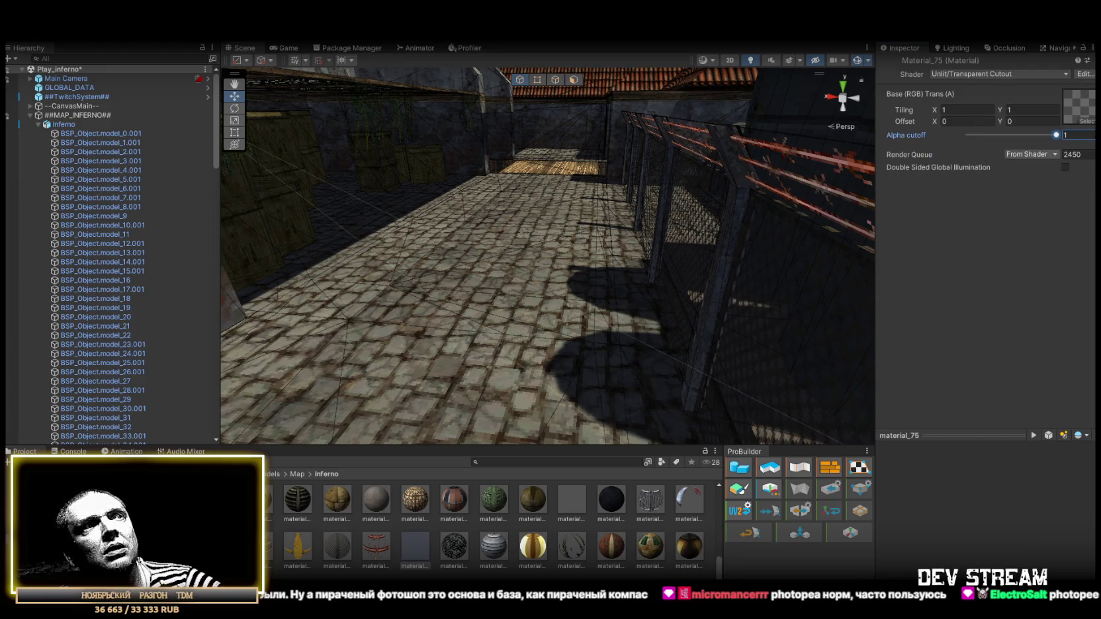
{"action": "mouse_move", "coordinate": [993, 140]}
{"action": "left_mouse_down"}
{"action": "mouse_move", "coordinate": [876, 135]}
{"action": "mouse_move", "coordinate": [1071, 136]}
{"action": "mouse_move", "coordinate": [897, 134]}
{"action": "mouse_move", "coordinate": [1036, 136]}
{"action": "left_mouse_up"}
{"action": "mouse_move", "coordinate": [550, 232]}
{"action": "left_mouse_down"}
{"action": "mouse_move", "coordinate": [560, 234]}
{"action": "mouse_move", "coordinate": [529, 238]}
{"action": "mouse_move", "coordinate": [504, 222]}
{"action": "mouse_move", "coordinate": [776, 165]}
{"action": "mouse_move", "coordinate": [577, 162]}
{"action": "mouse_move", "coordinate": [706, 254]}
{"action": "mouse_move", "coordinate": [480, 278]}
{"action": "mouse_move", "coordinate": [562, 339]}
{"action": "left_mouse_up"}
{"action": "mouse_move", "coordinate": [606, 258]}
{"action": "left_mouse_down"}
{"action": "mouse_move", "coordinate": [725, 216]}
{"action": "mouse_move", "coordinate": [651, 230]}
{"action": "mouse_move", "coordinate": [507, 354]}
{"action": "left_mouse_up"}
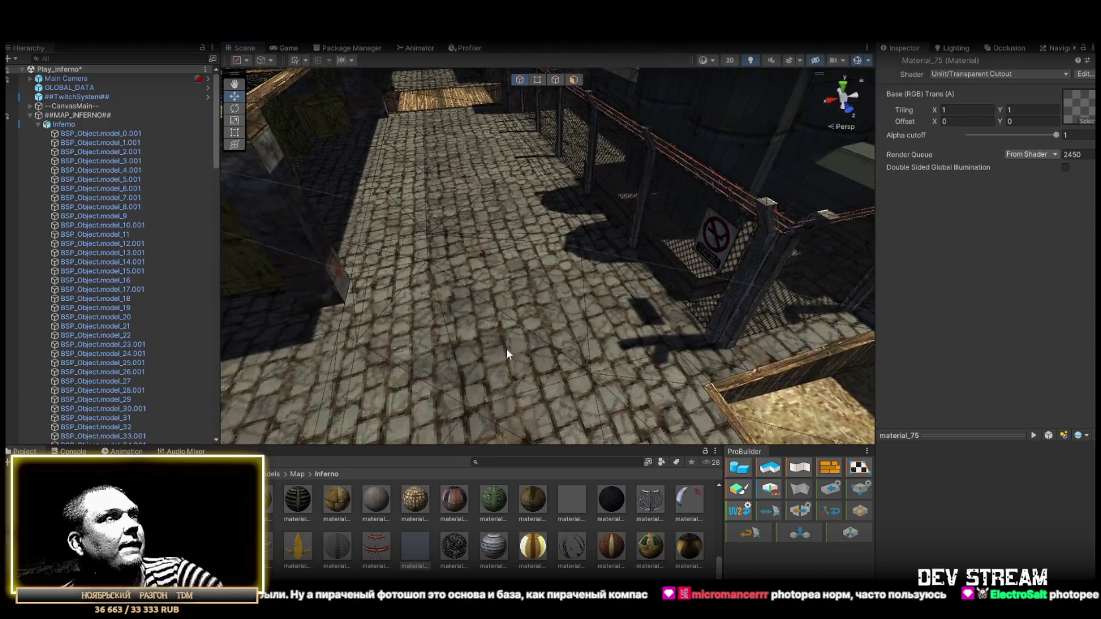
- Browse Materials 77–83 and check Material_78's self-illuminated shader
{"action": "left_click", "coordinate": [458, 544]}
{"action": "left_click", "coordinate": [502, 544]}
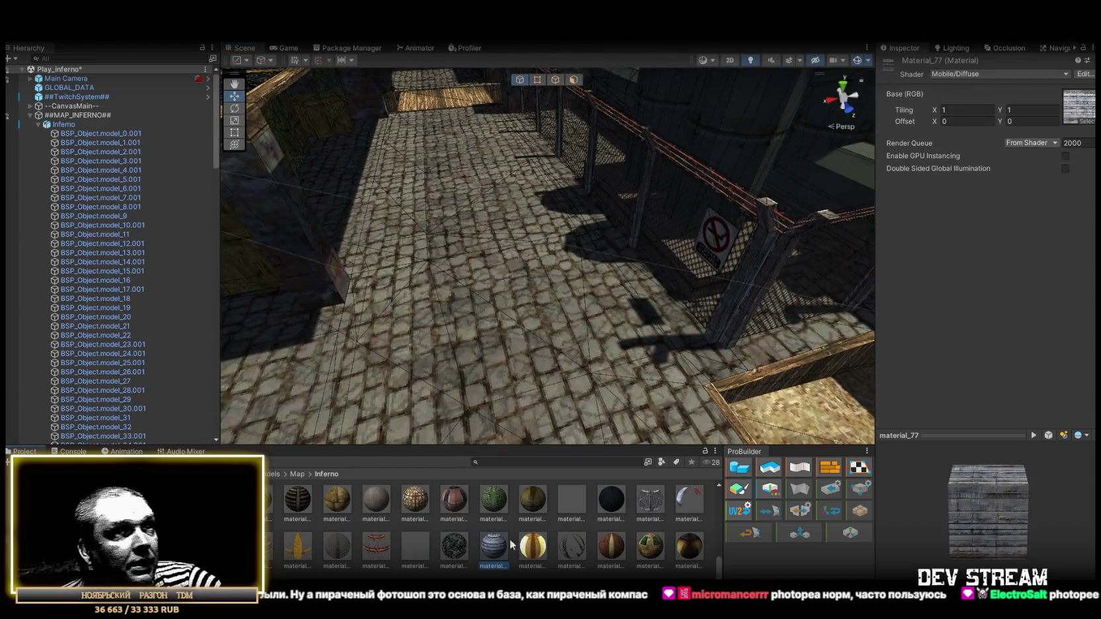
{"action": "left_click", "coordinate": [536, 574]}
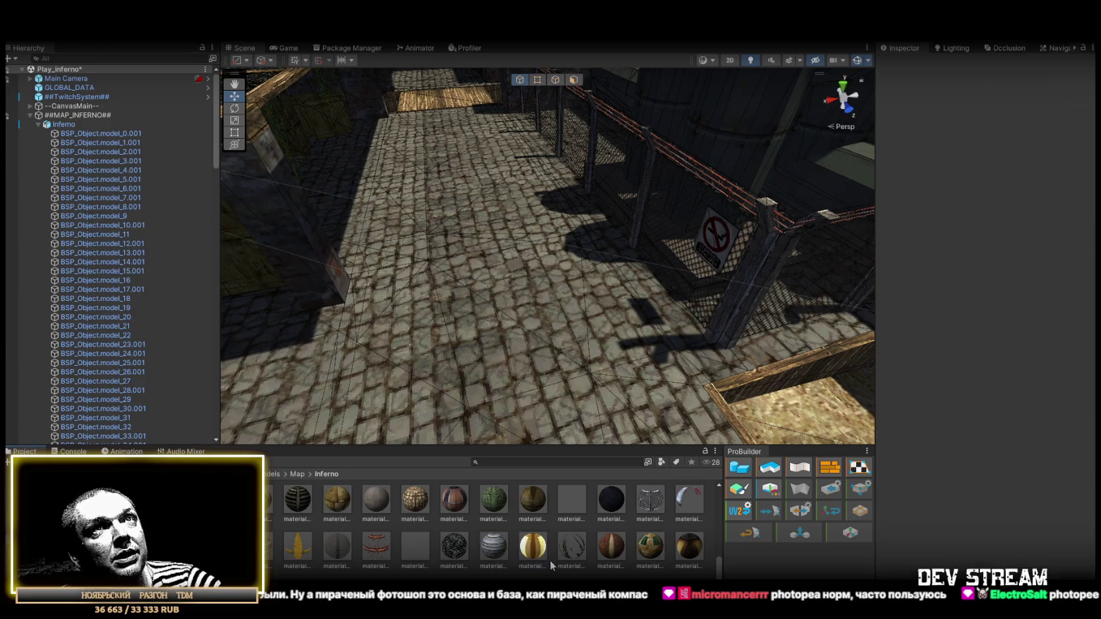
{"action": "left_click", "coordinate": [570, 549]}
{"action": "left_click", "coordinate": [612, 553]}
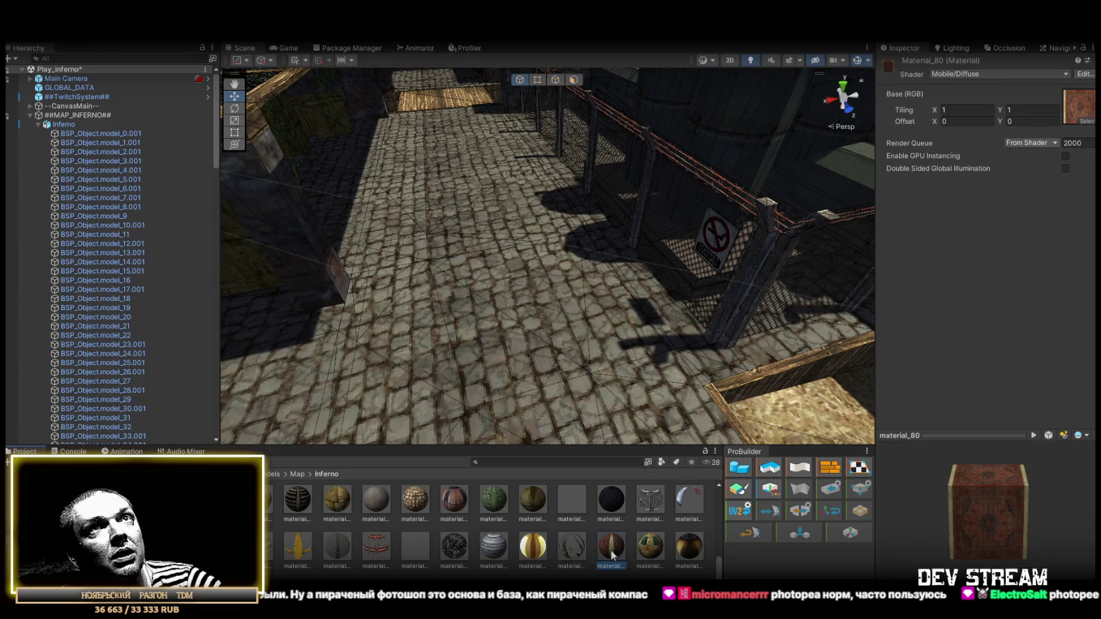
{"action": "left_click", "coordinate": [649, 550]}
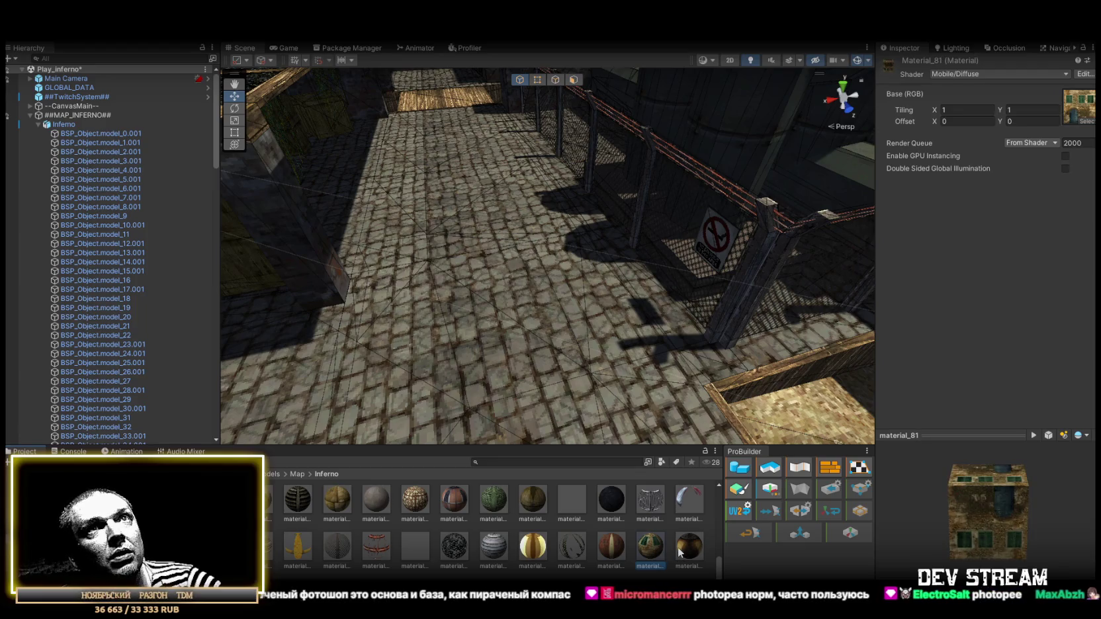
{"action": "left_click", "coordinate": [679, 548]}
{"action": "scroll", "coordinate": [371, 561], "scroll_direction": "down", "scroll_amount": 1}
{"action": "key", "text": "Right"}
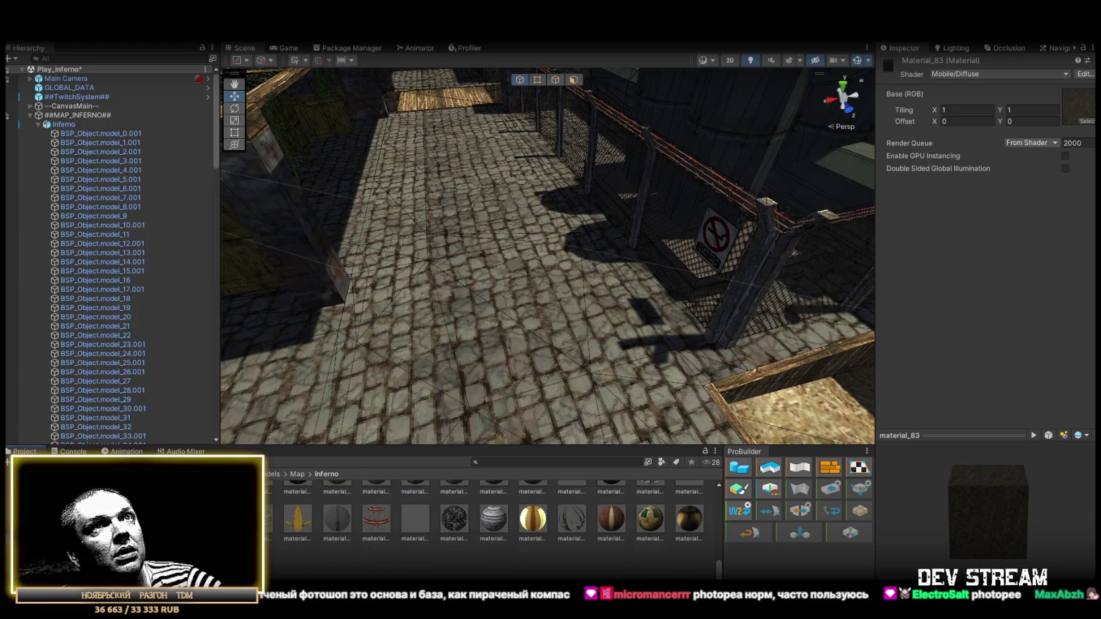
{"action": "left_click", "coordinate": [539, 522]}
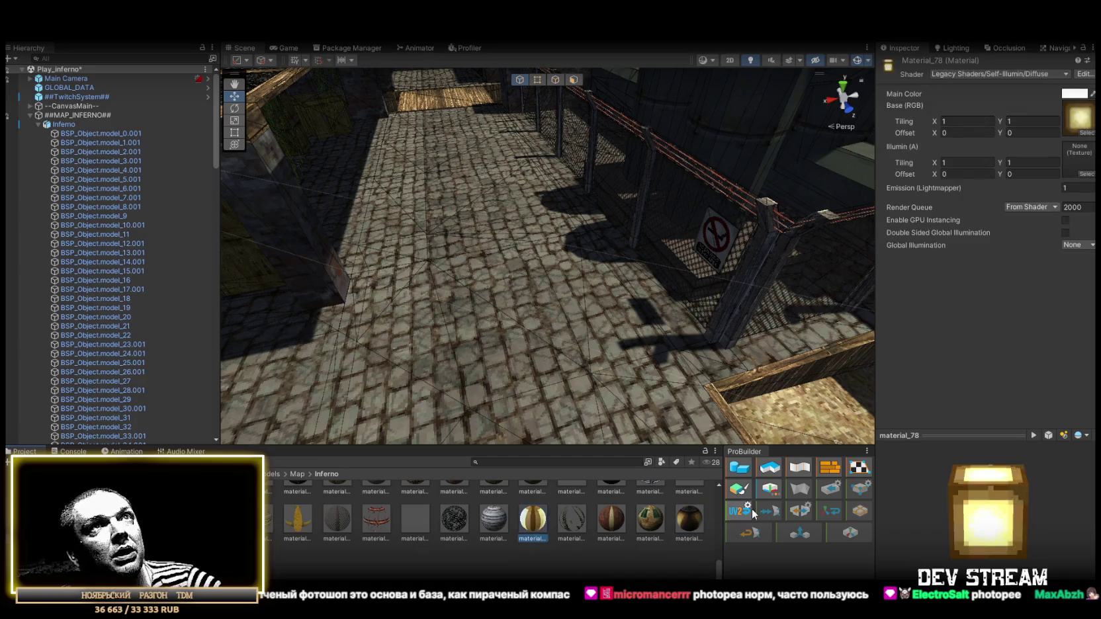
- Set the lantern material Material_82 to Legacy Shaders/Self-Illumin/Diffuse
{"action": "left_click", "coordinate": [689, 520]}
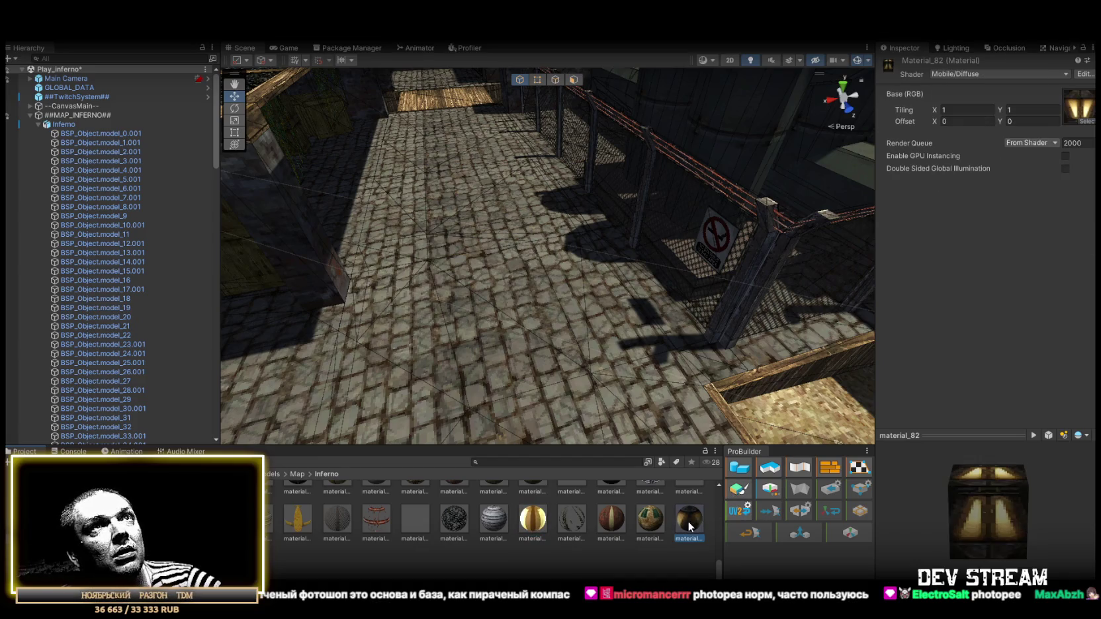
{"action": "left_click", "coordinate": [1010, 74]}
{"action": "scroll", "coordinate": [970, 291], "scroll_direction": "down", "scroll_amount": 3}
{"action": "left_click", "coordinate": [962, 328]}
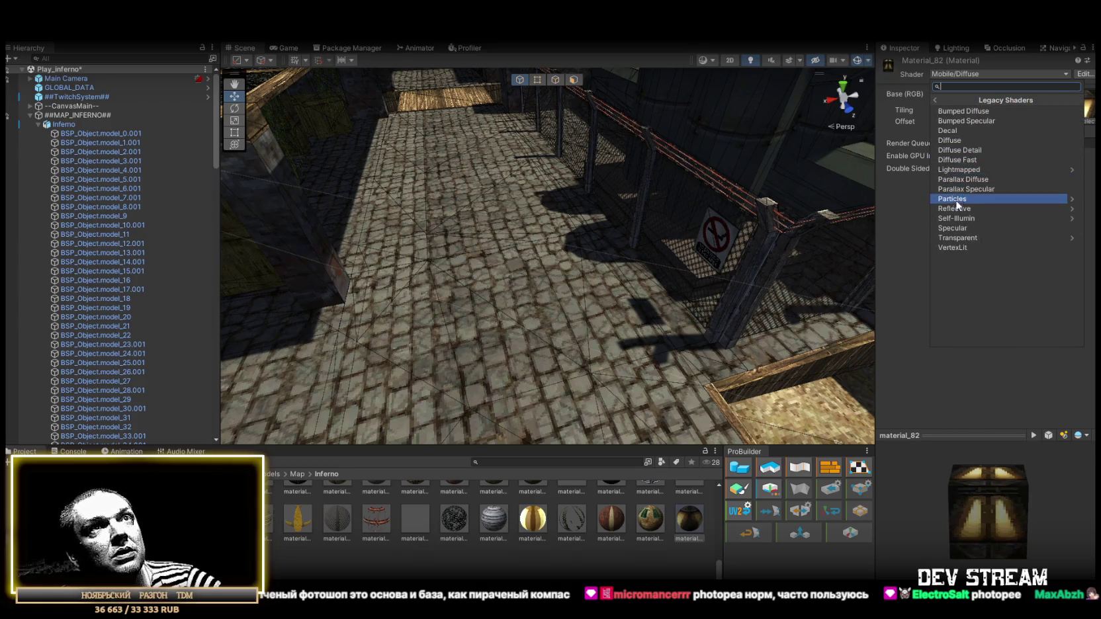
{"action": "left_click", "coordinate": [960, 220]}
{"action": "left_click", "coordinate": [953, 131]}
{"action": "mouse_move", "coordinate": [688, 238]}
{"action": "left_mouse_down"}
{"action": "mouse_move", "coordinate": [430, 221]}
{"action": "mouse_move", "coordinate": [344, 229]}
{"action": "mouse_move", "coordinate": [393, 221]}
{"action": "mouse_move", "coordinate": [543, 256]}
{"action": "mouse_move", "coordinate": [841, 213]}
{"action": "mouse_move", "coordinate": [657, 216]}
{"action": "mouse_move", "coordinate": [866, 168]}
{"action": "mouse_move", "coordinate": [641, 202]}
{"action": "mouse_move", "coordinate": [531, 187]}
{"action": "mouse_move", "coordinate": [427, 238]}
{"action": "mouse_move", "coordinate": [321, 269]}
{"action": "mouse_move", "coordinate": [657, 243]}
{"action": "mouse_move", "coordinate": [596, 231]}
{"action": "mouse_move", "coordinate": [611, 242]}
{"action": "left_mouse_up"}
{"action": "scroll", "coordinate": [545, 542], "scroll_direction": "up", "scroll_amount": 3}
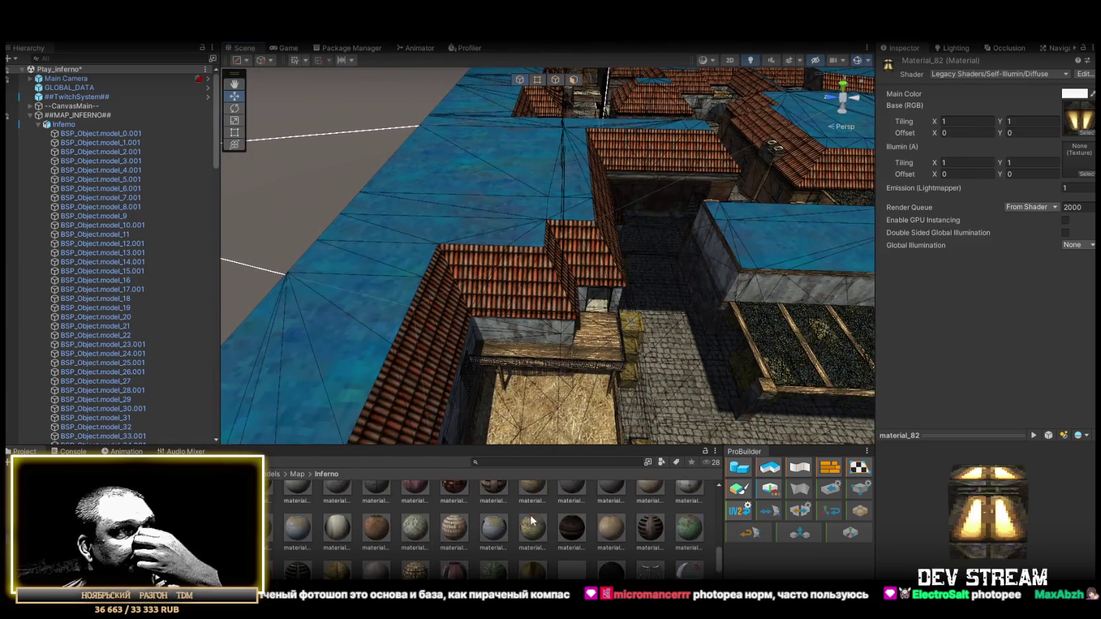
- Select the blue roof material_4 and browse the Inferno textures for a roof-tile texture
{"action": "scroll", "coordinate": [544, 542], "scroll_direction": "up", "scroll_amount": 1}
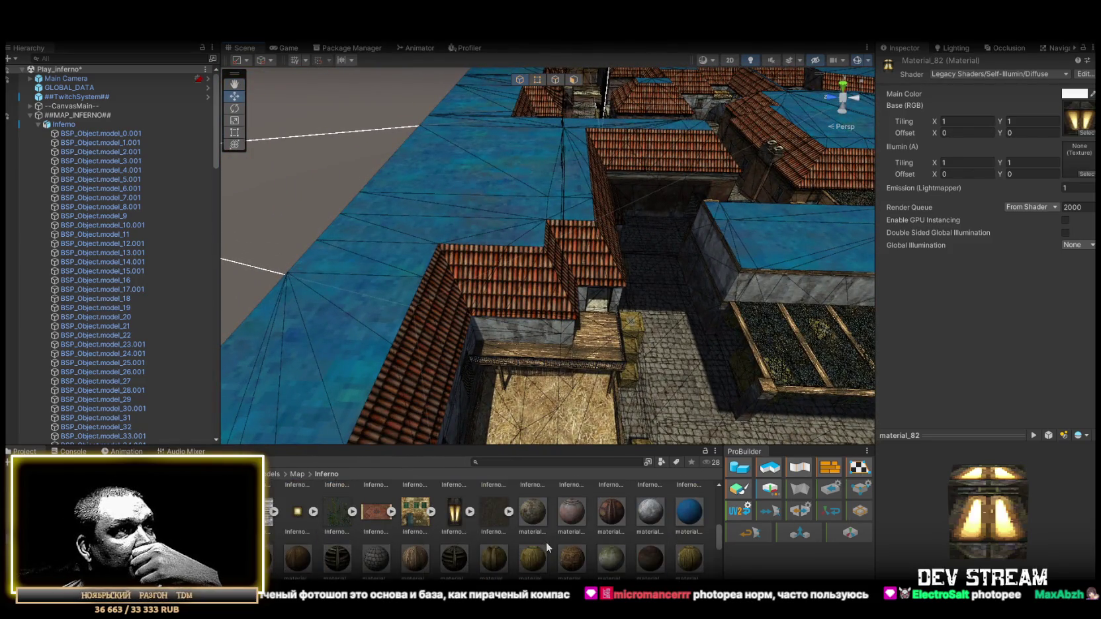
{"action": "left_click", "coordinate": [691, 517]}
{"action": "mouse_move", "coordinate": [767, 218]}
{"action": "left_mouse_down"}
{"action": "mouse_move", "coordinate": [695, 241]}
{"action": "mouse_move", "coordinate": [450, 184]}
{"action": "mouse_move", "coordinate": [258, 161]}
{"action": "mouse_move", "coordinate": [373, 135]}
{"action": "mouse_move", "coordinate": [550, 121]}
{"action": "mouse_move", "coordinate": [381, 164]}
{"action": "mouse_move", "coordinate": [730, 245]}
{"action": "mouse_move", "coordinate": [391, 299]}
{"action": "mouse_move", "coordinate": [371, 291]}
{"action": "mouse_move", "coordinate": [521, 203]}
{"action": "mouse_move", "coordinate": [565, 210]}
{"action": "mouse_move", "coordinate": [595, 245]}
{"action": "mouse_move", "coordinate": [609, 238]}
{"action": "left_mouse_up"}
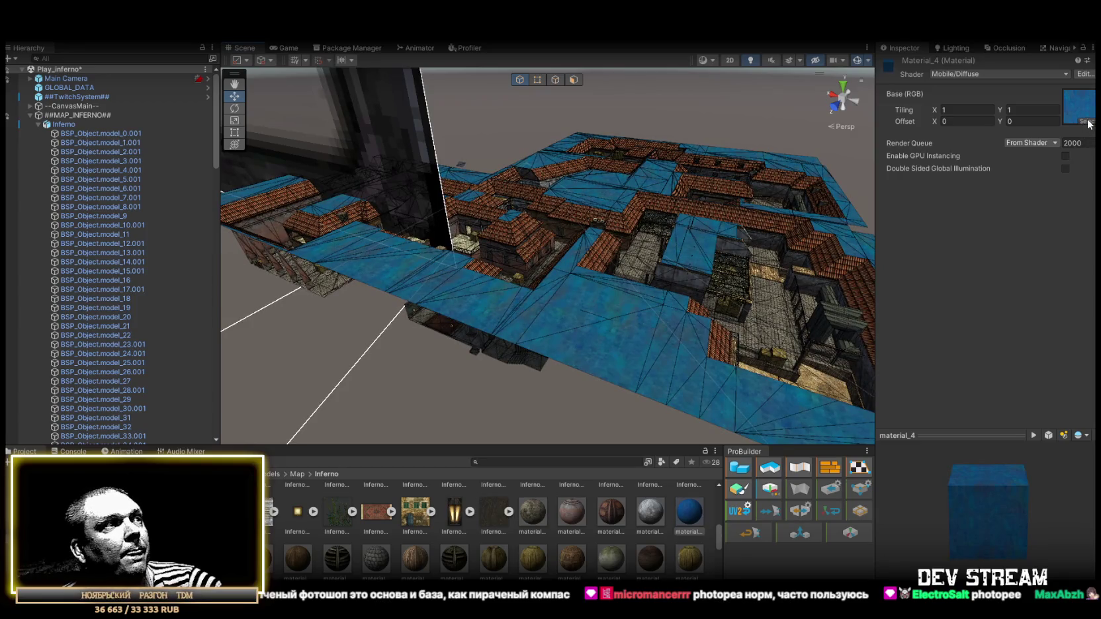
{"action": "scroll", "coordinate": [591, 543], "scroll_direction": "up", "scroll_amount": 3}
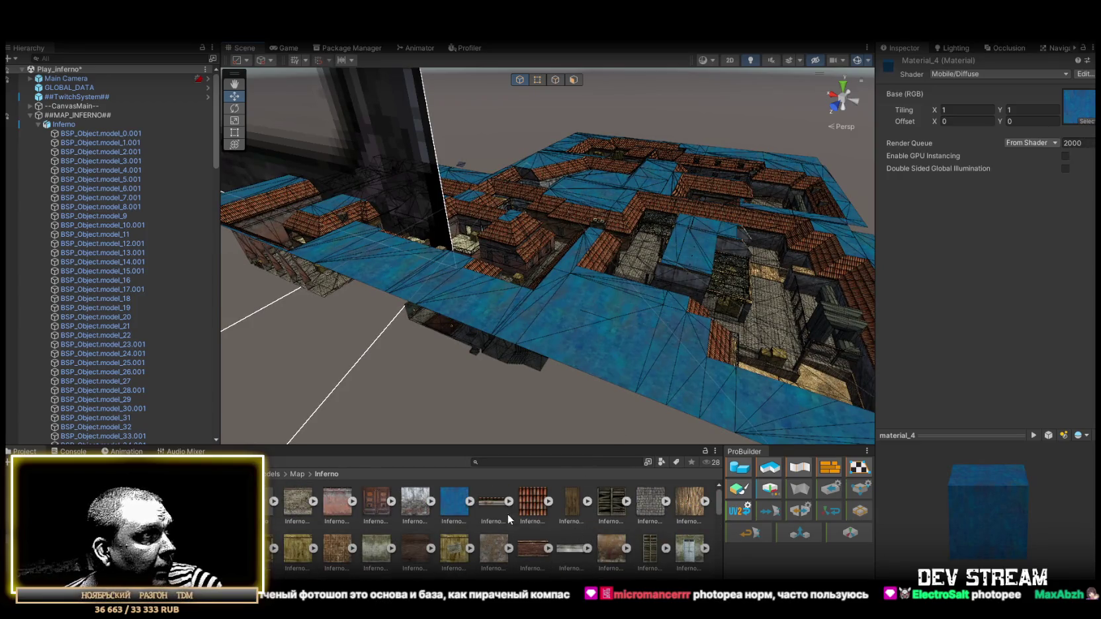
{"action": "scroll", "coordinate": [478, 520], "scroll_direction": "down", "scroll_amount": 5}
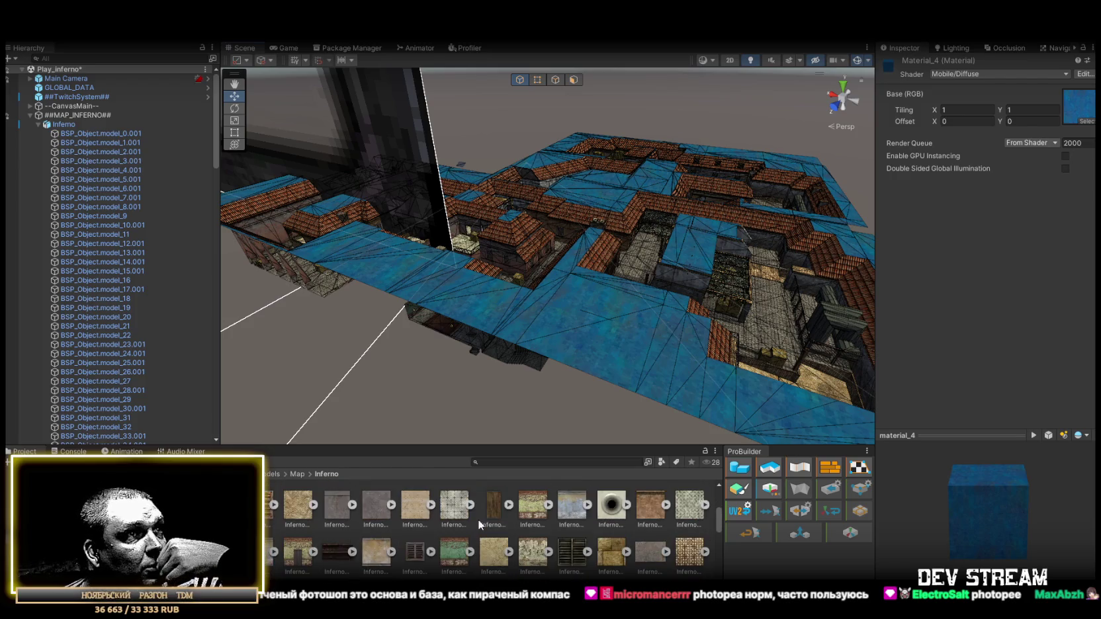
{"action": "scroll", "coordinate": [478, 520], "scroll_direction": "down", "scroll_amount": 1}
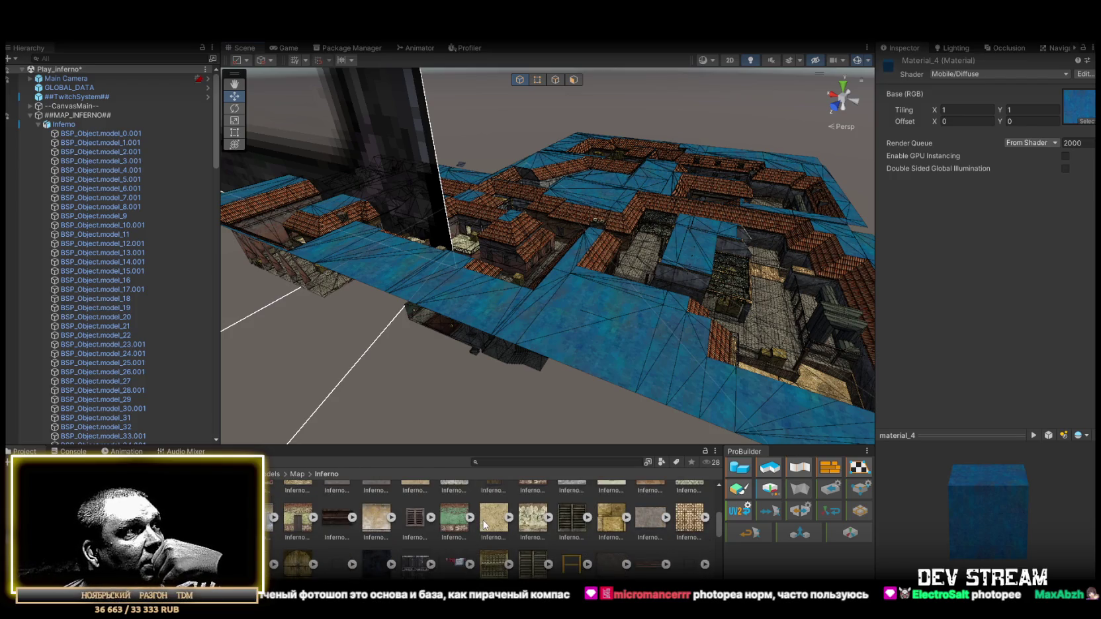
{"action": "scroll", "coordinate": [484, 523], "scroll_direction": "up", "scroll_amount": 2}
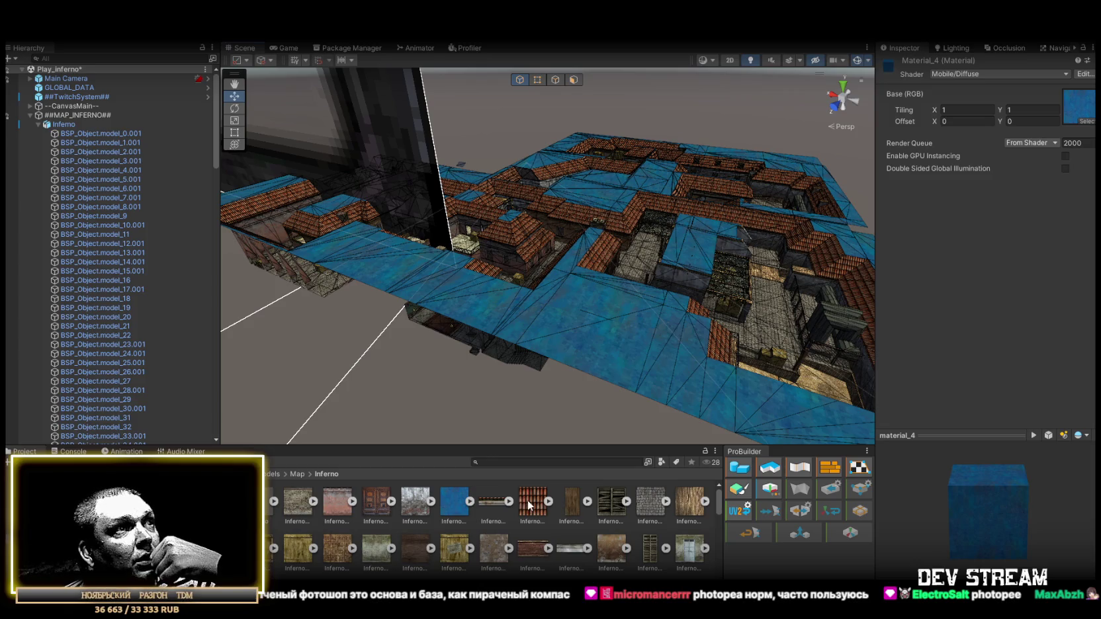
- Put the red roof-tile texture into material_4's Base (RGB) slot and inspect the roofs
{"action": "left_click_drag", "start_coordinate": [1033, 134], "coordinate": [1078, 116]}
{"action": "left_click_drag", "start_coordinate": [598, 218], "coordinate": [503, 189]}
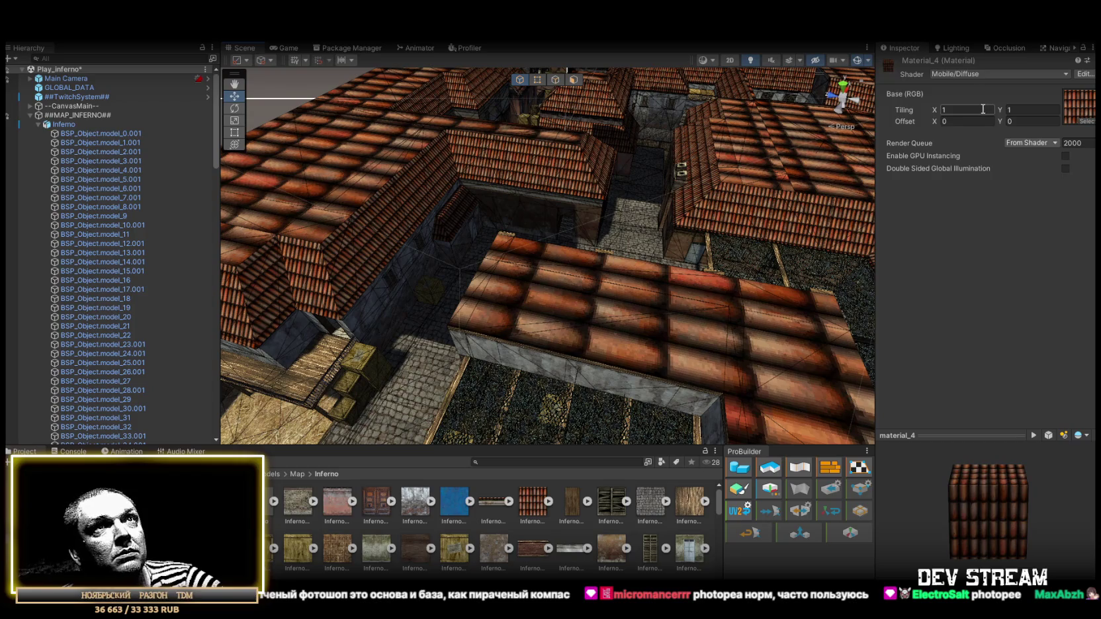
{"action": "mouse_move", "coordinate": [741, 212]}
{"action": "left_mouse_down"}
{"action": "mouse_move", "coordinate": [556, 224]}
{"action": "mouse_move", "coordinate": [592, 239]}
{"action": "mouse_move", "coordinate": [703, 215]}
{"action": "left_mouse_up"}
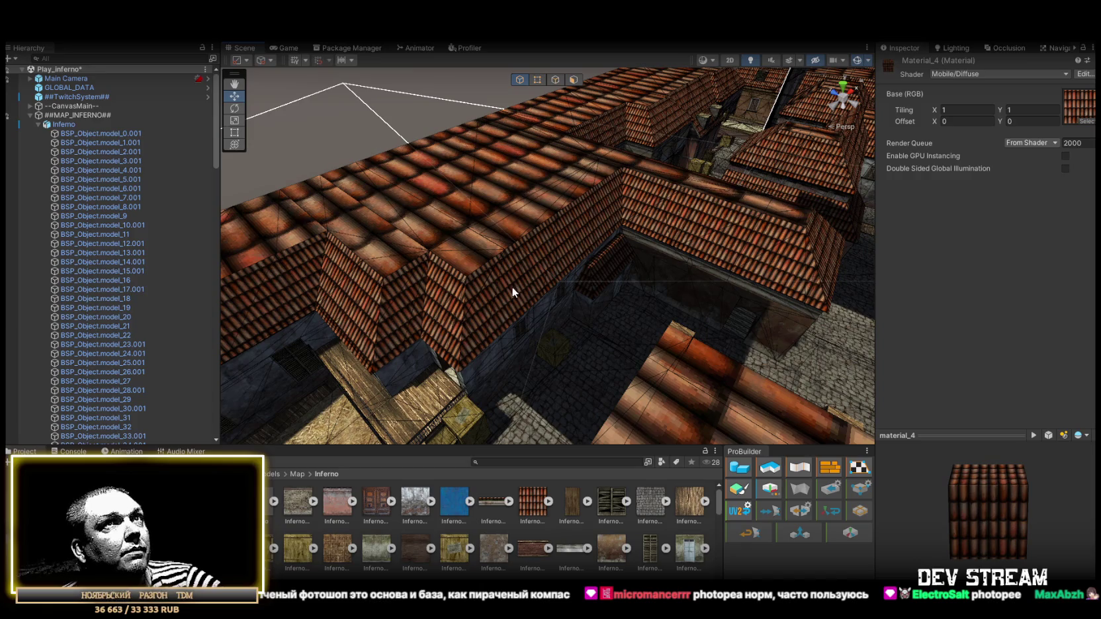
{"action": "left_click_drag", "start_coordinate": [513, 287], "coordinate": [577, 291]}
- Set material_4's texture tiling to 6 by 6 for smaller roof tiles
{"action": "left_click", "coordinate": [958, 111]}
{"action": "type", "text": "2"}
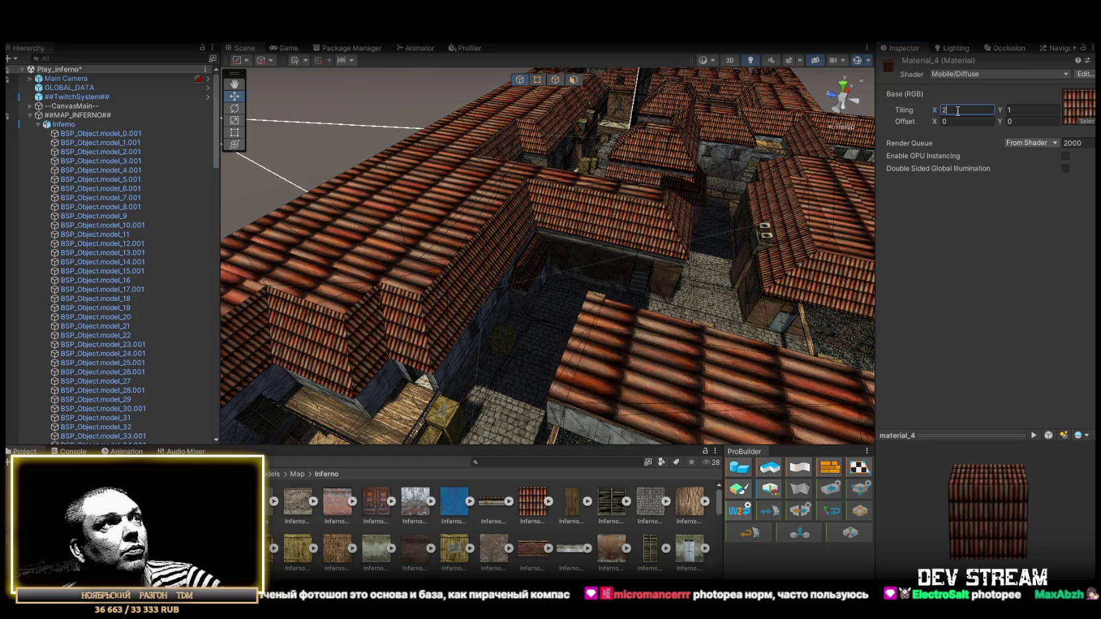
{"action": "type", "text": "5"}
{"action": "key", "text": "Tab"}
{"action": "type", "text": "5"}
{"action": "left_click_drag", "start_coordinate": [476, 235], "coordinate": [450, 248]}
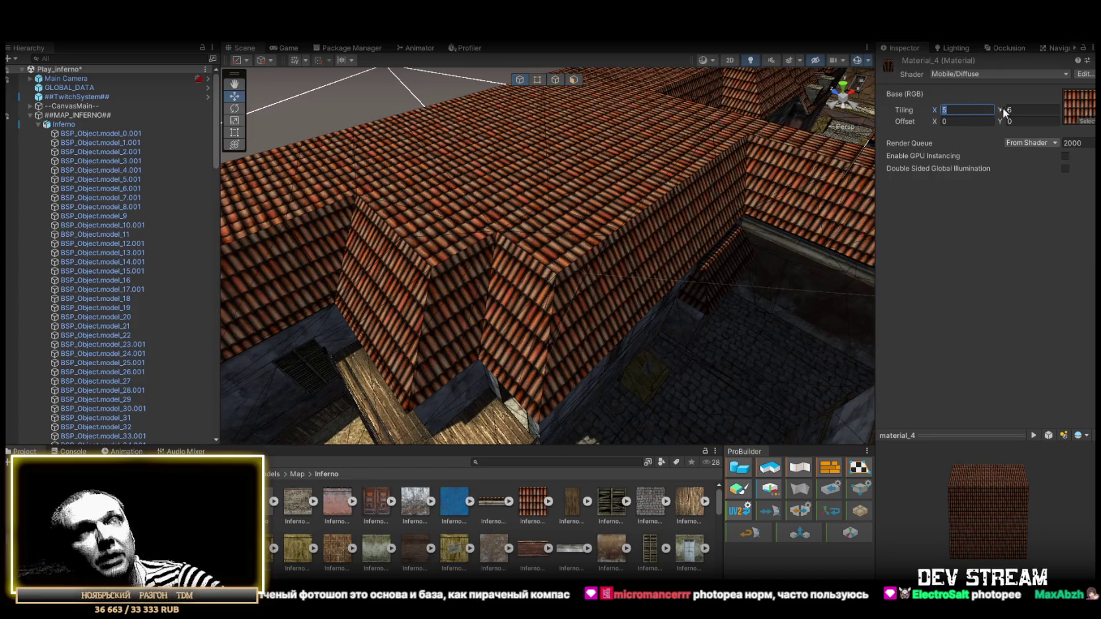
{"action": "type", "text": "6"}
{"action": "key", "text": "Tab"}
{"action": "type", "text": "6"}
{"action": "mouse_move", "coordinate": [562, 280]}
{"action": "left_mouse_down"}
{"action": "mouse_move", "coordinate": [610, 245]}
{"action": "mouse_move", "coordinate": [657, 245]}
{"action": "left_mouse_up"}
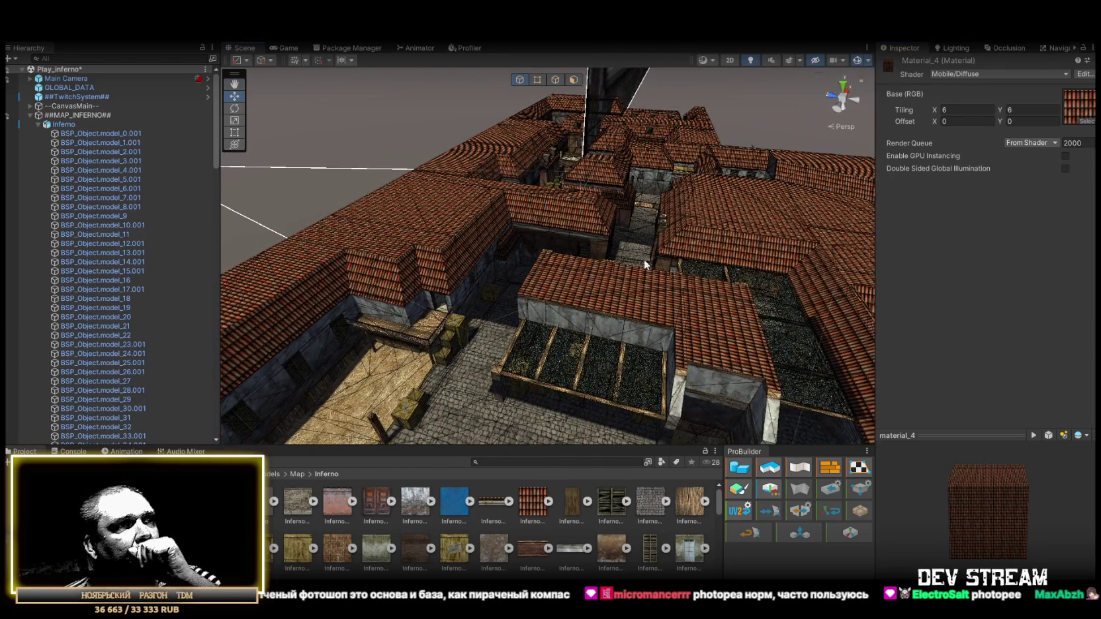
{"action": "scroll", "coordinate": [589, 540], "scroll_direction": "down", "scroll_amount": 5}
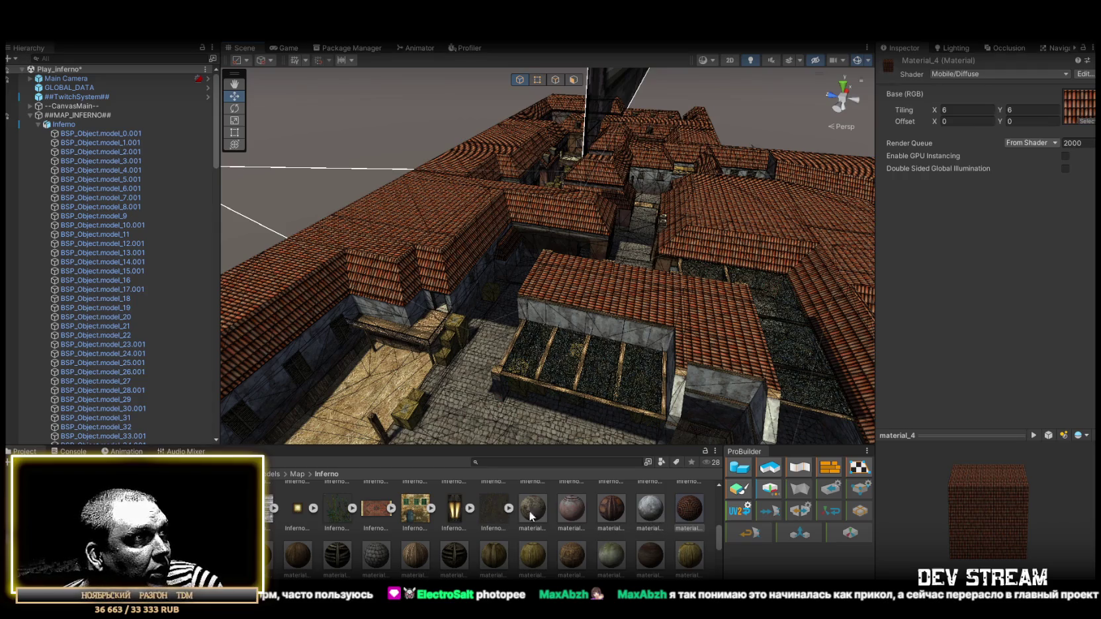
- Select material_6 alongside material_4 and switch both to Unlit/Transparent
{"action": "left_click", "coordinate": [611, 508], "text": "ctrl"}
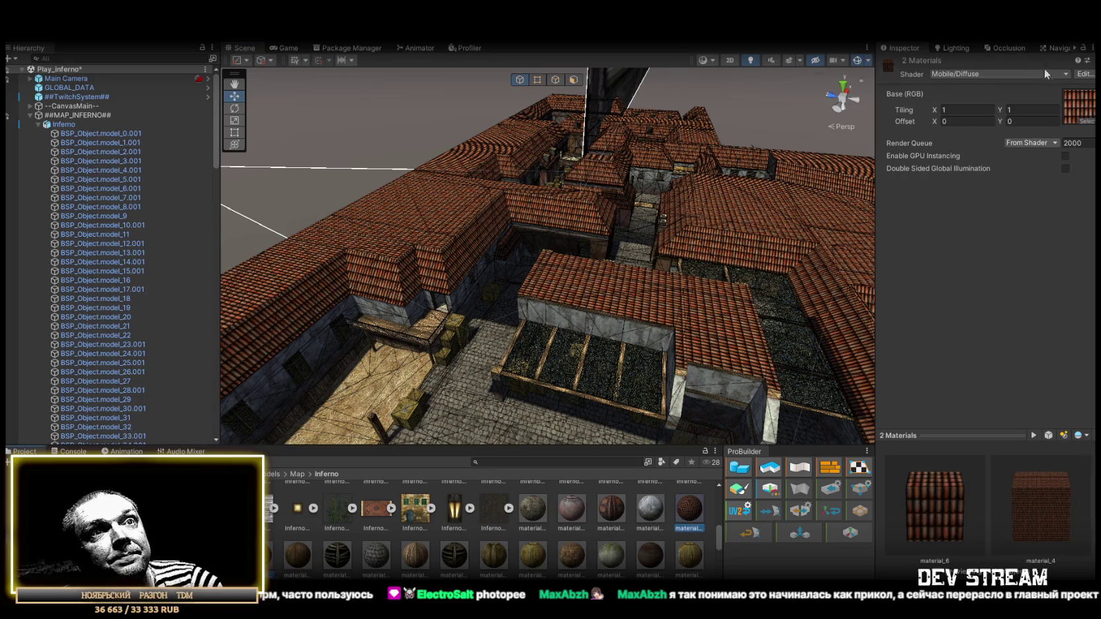
{"action": "left_click", "coordinate": [978, 73]}
{"action": "scroll", "coordinate": [995, 199], "scroll_direction": "down", "scroll_amount": 2}
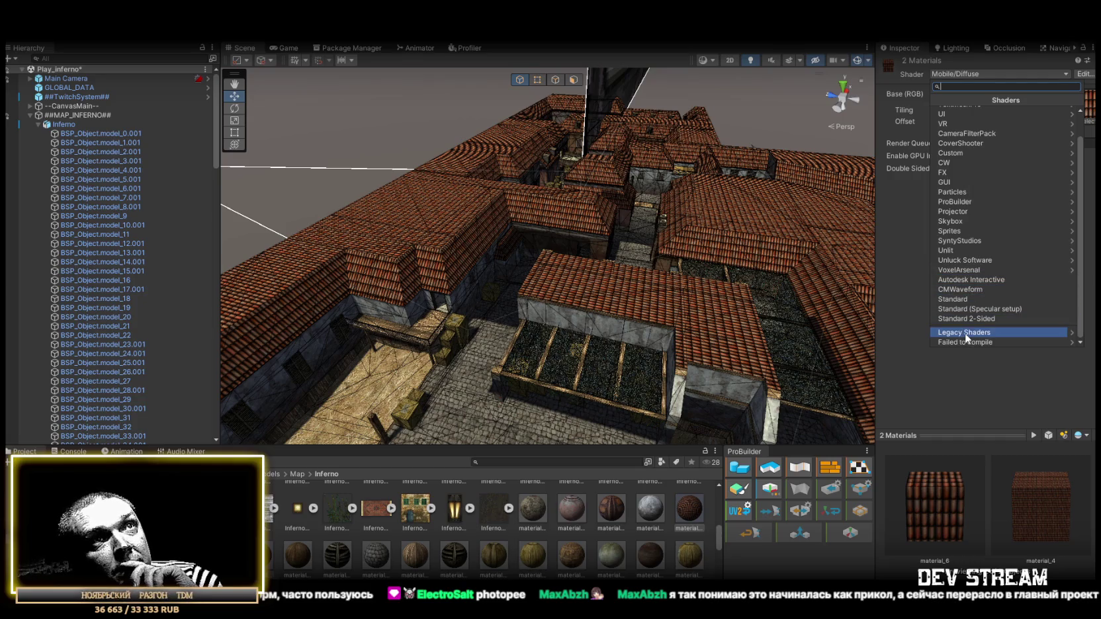
{"action": "scroll", "coordinate": [974, 302], "scroll_direction": "up", "scroll_amount": 2}
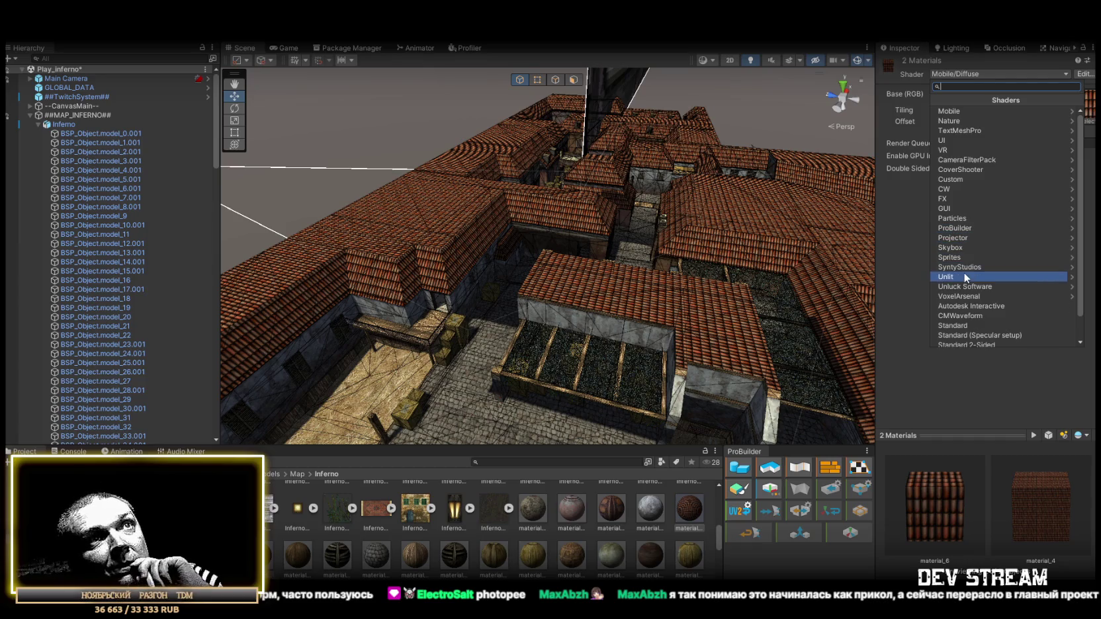
{"action": "left_click", "coordinate": [961, 276]}
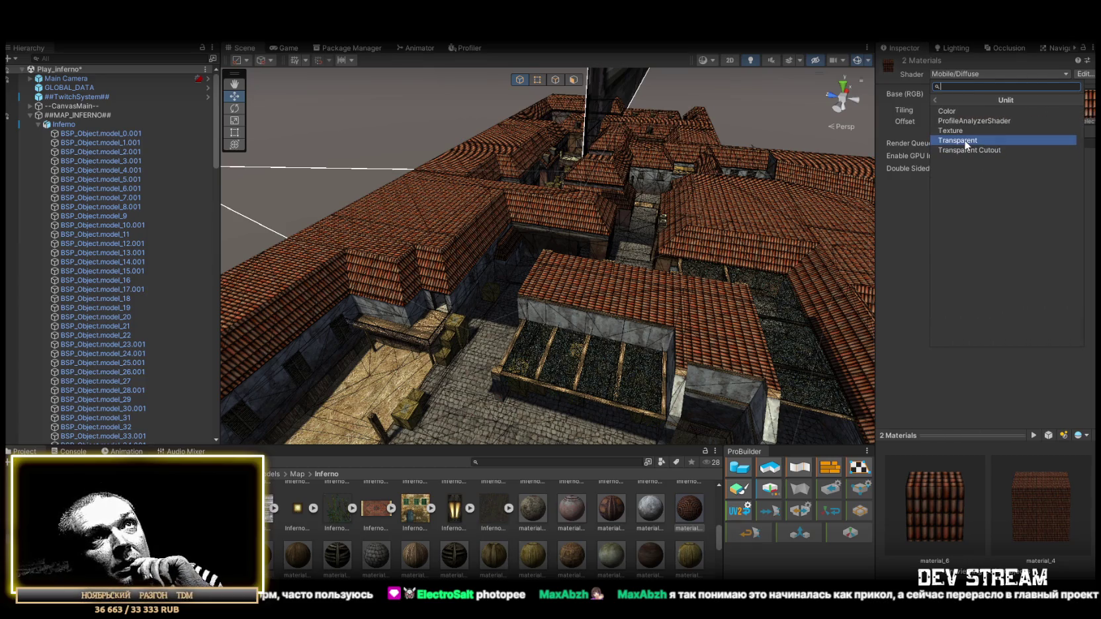
{"action": "left_click", "coordinate": [964, 140]}
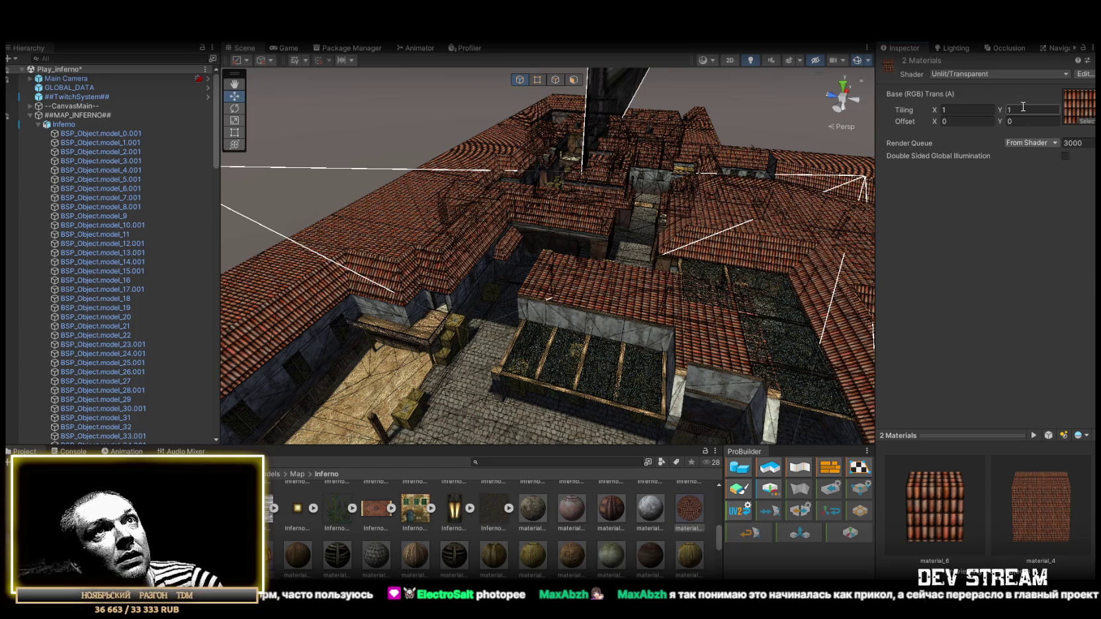
{"action": "mouse_move", "coordinate": [685, 212]}
{"action": "left_mouse_down"}
{"action": "mouse_move", "coordinate": [623, 210]}
{"action": "mouse_move", "coordinate": [662, 225]}
{"action": "left_mouse_up"}
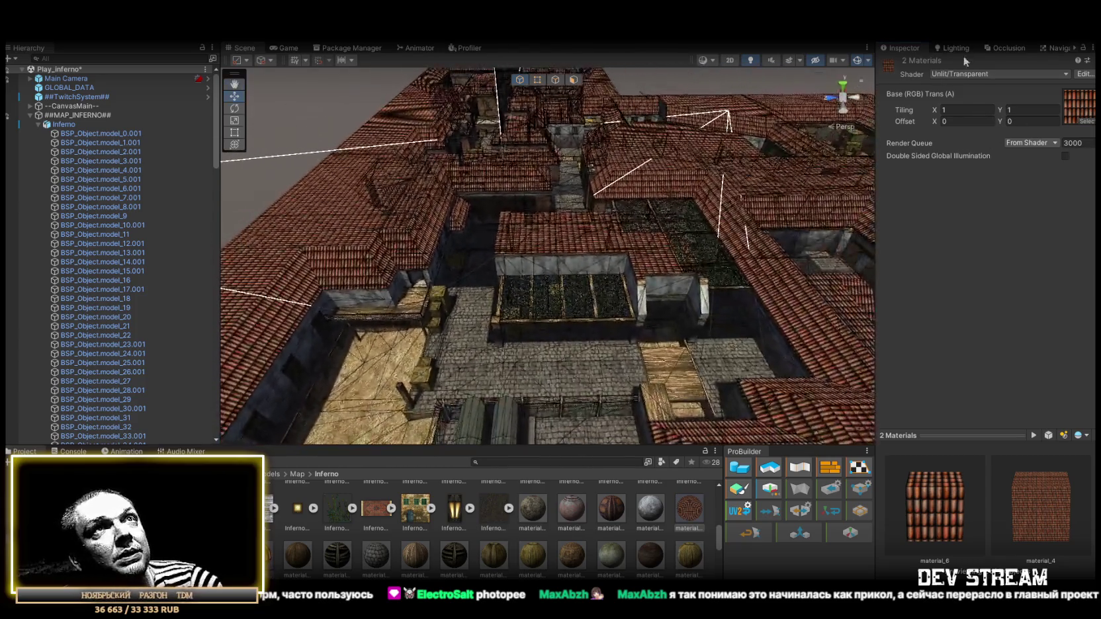
- Change both to Legacy Shaders/Transparent/Cutout/VertexLit and lower shininess to about 0.435
{"action": "left_click", "coordinate": [964, 75]}
{"action": "scroll", "coordinate": [980, 331], "scroll_direction": "down", "scroll_amount": 2}
{"action": "left_click", "coordinate": [967, 335]}
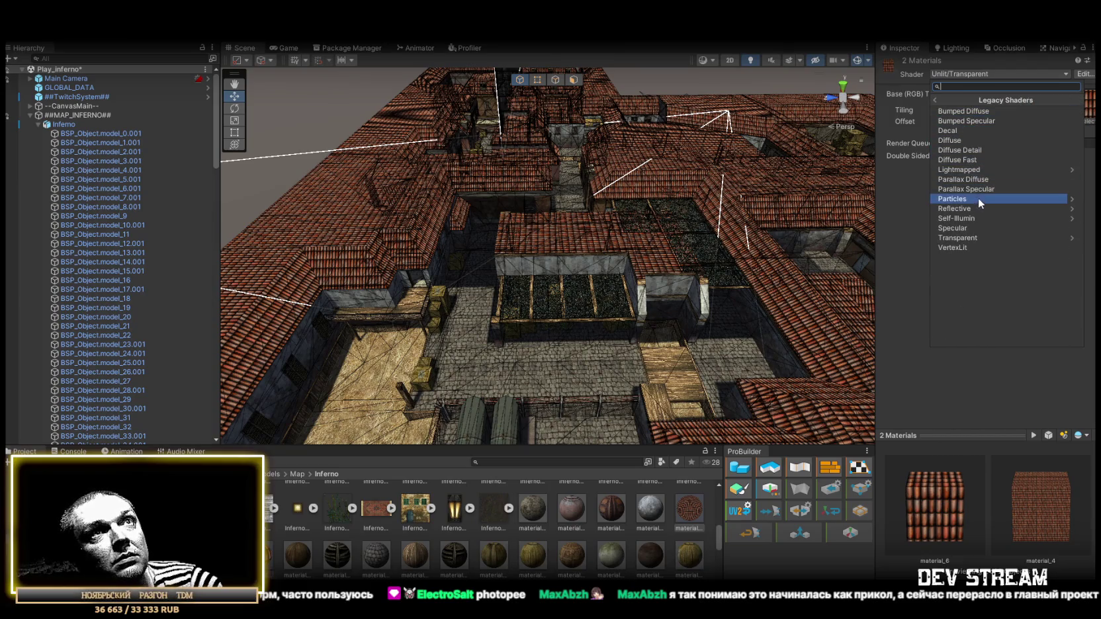
{"action": "left_click", "coordinate": [966, 237]}
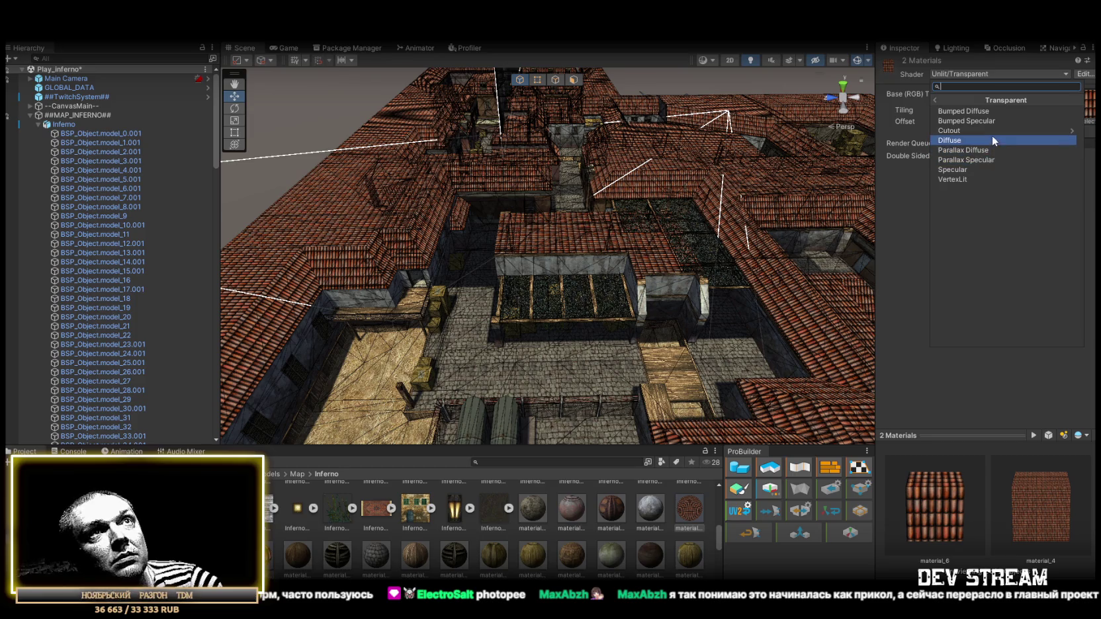
{"action": "left_click", "coordinate": [957, 131]}
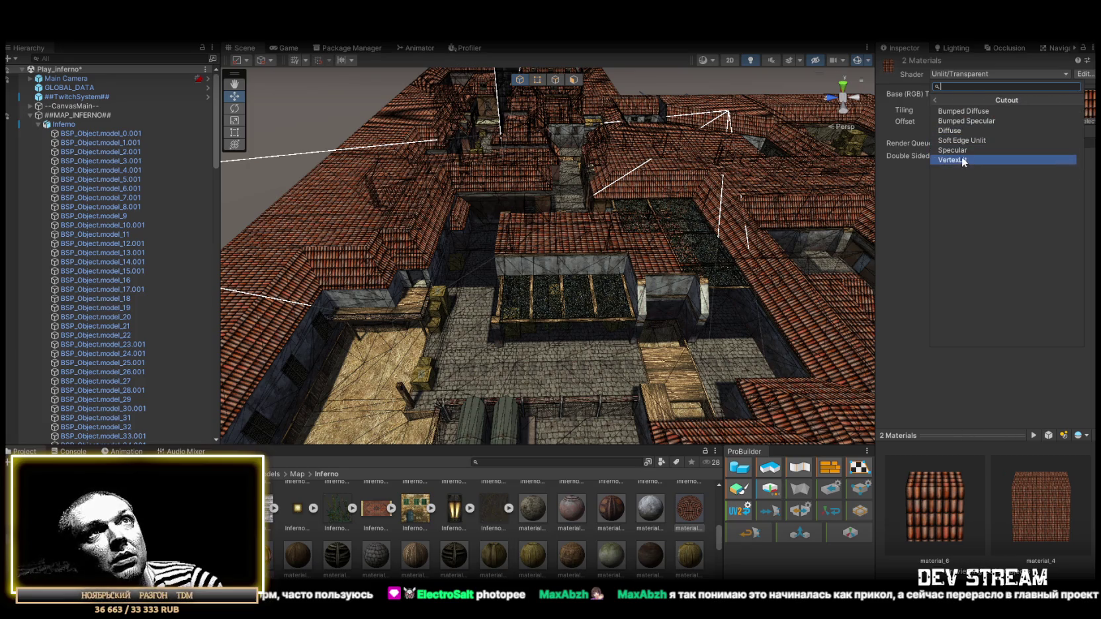
{"action": "left_click_drag", "start_coordinate": [690, 217], "coordinate": [473, 223]}
{"action": "mouse_move", "coordinate": [1039, 128]}
{"action": "left_mouse_down"}
{"action": "mouse_move", "coordinate": [955, 132]}
{"action": "mouse_move", "coordinate": [1022, 140]}
{"action": "left_mouse_up"}
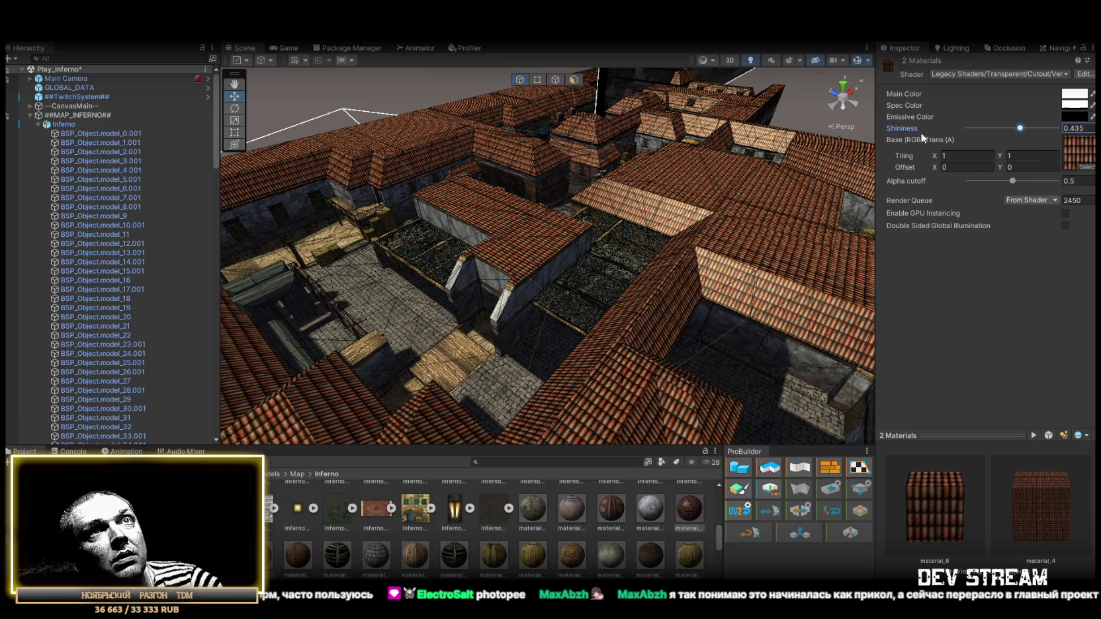
{"action": "left_click", "coordinate": [132, 503]}
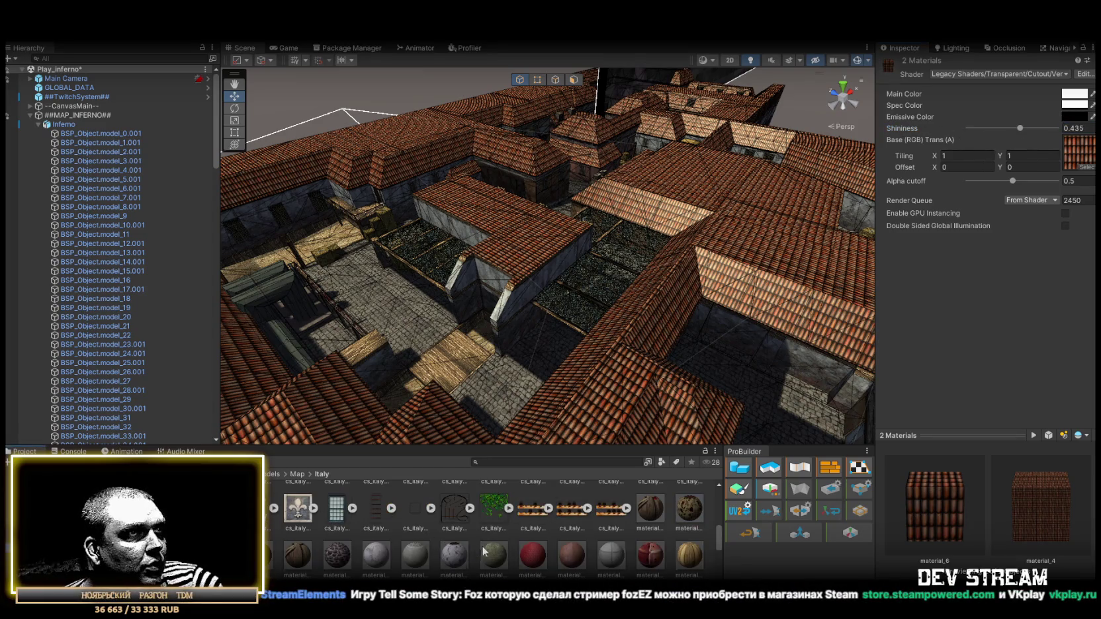
{"action": "scroll", "coordinate": [485, 546], "scroll_direction": "down", "scroll_amount": 3}
{"action": "scroll", "coordinate": [476, 546], "scroll_direction": "up", "scroll_amount": 3}
{"action": "scroll", "coordinate": [485, 547], "scroll_direction": "up", "scroll_amount": 2}
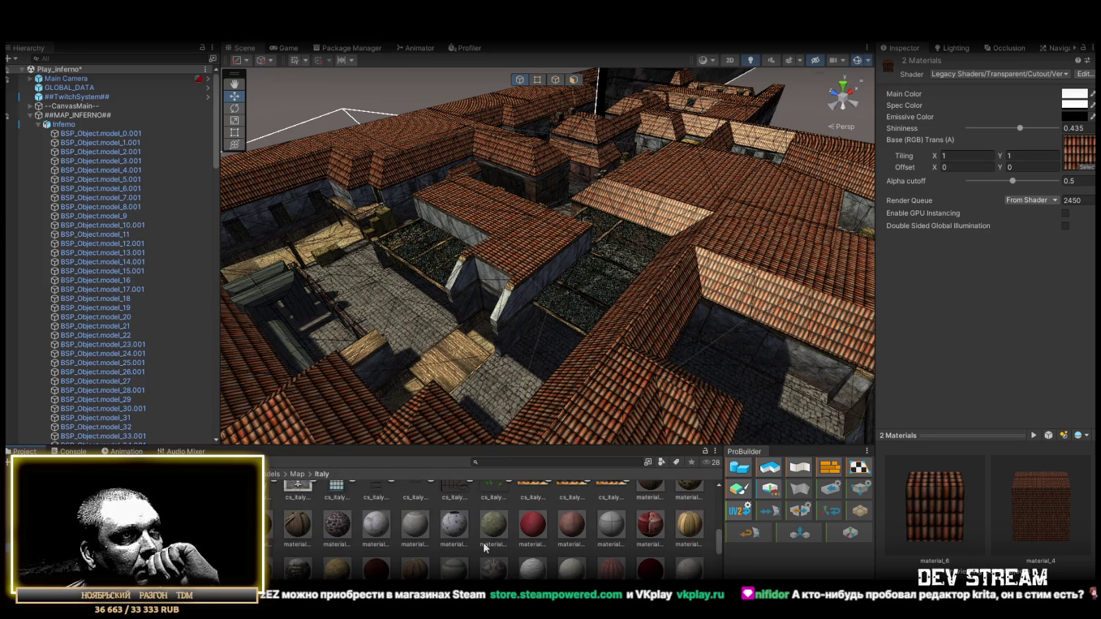
{"action": "left_click", "coordinate": [603, 574]}
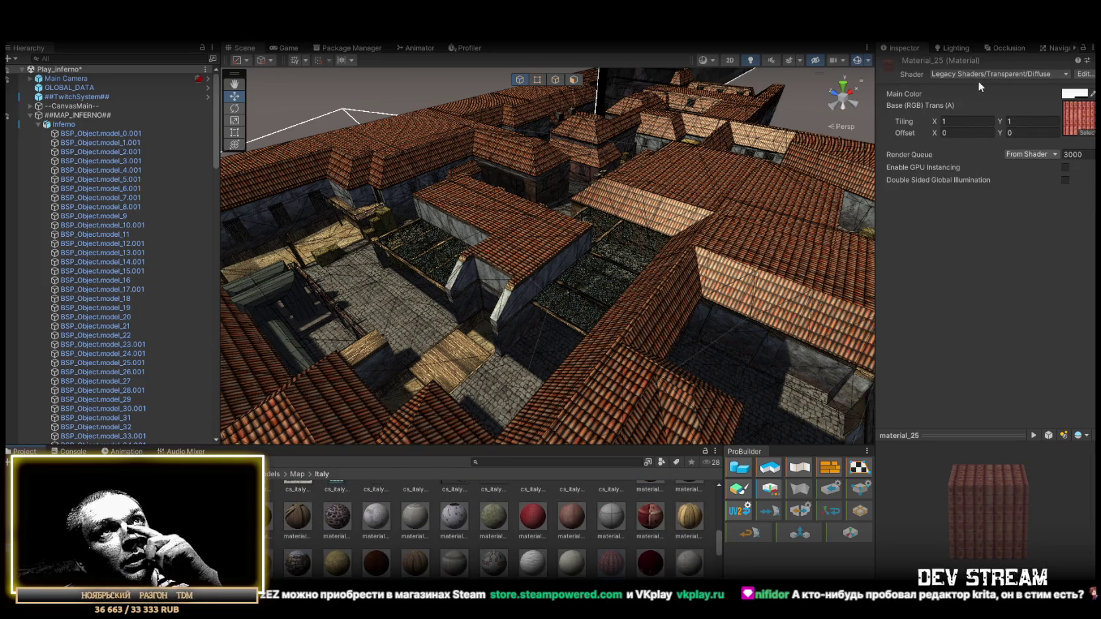
{"action": "left_click", "coordinate": [1065, 75]}
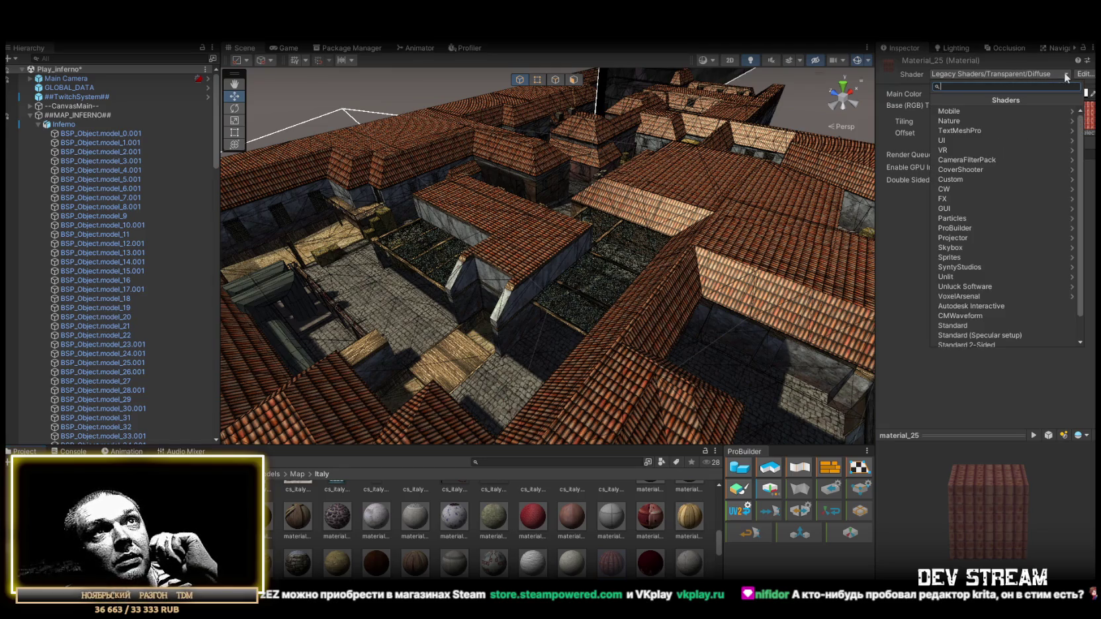
{"action": "left_click", "coordinate": [986, 333]}
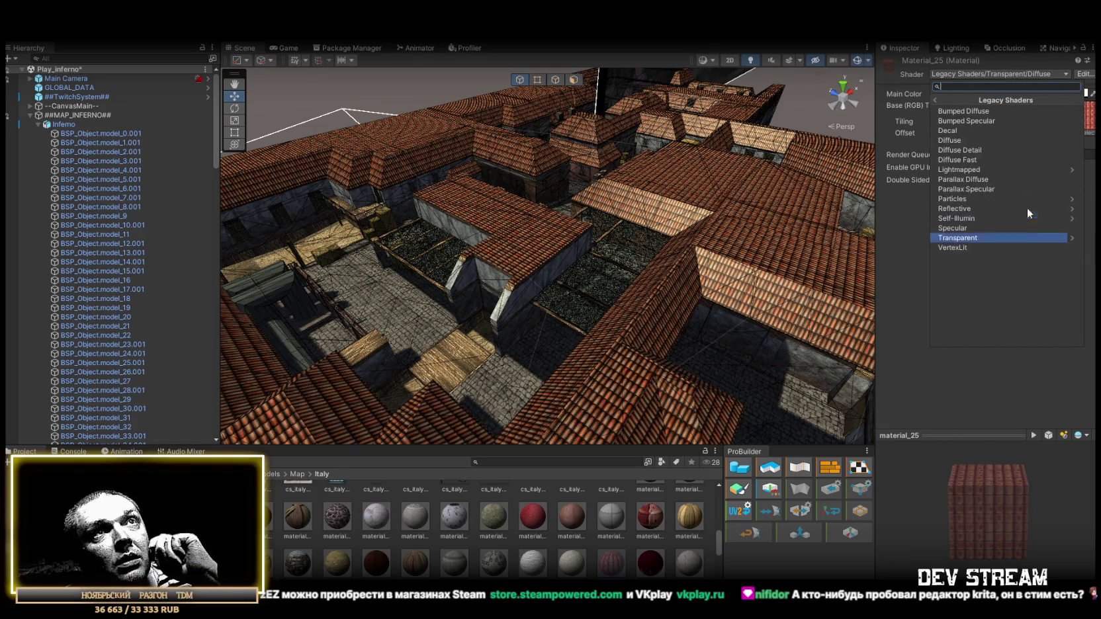
{"action": "left_click", "coordinate": [971, 236]}
{"action": "left_click", "coordinate": [737, 158]}
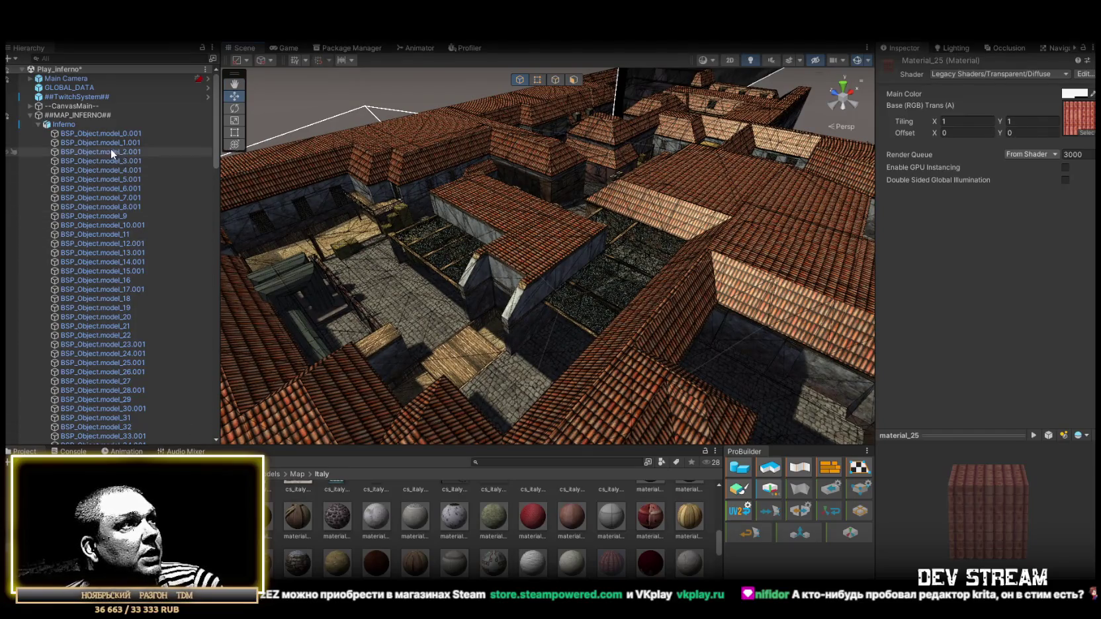
{"action": "left_click", "coordinate": [199, 503]}
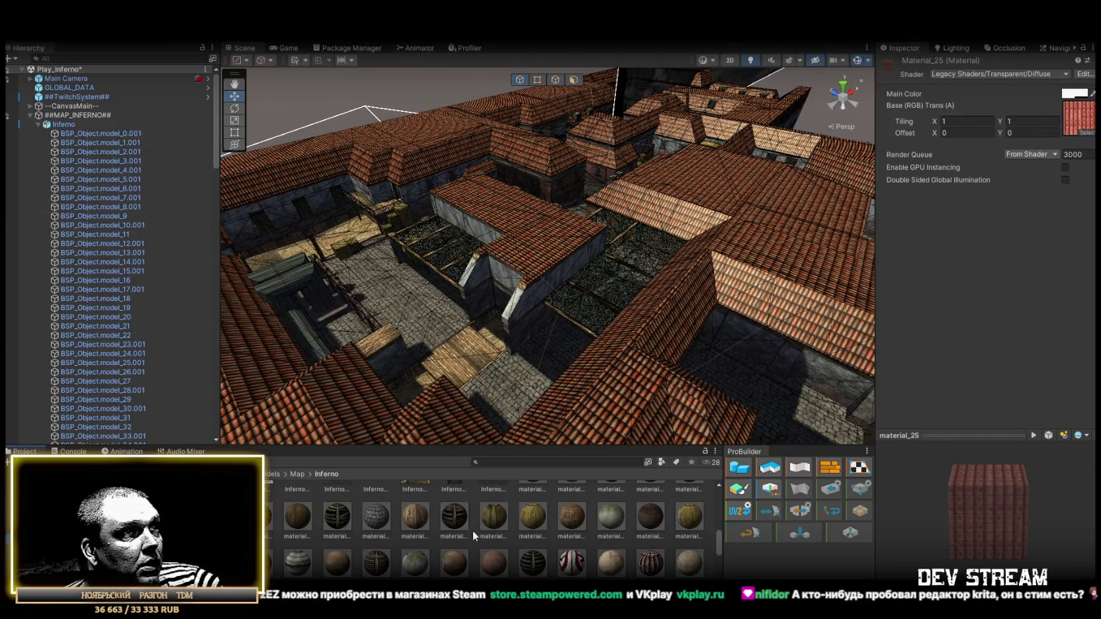
{"action": "scroll", "coordinate": [610, 533], "scroll_direction": "up", "scroll_amount": 5}
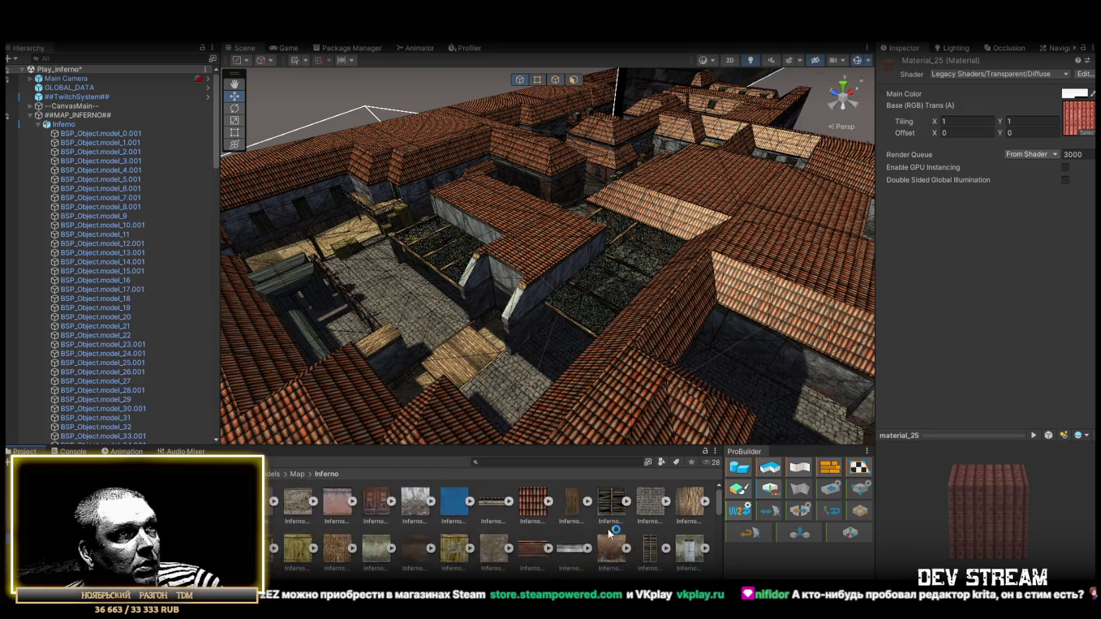
{"action": "scroll", "coordinate": [566, 514], "scroll_direction": "down", "scroll_amount": 5}
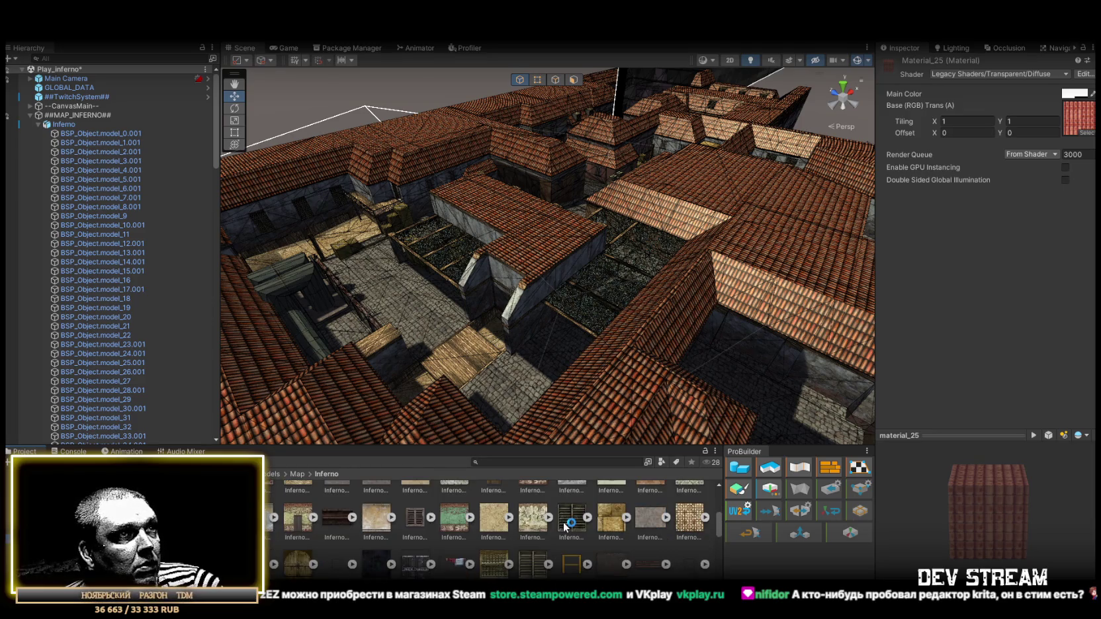
{"action": "left_click", "coordinate": [690, 511]}
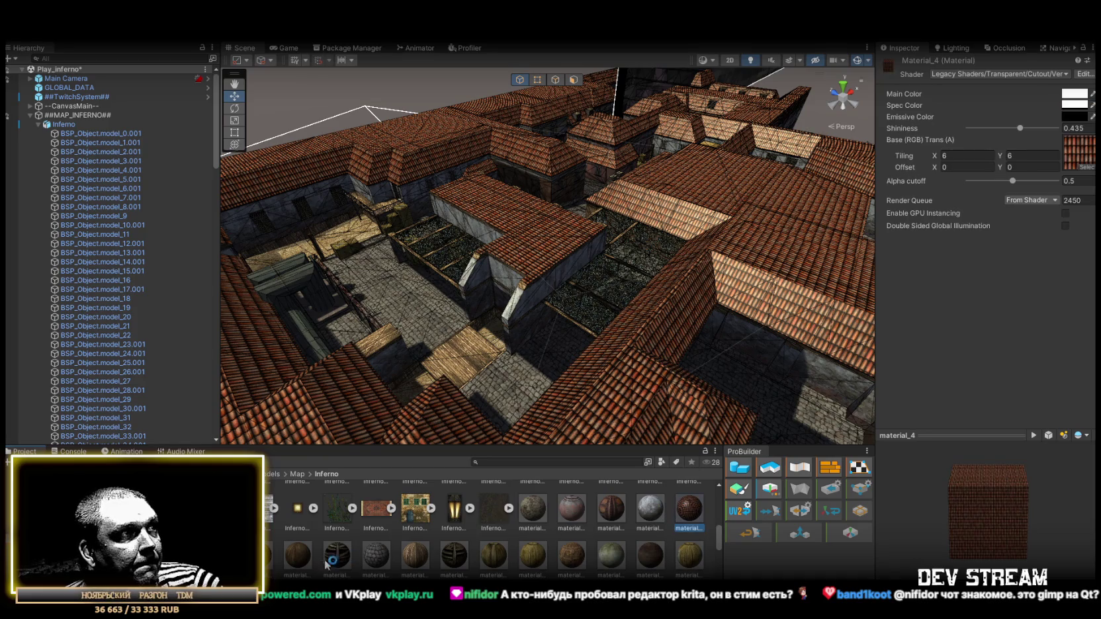
- Switch both roof materials to the Legacy Shaders/Transparent/Diffuse shader
{"action": "left_click", "coordinate": [964, 74]}
{"action": "scroll", "coordinate": [992, 211], "scroll_direction": "down", "scroll_amount": 2}
{"action": "left_click", "coordinate": [973, 333]}
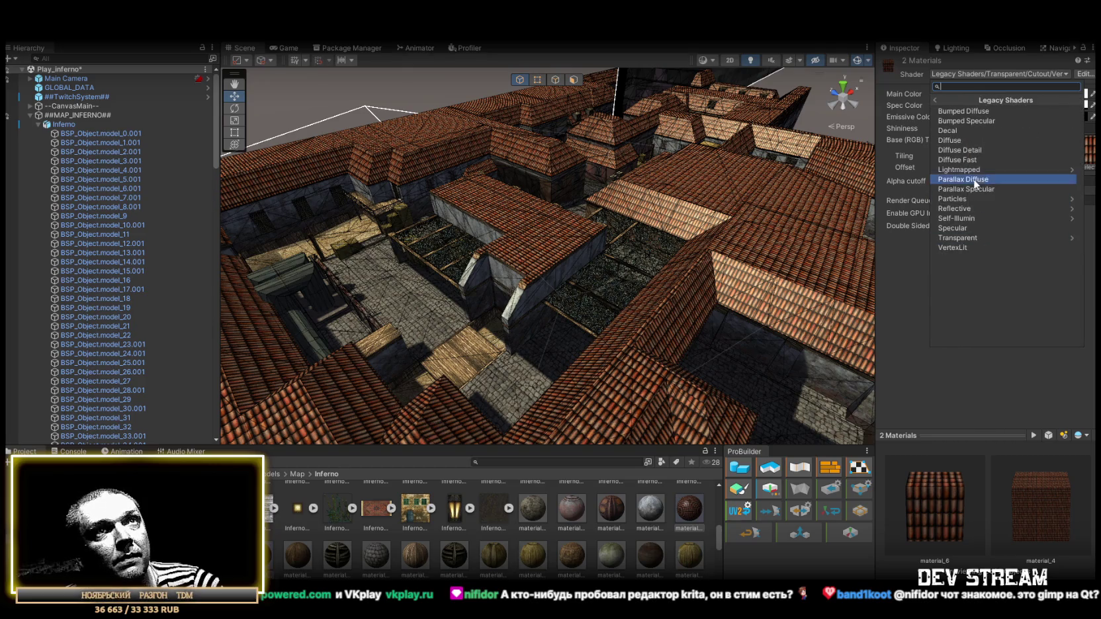
{"action": "left_click", "coordinate": [959, 237]}
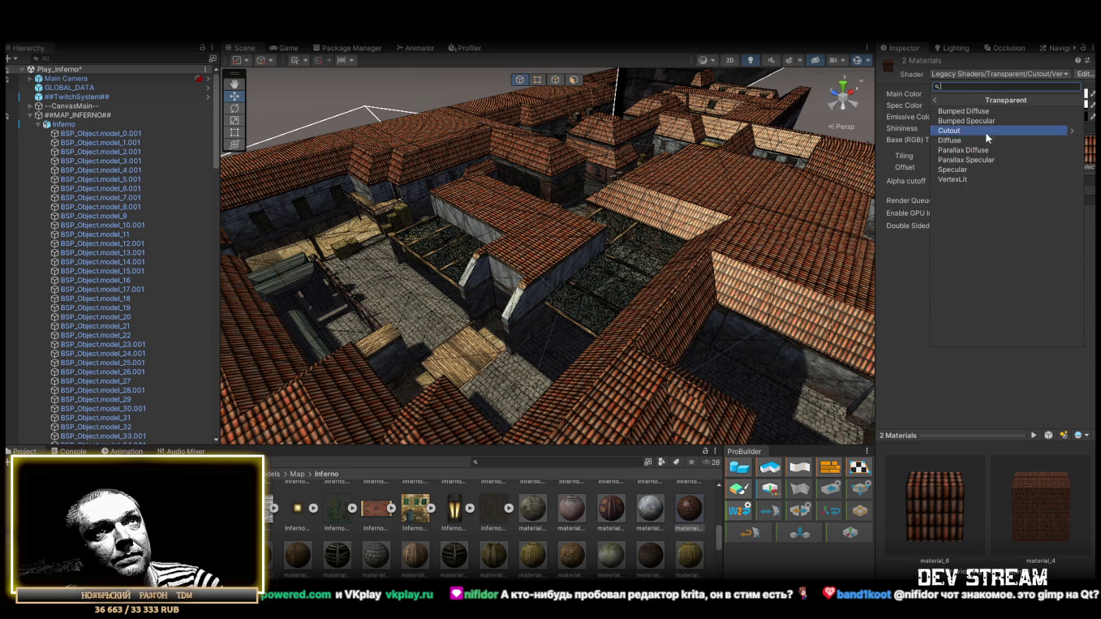
{"action": "left_click", "coordinate": [953, 139]}
- Lower the Main Color alpha so the rooftops become see-through
{"action": "left_click", "coordinate": [1089, 94]}
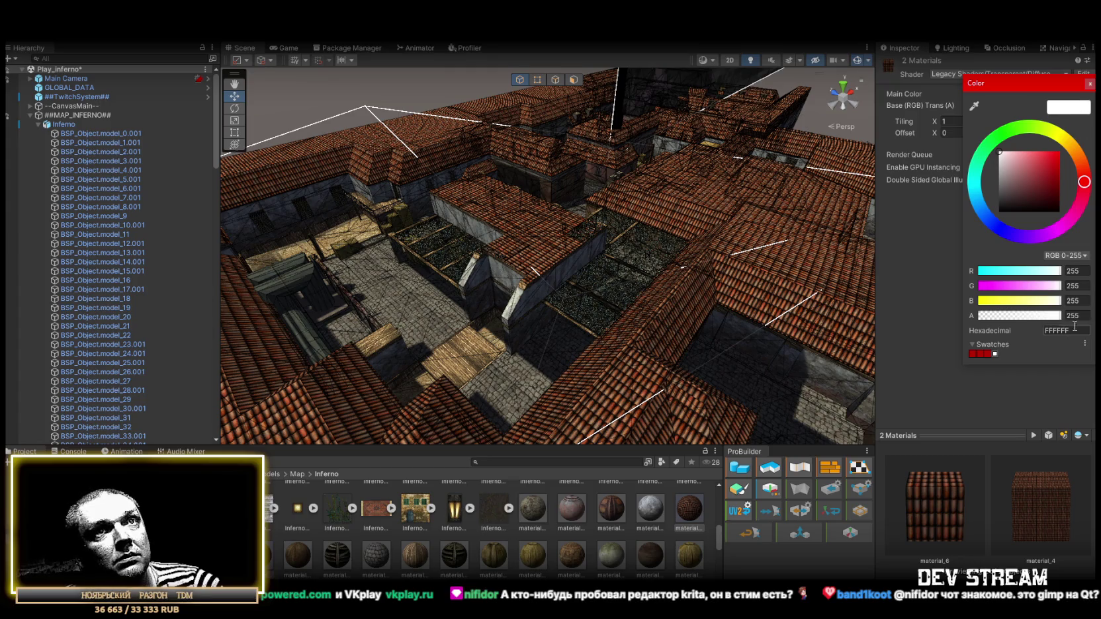
{"action": "left_click", "coordinate": [998, 317]}
{"action": "mouse_move", "coordinate": [656, 260]}
{"action": "left_mouse_down"}
{"action": "mouse_move", "coordinate": [799, 283]}
{"action": "mouse_move", "coordinate": [590, 253]}
{"action": "mouse_move", "coordinate": [1063, 228]}
{"action": "left_mouse_up"}
{"action": "mouse_move", "coordinate": [662, 261]}
{"action": "left_mouse_down"}
{"action": "mouse_move", "coordinate": [646, 254]}
{"action": "mouse_move", "coordinate": [925, 264]}
{"action": "mouse_move", "coordinate": [650, 209]}
{"action": "mouse_move", "coordinate": [589, 270]}
{"action": "mouse_move", "coordinate": [332, 248]}
{"action": "mouse_move", "coordinate": [364, 215]}
{"action": "mouse_move", "coordinate": [415, 238]}
{"action": "mouse_move", "coordinate": [463, 225]}
{"action": "mouse_move", "coordinate": [561, 231]}
{"action": "mouse_move", "coordinate": [391, 224]}
{"action": "mouse_move", "coordinate": [460, 190]}
{"action": "mouse_move", "coordinate": [483, 199]}
{"action": "left_mouse_up"}
{"action": "left_click", "coordinate": [1076, 94]}
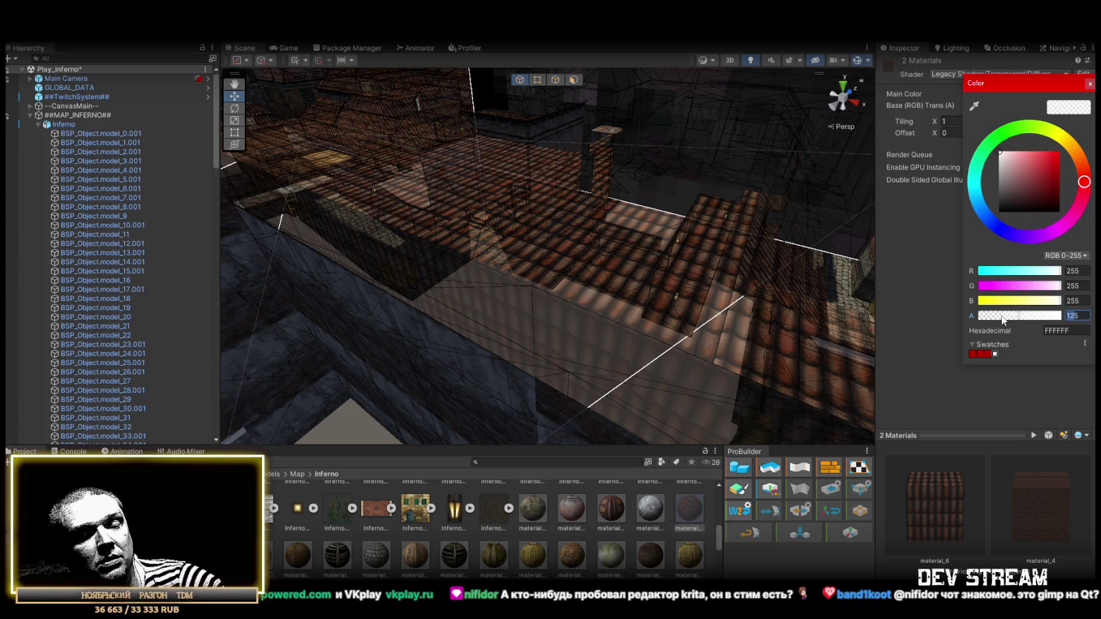
- Orbit to view the street crates through the roofs faded to alpha 125
{"action": "mouse_move", "coordinate": [662, 291]}
{"action": "left_mouse_down"}
{"action": "mouse_move", "coordinate": [531, 266]}
{"action": "mouse_move", "coordinate": [659, 312]}
{"action": "mouse_move", "coordinate": [755, 320]}
{"action": "mouse_move", "coordinate": [662, 311]}
{"action": "mouse_move", "coordinate": [460, 253]}
{"action": "mouse_move", "coordinate": [511, 287]}
{"action": "mouse_move", "coordinate": [531, 247]}
{"action": "mouse_move", "coordinate": [482, 238]}
{"action": "mouse_move", "coordinate": [438, 268]}
{"action": "mouse_move", "coordinate": [536, 312]}
{"action": "mouse_move", "coordinate": [828, 312]}
{"action": "mouse_move", "coordinate": [709, 278]}
{"action": "left_mouse_up"}
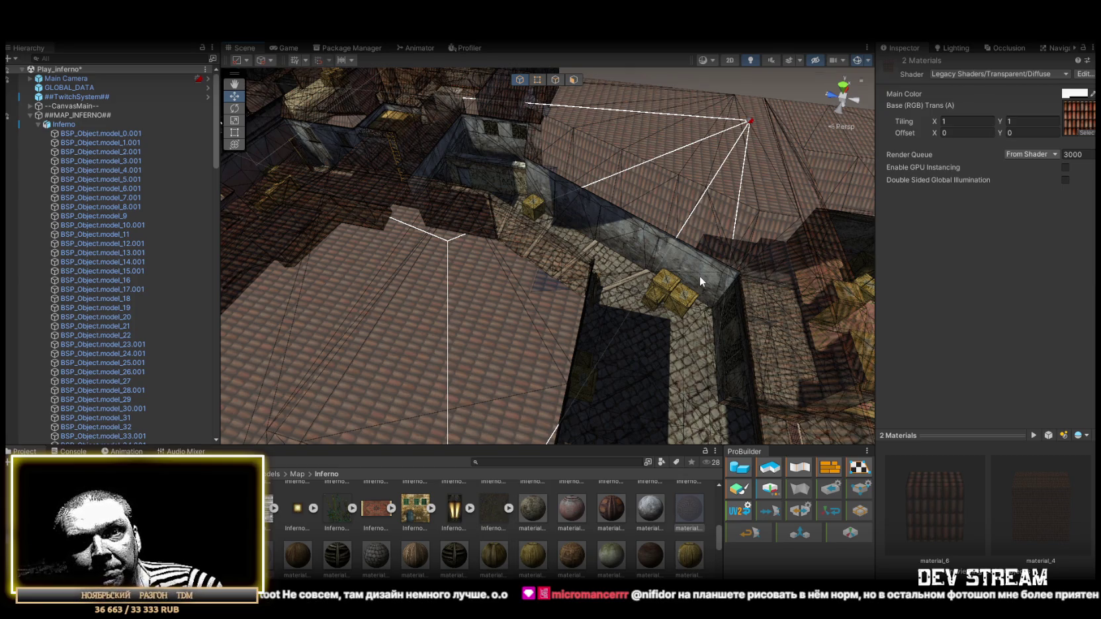
- Raise the roof materials' Main Color alpha to 255 so the rooftops are fully opaque
{"action": "mouse_move", "coordinate": [700, 276]}
{"action": "left_mouse_down"}
{"action": "mouse_move", "coordinate": [754, 216]}
{"action": "mouse_move", "coordinate": [750, 238]}
{"action": "mouse_move", "coordinate": [668, 245]}
{"action": "mouse_move", "coordinate": [523, 237]}
{"action": "mouse_move", "coordinate": [433, 194]}
{"action": "mouse_move", "coordinate": [259, 218]}
{"action": "mouse_move", "coordinate": [283, 237]}
{"action": "mouse_move", "coordinate": [702, 230]}
{"action": "mouse_move", "coordinate": [282, 211]}
{"action": "mouse_move", "coordinate": [359, 246]}
{"action": "mouse_move", "coordinate": [460, 251]}
{"action": "mouse_move", "coordinate": [342, 188]}
{"action": "mouse_move", "coordinate": [518, 266]}
{"action": "mouse_move", "coordinate": [647, 253]}
{"action": "mouse_move", "coordinate": [827, 199]}
{"action": "left_mouse_up"}
{"action": "left_click", "coordinate": [1077, 96]}
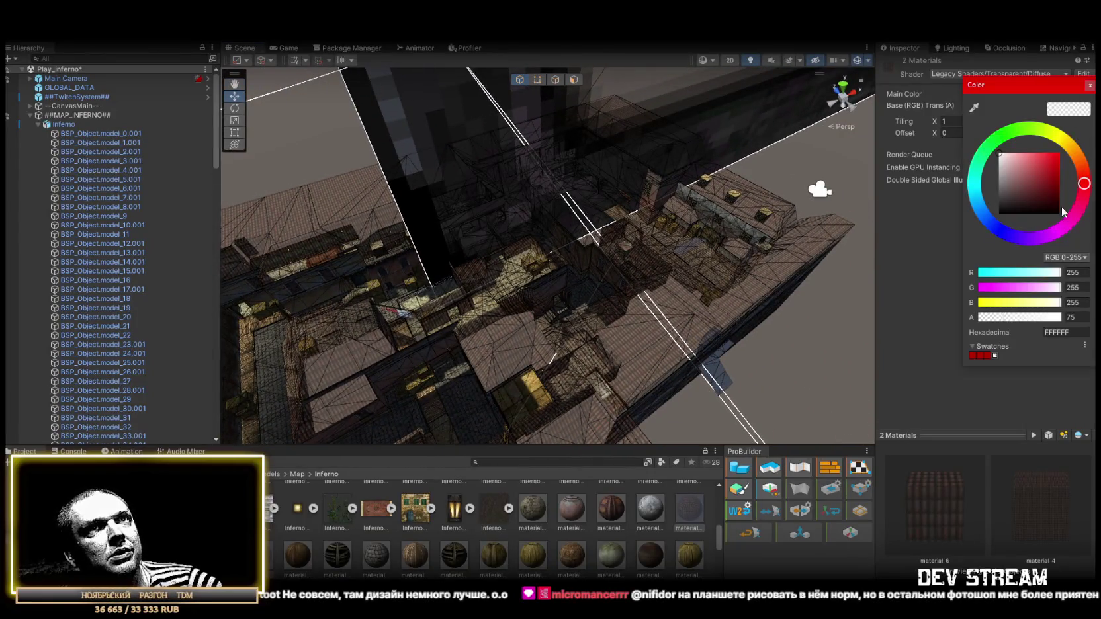
{"action": "left_click_drag", "start_coordinate": [1032, 316], "coordinate": [1062, 317]}
{"action": "mouse_move", "coordinate": [662, 193]}
{"action": "left_mouse_down"}
{"action": "mouse_move", "coordinate": [735, 150]}
{"action": "mouse_move", "coordinate": [585, 143]}
{"action": "mouse_move", "coordinate": [572, 177]}
{"action": "mouse_move", "coordinate": [584, 292]}
{"action": "left_mouse_up"}
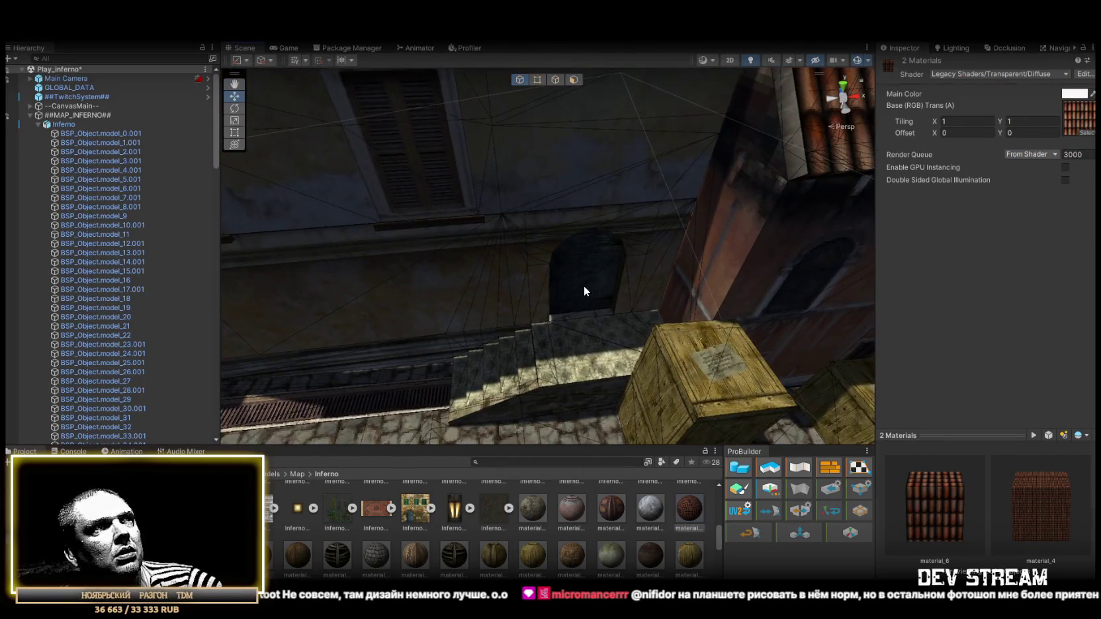
- Select the doorway mesh BSP_Object.model_69 and inspect it up close
{"action": "left_click", "coordinate": [542, 270]}
{"action": "mouse_move", "coordinate": [612, 244]}
{"action": "left_mouse_down"}
{"action": "mouse_move", "coordinate": [342, 194]}
{"action": "mouse_move", "coordinate": [163, 217]}
{"action": "mouse_move", "coordinate": [285, 150]}
{"action": "mouse_move", "coordinate": [320, 203]}
{"action": "mouse_move", "coordinate": [107, 201]}
{"action": "mouse_move", "coordinate": [172, 220]}
{"action": "mouse_move", "coordinate": [707, 240]}
{"action": "mouse_move", "coordinate": [712, 42]}
{"action": "left_mouse_up"}
{"action": "left_click_drag", "start_coordinate": [746, 326], "coordinate": [63, 189]}
{"action": "scroll", "coordinate": [63, 189], "scroll_direction": "up", "scroll_amount": 10}
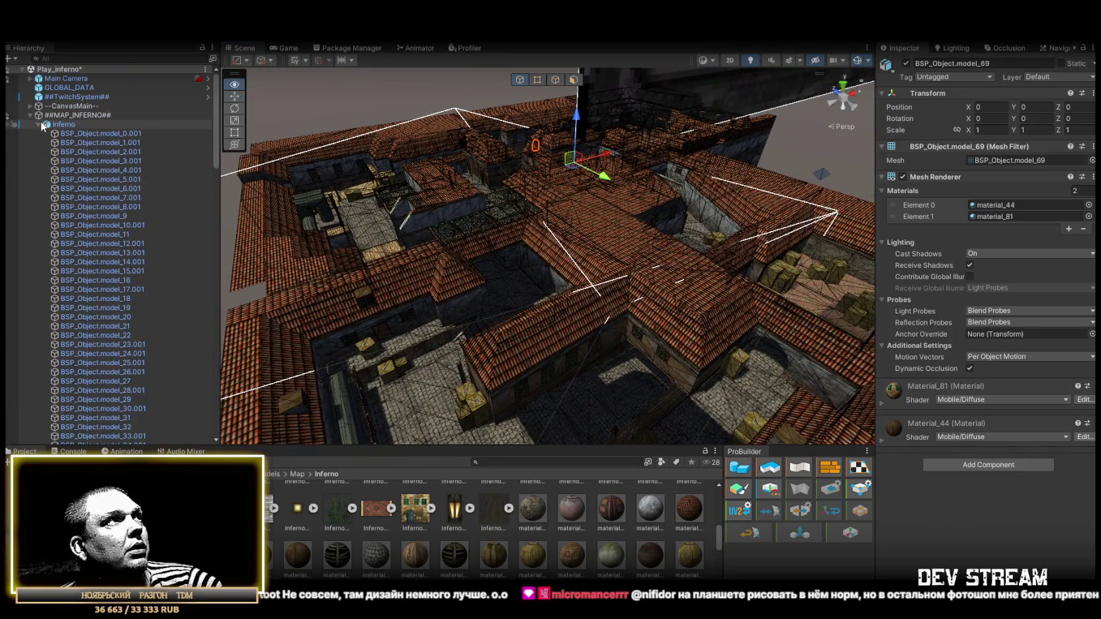
- Collapse the Inferno group, clear the selection, and fly over the opaque rooftops to a crate close-up
{"action": "left_click", "coordinate": [38, 124]}
{"action": "left_click", "coordinate": [179, 278]}
{"action": "left_click_drag", "start_coordinate": [424, 218], "coordinate": [596, 165]}
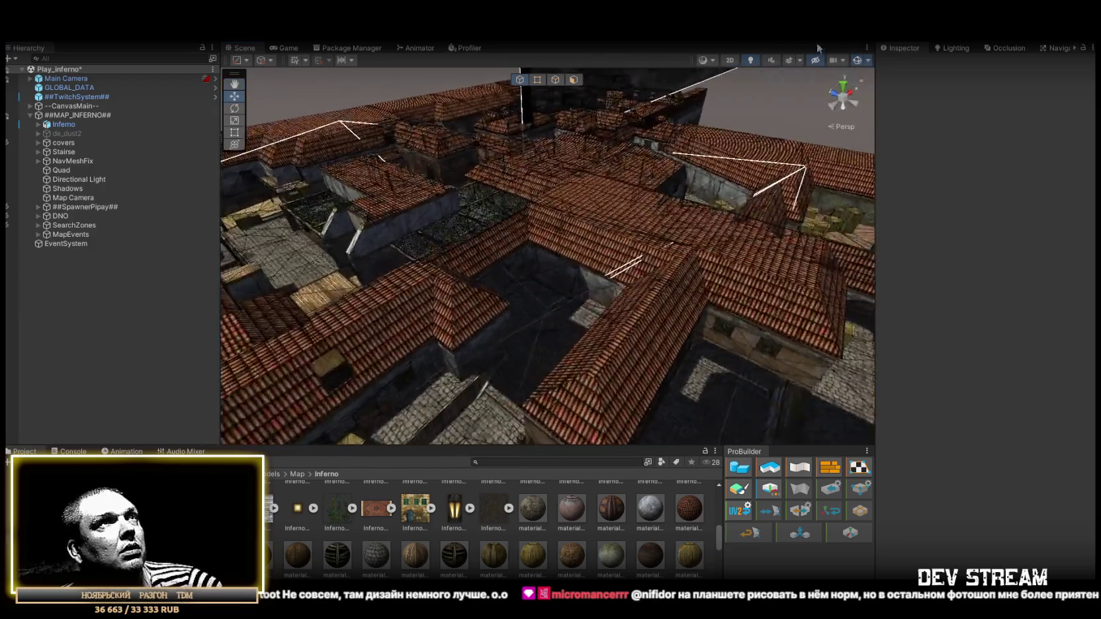
{"action": "left_click", "coordinate": [714, 61]}
{"action": "left_click", "coordinate": [720, 81]}
{"action": "mouse_move", "coordinate": [569, 219]}
{"action": "left_mouse_down"}
{"action": "mouse_move", "coordinate": [562, 242]}
{"action": "mouse_move", "coordinate": [571, 231]}
{"action": "mouse_move", "coordinate": [537, 145]}
{"action": "mouse_move", "coordinate": [726, 318]}
{"action": "mouse_move", "coordinate": [654, 214]}
{"action": "mouse_move", "coordinate": [669, 238]}
{"action": "mouse_move", "coordinate": [516, 228]}
{"action": "mouse_move", "coordinate": [365, 243]}
{"action": "mouse_move", "coordinate": [679, 265]}
{"action": "mouse_move", "coordinate": [348, 222]}
{"action": "mouse_move", "coordinate": [349, 241]}
{"action": "mouse_move", "coordinate": [579, 191]}
{"action": "mouse_move", "coordinate": [554, 170]}
{"action": "mouse_move", "coordinate": [551, 214]}
{"action": "mouse_move", "coordinate": [787, 226]}
{"action": "mouse_move", "coordinate": [891, 183]}
{"action": "left_mouse_up"}
{"action": "mouse_move", "coordinate": [828, 199]}
{"action": "left_mouse_down"}
{"action": "mouse_move", "coordinate": [603, 239]}
{"action": "mouse_move", "coordinate": [659, 251]}
{"action": "mouse_move", "coordinate": [715, 290]}
{"action": "mouse_move", "coordinate": [998, 281]}
{"action": "mouse_move", "coordinate": [1012, 252]}
{"action": "mouse_move", "coordinate": [974, 196]}
{"action": "mouse_move", "coordinate": [1054, 160]}
{"action": "mouse_move", "coordinate": [851, 193]}
{"action": "mouse_move", "coordinate": [221, 231]}
{"action": "mouse_move", "coordinate": [415, 230]}
{"action": "mouse_move", "coordinate": [450, 244]}
{"action": "mouse_move", "coordinate": [466, 274]}
{"action": "left_mouse_up"}
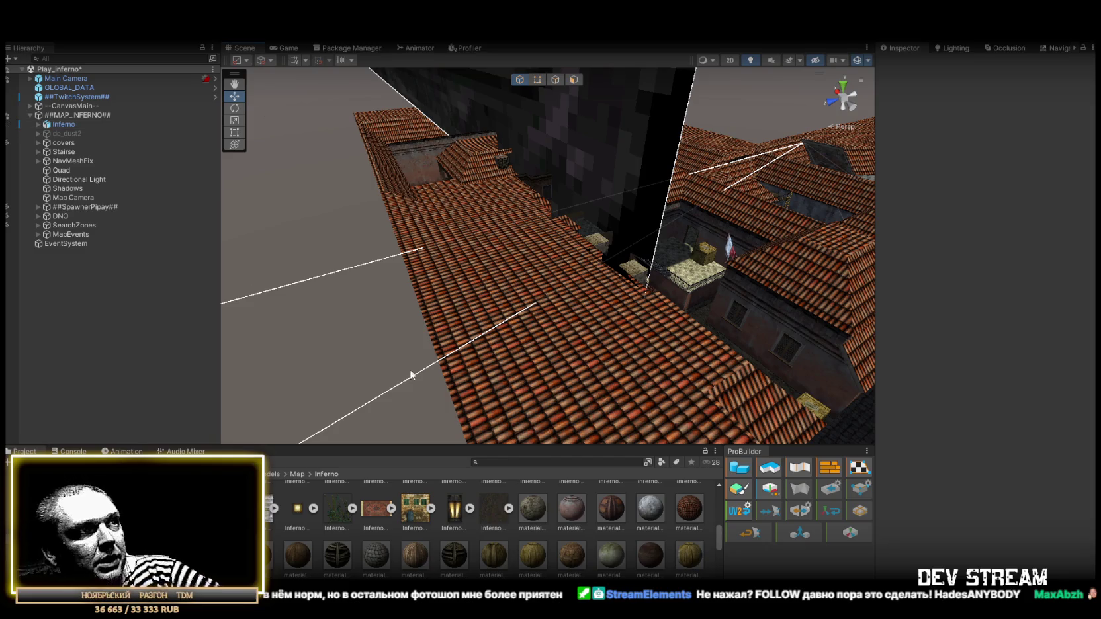
{"action": "mouse_move", "coordinate": [445, 258]}
{"action": "left_mouse_down"}
{"action": "mouse_move", "coordinate": [812, 252]}
{"action": "mouse_move", "coordinate": [733, 247]}
{"action": "mouse_move", "coordinate": [734, 266]}
{"action": "left_mouse_up"}
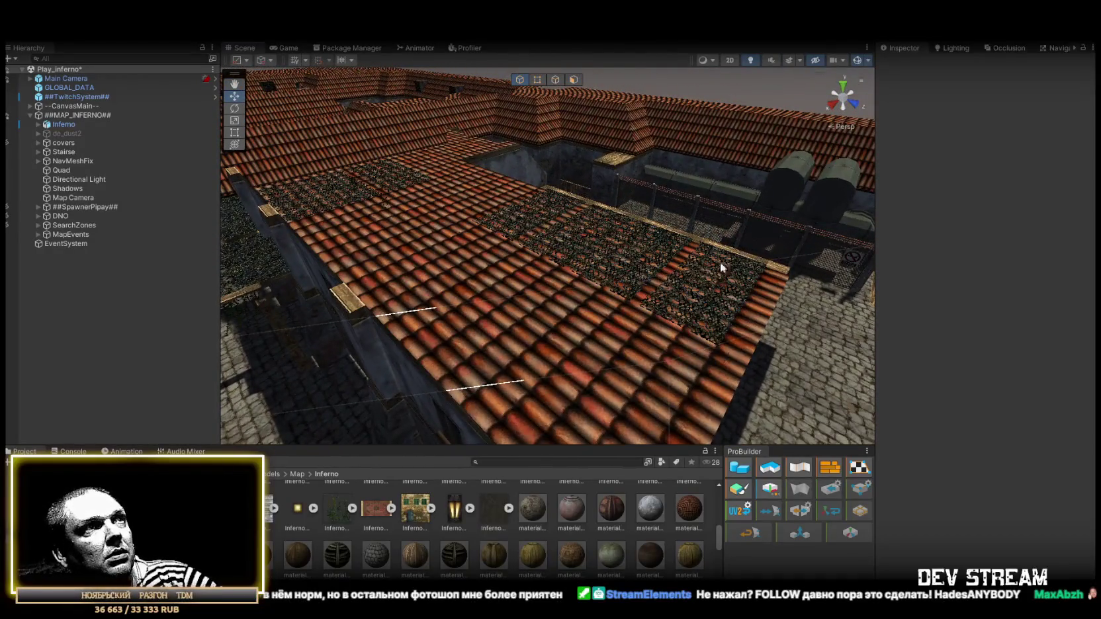
- Give both roof materials, Material_4 and Material_6, a render queue of 3001
{"action": "left_click", "coordinate": [695, 511]}
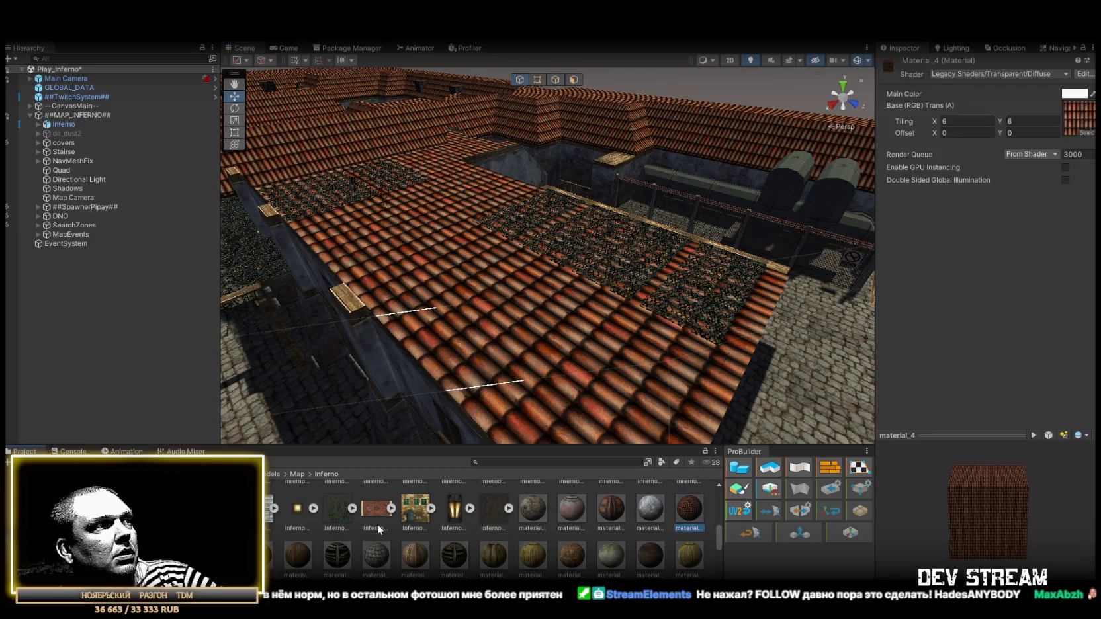
{"action": "left_click", "coordinate": [1088, 155]}
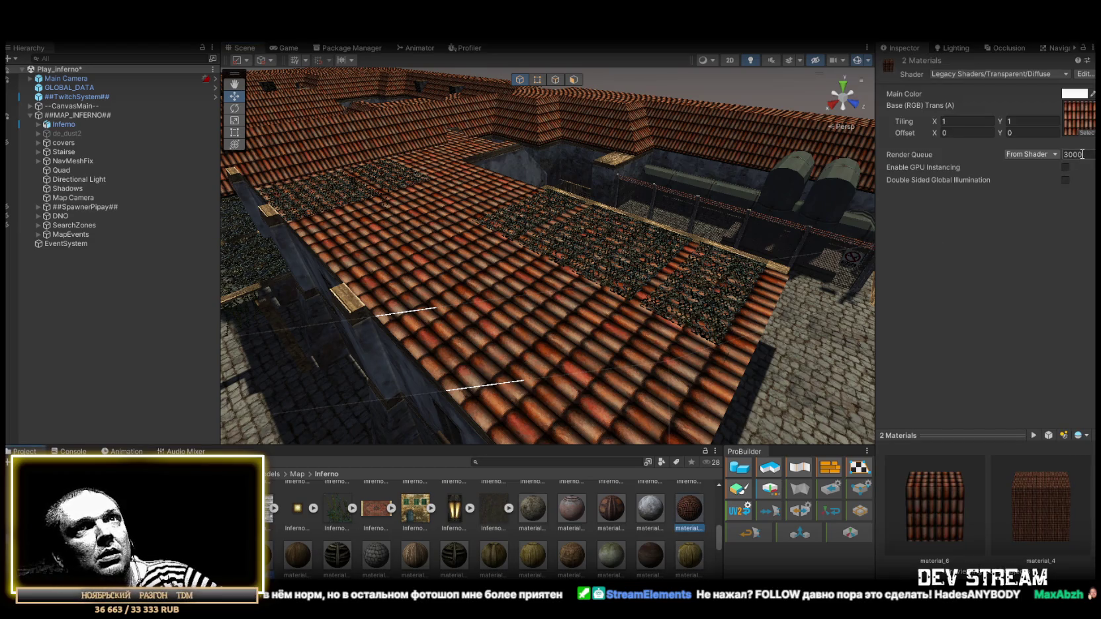
{"action": "type", "text": "3001"}
{"action": "key", "text": "Return"}
{"action": "mouse_move", "coordinate": [786, 172]}
{"action": "left_mouse_down"}
{"action": "mouse_move", "coordinate": [621, 167]}
{"action": "mouse_move", "coordinate": [422, 197]}
{"action": "mouse_move", "coordinate": [514, 114]}
{"action": "mouse_move", "coordinate": [390, 103]}
{"action": "mouse_move", "coordinate": [604, 178]}
{"action": "left_mouse_up"}
{"action": "left_click", "coordinate": [1005, 72]}
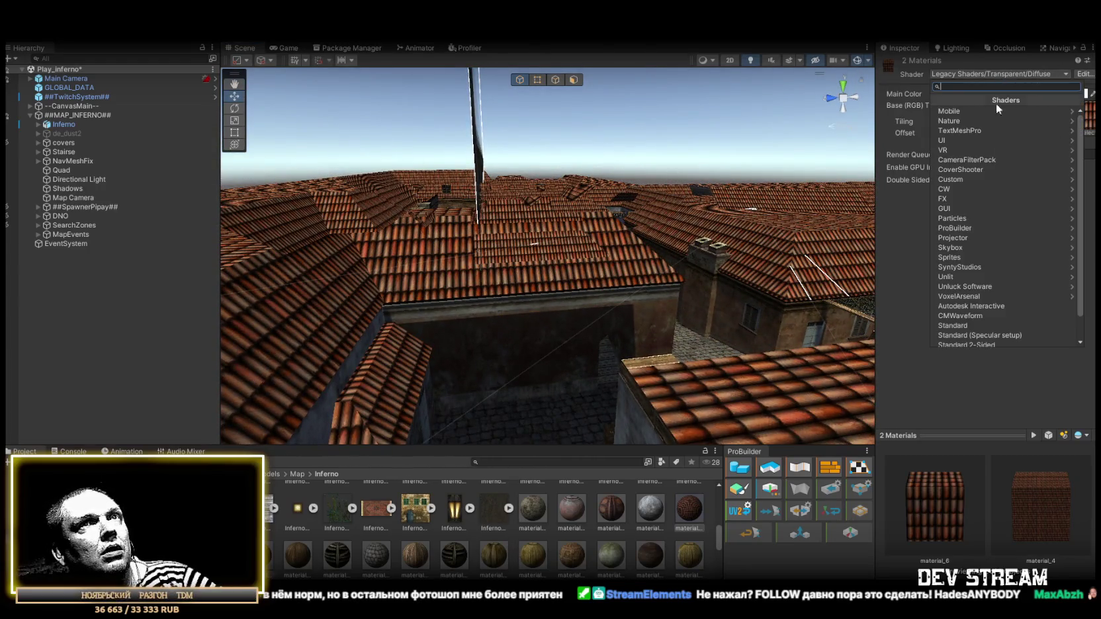
- Switch both roof materials to the Unlit/Texture shader and check the roofs
{"action": "left_click", "coordinate": [969, 332]}
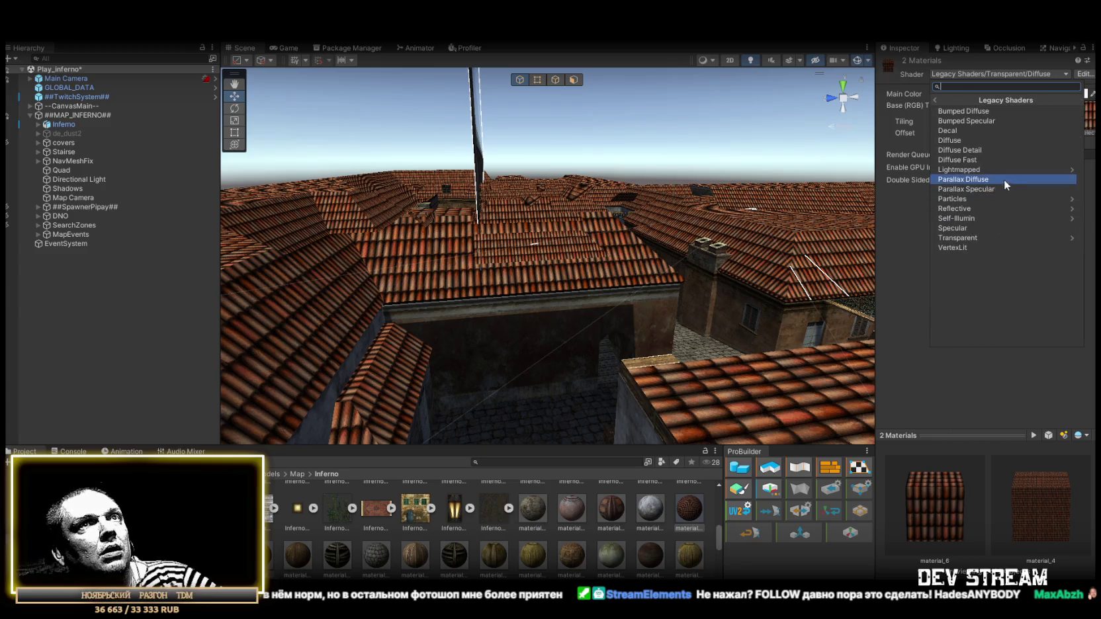
{"action": "left_click", "coordinate": [891, 230]}
{"action": "left_click", "coordinate": [944, 76]}
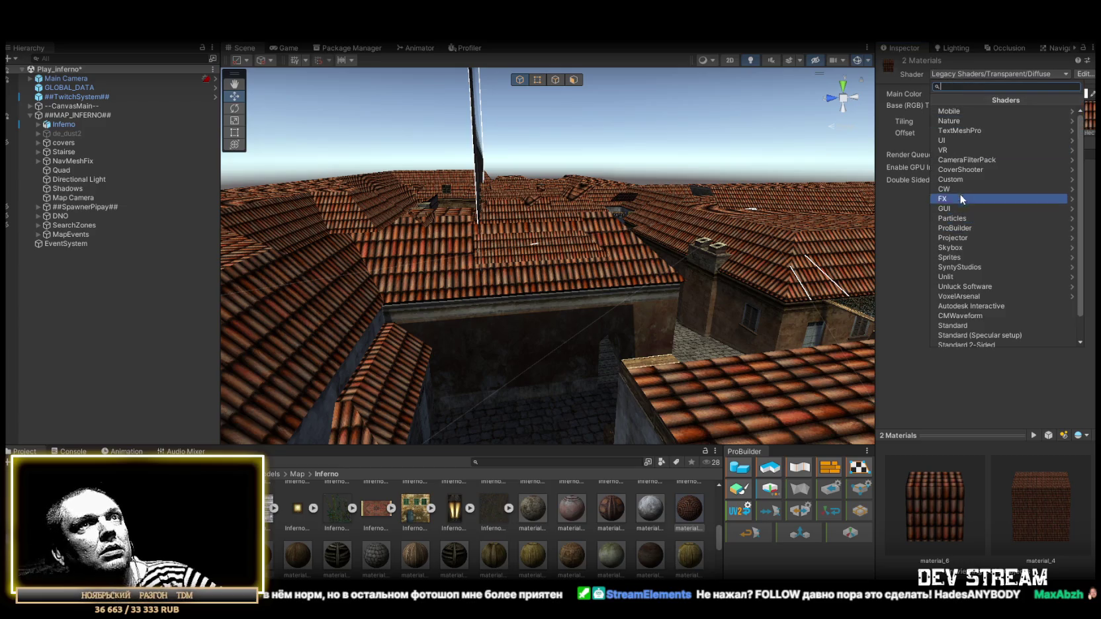
{"action": "left_click", "coordinate": [965, 278]}
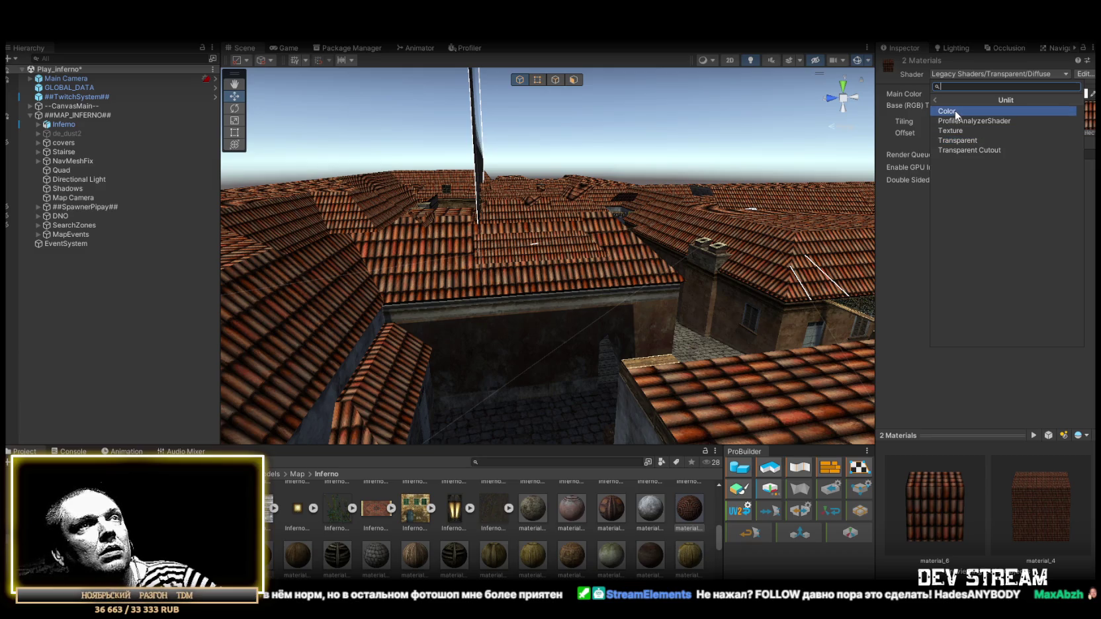
{"action": "left_click", "coordinate": [963, 131]}
{"action": "mouse_move", "coordinate": [609, 218]}
{"action": "left_mouse_down"}
{"action": "mouse_move", "coordinate": [584, 214]}
{"action": "mouse_move", "coordinate": [818, 258]}
{"action": "mouse_move", "coordinate": [324, 199]}
{"action": "mouse_move", "coordinate": [543, 231]}
{"action": "mouse_move", "coordinate": [540, 245]}
{"action": "mouse_move", "coordinate": [561, 262]}
{"action": "mouse_move", "coordinate": [586, 273]}
{"action": "mouse_move", "coordinate": [598, 266]}
{"action": "mouse_move", "coordinate": [725, 322]}
{"action": "mouse_move", "coordinate": [445, 297]}
{"action": "mouse_move", "coordinate": [456, 311]}
{"action": "left_mouse_up"}
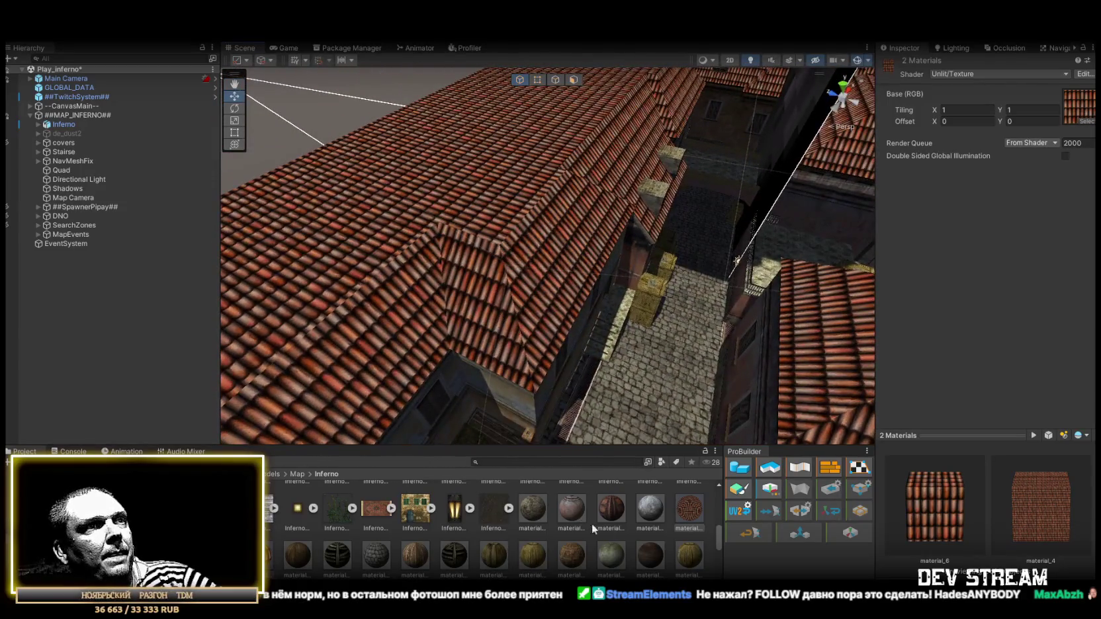
- Set Material_4's texture tiling to 3 × 3 and inspect the larger roof tiles
{"action": "scroll", "coordinate": [695, 550], "scroll_direction": "up", "scroll_amount": 1}
{"action": "left_click", "coordinate": [695, 546]}
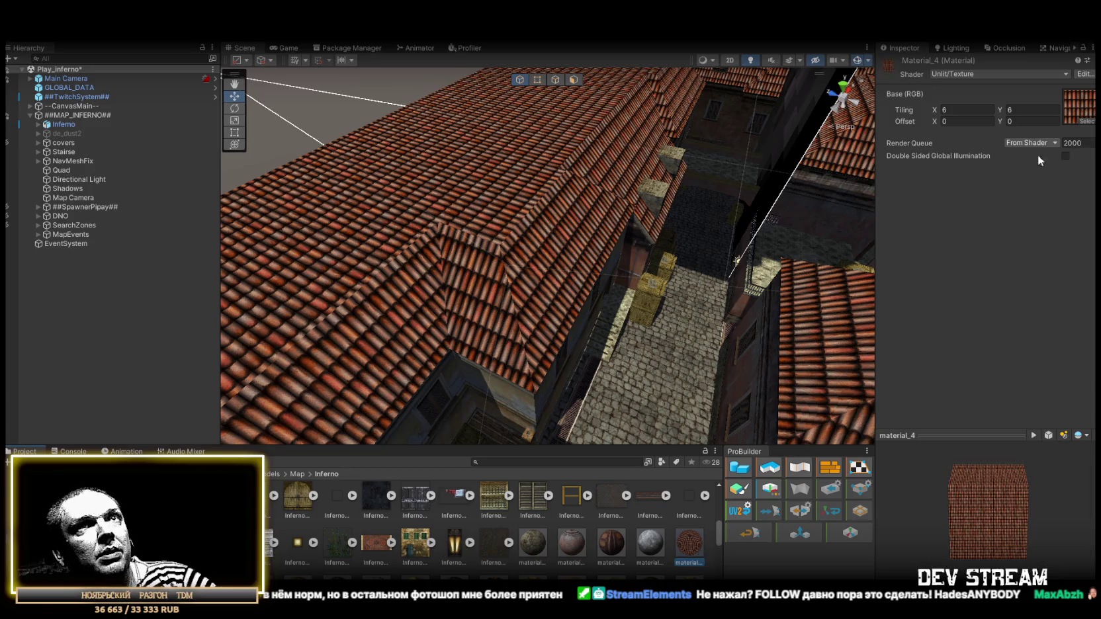
{"action": "left_click", "coordinate": [960, 110]}
{"action": "type", "text": "3"}
{"action": "key", "text": "Tab"}
{"action": "type", "text": "3"}
{"action": "mouse_move", "coordinate": [476, 232]}
{"action": "left_mouse_down"}
{"action": "mouse_move", "coordinate": [501, 212]}
{"action": "mouse_move", "coordinate": [777, 172]}
{"action": "mouse_move", "coordinate": [861, 191]}
{"action": "mouse_move", "coordinate": [685, 157]}
{"action": "mouse_move", "coordinate": [704, 208]}
{"action": "mouse_move", "coordinate": [721, 206]}
{"action": "mouse_move", "coordinate": [222, 175]}
{"action": "left_mouse_up"}
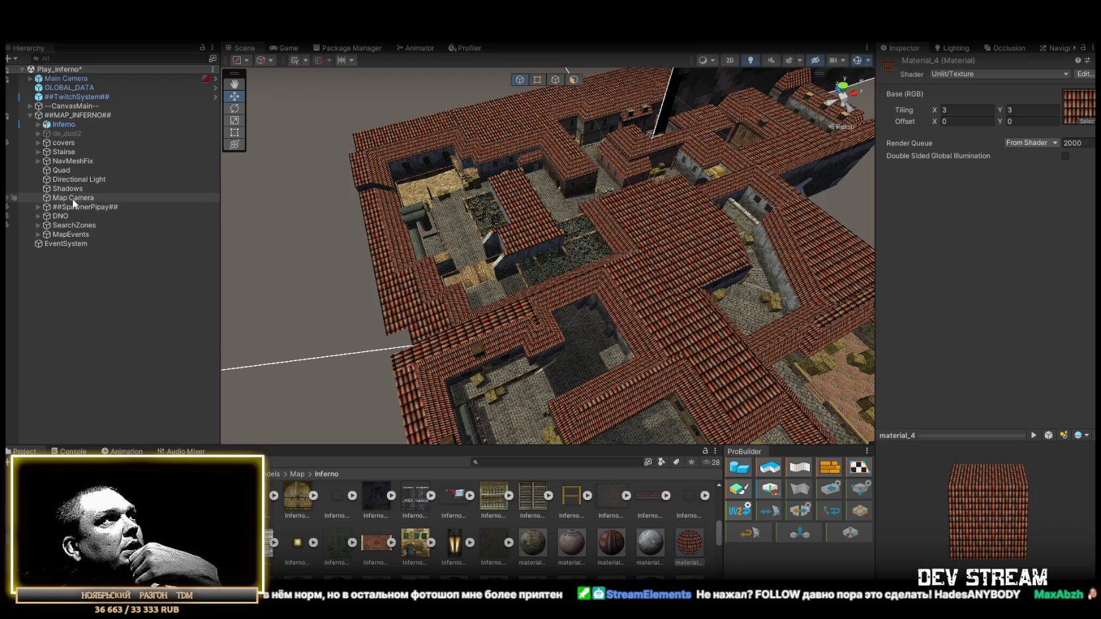
- Select the DNO object and view the scene from the front in orthographic mode
{"action": "left_click", "coordinate": [61, 217]}
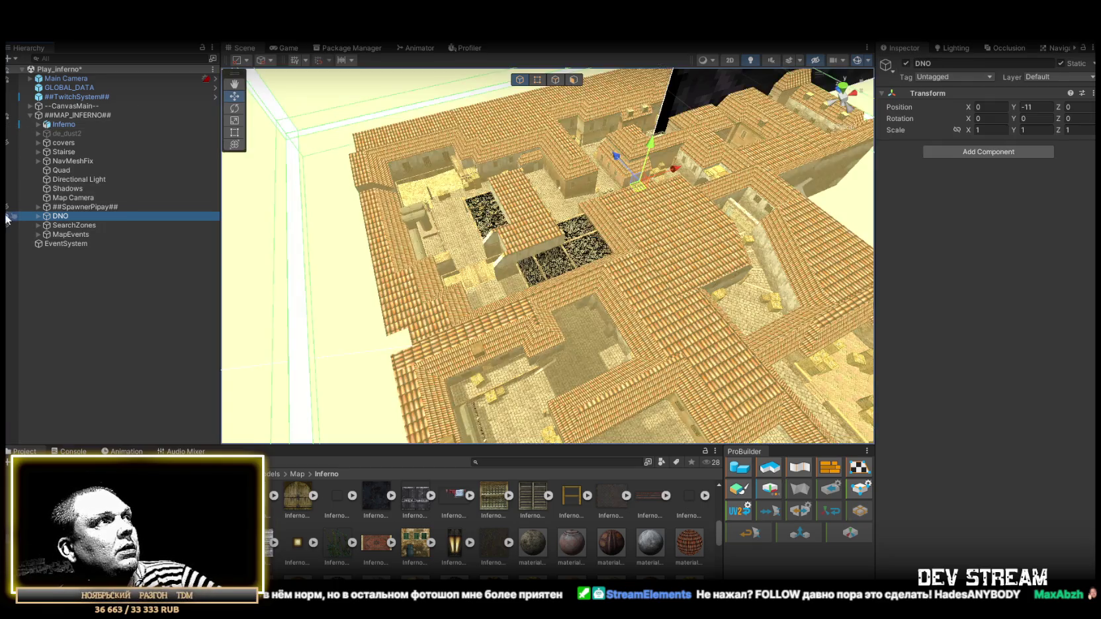
{"action": "left_click", "coordinate": [861, 102]}
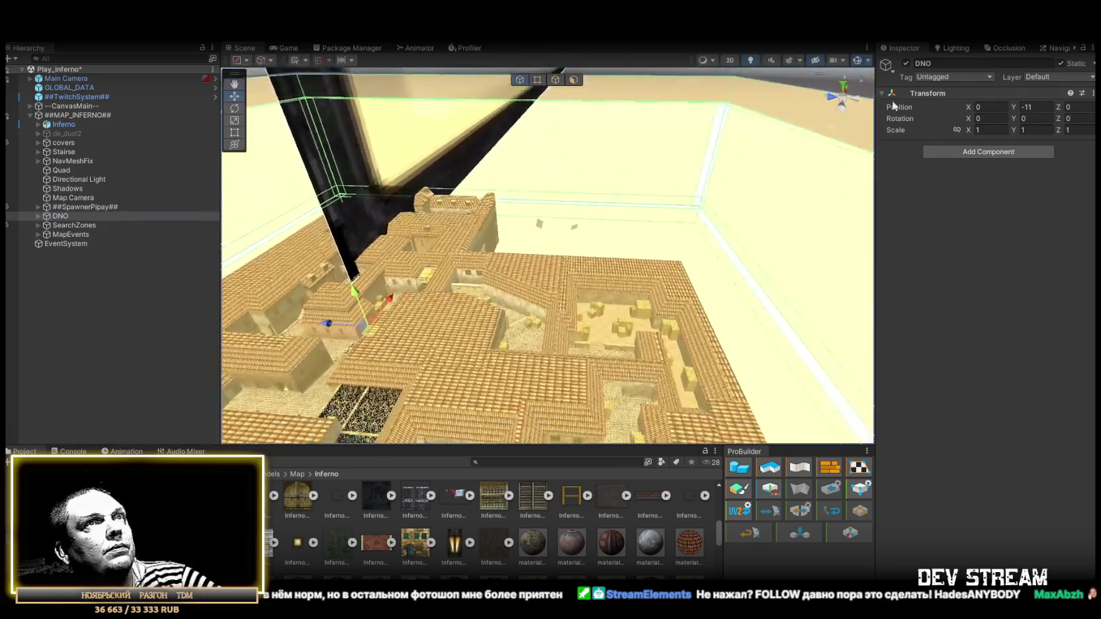
{"action": "left_click", "coordinate": [861, 101]}
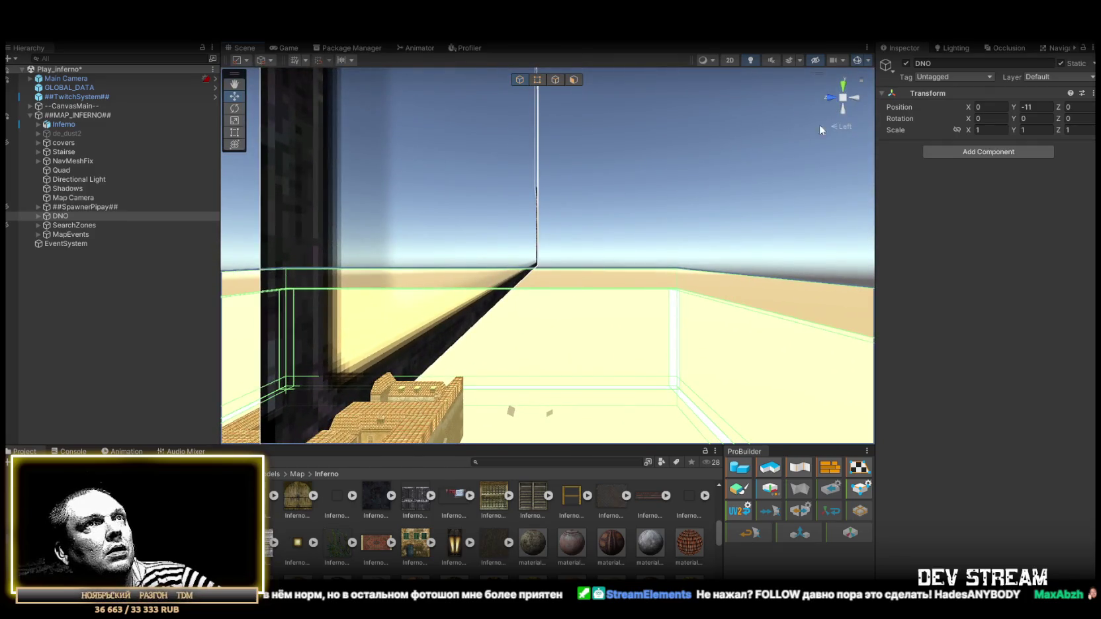
{"action": "left_click", "coordinate": [839, 128]}
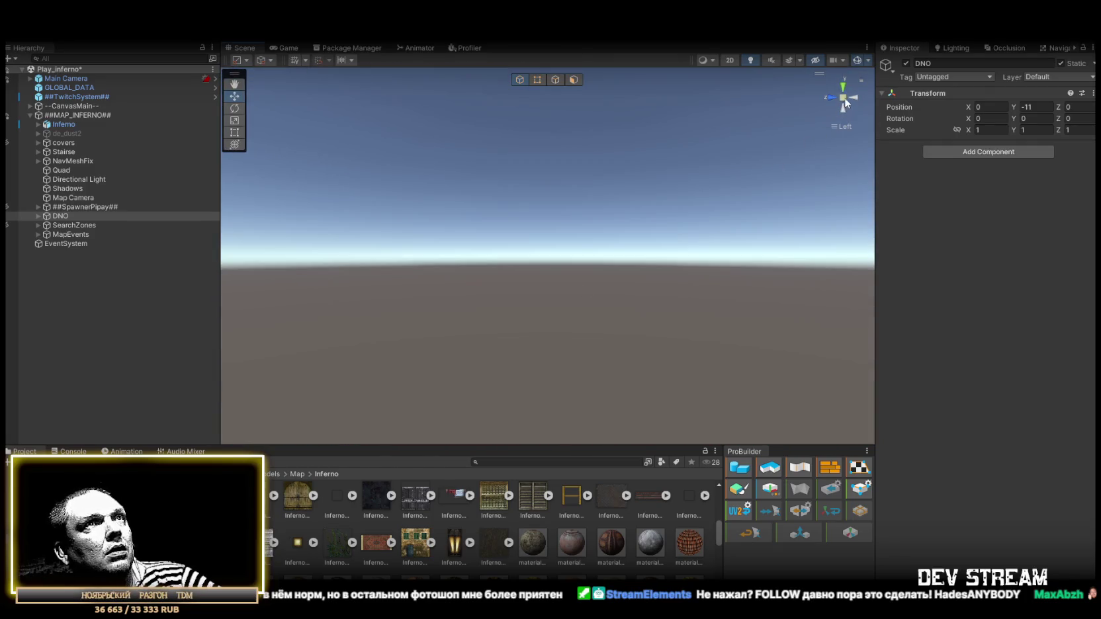
{"action": "left_click", "coordinate": [845, 101]}
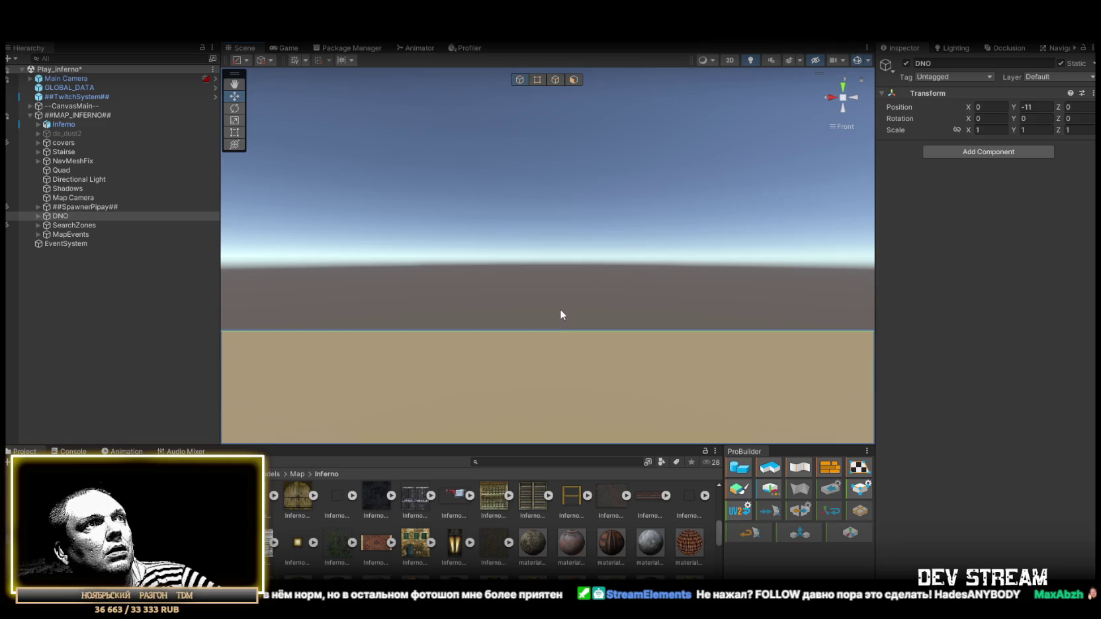
- Frame the DNO object and view the map from above and from the back
{"action": "key", "text": "f"}
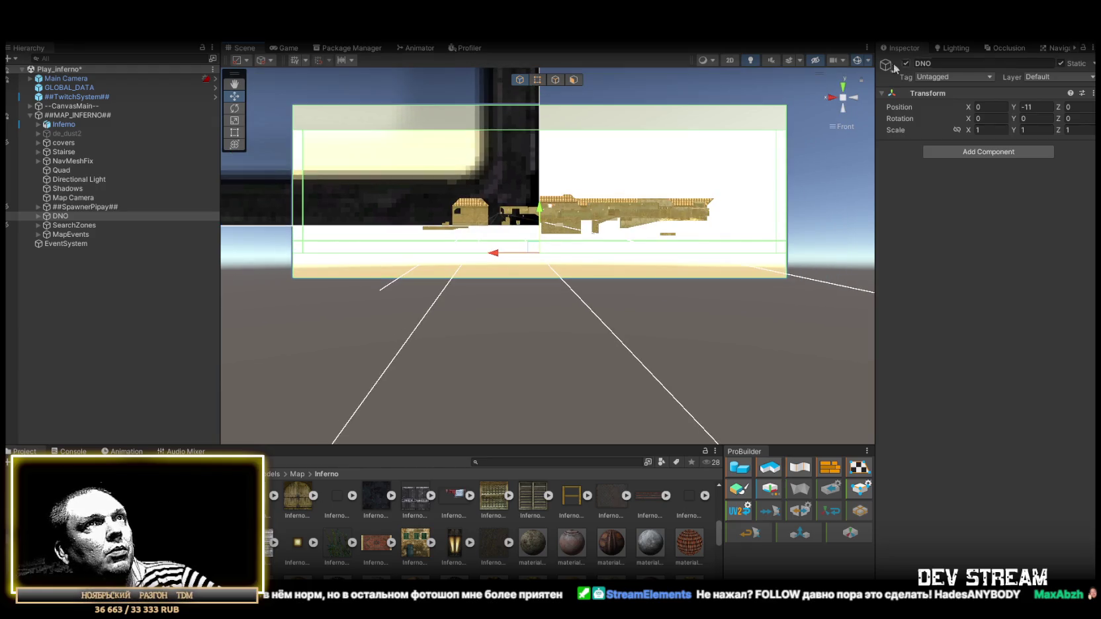
{"action": "left_click", "coordinate": [843, 86]}
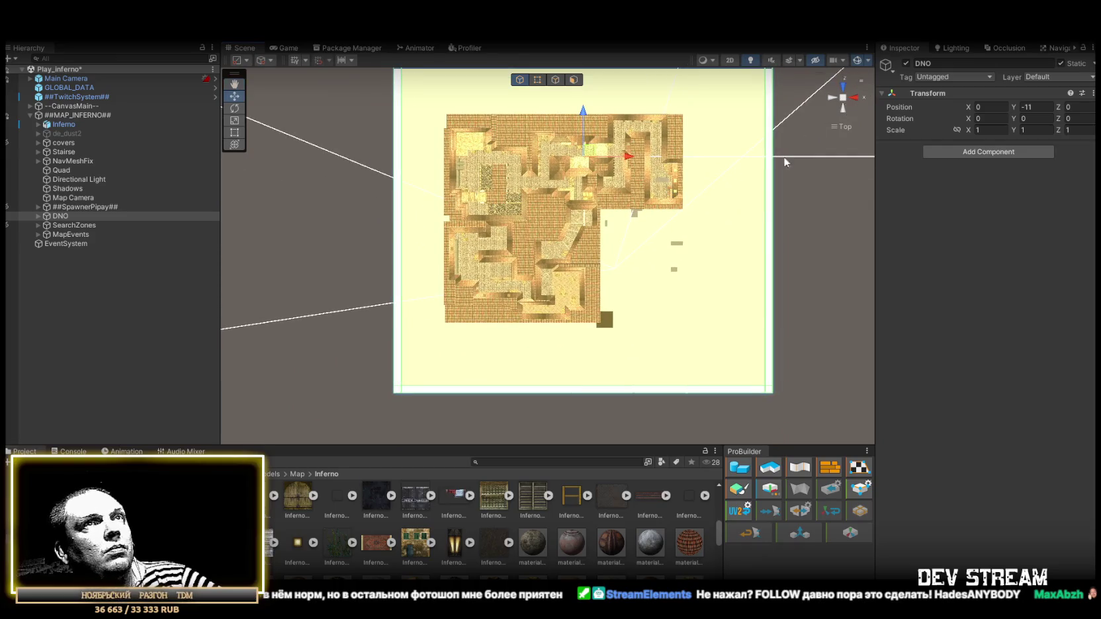
{"action": "left_click", "coordinate": [844, 108]}
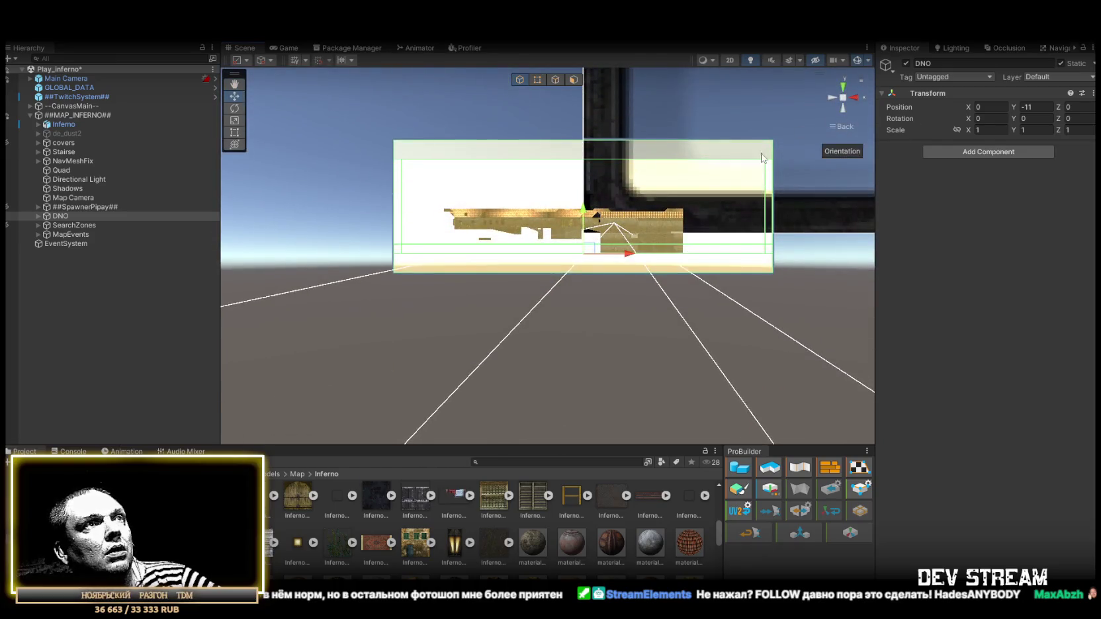
{"action": "scroll", "coordinate": [675, 217], "scroll_direction": "up", "scroll_amount": 2}
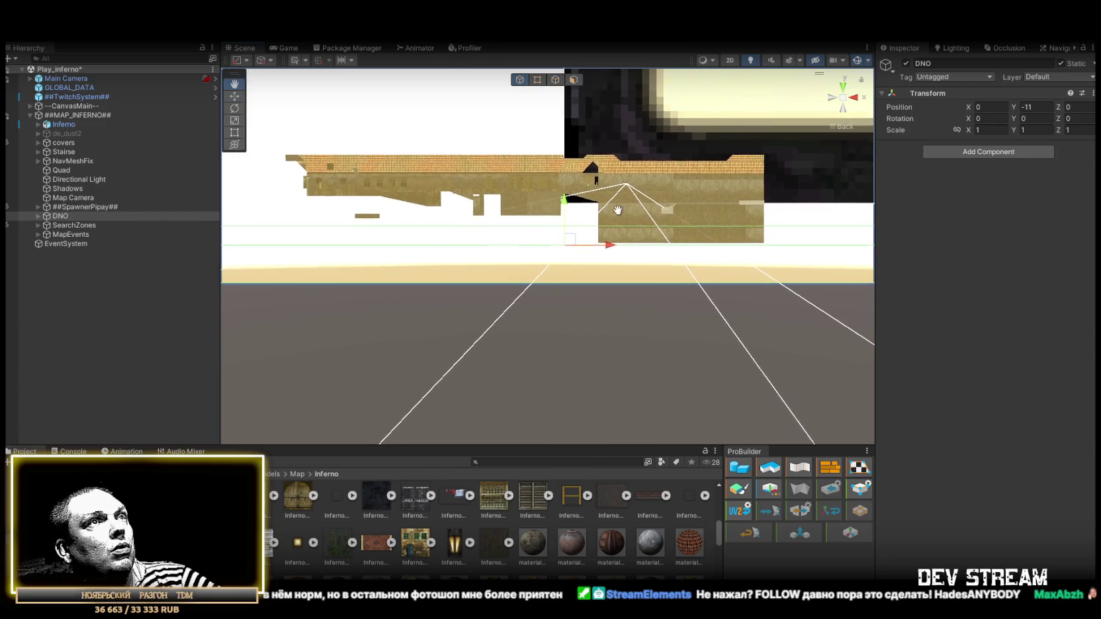
- Lower DNO's Y position to -17, then frame it in a tilted overview
{"action": "left_click", "coordinate": [1034, 107]}
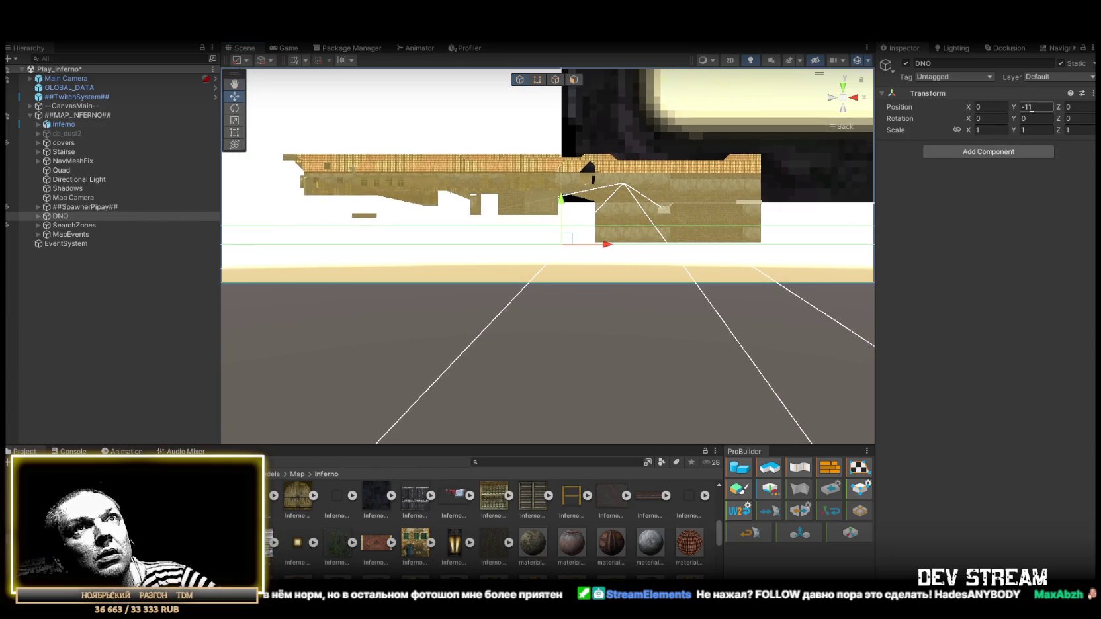
{"action": "type", "text": "-14"}
{"action": "key", "text": "BackSpace"}
{"action": "type", "text": "5"}
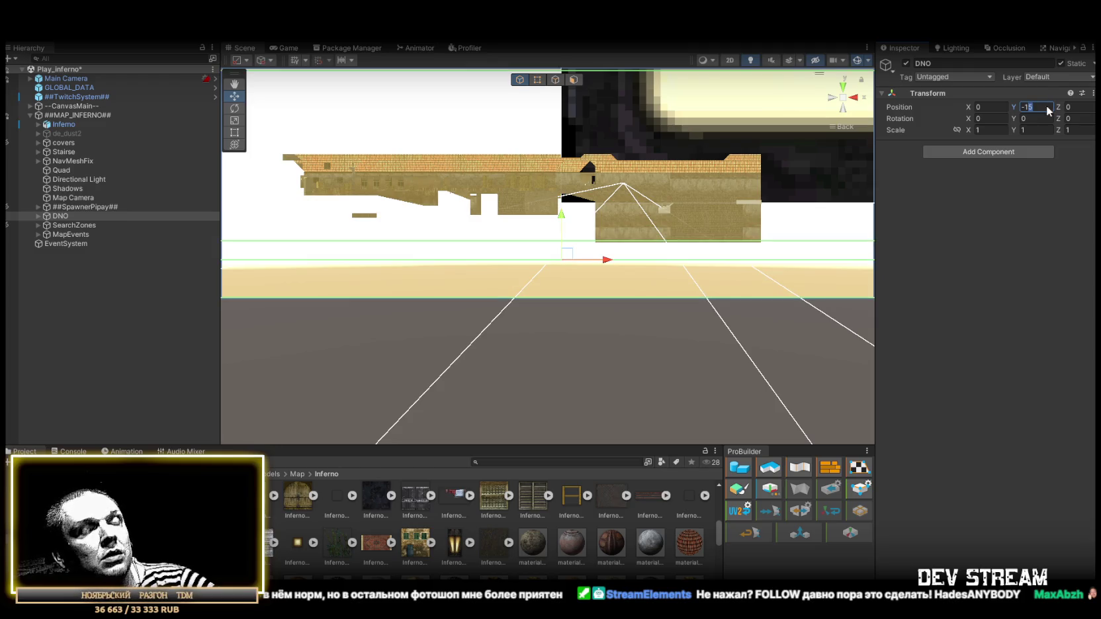
{"action": "key", "text": "BackSpace"}
{"action": "type", "text": "6"}
{"action": "key", "text": "Return"}
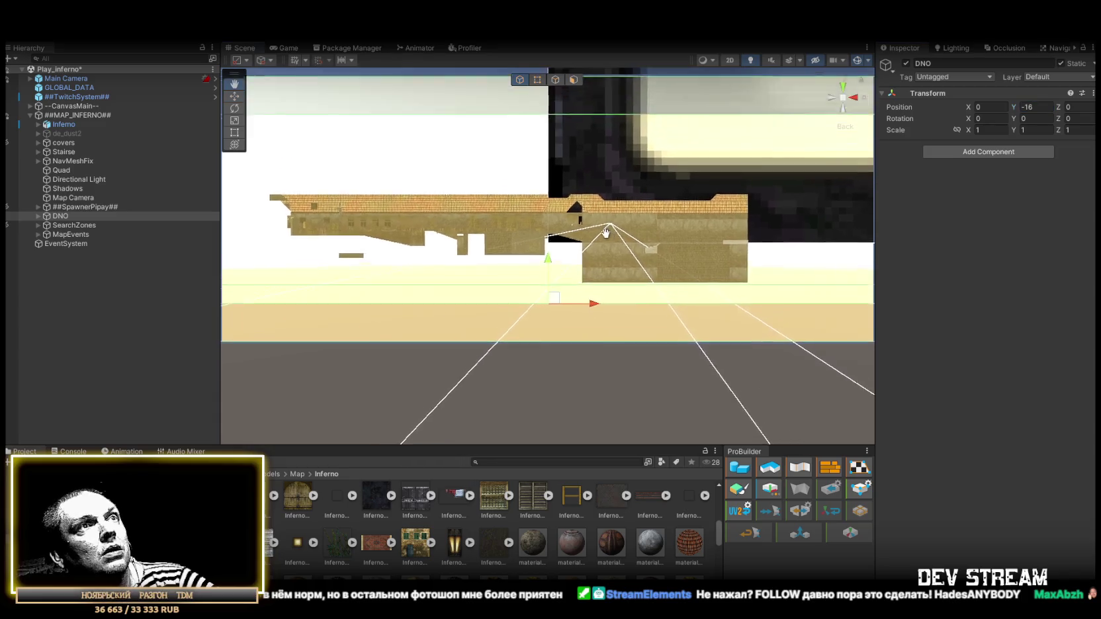
{"action": "left_click", "coordinate": [1029, 106]}
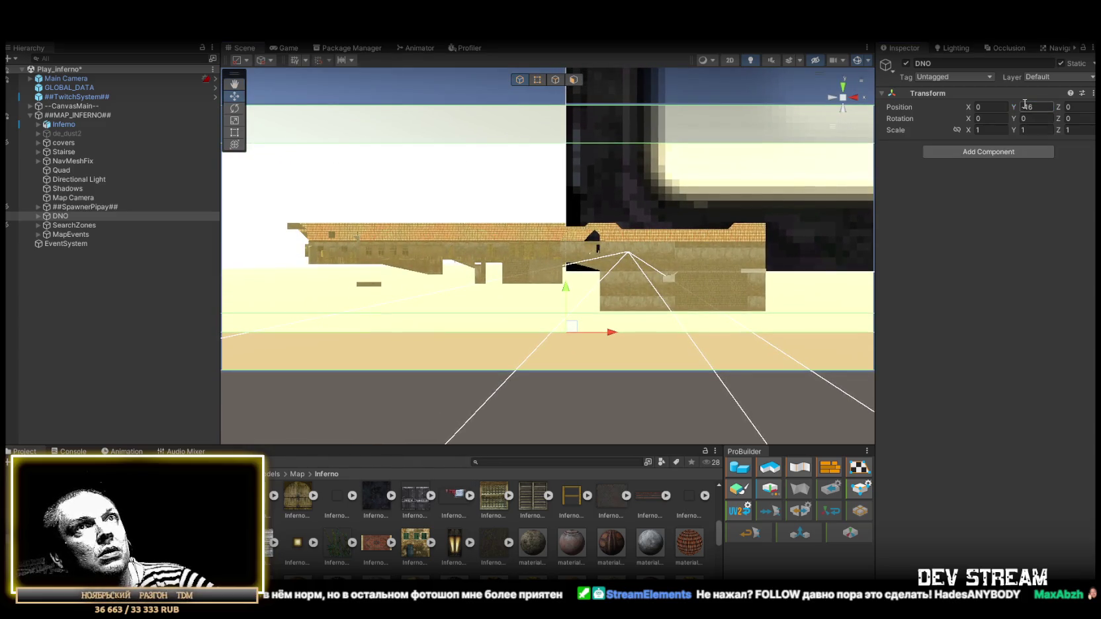
{"action": "type", "text": "-17"}
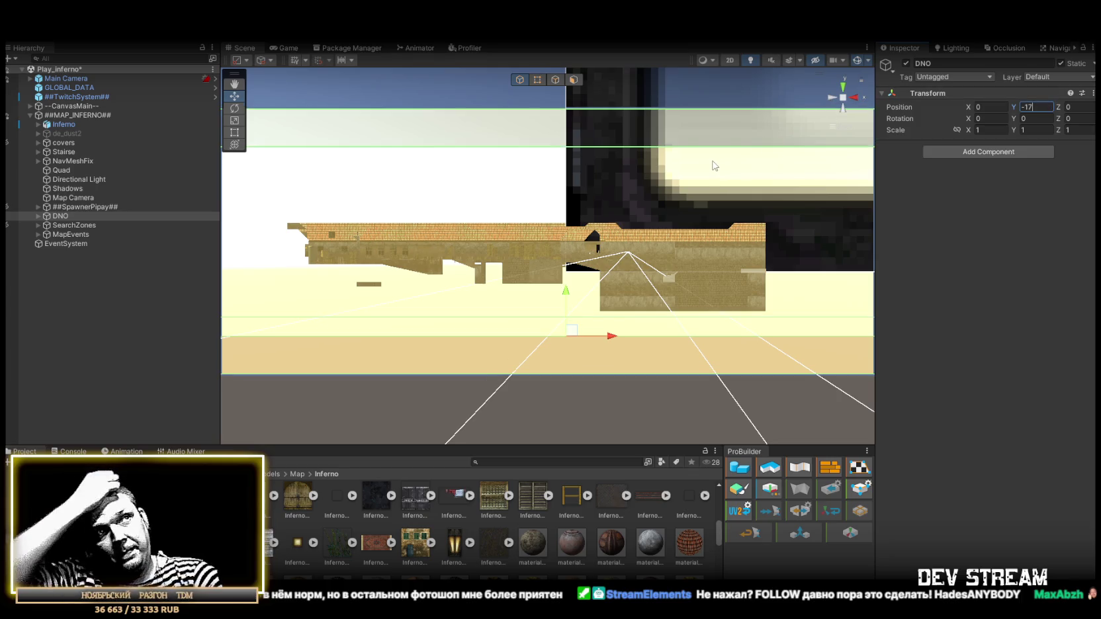
{"action": "left_click", "coordinate": [8, 217]}
{"action": "key", "text": "f"}
{"action": "left_click_drag", "start_coordinate": [344, 291], "coordinate": [417, 286]}
- Select the Directional Light over the rooftops and switch to the Rotate tool
{"action": "mouse_move", "coordinate": [843, 131]}
{"action": "left_mouse_down"}
{"action": "mouse_move", "coordinate": [687, 216]}
{"action": "mouse_move", "coordinate": [754, 206]}
{"action": "mouse_move", "coordinate": [658, 217]}
{"action": "mouse_move", "coordinate": [364, 180]}
{"action": "mouse_move", "coordinate": [597, 165]}
{"action": "mouse_move", "coordinate": [522, 172]}
{"action": "left_mouse_up"}
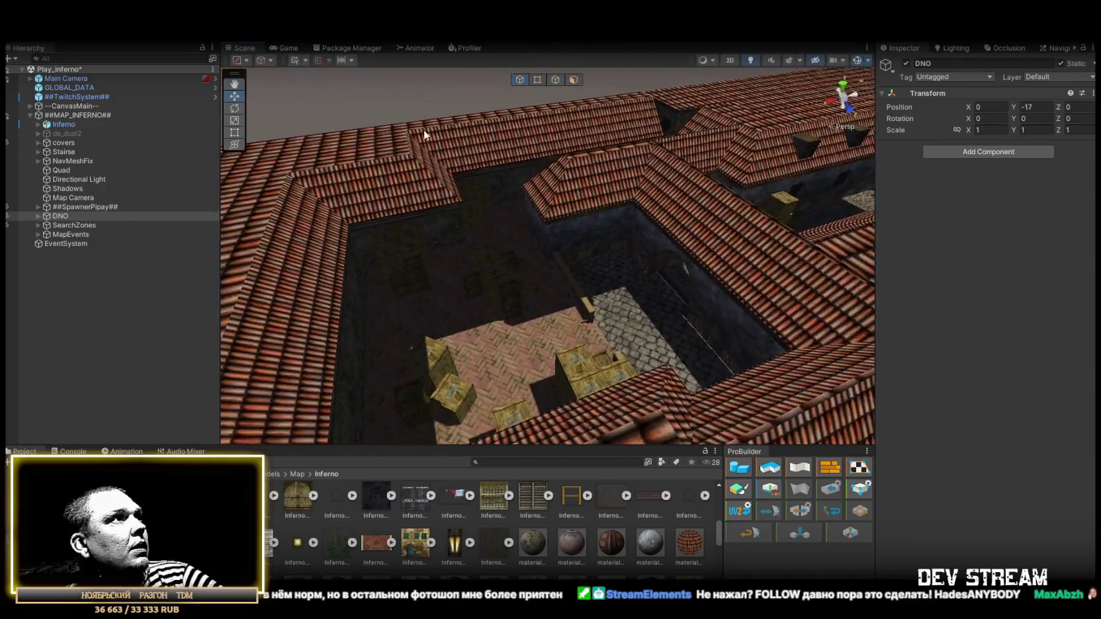
{"action": "left_click", "coordinate": [79, 178]}
{"action": "mouse_move", "coordinate": [434, 200]}
{"action": "left_mouse_down"}
{"action": "mouse_move", "coordinate": [807, 154]}
{"action": "mouse_move", "coordinate": [728, 198]}
{"action": "left_mouse_up"}
{"action": "mouse_move", "coordinate": [607, 229]}
{"action": "left_mouse_down"}
{"action": "mouse_move", "coordinate": [662, 225]}
{"action": "mouse_move", "coordinate": [697, 286]}
{"action": "mouse_move", "coordinate": [603, 226]}
{"action": "mouse_move", "coordinate": [575, 230]}
{"action": "mouse_move", "coordinate": [615, 160]}
{"action": "mouse_move", "coordinate": [609, 83]}
{"action": "mouse_move", "coordinate": [634, 185]}
{"action": "mouse_move", "coordinate": [622, 218]}
{"action": "left_mouse_up"}
{"action": "key", "text": "e"}
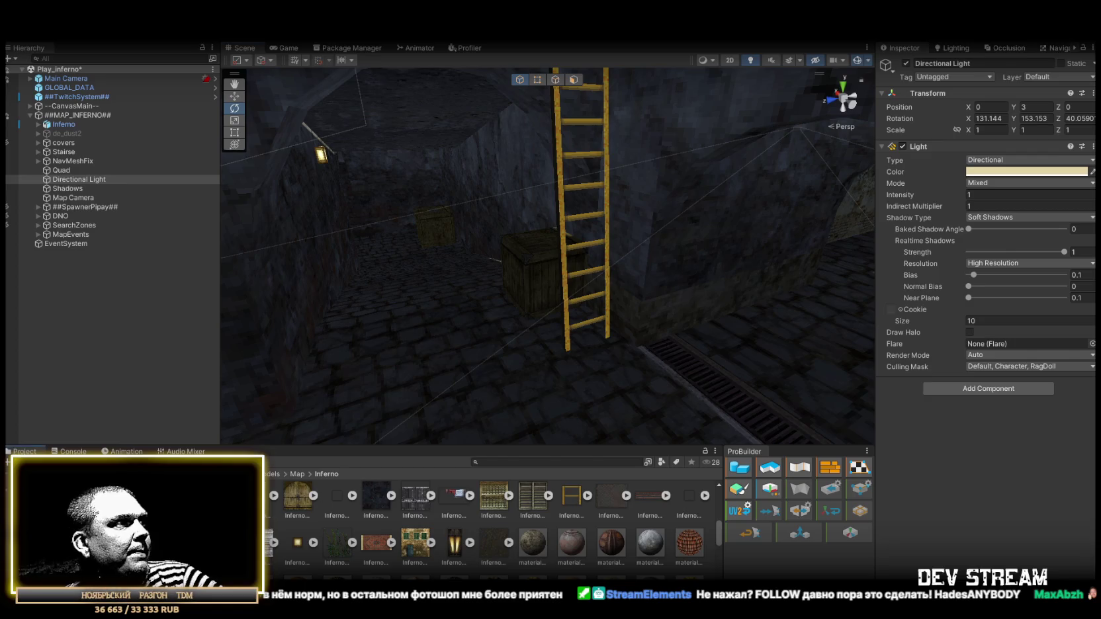
- Place a test character from Prefabs > PlayerType in the scene, then delete it
{"action": "left_click", "coordinate": [39, 503]}
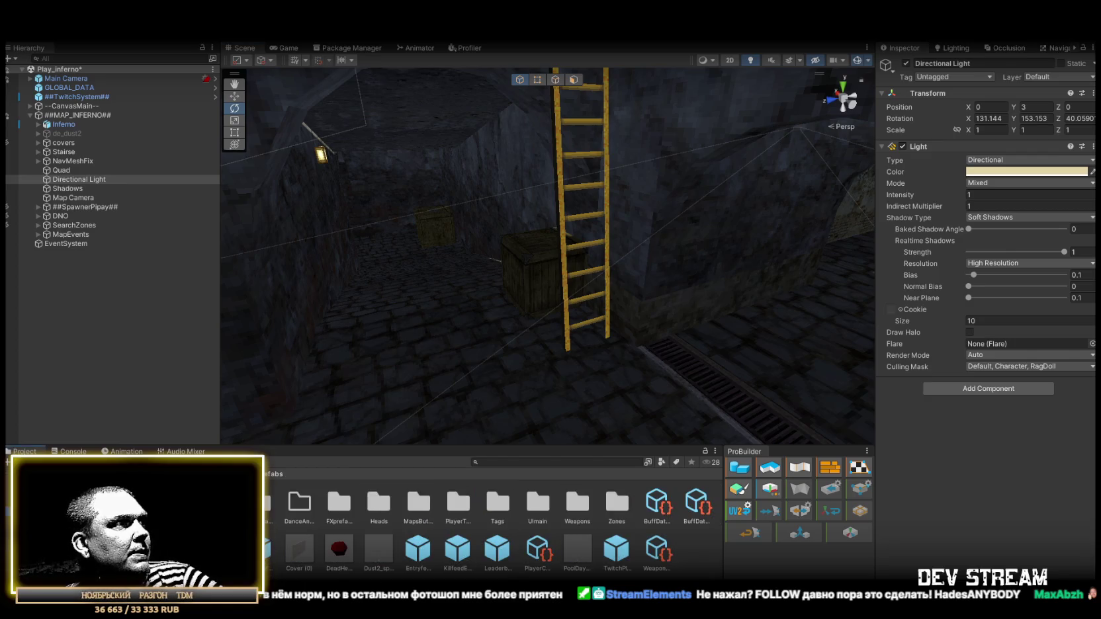
{"action": "left_click", "coordinate": [50, 549]}
{"action": "mouse_move", "coordinate": [198, 510]}
{"action": "left_mouse_down"}
{"action": "mouse_move", "coordinate": [571, 353]}
{"action": "mouse_move", "coordinate": [595, 361]}
{"action": "left_mouse_up"}
{"action": "mouse_move", "coordinate": [511, 348]}
{"action": "left_mouse_down"}
{"action": "mouse_move", "coordinate": [718, 340]}
{"action": "mouse_move", "coordinate": [586, 345]}
{"action": "mouse_move", "coordinate": [576, 359]}
{"action": "left_mouse_up"}
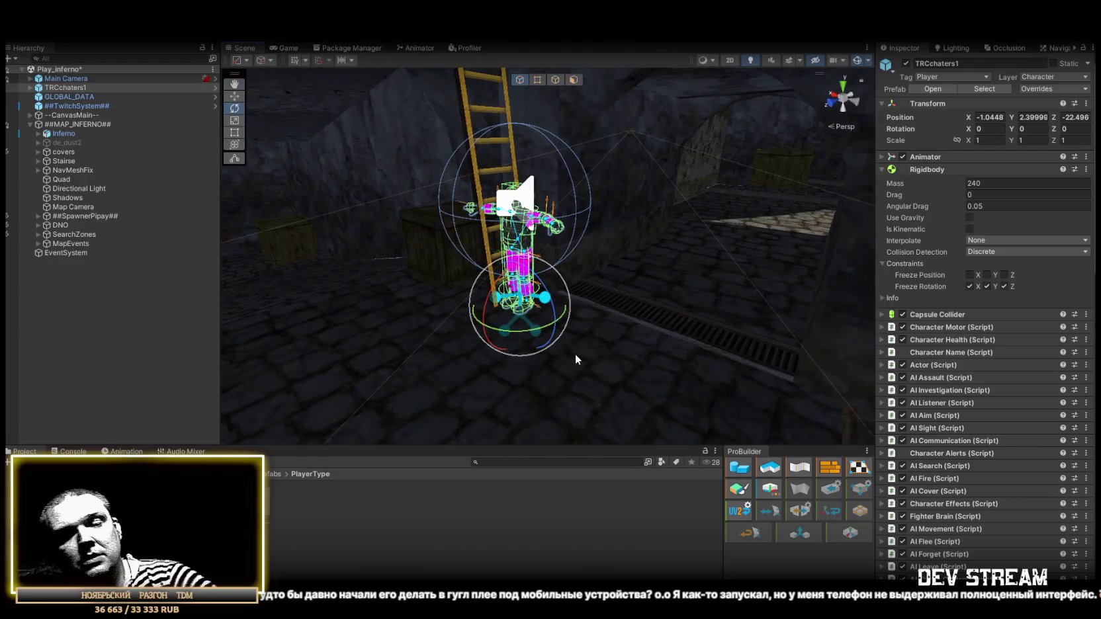
{"action": "key", "text": "Delete"}
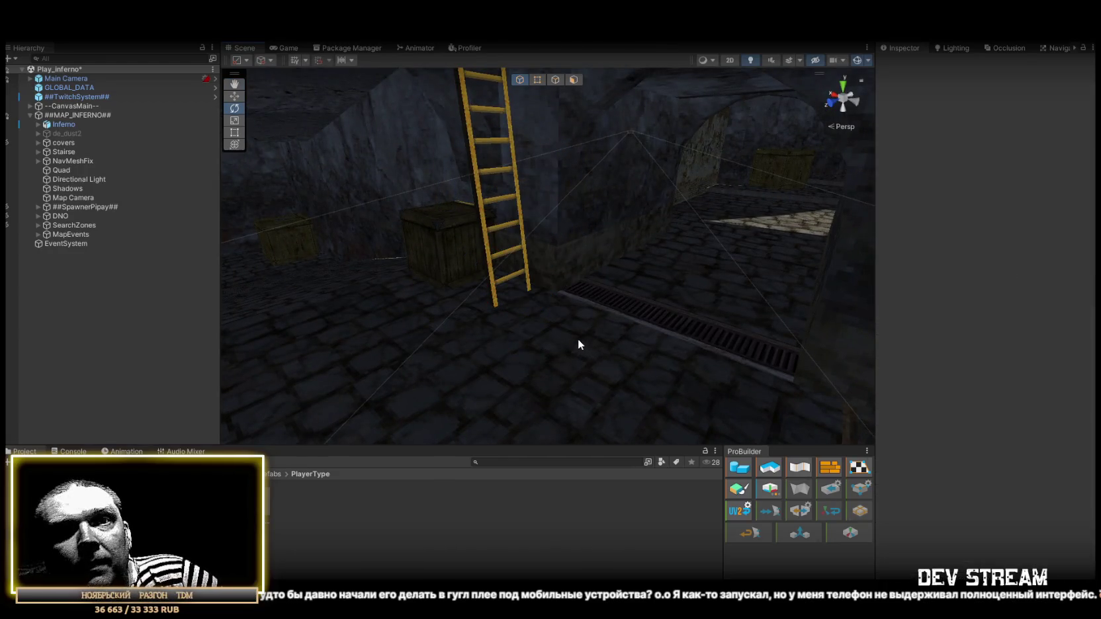
- Rotate the Directional Light to about 104.1, 83.8, -23.6 to shift the shadows
{"action": "mouse_move", "coordinate": [547, 248]}
{"action": "left_mouse_down"}
{"action": "mouse_move", "coordinate": [713, 271]}
{"action": "mouse_move", "coordinate": [762, 318]}
{"action": "mouse_move", "coordinate": [806, 337]}
{"action": "mouse_move", "coordinate": [880, 323]}
{"action": "mouse_move", "coordinate": [954, 331]}
{"action": "left_mouse_up"}
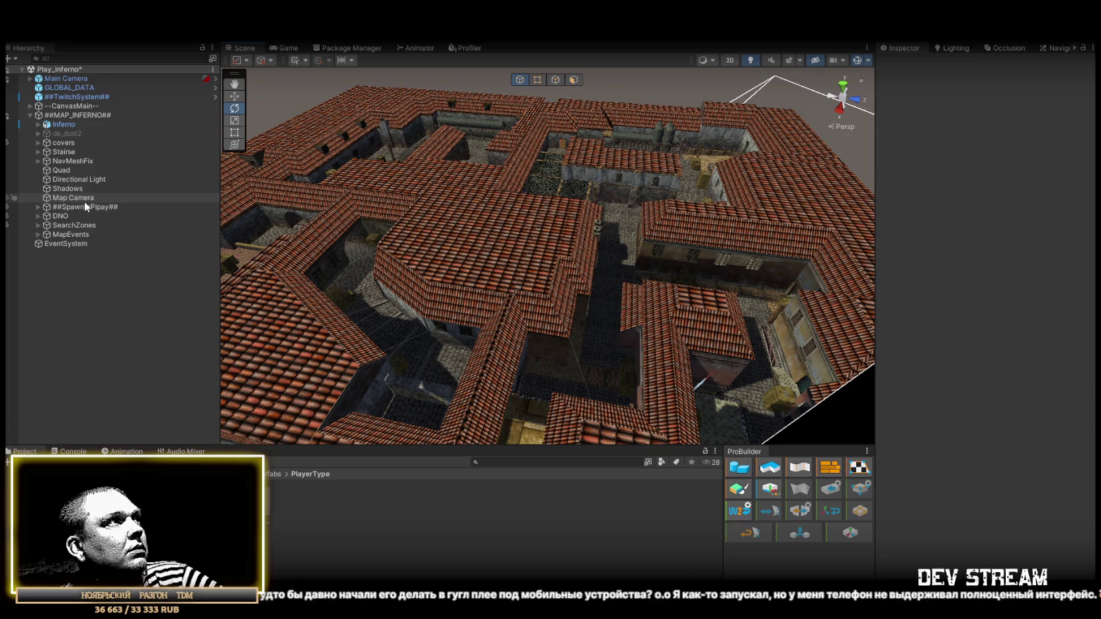
{"action": "double_click", "coordinate": [83, 180]}
{"action": "mouse_move", "coordinate": [630, 303]}
{"action": "left_mouse_down"}
{"action": "mouse_move", "coordinate": [647, 318]}
{"action": "mouse_move", "coordinate": [752, 315]}
{"action": "mouse_move", "coordinate": [729, 314]}
{"action": "mouse_move", "coordinate": [642, 220]}
{"action": "mouse_move", "coordinate": [703, 325]}
{"action": "mouse_move", "coordinate": [730, 403]}
{"action": "mouse_move", "coordinate": [725, 372]}
{"action": "mouse_move", "coordinate": [660, 270]}
{"action": "mouse_move", "coordinate": [619, 306]}
{"action": "mouse_move", "coordinate": [624, 323]}
{"action": "mouse_move", "coordinate": [537, 293]}
{"action": "mouse_move", "coordinate": [720, 320]}
{"action": "mouse_move", "coordinate": [562, 324]}
{"action": "mouse_move", "coordinate": [675, 267]}
{"action": "left_mouse_up"}
{"action": "mouse_move", "coordinate": [759, 178]}
{"action": "left_mouse_down"}
{"action": "mouse_move", "coordinate": [916, 178]}
{"action": "mouse_move", "coordinate": [821, 193]}
{"action": "left_mouse_up"}
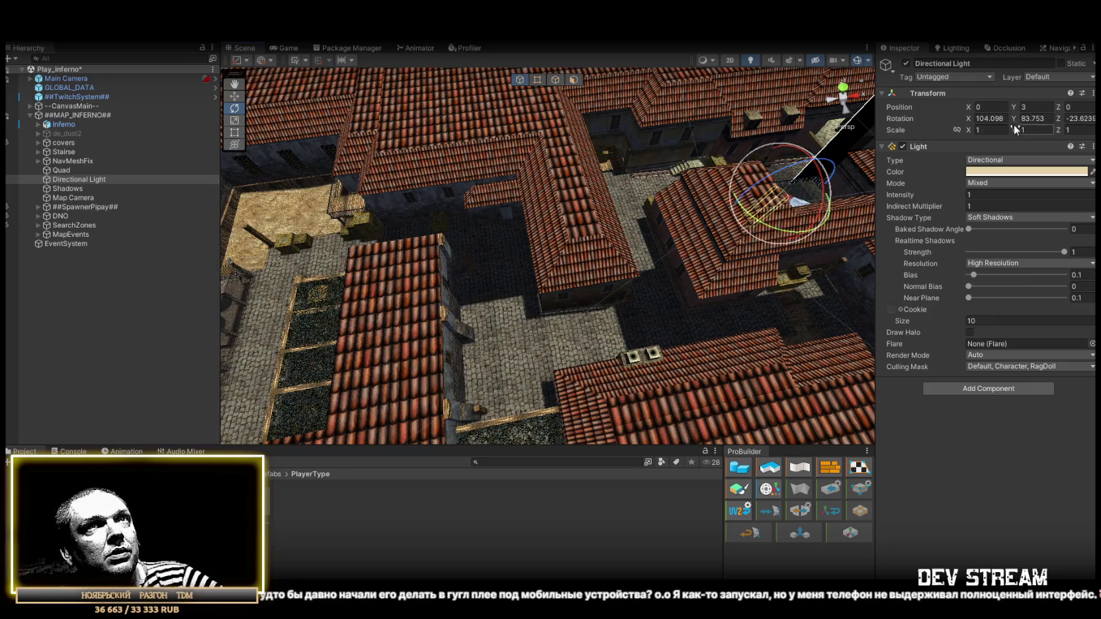
- Zero the Directional Light's rotation, tilt it to 90 on X, and check the courtyard shadows
{"action": "type", "text": "0"}
{"action": "key", "text": "Tab"}
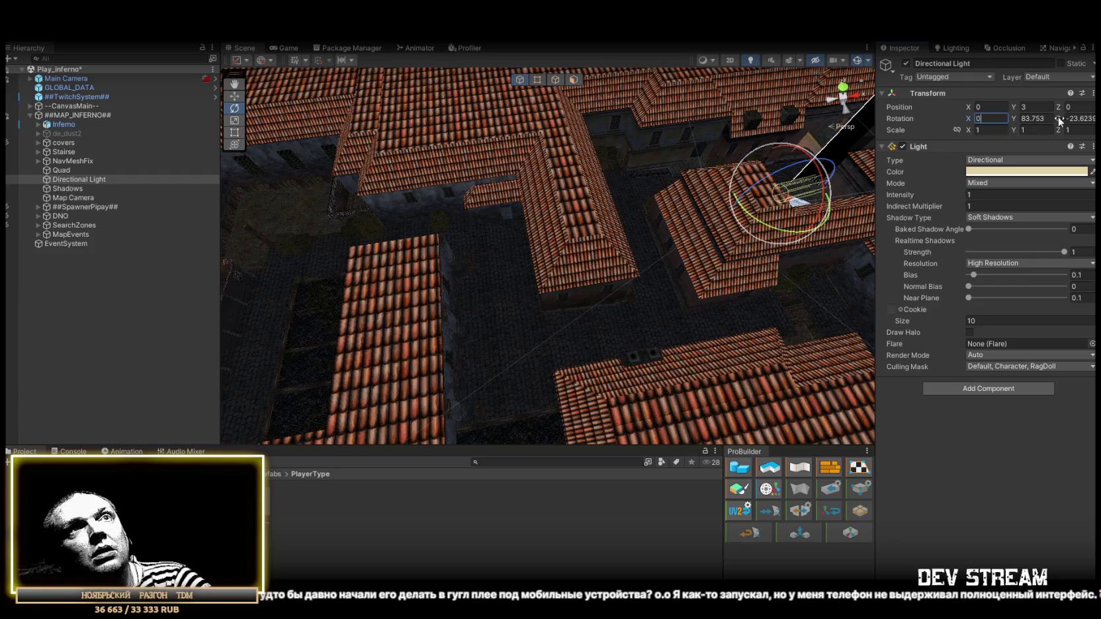
{"action": "type", "text": "0"}
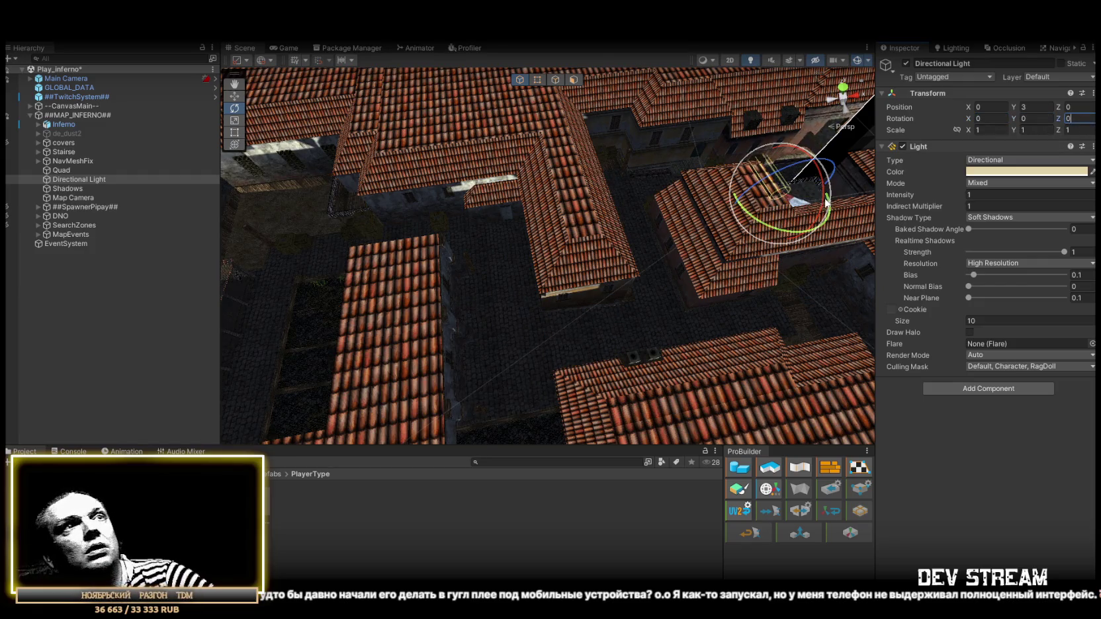
{"action": "mouse_move", "coordinate": [821, 203]}
{"action": "left_mouse_down"}
{"action": "mouse_move", "coordinate": [809, 129]}
{"action": "mouse_move", "coordinate": [746, 41]}
{"action": "left_mouse_up"}
{"action": "mouse_move", "coordinate": [747, 213]}
{"action": "left_mouse_down"}
{"action": "mouse_move", "coordinate": [774, 183]}
{"action": "mouse_move", "coordinate": [705, 176]}
{"action": "mouse_move", "coordinate": [772, 69]}
{"action": "left_mouse_up"}
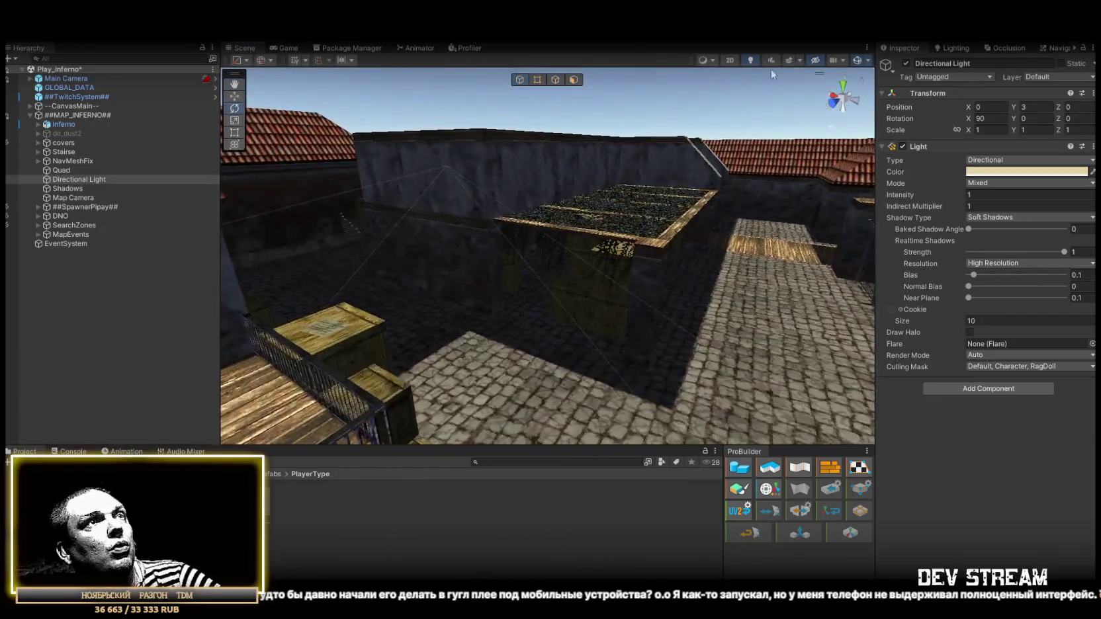
{"action": "left_click", "coordinate": [64, 124]}
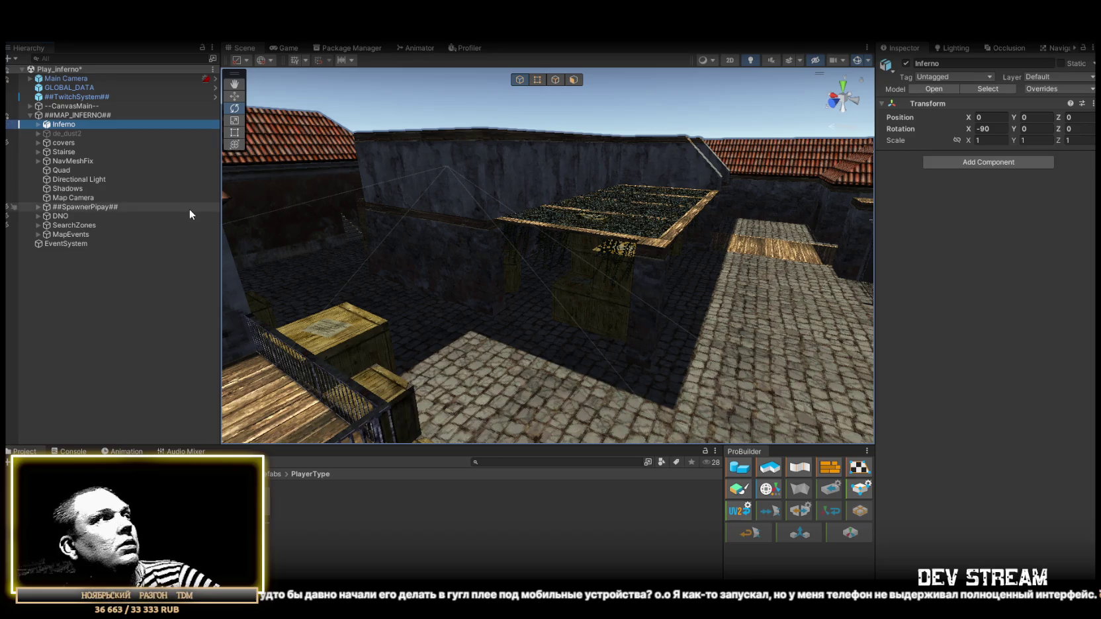
{"action": "left_click", "coordinate": [78, 179]}
{"action": "mouse_move", "coordinate": [596, 311]}
{"action": "left_mouse_down"}
{"action": "mouse_move", "coordinate": [668, 358]}
{"action": "mouse_move", "coordinate": [675, 343]}
{"action": "mouse_move", "coordinate": [583, 310]}
{"action": "mouse_move", "coordinate": [400, 124]}
{"action": "mouse_move", "coordinate": [533, 323]}
{"action": "left_mouse_up"}
{"action": "scroll", "coordinate": [532, 323], "scroll_direction": "up", "scroll_amount": 5}
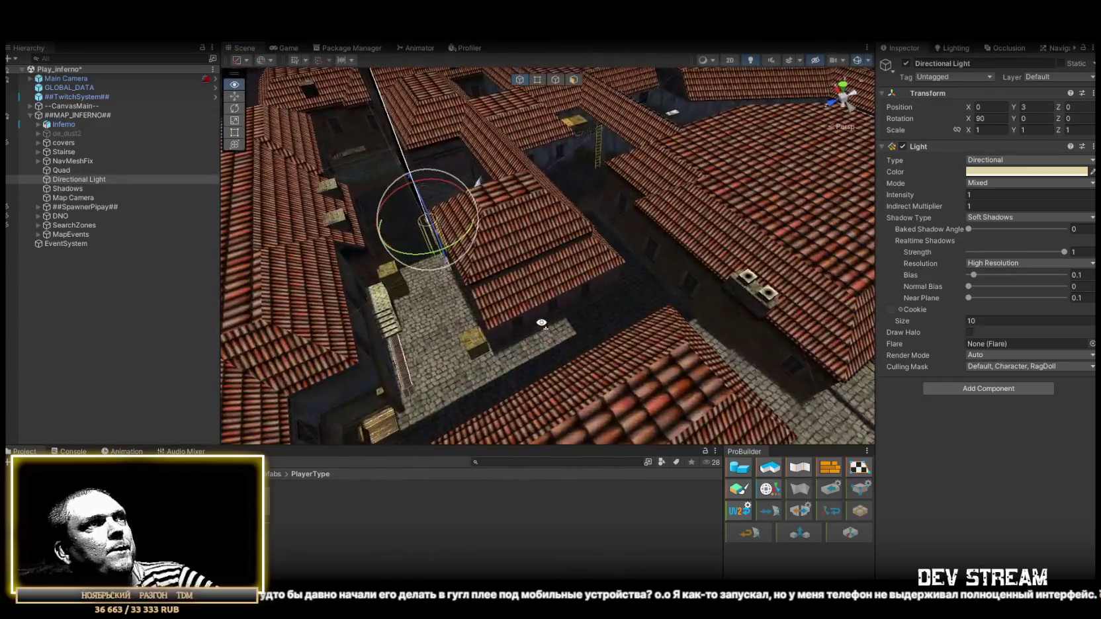
{"action": "left_click_drag", "start_coordinate": [542, 318], "coordinate": [620, 342]}
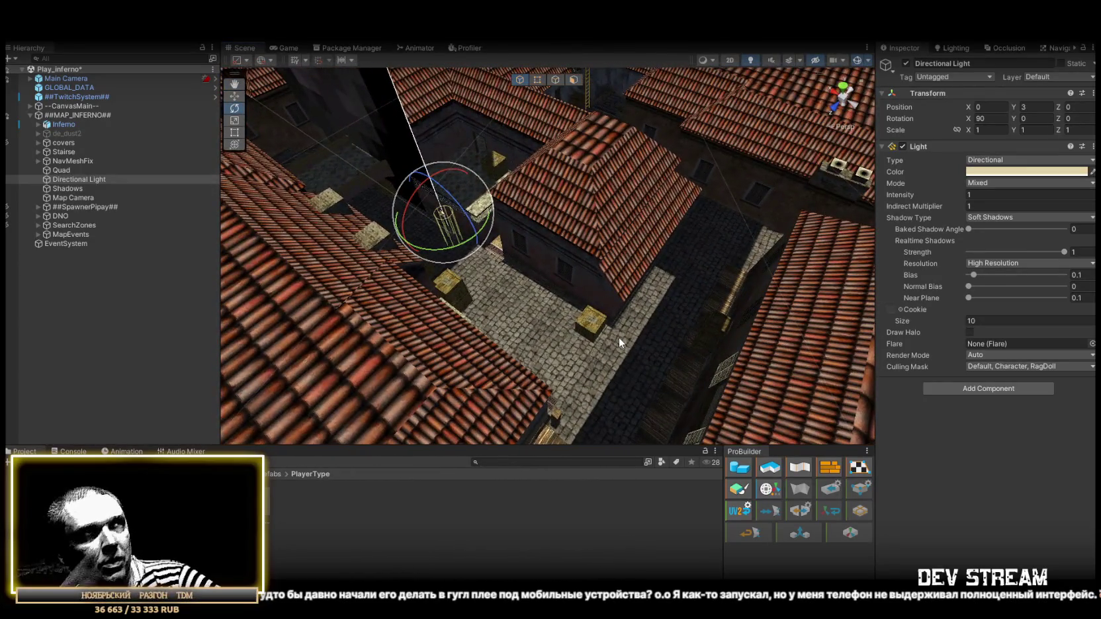
- Delete the de_dust2 object from the hierarchy
{"action": "left_click", "coordinate": [38, 125]}
{"action": "left_click", "coordinate": [38, 124]}
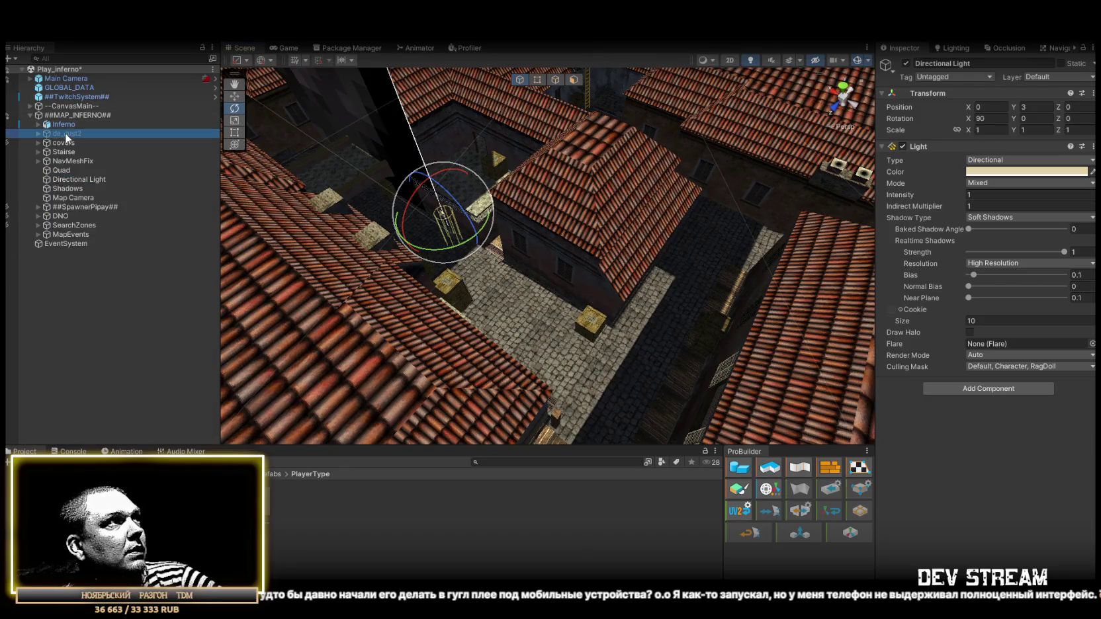
{"action": "left_click", "coordinate": [65, 132]}
{"action": "left_click", "coordinate": [37, 134]}
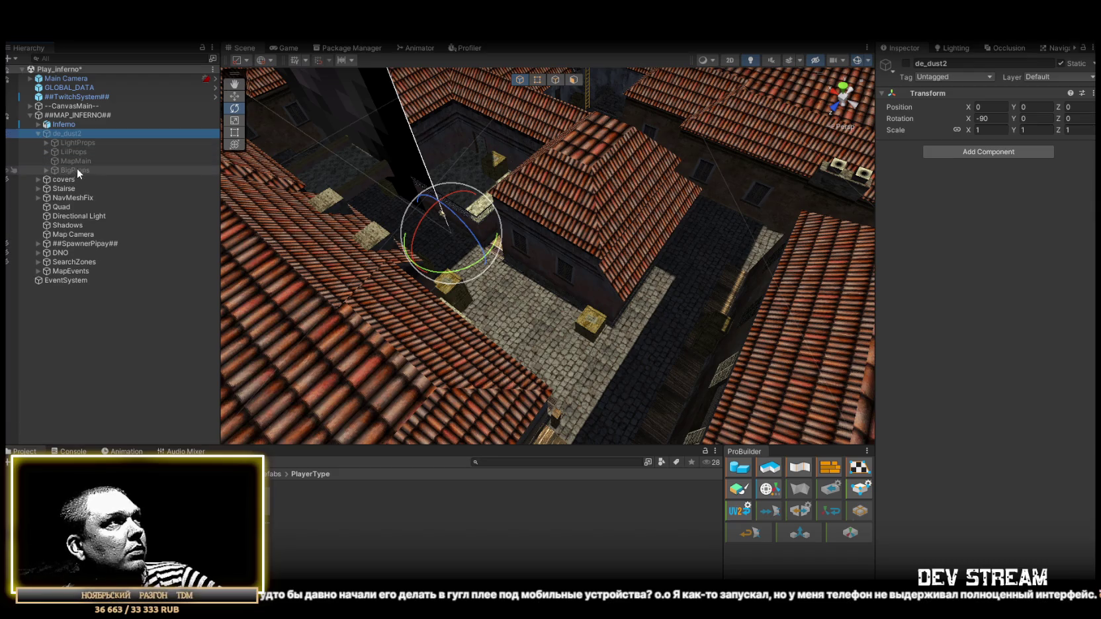
{"action": "key", "text": "Delete"}
- Unpack the Inferno prefab into plain objects
{"action": "left_click", "coordinate": [67, 128]}
{"action": "right_click", "coordinate": [62, 126]}
{"action": "mouse_move", "coordinate": [153, 280]}
{"action": "left_click", "coordinate": [254, 315]}
- Create four empty objects and move them directly under Inferno
{"action": "left_click", "coordinate": [37, 124]}
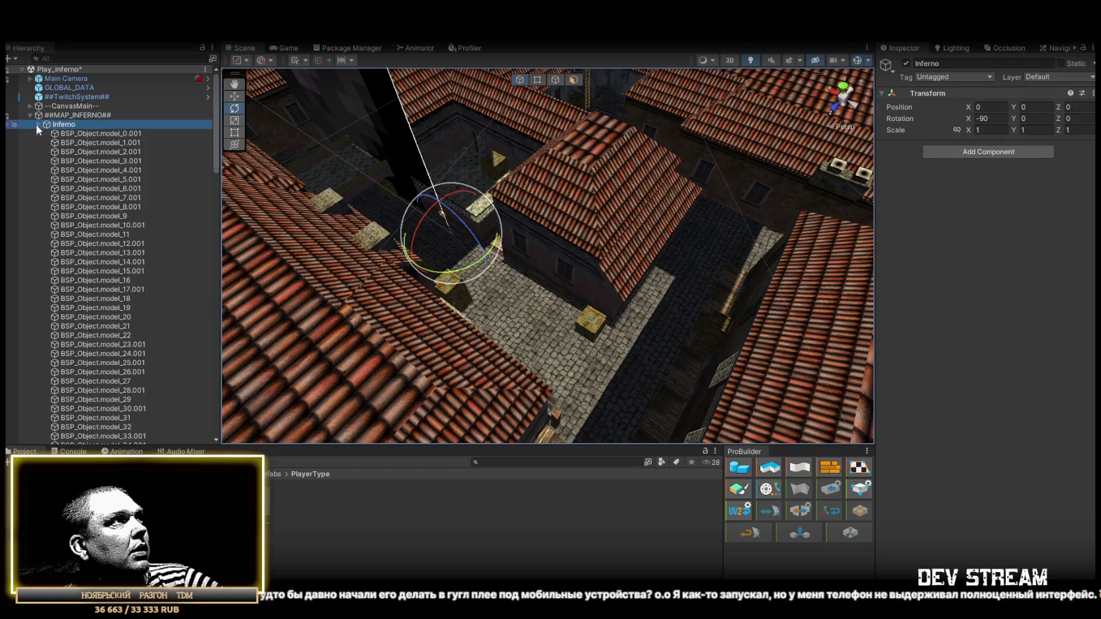
{"action": "right_click", "coordinate": [71, 130]}
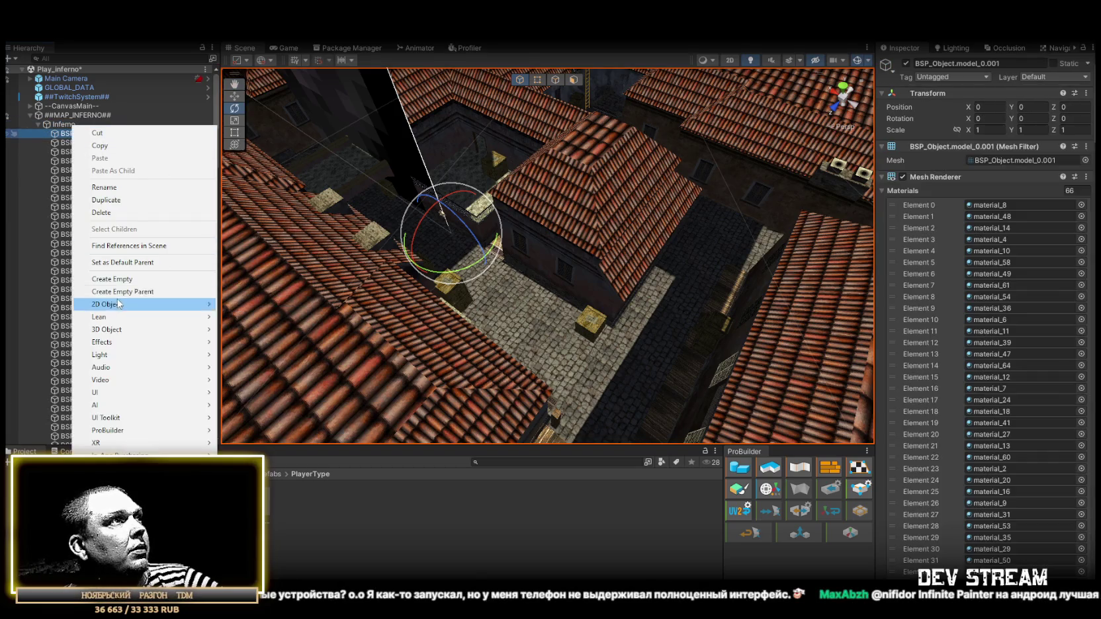
{"action": "left_click", "coordinate": [112, 279]}
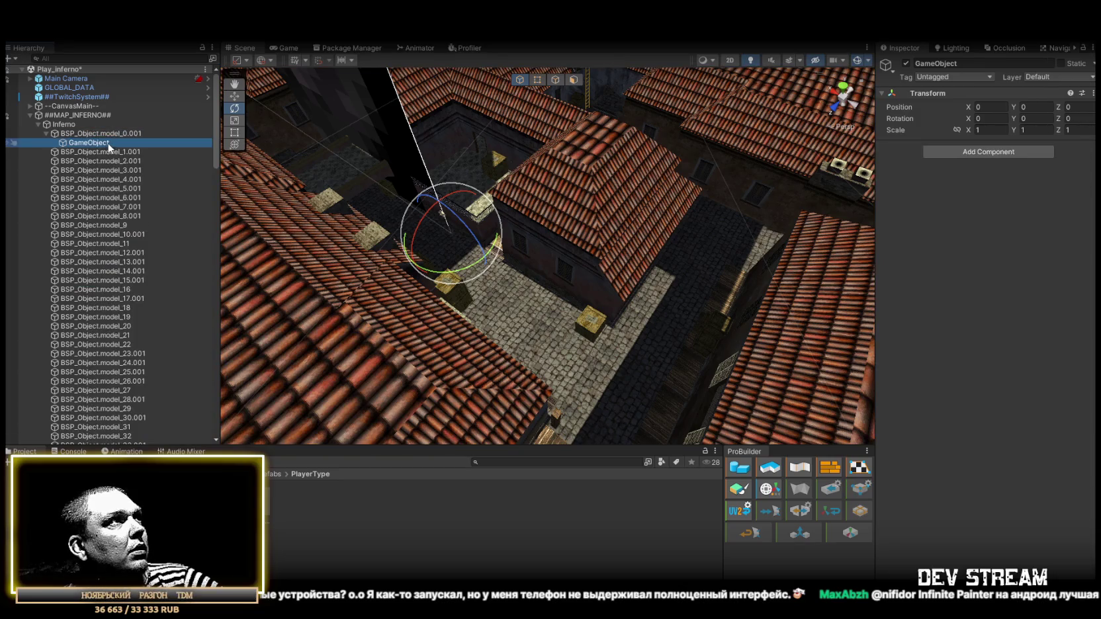
{"action": "key", "text": "ctrl+d"}
{"action": "key", "text": "ctrl+d"}
{"action": "key", "text": "ctrl+d"}
{"action": "left_click", "coordinate": [102, 146], "text": "shift"}
{"action": "left_click_drag", "start_coordinate": [92, 137], "coordinate": [90, 128]}
- Rename two empties to BigProps and MiniProps and delete the two spares
{"action": "left_click", "coordinate": [90, 134]}
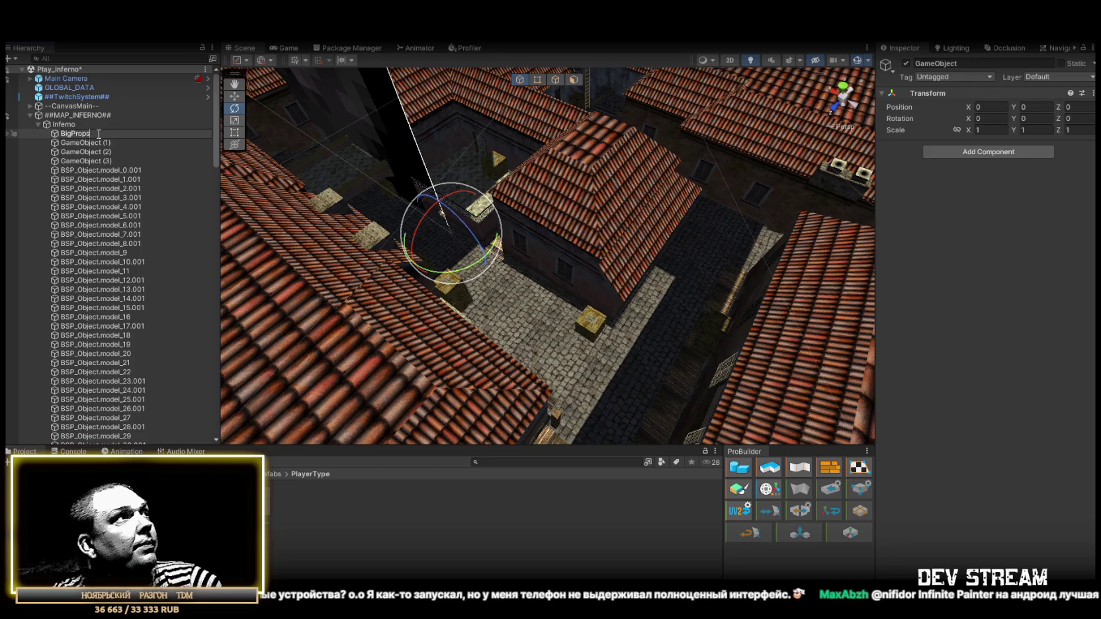
{"action": "key", "text": "Return"}
{"action": "left_click", "coordinate": [95, 140]}
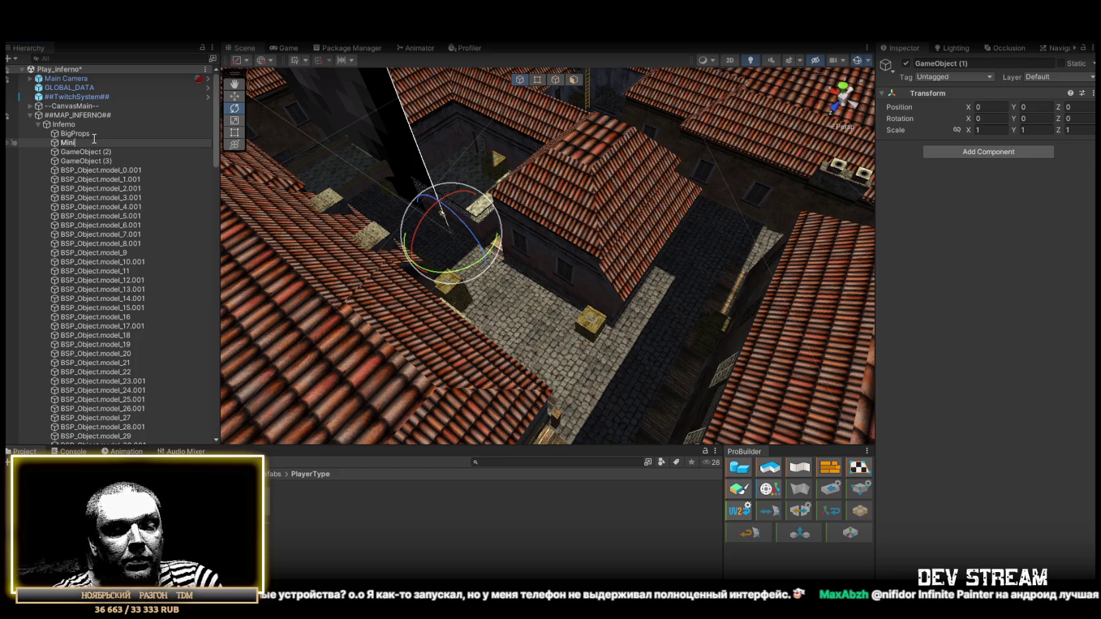
{"action": "type", "text": "MiniProps"}
{"action": "left_click", "coordinate": [93, 151]}
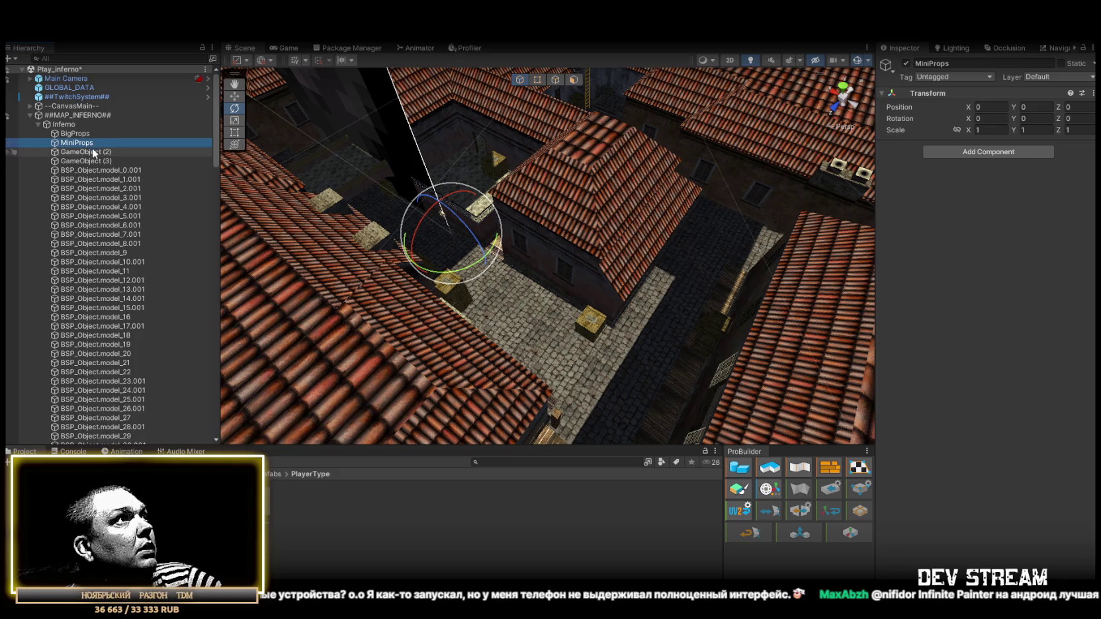
{"action": "key", "text": "Delete"}
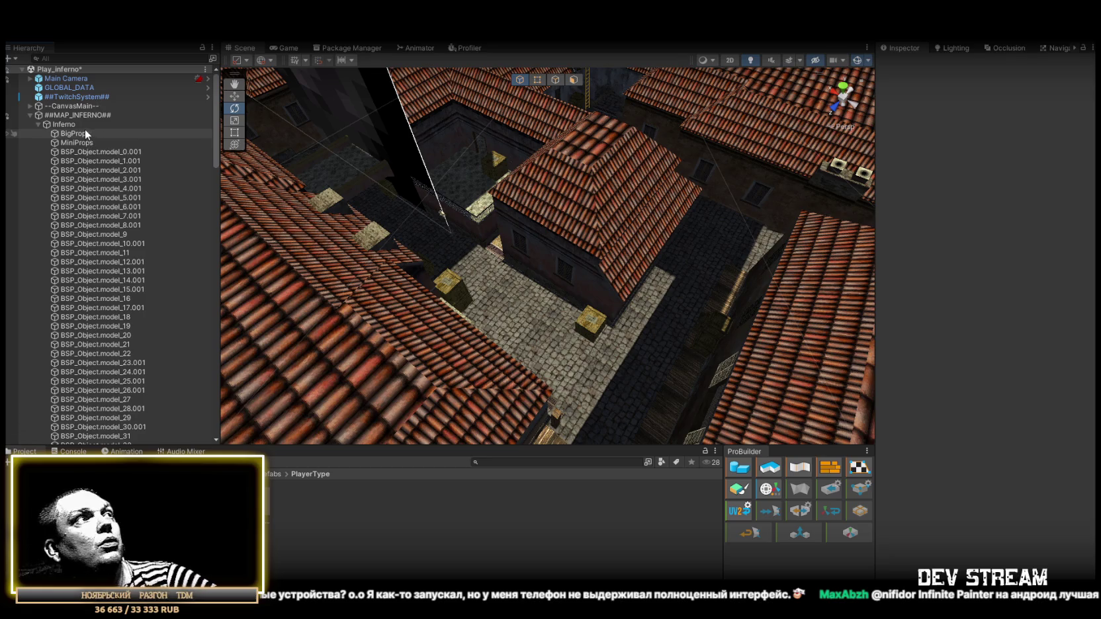
- Mark the Inferno object as Static
{"action": "left_click", "coordinate": [84, 125]}
{"action": "left_click", "coordinate": [1061, 64]}
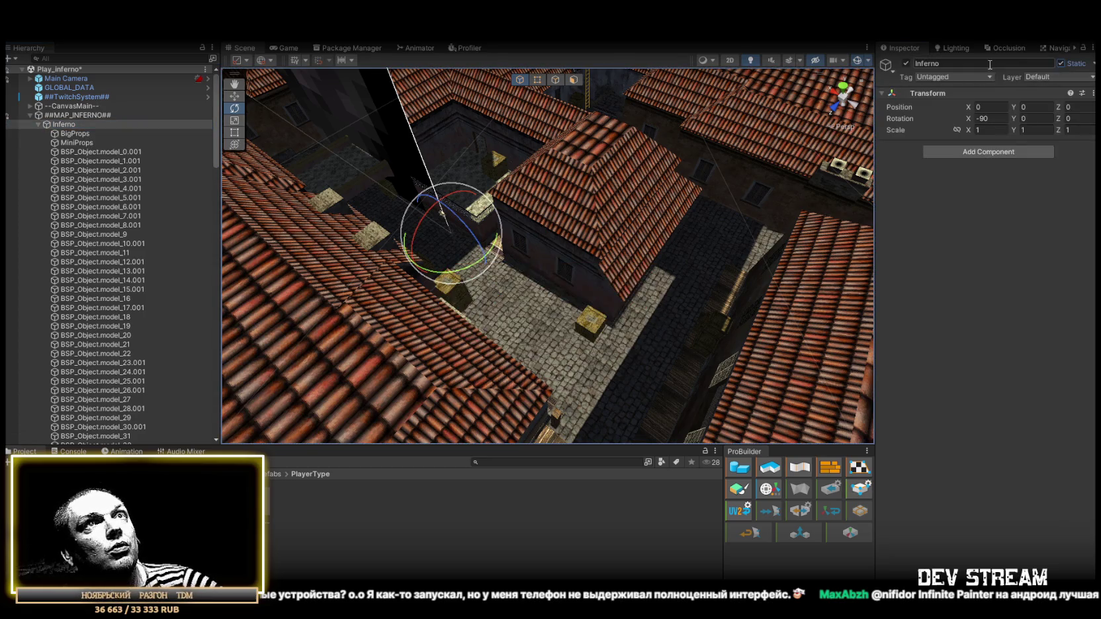
{"action": "left_click", "coordinate": [88, 153]}
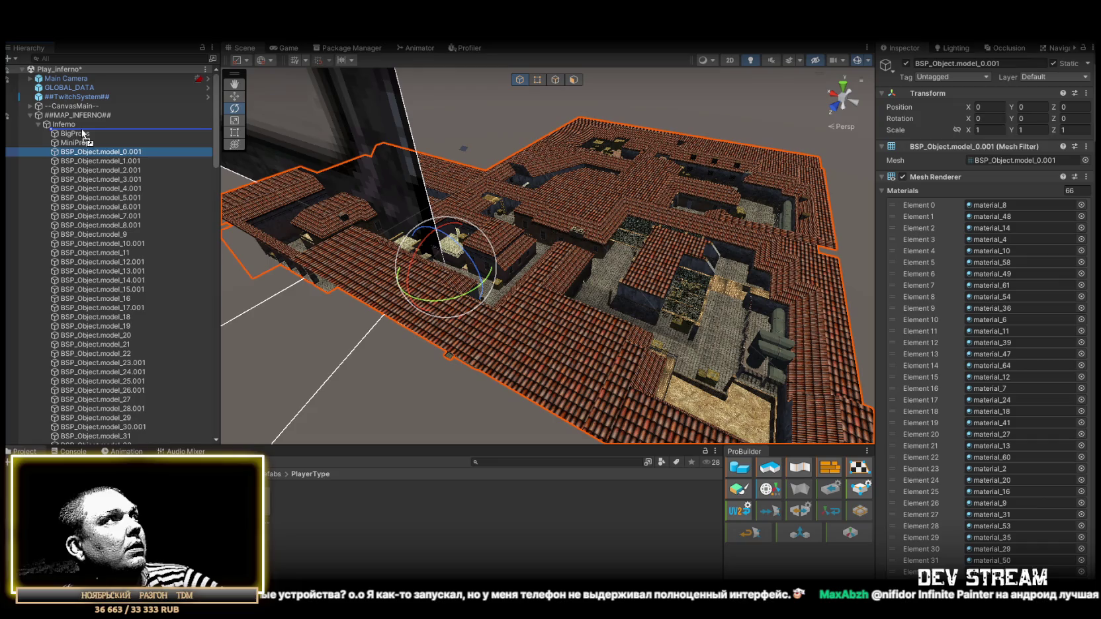
- Put MapMainInferno at the top of Inferno, inspect models 1.001–4.001, and select fences 1.001–3.001
{"action": "left_click_drag", "start_coordinate": [84, 134], "coordinate": [89, 138]}
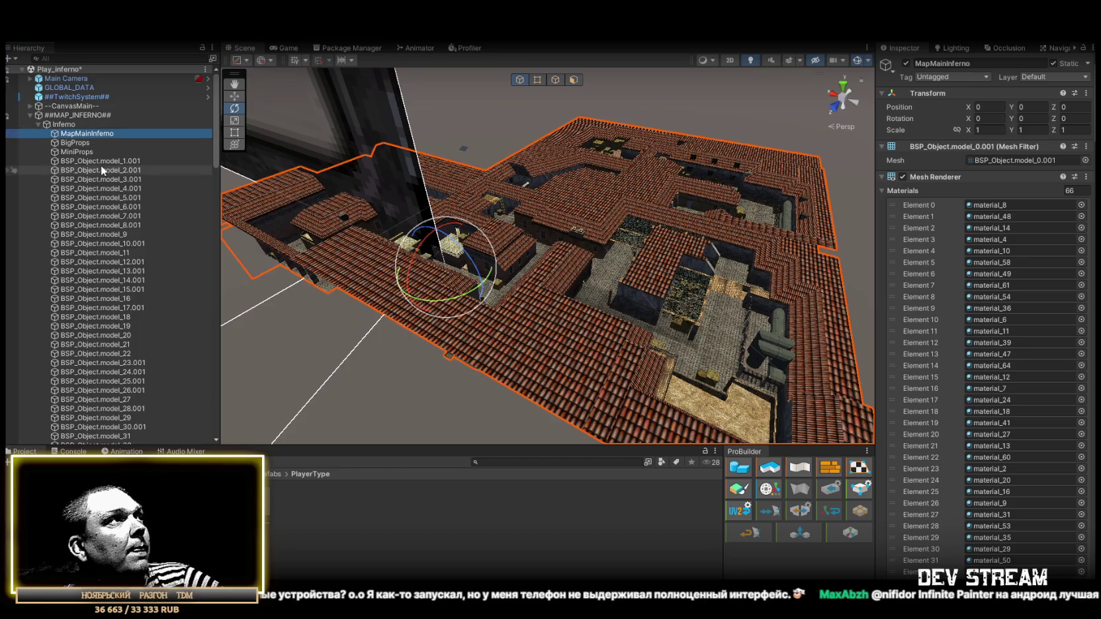
{"action": "double_click", "coordinate": [101, 162]}
{"action": "mouse_move", "coordinate": [253, 174]}
{"action": "left_mouse_down"}
{"action": "mouse_move", "coordinate": [411, 226]}
{"action": "mouse_move", "coordinate": [317, 194]}
{"action": "left_mouse_up"}
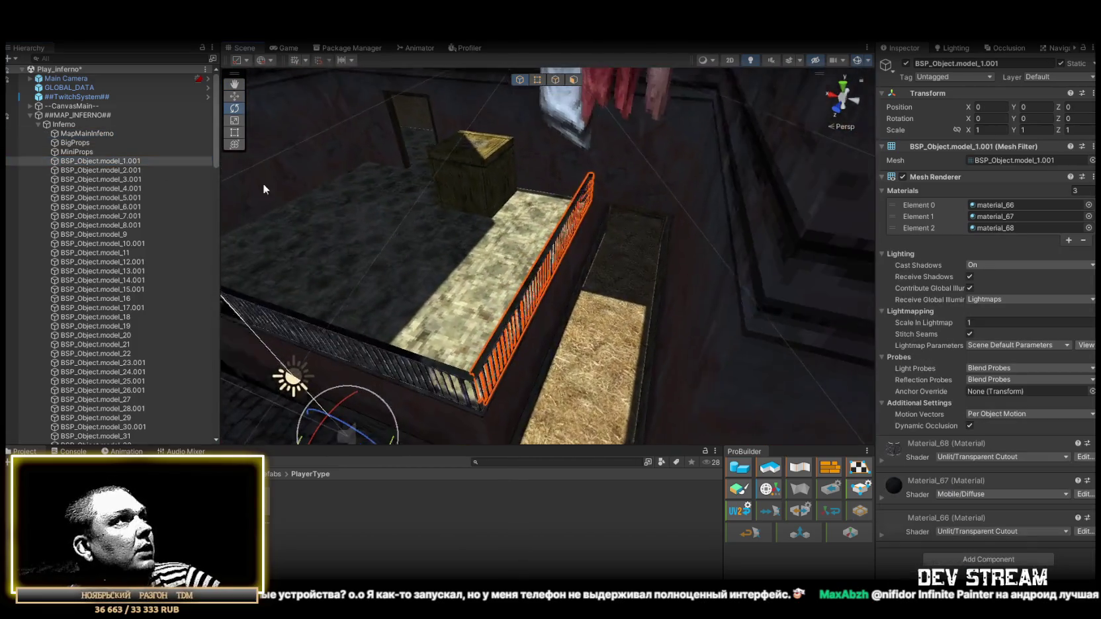
{"action": "double_click", "coordinate": [96, 170]}
{"action": "double_click", "coordinate": [102, 178]}
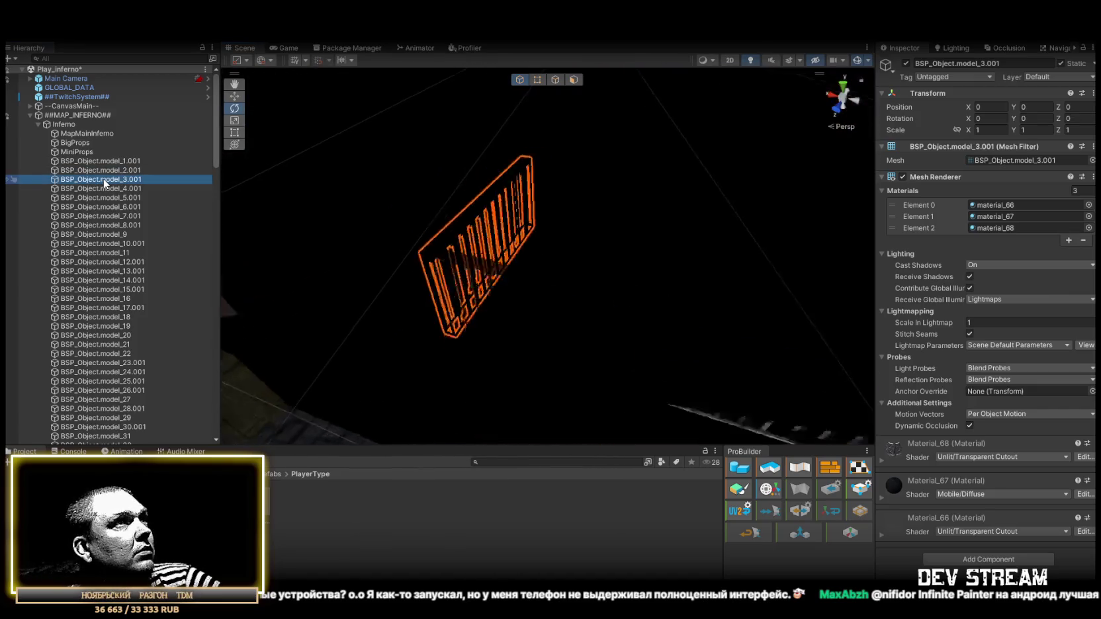
{"action": "double_click", "coordinate": [103, 189]}
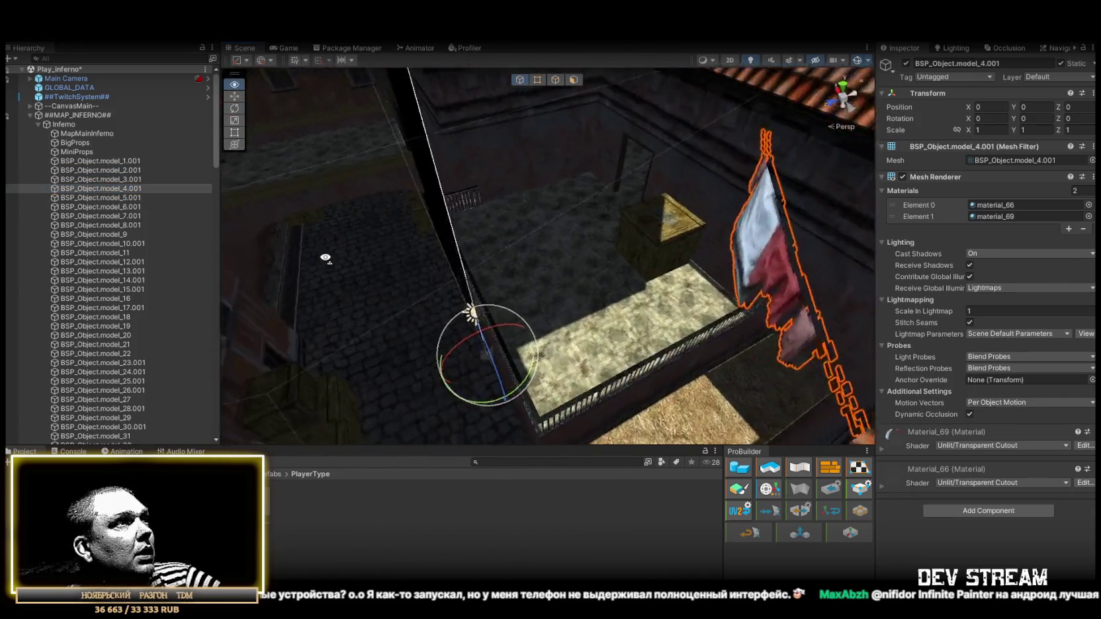
{"action": "double_click", "coordinate": [103, 180]}
{"action": "mouse_move", "coordinate": [463, 225]}
{"action": "left_mouse_down"}
{"action": "mouse_move", "coordinate": [487, 200]}
{"action": "mouse_move", "coordinate": [659, 178]}
{"action": "mouse_move", "coordinate": [481, 192]}
{"action": "left_mouse_up"}
{"action": "left_click", "coordinate": [130, 162], "text": "shift"}
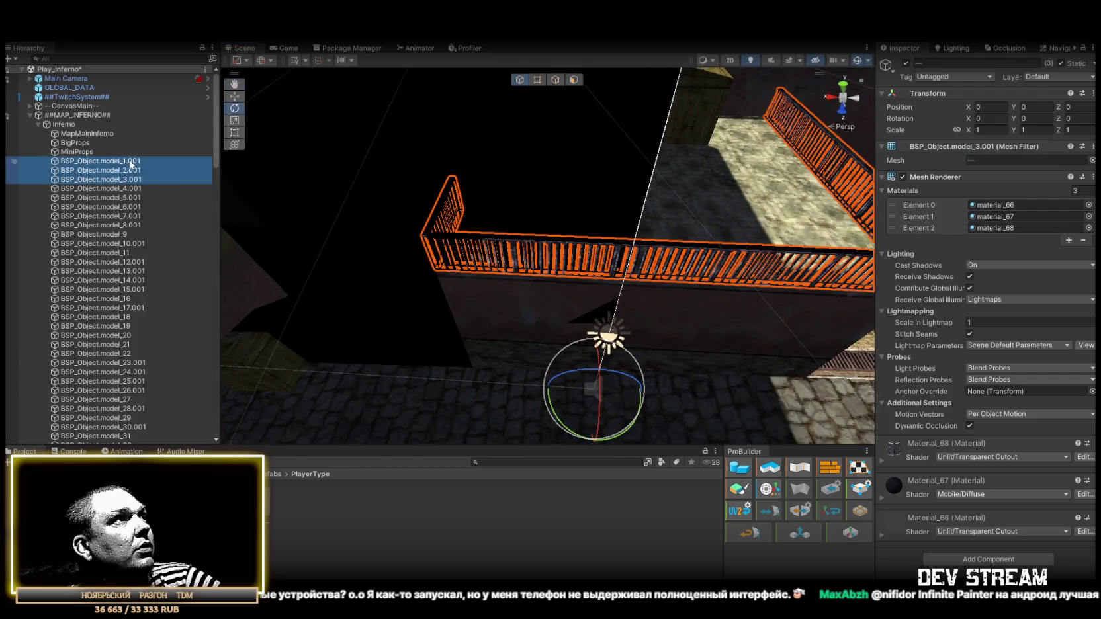
- Add a Box Collider to the three selected fences and move them into MiniProps
{"action": "left_click", "coordinate": [999, 562]}
{"action": "type", "text": "c"}
{"action": "scroll", "coordinate": [1005, 568], "scroll_direction": "down", "scroll_amount": 5}
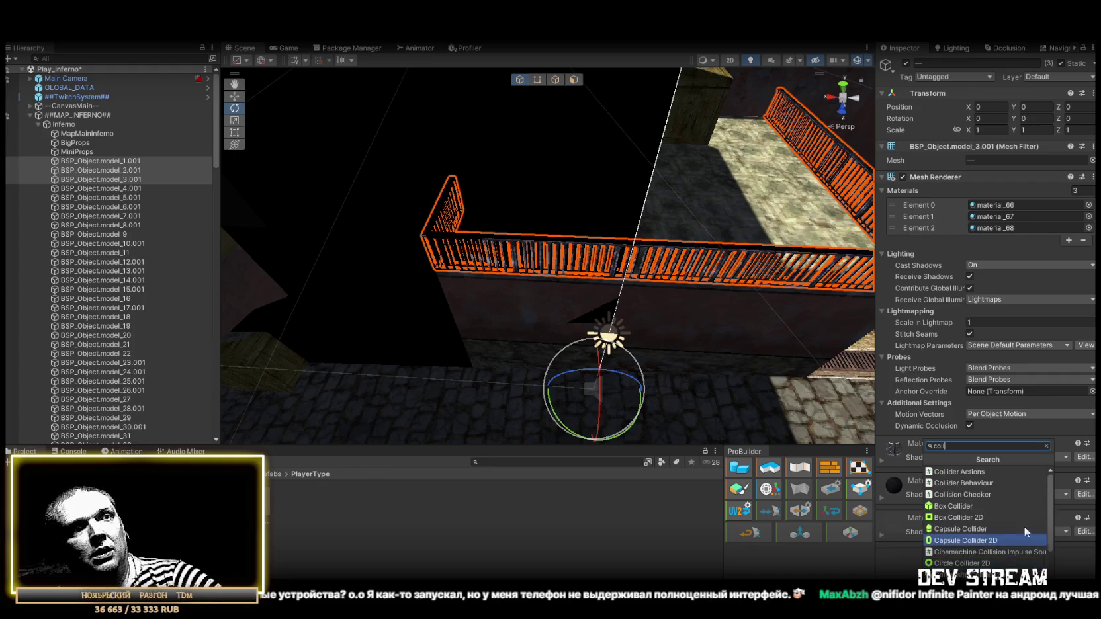
{"action": "left_click", "coordinate": [954, 499]}
{"action": "mouse_move", "coordinate": [108, 161]}
{"action": "left_mouse_down"}
{"action": "mouse_move", "coordinate": [89, 132]}
{"action": "mouse_move", "coordinate": [80, 151]}
{"action": "left_mouse_up"}
- Move model_4.001, then model_7.001 and model_8.001, into the MiniProps group
{"action": "double_click", "coordinate": [115, 188]}
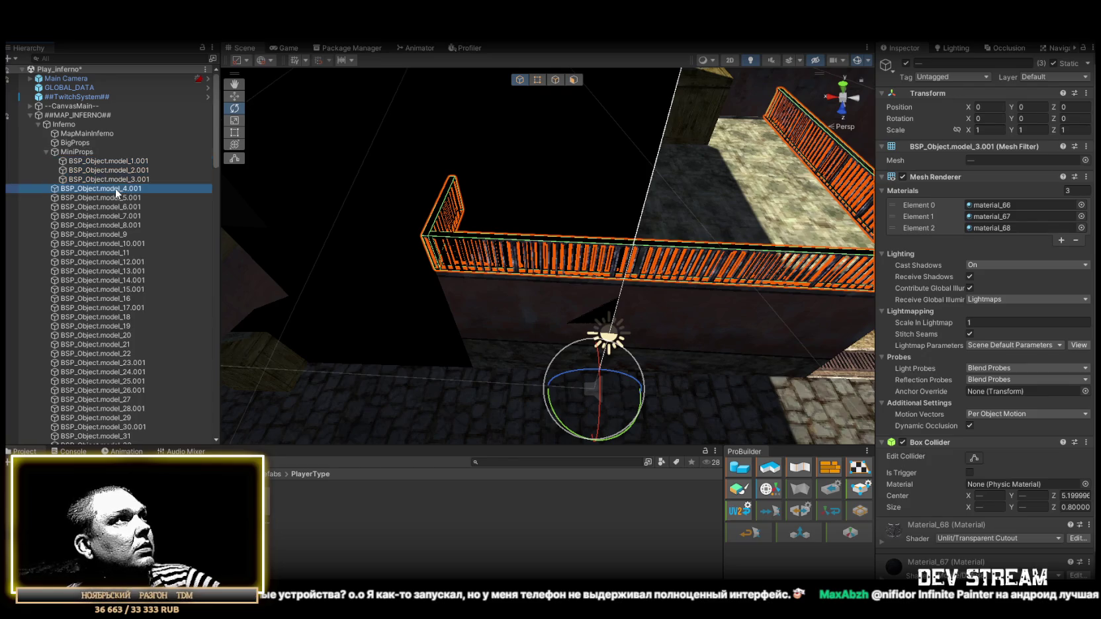
{"action": "left_click_drag", "start_coordinate": [114, 189], "coordinate": [89, 153]}
{"action": "double_click", "coordinate": [115, 199]}
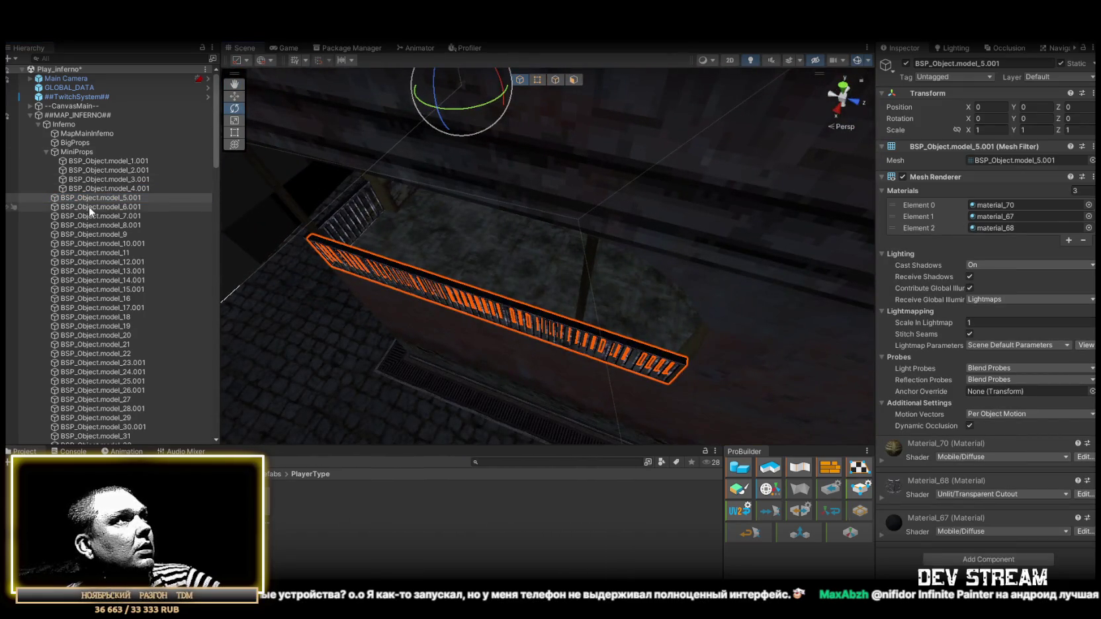
{"action": "double_click", "coordinate": [90, 208]}
{"action": "double_click", "coordinate": [107, 217]}
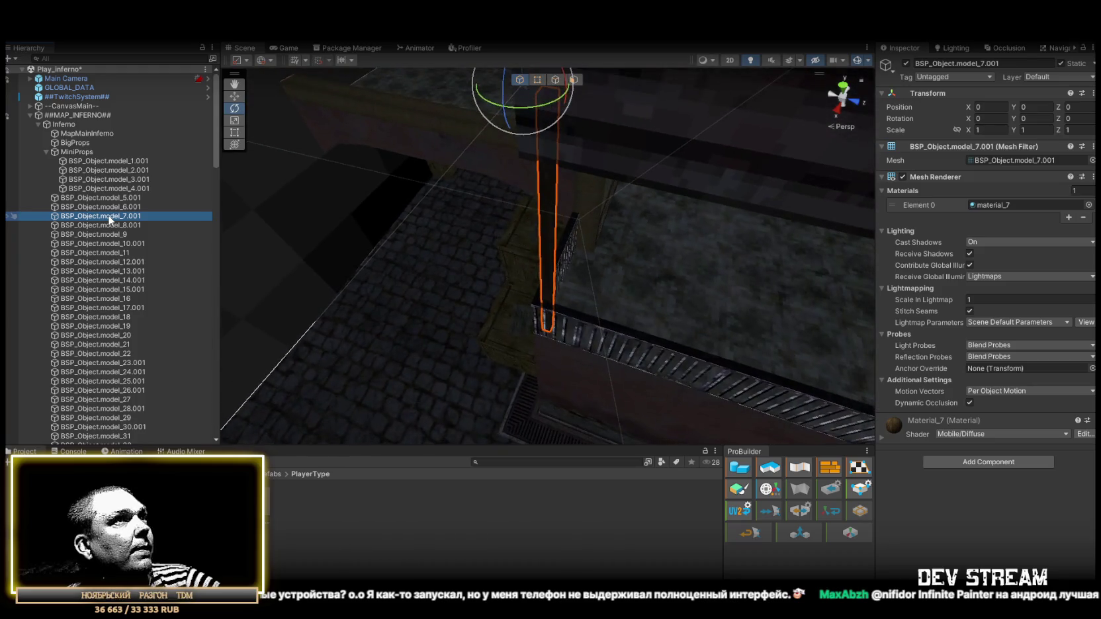
{"action": "double_click", "coordinate": [113, 224]}
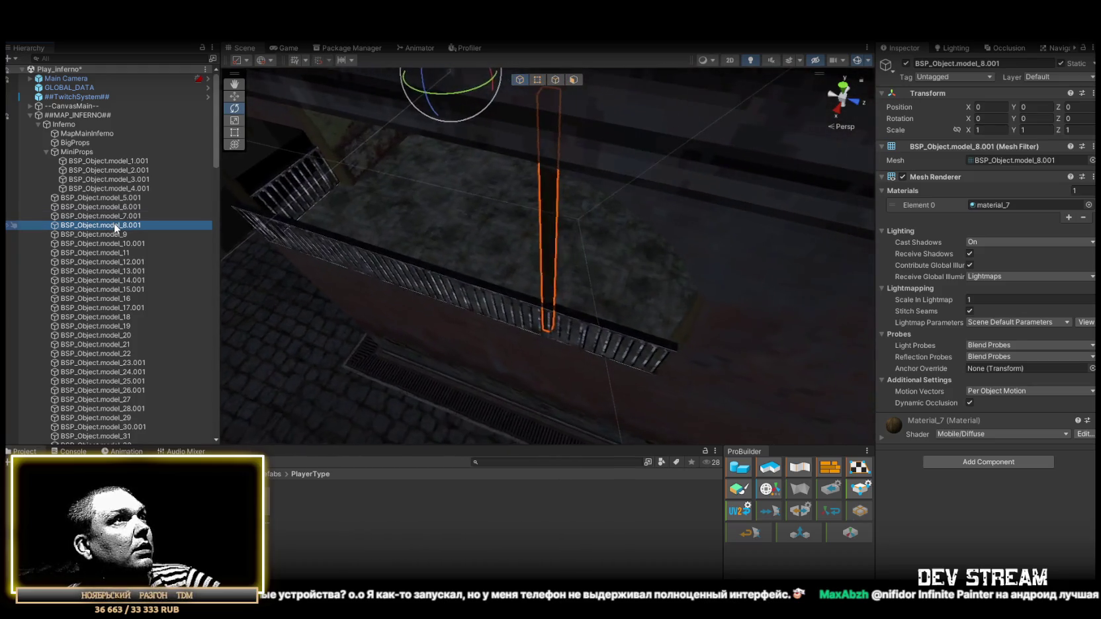
{"action": "left_click", "coordinate": [117, 218]}
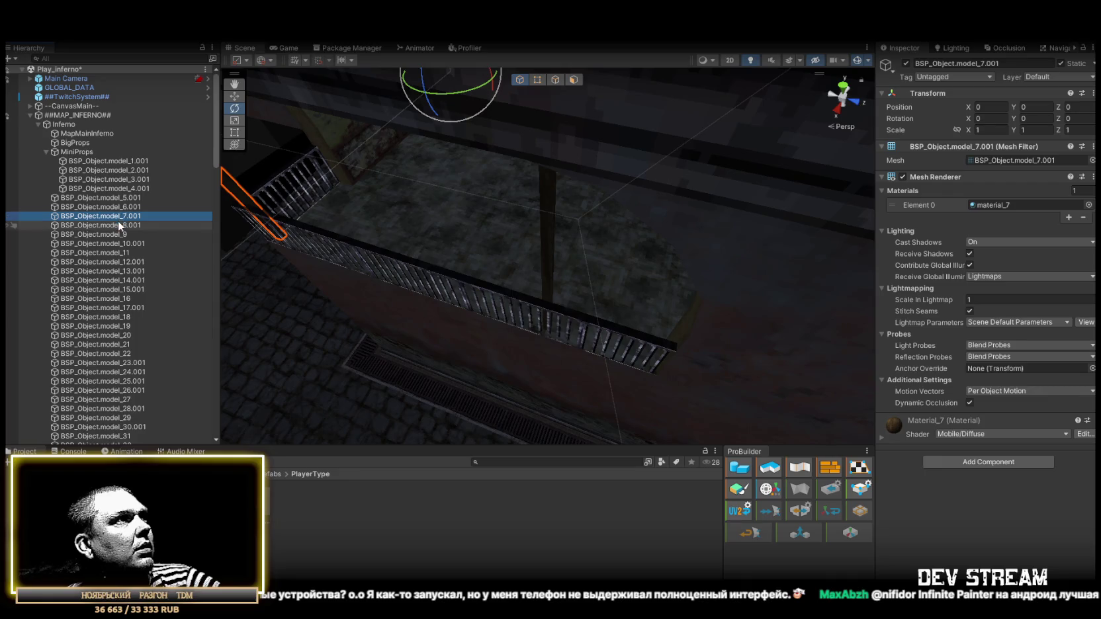
{"action": "left_click", "coordinate": [119, 225], "text": "ctrl"}
{"action": "left_click_drag", "start_coordinate": [98, 163], "coordinate": [95, 153]}
- Inspect model_9, model_10.001 and model_12.001 in the Scene view
{"action": "left_click", "coordinate": [127, 216]}
{"action": "left_click", "coordinate": [123, 234]}
{"action": "double_click", "coordinate": [122, 235]}
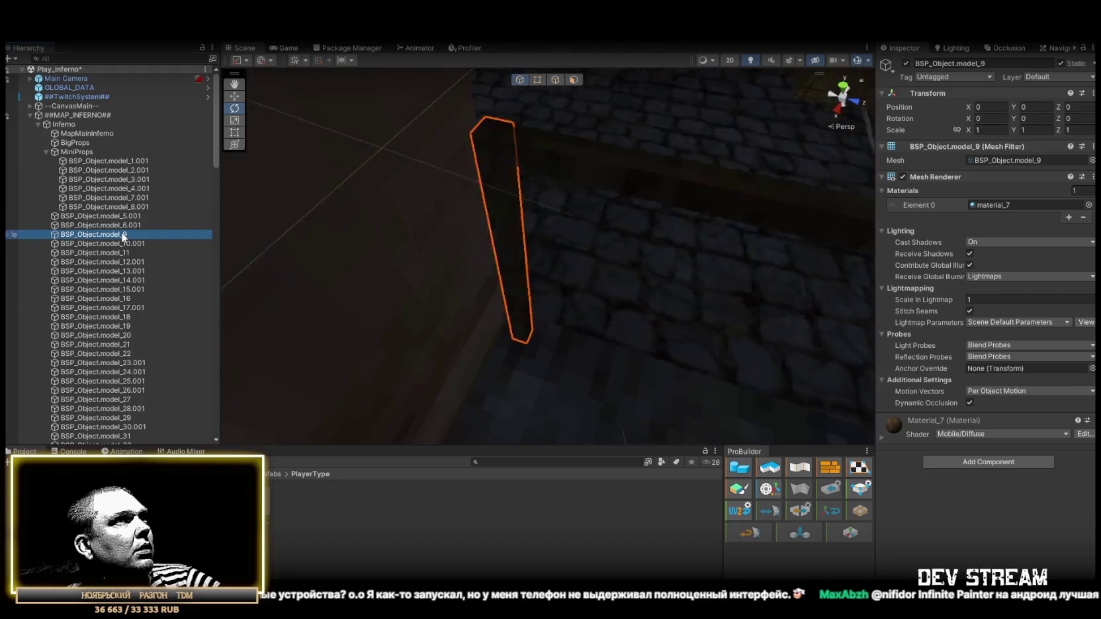
{"action": "double_click", "coordinate": [123, 244]}
{"action": "mouse_move", "coordinate": [366, 169]}
{"action": "left_mouse_down"}
{"action": "mouse_move", "coordinate": [31, 104]}
{"action": "mouse_move", "coordinate": [1031, 100]}
{"action": "mouse_move", "coordinate": [46, 134]}
{"action": "mouse_move", "coordinate": [100, 158]}
{"action": "left_mouse_up"}
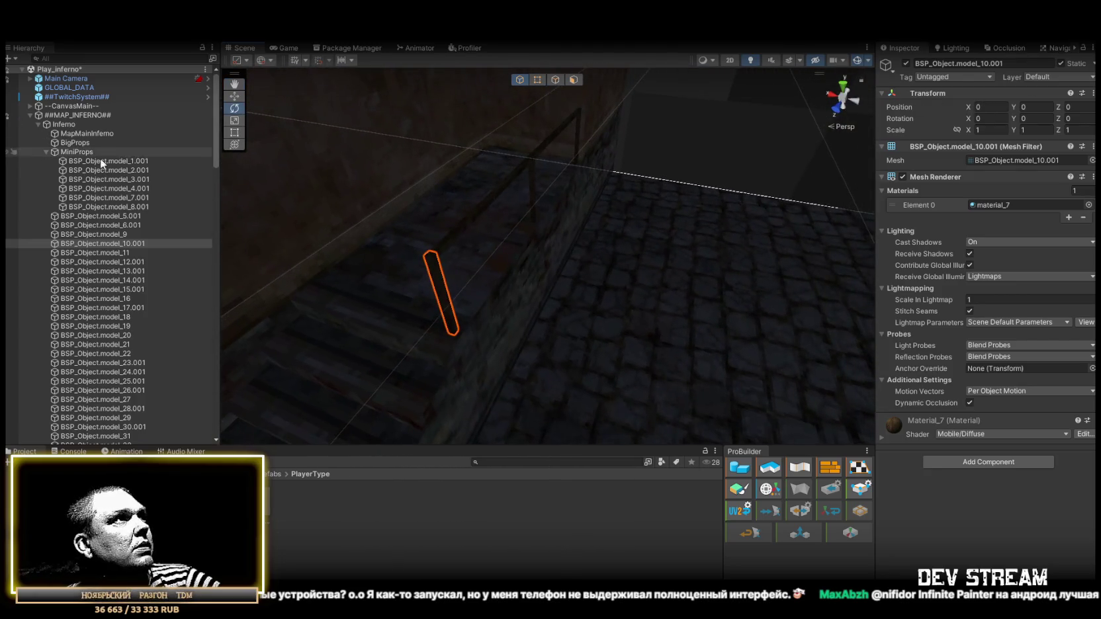
{"action": "double_click", "coordinate": [117, 262]}
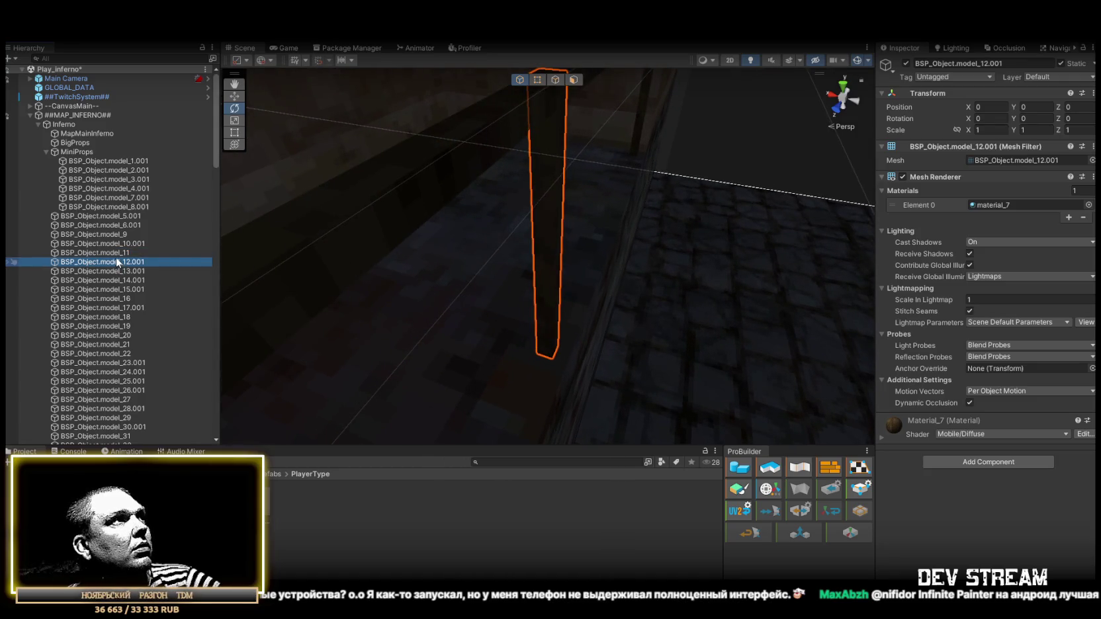
- Add Box Colliders to railings model_5.001 and model_6.001 and move them under MiniProps
{"action": "double_click", "coordinate": [123, 217]}
{"action": "left_click", "coordinate": [124, 226], "text": "ctrl"}
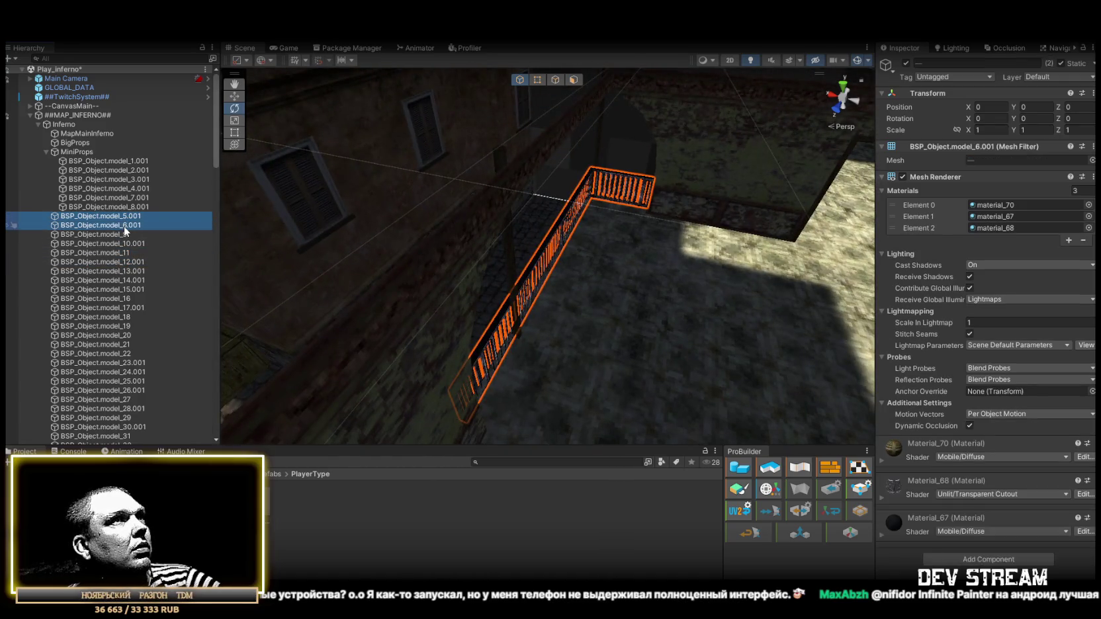
{"action": "left_click", "coordinate": [1031, 563]}
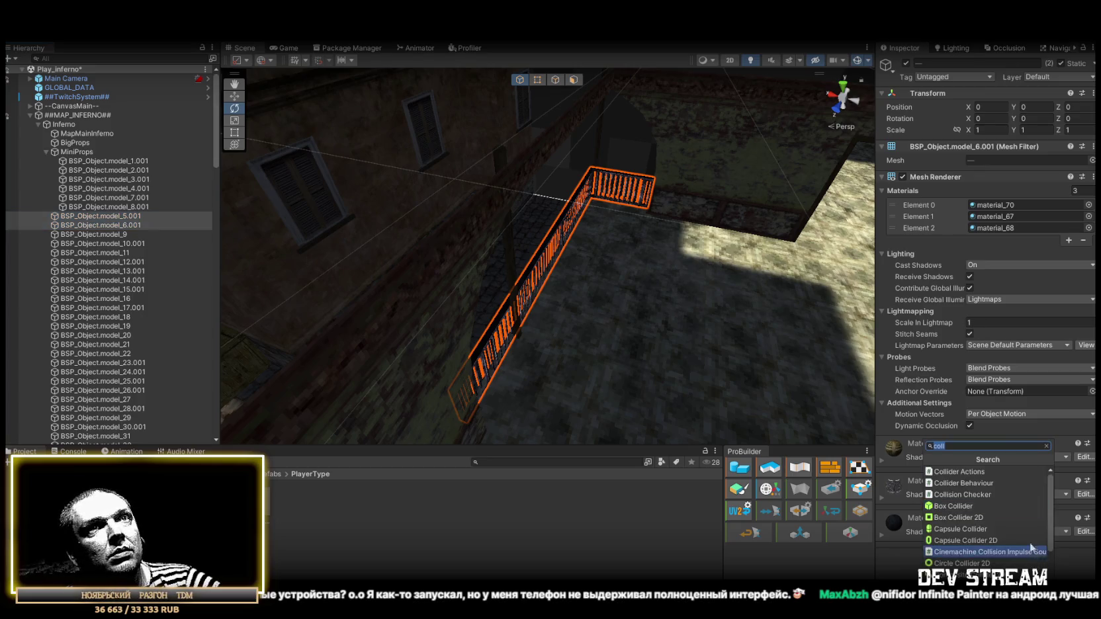
{"action": "left_click", "coordinate": [964, 508]}
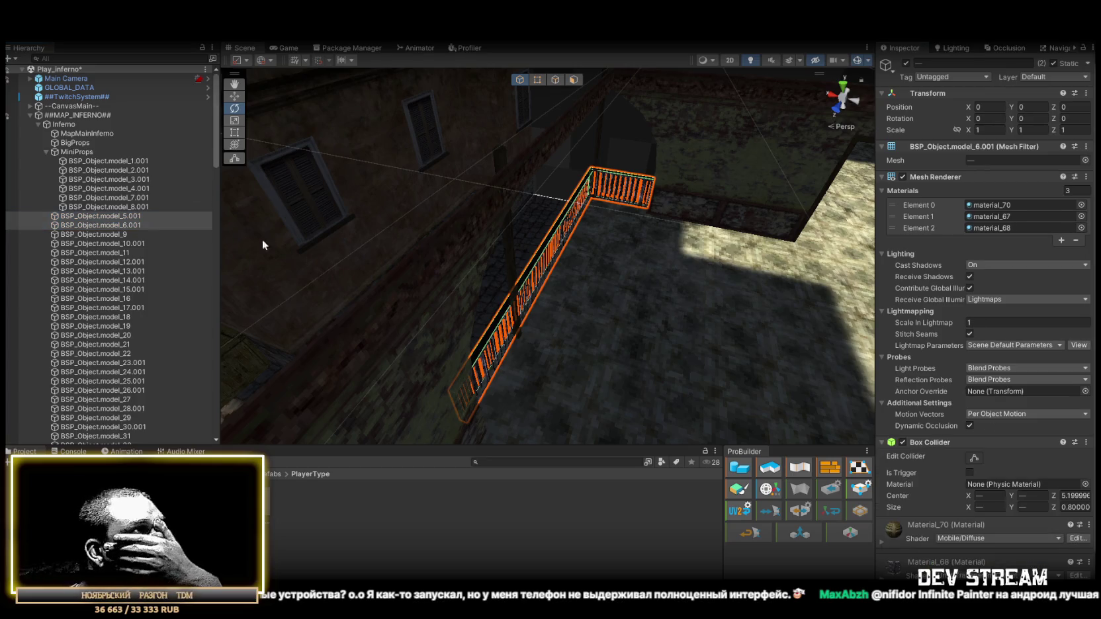
{"action": "left_click_drag", "start_coordinate": [104, 221], "coordinate": [88, 159]}
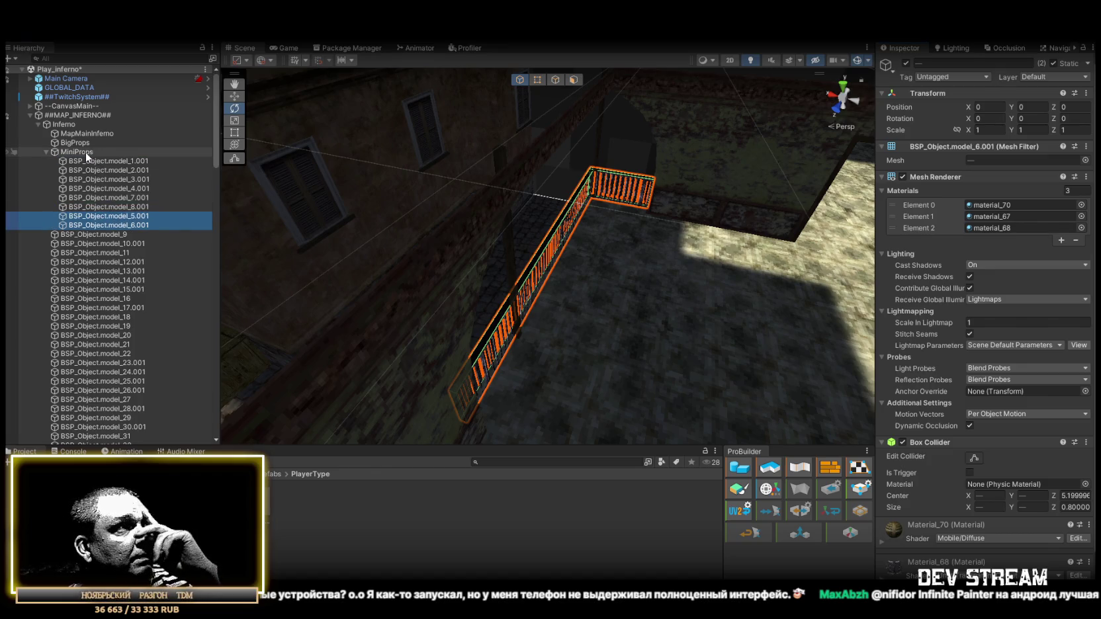
{"action": "double_click", "coordinate": [119, 234]}
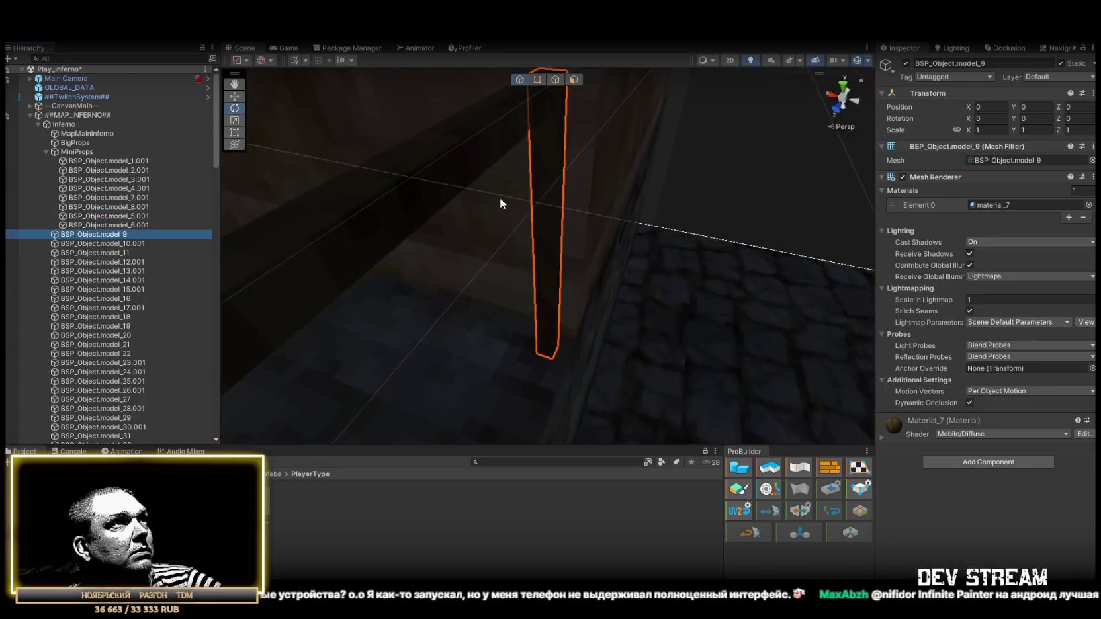
- Add a Box Collider to the thin rail model_10.001 and stretch it along the full rail
{"action": "left_click", "coordinate": [119, 261]}
{"action": "left_click", "coordinate": [122, 272]}
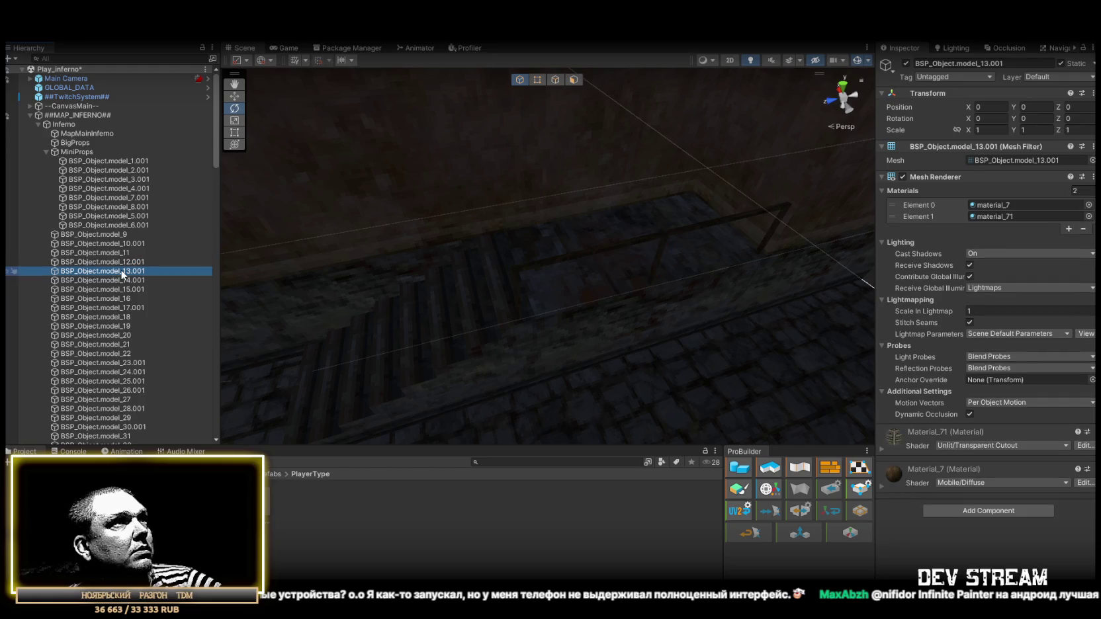
{"action": "left_click", "coordinate": [123, 261]}
{"action": "left_click", "coordinate": [122, 252]}
{"action": "left_click", "coordinate": [122, 243]}
{"action": "left_click", "coordinate": [123, 235]}
{"action": "left_click", "coordinate": [122, 245]}
{"action": "left_click", "coordinate": [972, 462]}
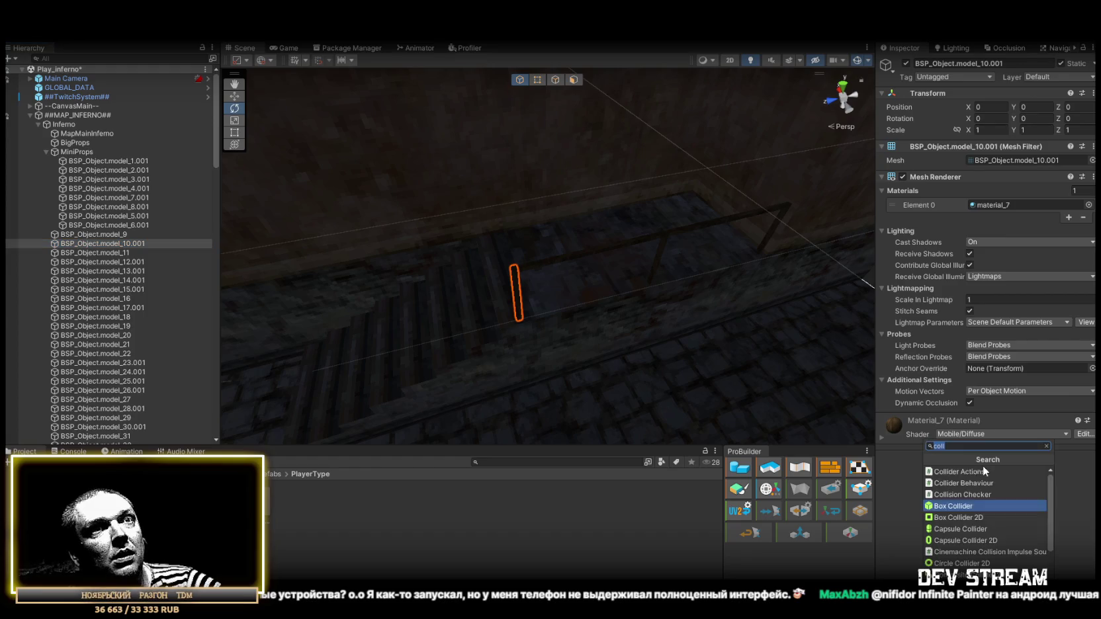
{"action": "left_click", "coordinate": [956, 490]}
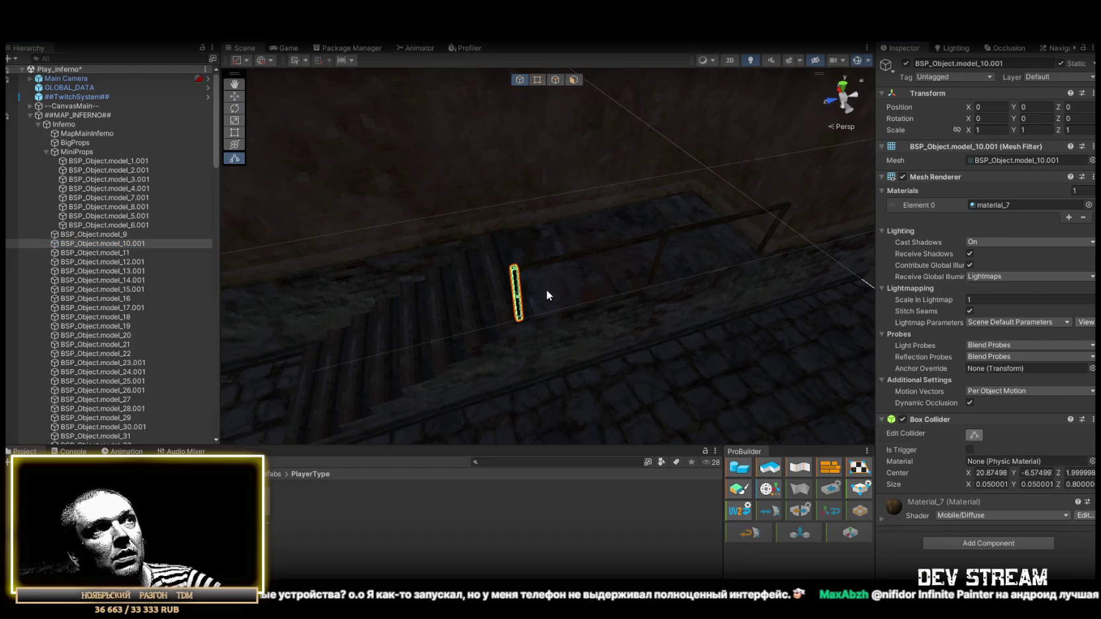
{"action": "left_click_drag", "start_coordinate": [523, 290], "coordinate": [557, 291]}
{"action": "left_click_drag", "start_coordinate": [779, 267], "coordinate": [793, 264]}
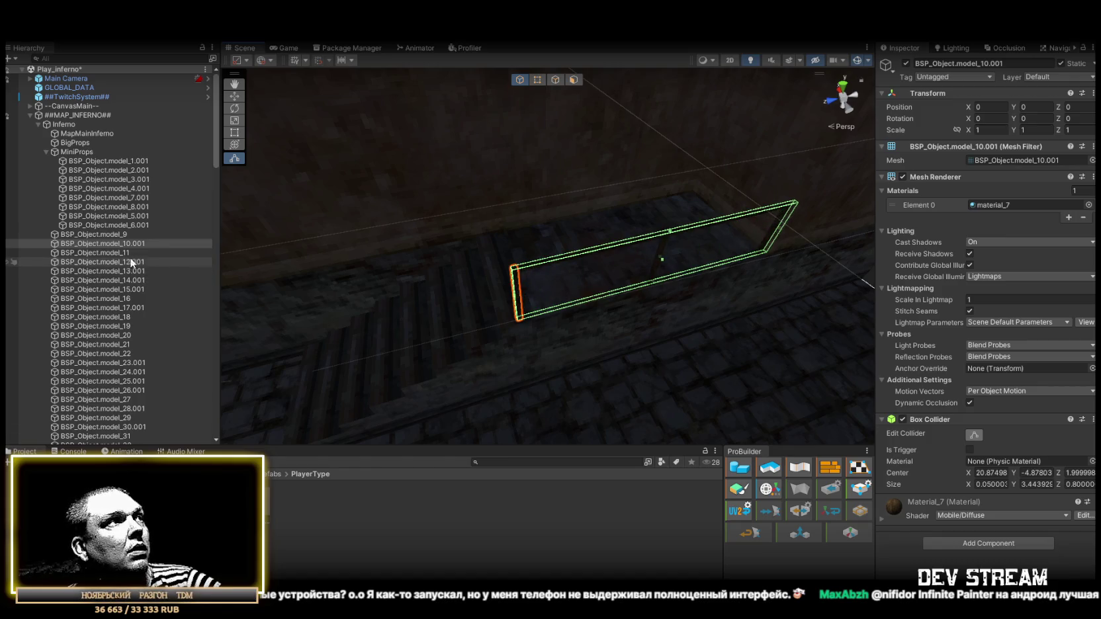
- Inspect model_12.001, the model_13.001 shutters and the model_14.001 balcony railing
{"action": "left_click", "coordinate": [130, 262]}
{"action": "double_click", "coordinate": [120, 271]}
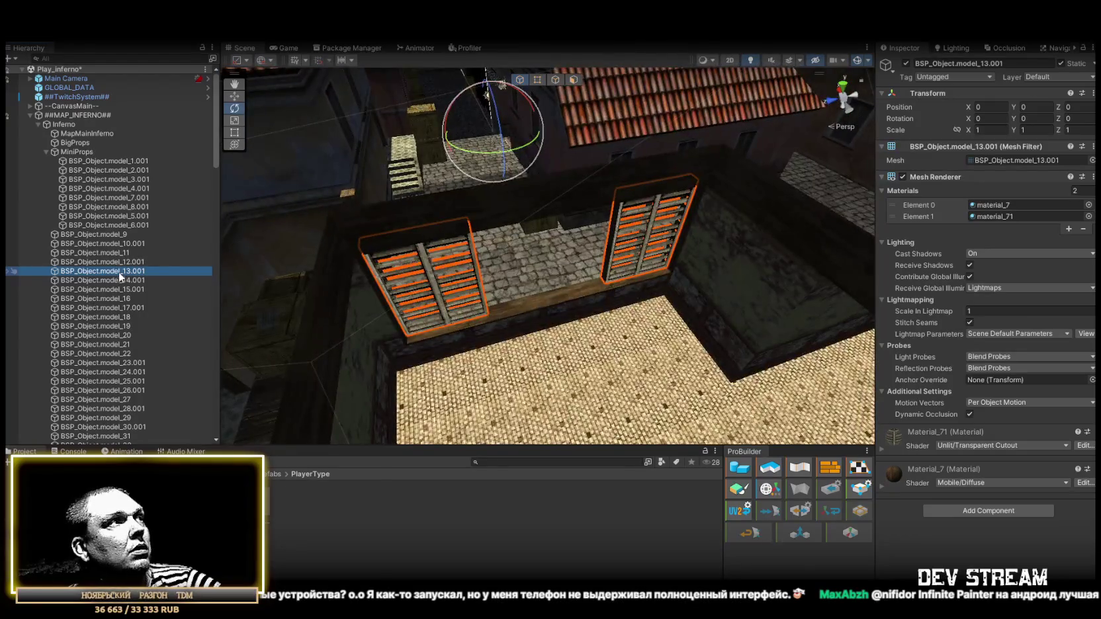
{"action": "left_click", "coordinate": [116, 262]}
{"action": "left_click", "coordinate": [110, 236], "text": "shift"}
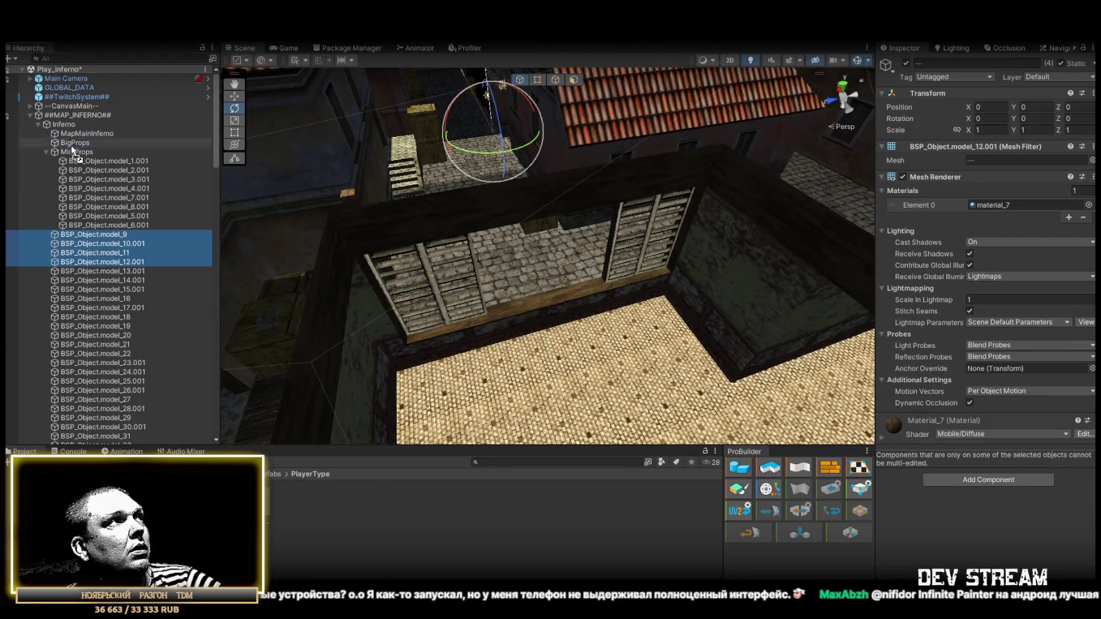
{"action": "left_click", "coordinate": [127, 271]}
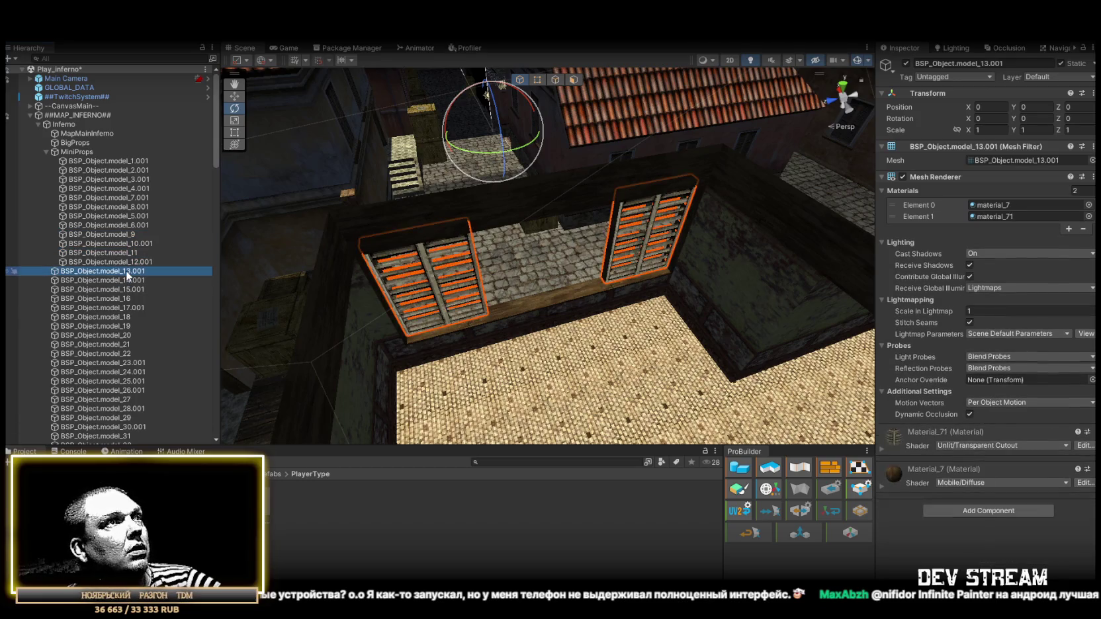
{"action": "double_click", "coordinate": [124, 279]}
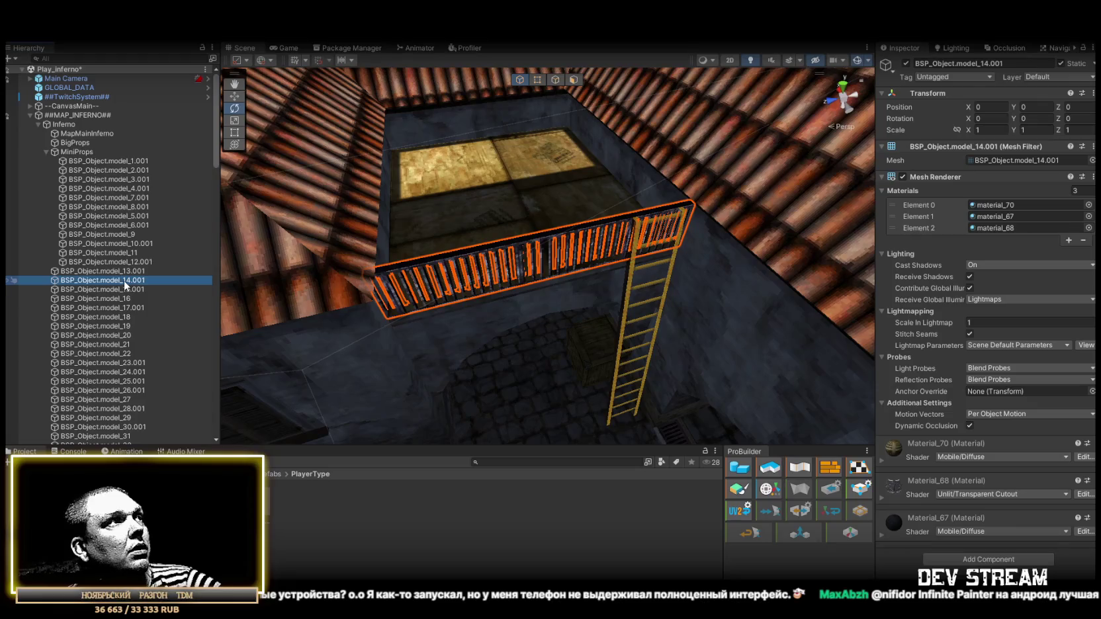
{"action": "left_click", "coordinate": [989, 560]}
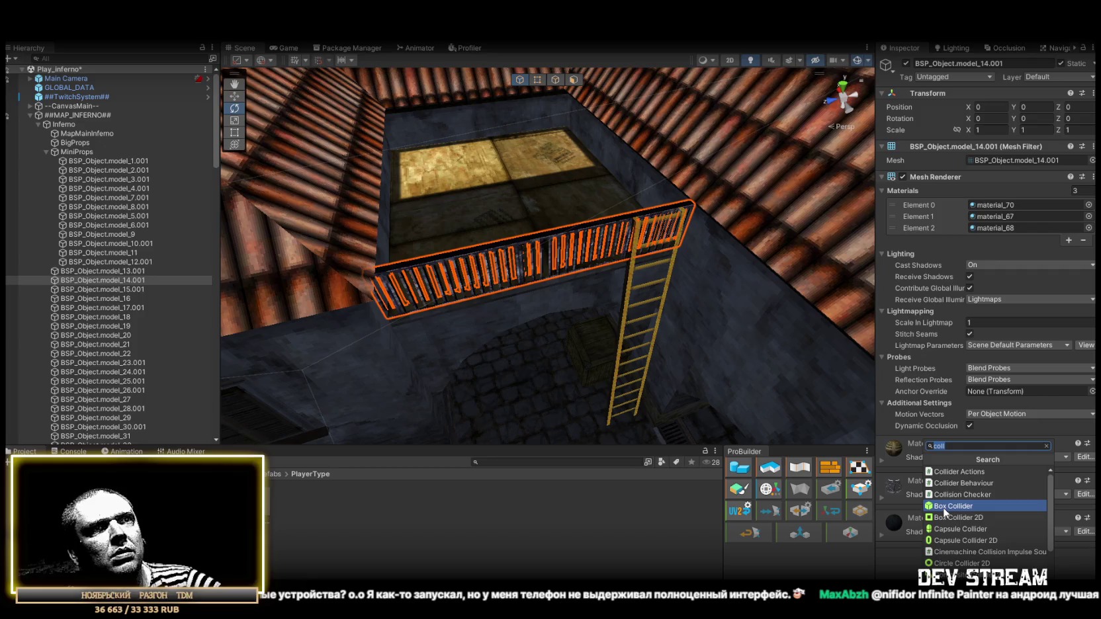
- Check ladder model_15.001 and fence model_16, then move model_13.001–model_15.001 under MiniProps
{"action": "double_click", "coordinate": [109, 291]}
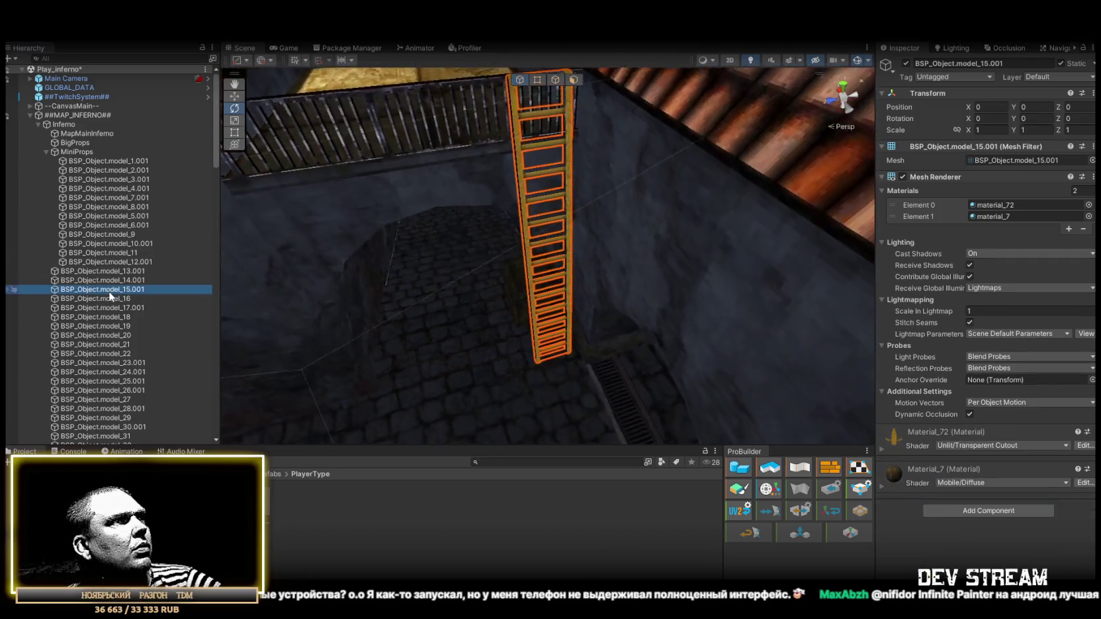
{"action": "double_click", "coordinate": [102, 299]}
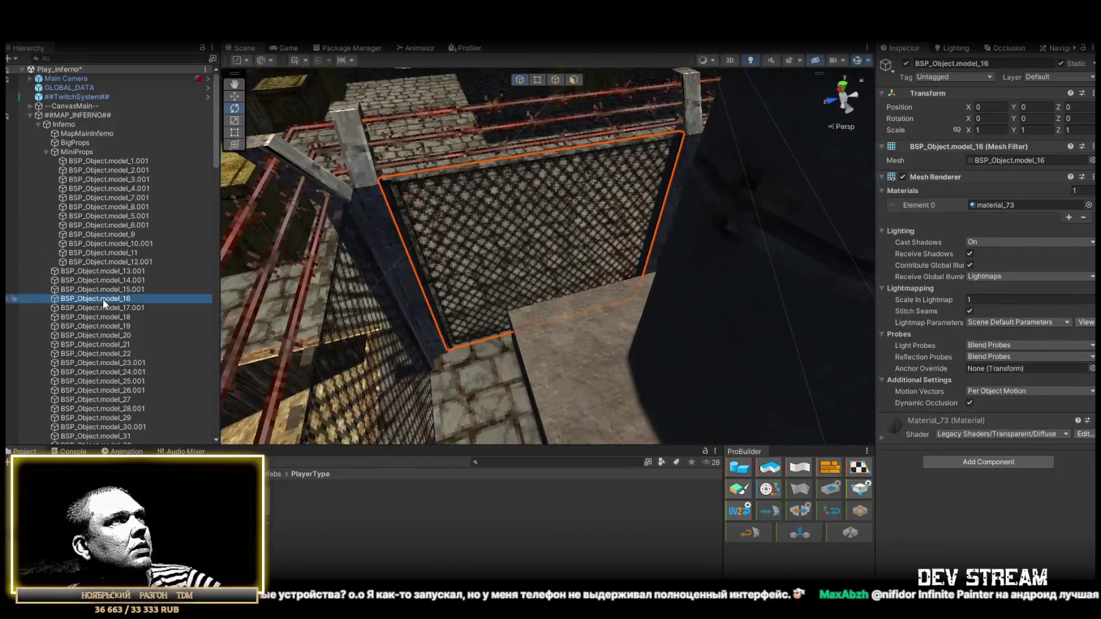
{"action": "left_click_drag", "start_coordinate": [463, 278], "coordinate": [985, 290]}
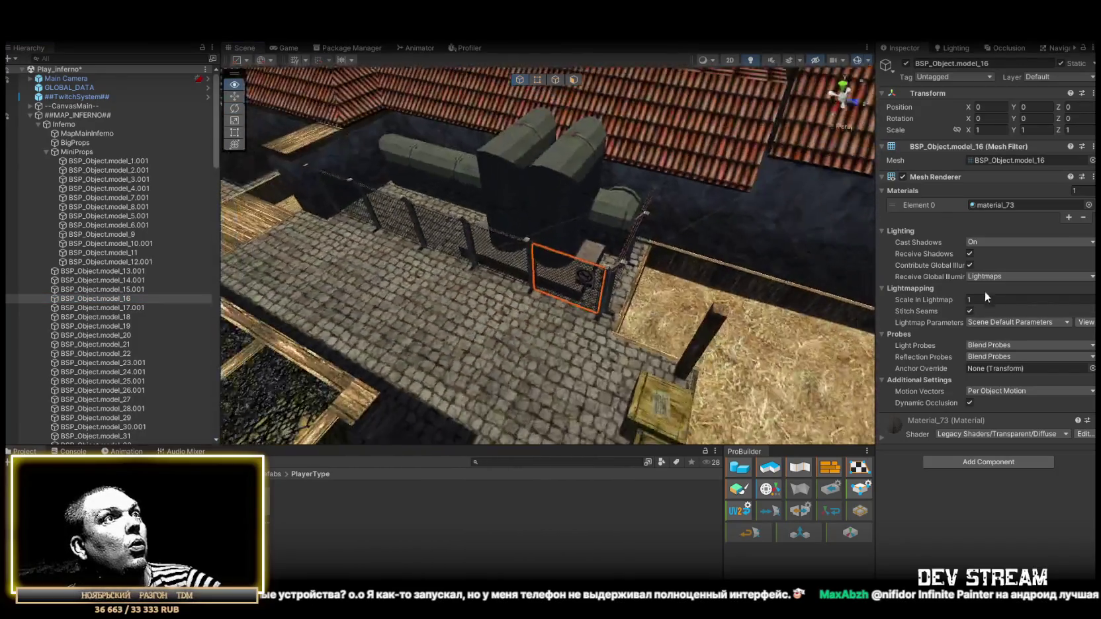
{"action": "key", "text": "f"}
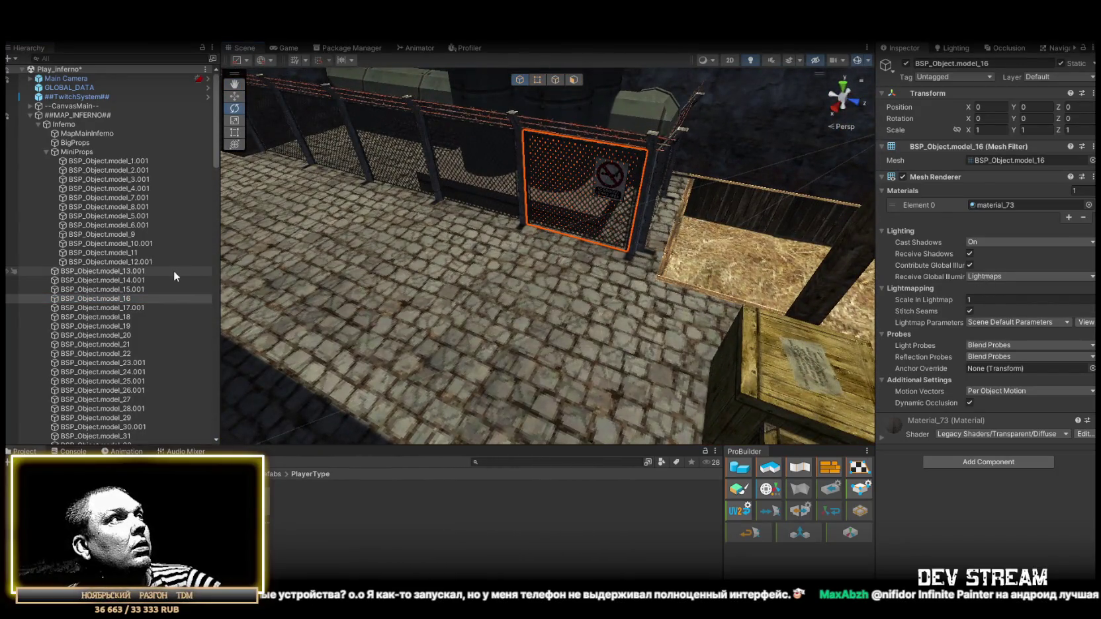
{"action": "left_click", "coordinate": [143, 272]}
{"action": "left_click", "coordinate": [137, 289], "text": "shift"}
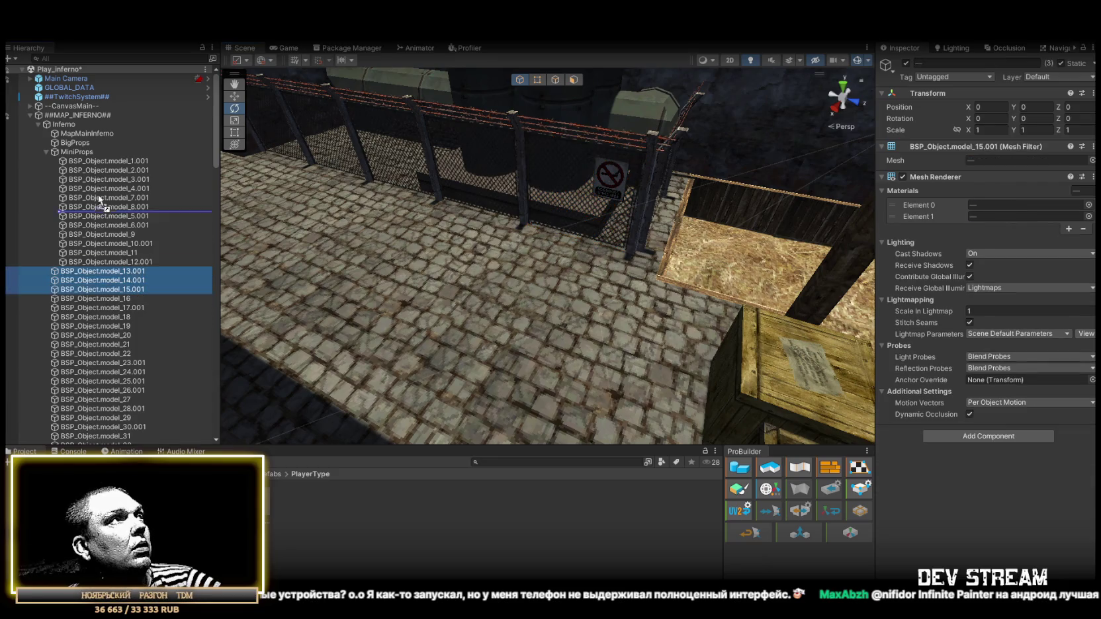
{"action": "left_click_drag", "start_coordinate": [96, 151], "coordinate": [95, 152]}
{"action": "double_click", "coordinate": [118, 298]}
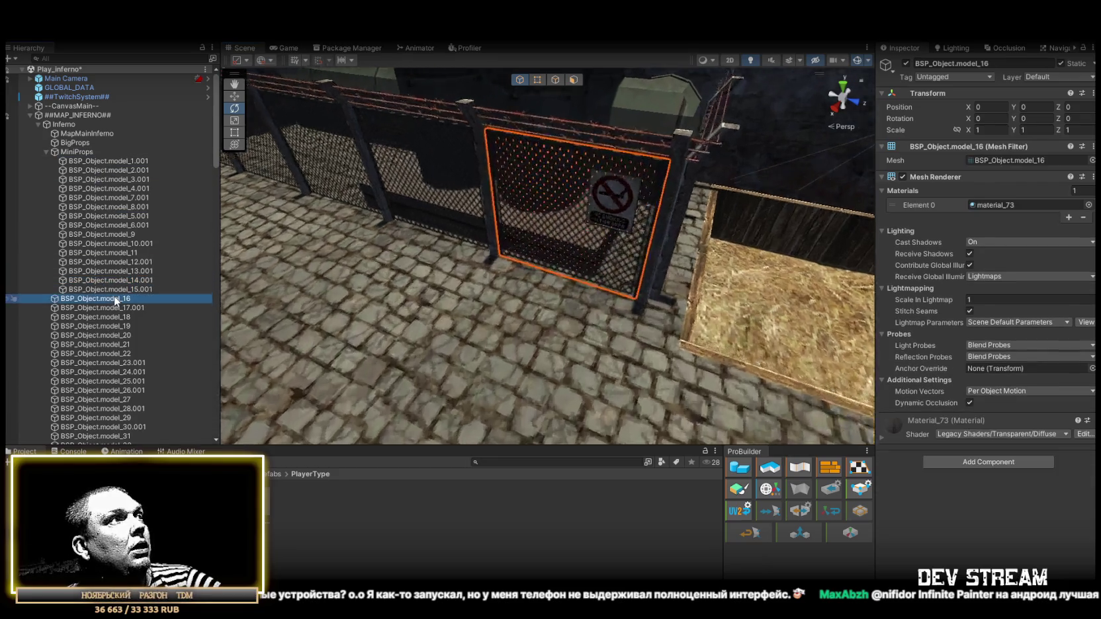
{"action": "double_click", "coordinate": [118, 327]}
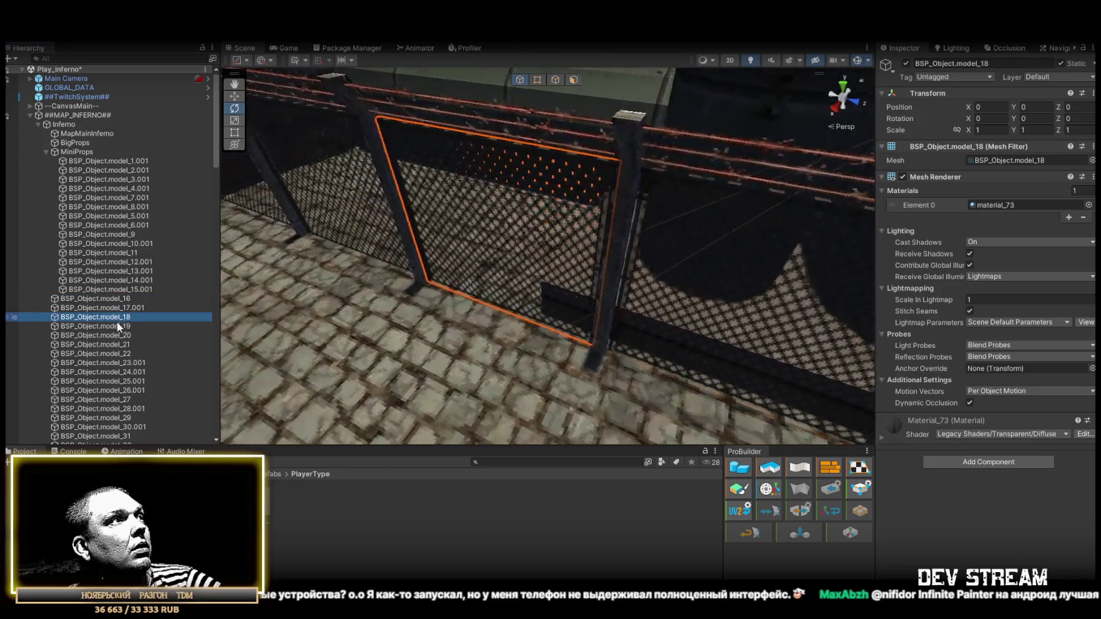
{"action": "double_click", "coordinate": [116, 345]}
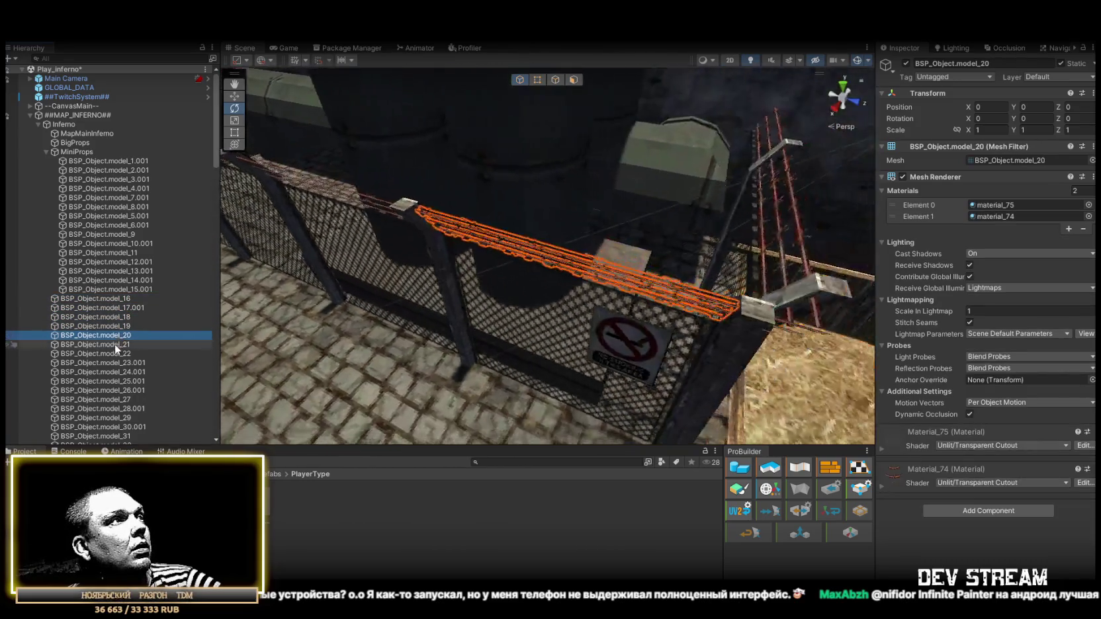
{"action": "double_click", "coordinate": [117, 354]}
{"action": "double_click", "coordinate": [122, 363]}
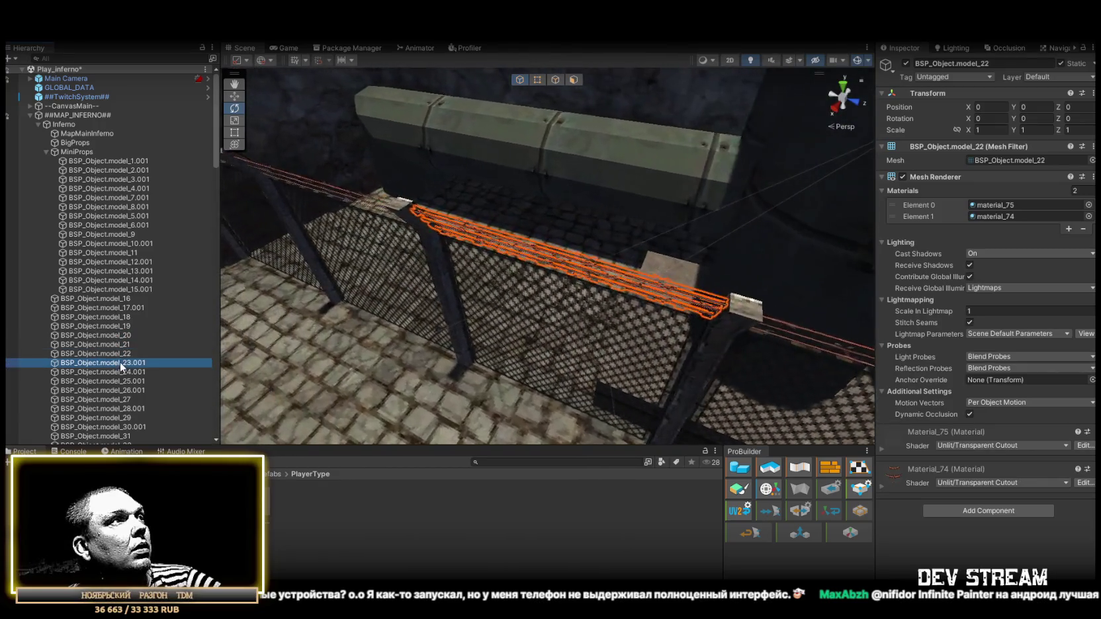
{"action": "double_click", "coordinate": [119, 382]}
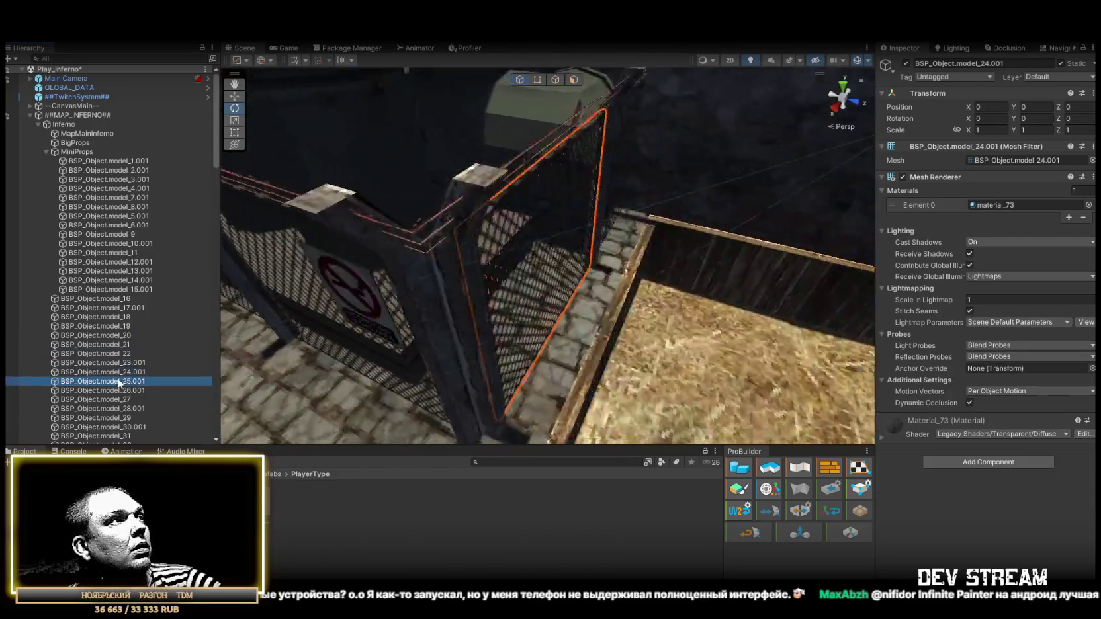
{"action": "double_click", "coordinate": [122, 391]}
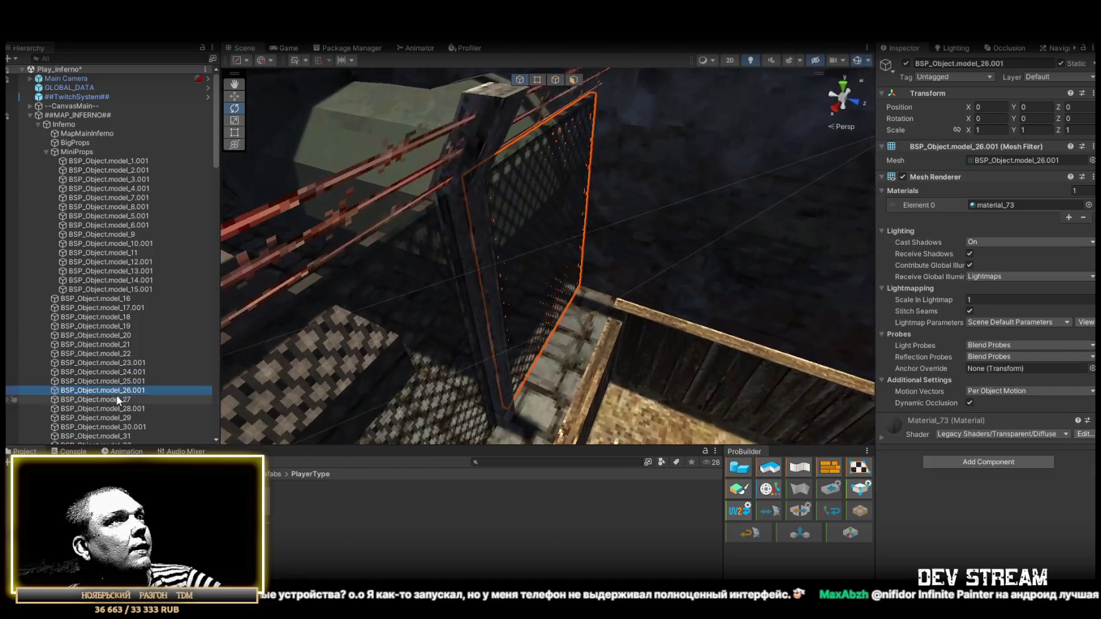
{"action": "double_click", "coordinate": [120, 399]}
{"action": "double_click", "coordinate": [126, 408]}
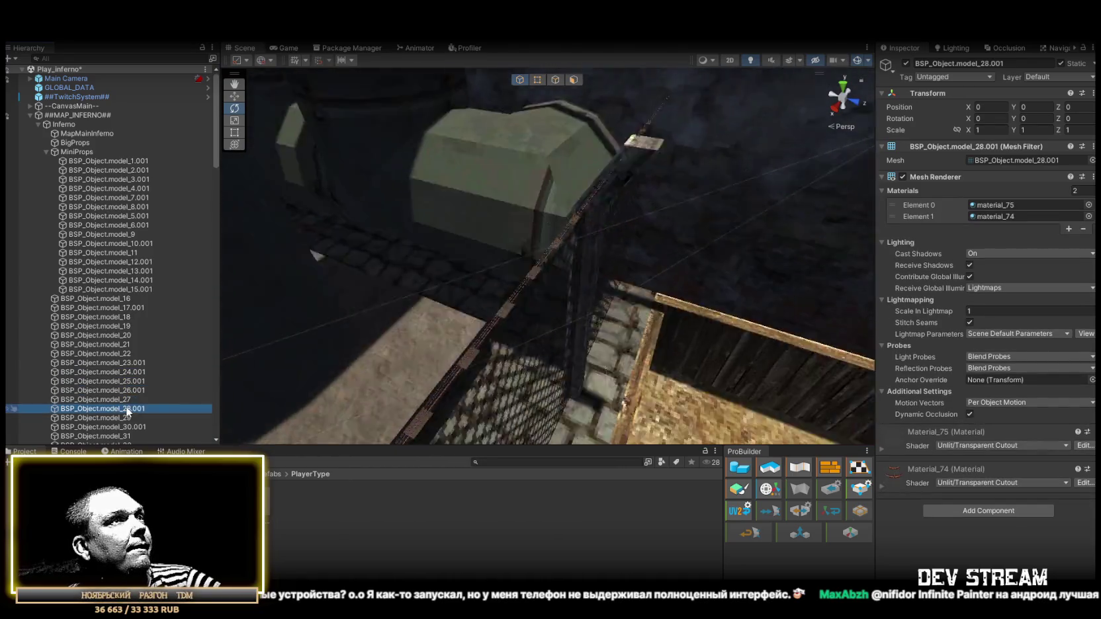
{"action": "double_click", "coordinate": [124, 419]}
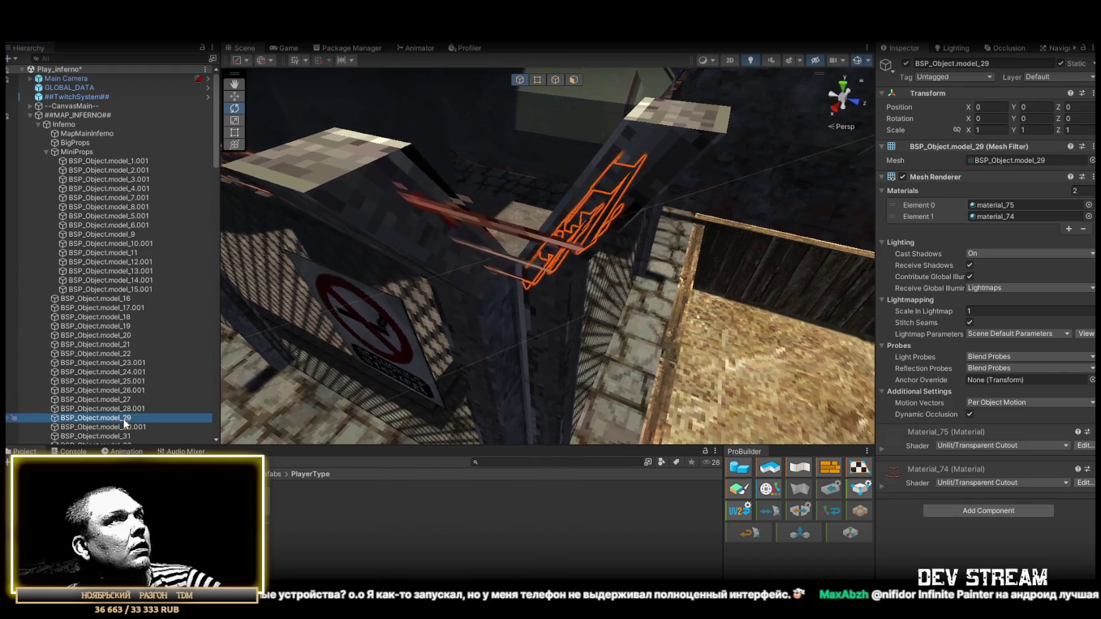
{"action": "double_click", "coordinate": [133, 428]}
{"action": "mouse_move", "coordinate": [249, 401]}
{"action": "left_mouse_down"}
{"action": "mouse_move", "coordinate": [343, 291]}
{"action": "mouse_move", "coordinate": [258, 293]}
{"action": "mouse_move", "coordinate": [516, 363]}
{"action": "mouse_move", "coordinate": [397, 364]}
{"action": "left_mouse_up"}
{"action": "scroll", "coordinate": [139, 364], "scroll_direction": "down", "scroll_amount": 4}
{"action": "key", "text": "w"}
{"action": "mouse_move", "coordinate": [344, 292]}
{"action": "left_mouse_down"}
{"action": "mouse_move", "coordinate": [528, 247]}
{"action": "mouse_move", "coordinate": [387, 318]}
{"action": "mouse_move", "coordinate": [516, 276]}
{"action": "left_mouse_up"}
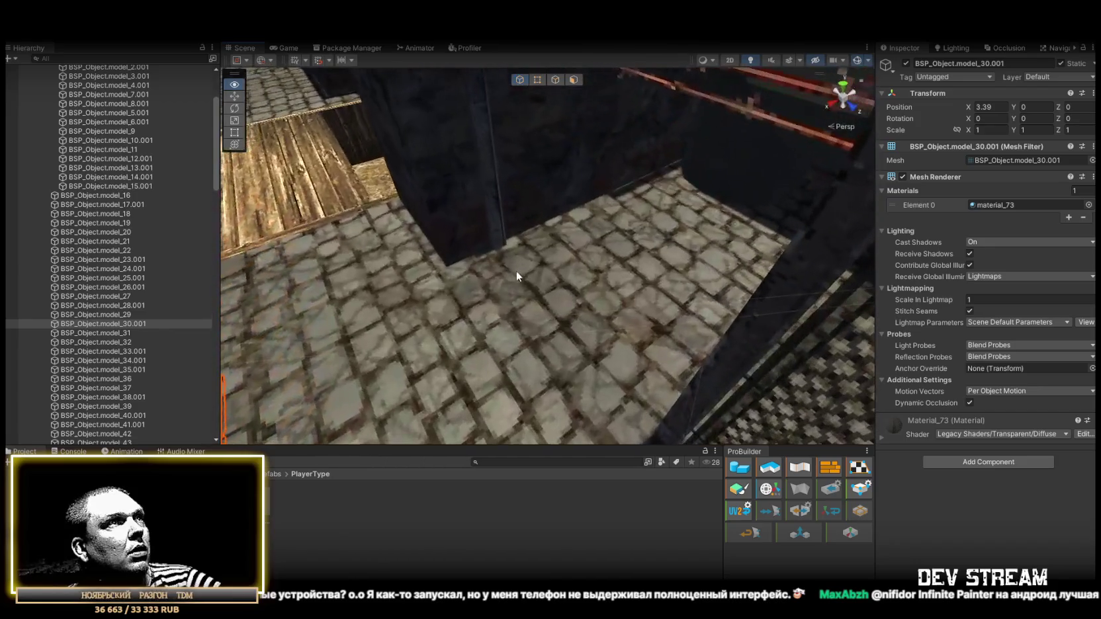
{"action": "key", "text": "ctrl+z"}
{"action": "scroll", "coordinate": [235, 217], "scroll_direction": "down", "scroll_amount": 5}
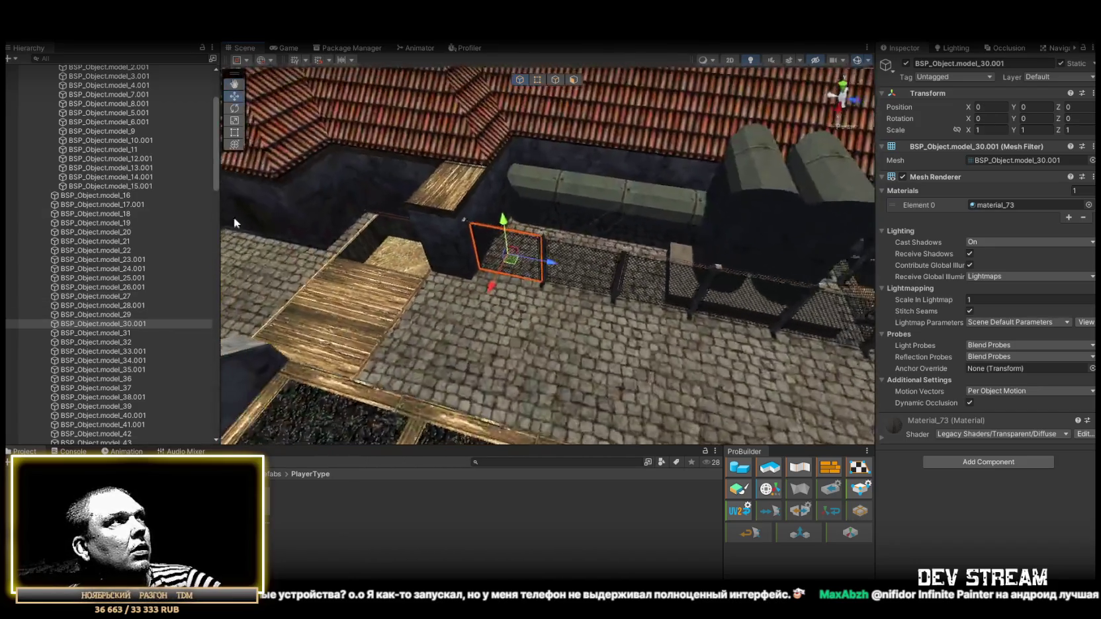
{"action": "double_click", "coordinate": [105, 196]}
{"action": "mouse_move", "coordinate": [550, 289]}
{"action": "left_mouse_down"}
{"action": "mouse_move", "coordinate": [529, 292]}
{"action": "mouse_move", "coordinate": [526, 417]}
{"action": "mouse_move", "coordinate": [526, 381]}
{"action": "left_mouse_up"}
{"action": "key", "text": "ctrl+z"}
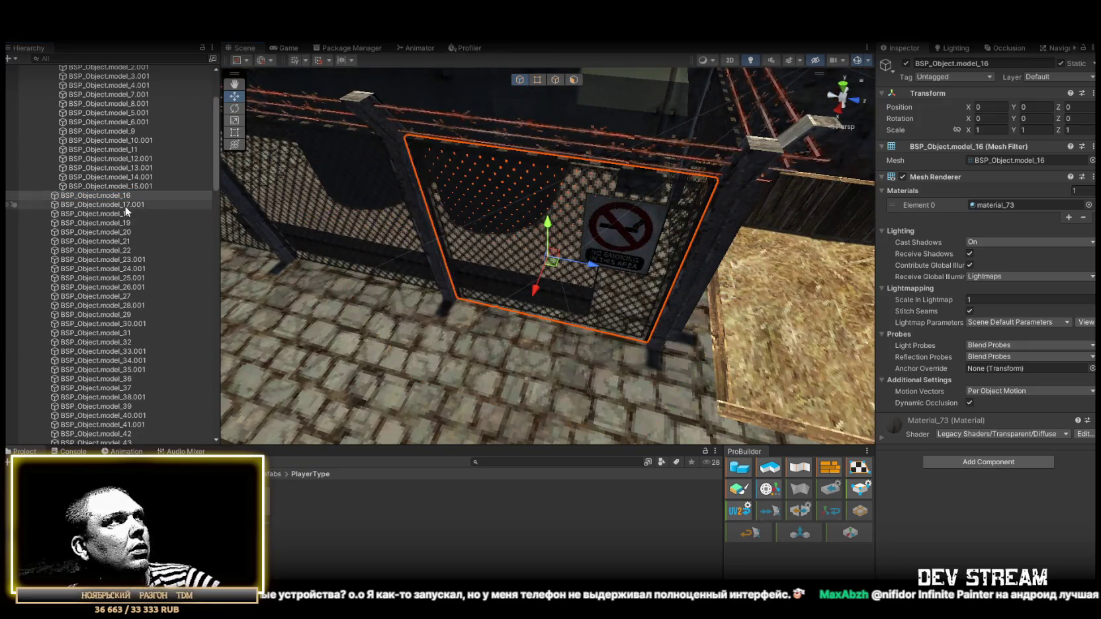
{"action": "double_click", "coordinate": [127, 207]}
{"action": "left_click_drag", "start_coordinate": [533, 289], "coordinate": [490, 384]}
{"action": "key", "text": "ctrl+z"}
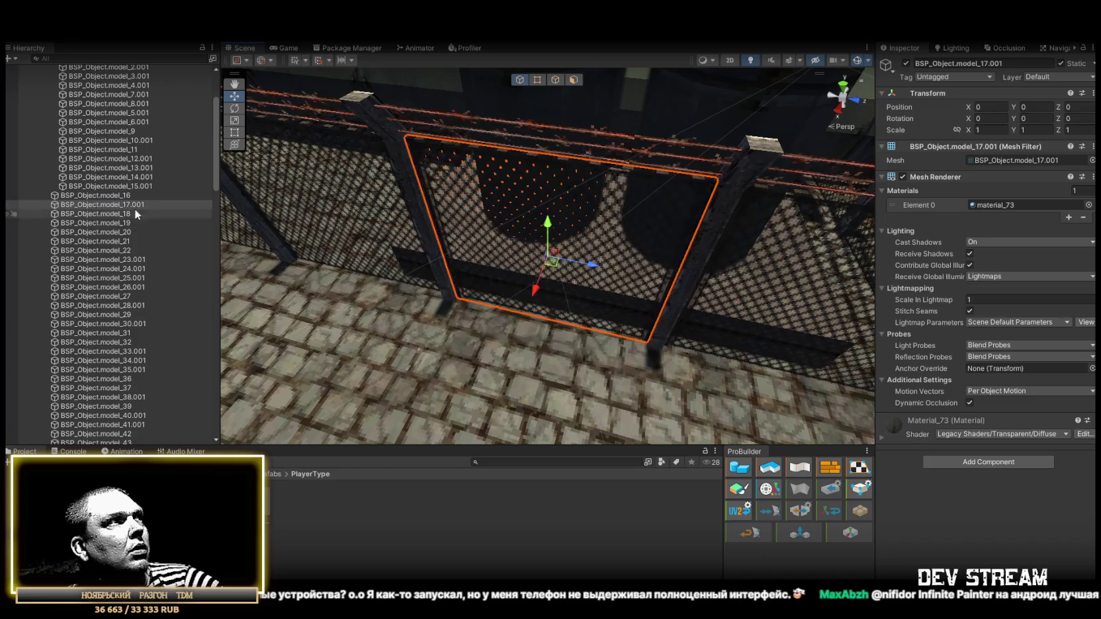
{"action": "double_click", "coordinate": [116, 224]}
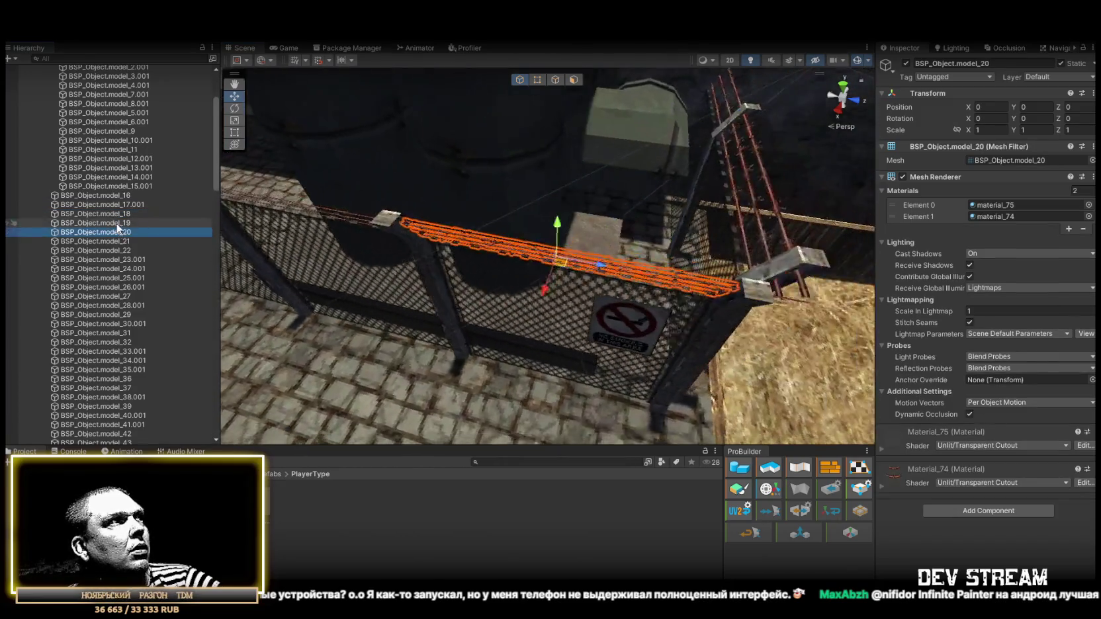
{"action": "double_click", "coordinate": [116, 232]}
{"action": "double_click", "coordinate": [115, 241]}
{"action": "double_click", "coordinate": [116, 250]}
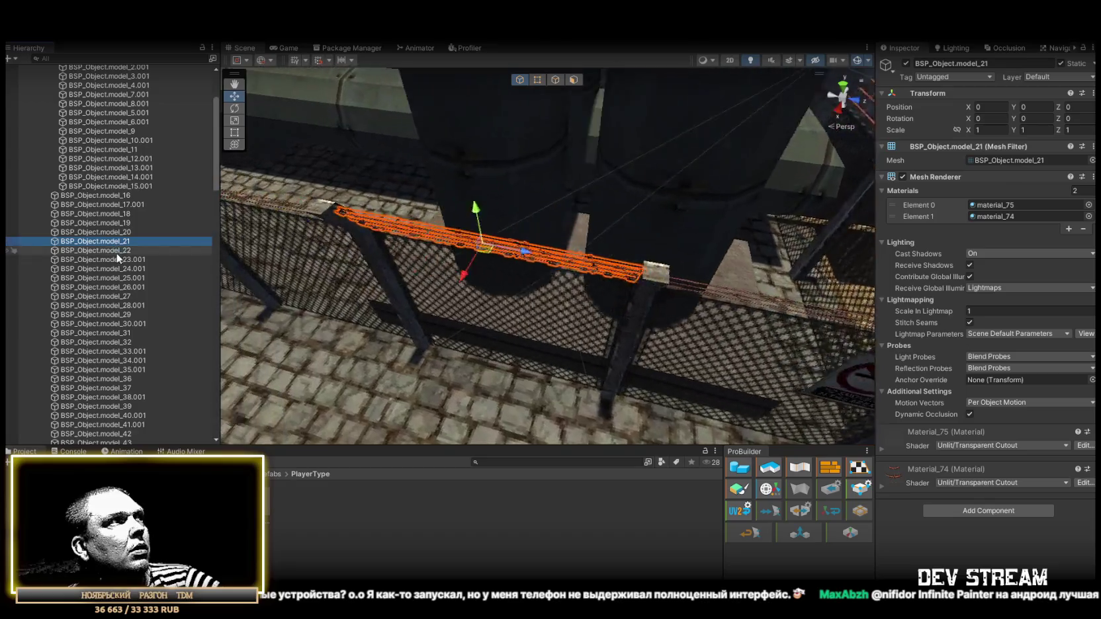
{"action": "double_click", "coordinate": [121, 260]}
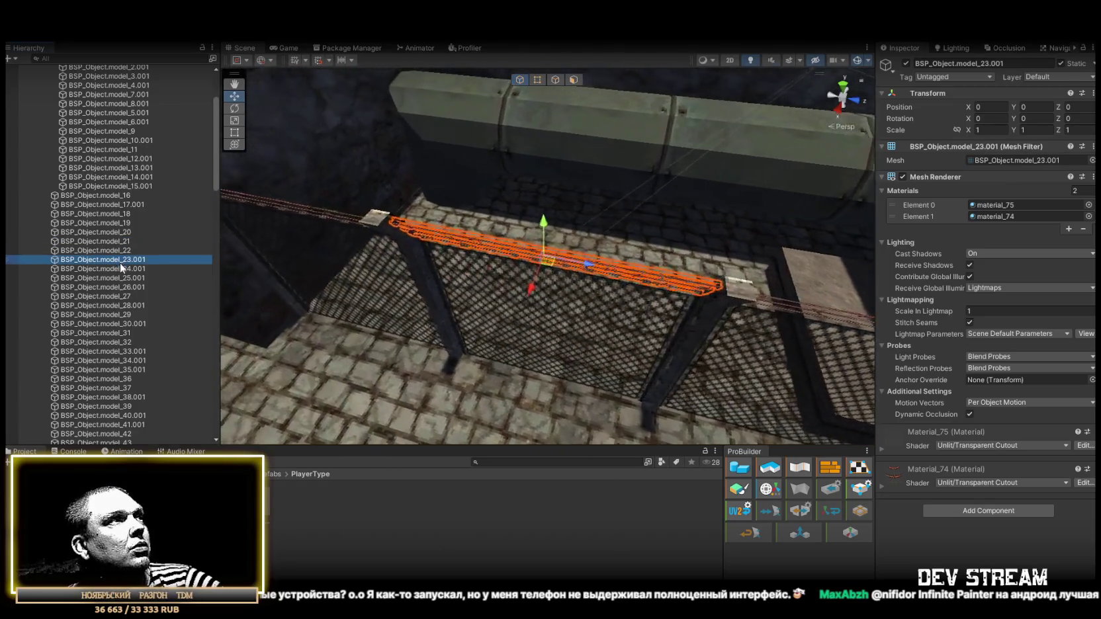
{"action": "double_click", "coordinate": [122, 269]}
{"action": "double_click", "coordinate": [124, 278]}
{"action": "double_click", "coordinate": [126, 288]}
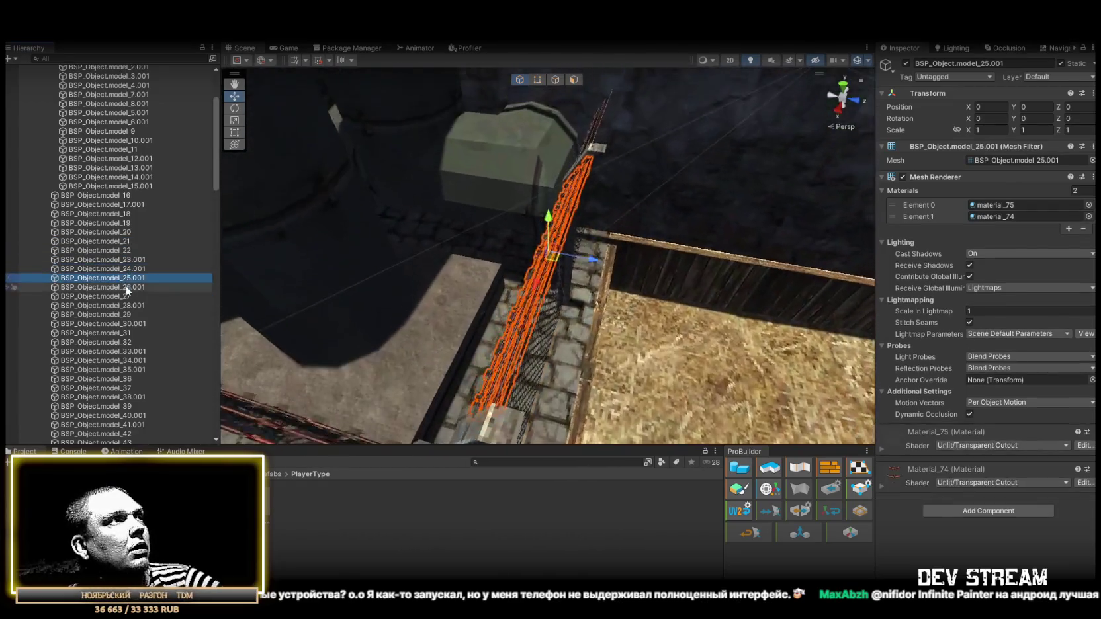
{"action": "double_click", "coordinate": [123, 295]}
{"action": "double_click", "coordinate": [122, 304]}
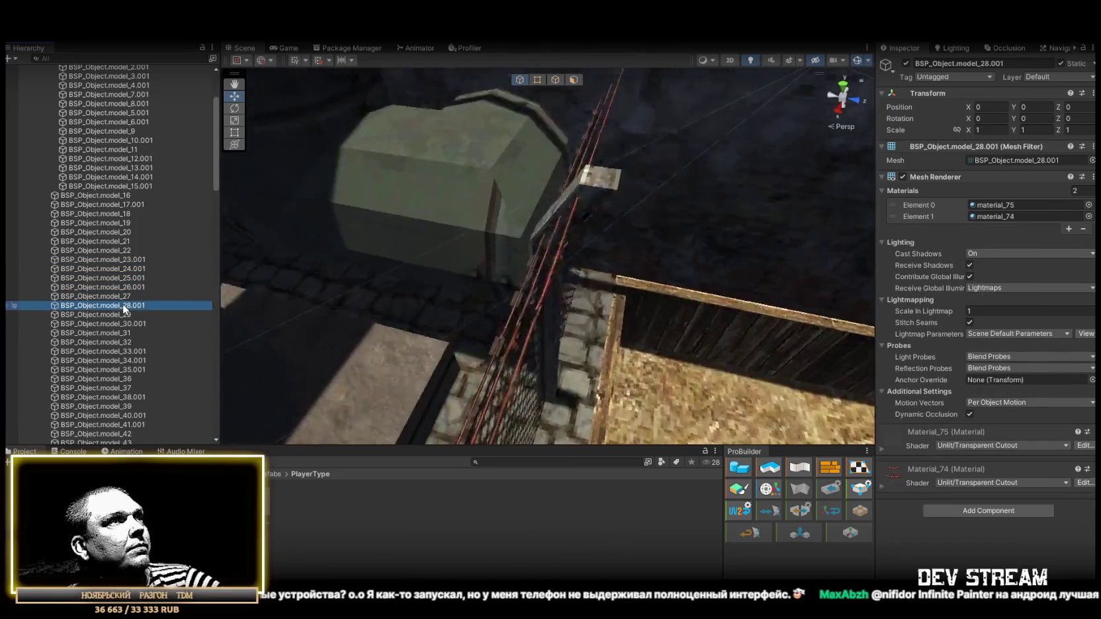
{"action": "double_click", "coordinate": [120, 323]}
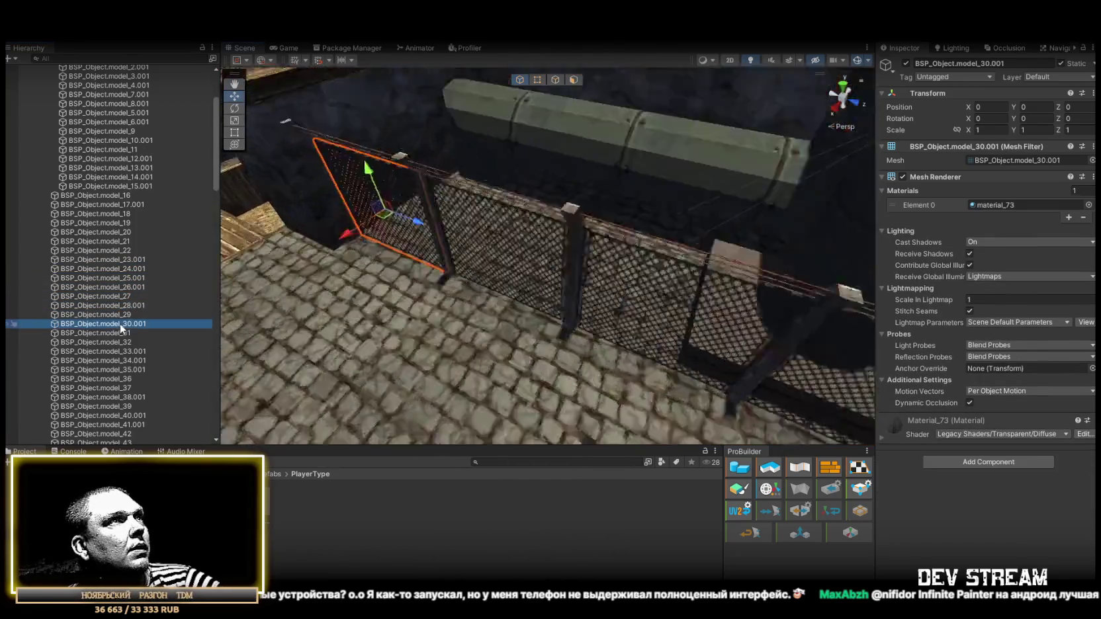
{"action": "double_click", "coordinate": [132, 333]}
{"action": "double_click", "coordinate": [121, 342]}
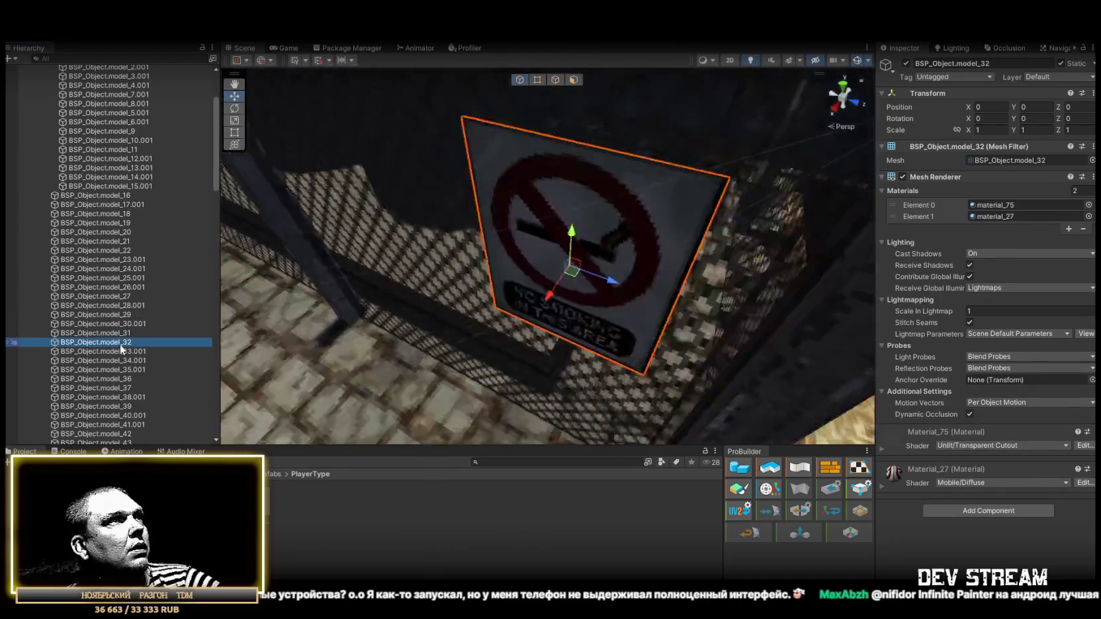
{"action": "double_click", "coordinate": [130, 352]}
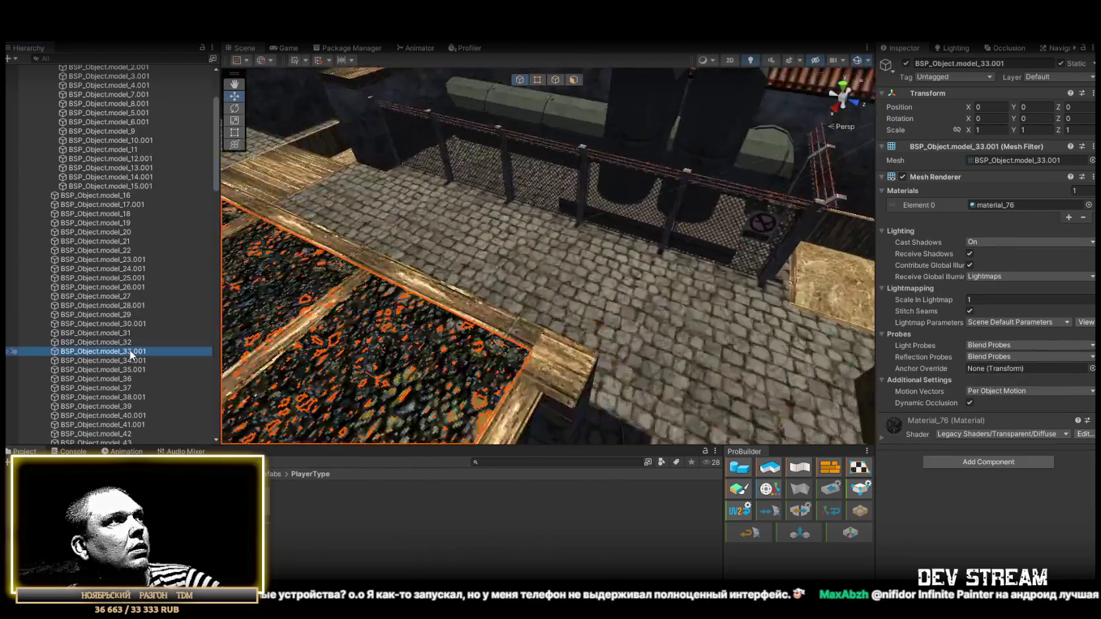
{"action": "mouse_move", "coordinate": [464, 258]}
{"action": "left_mouse_down"}
{"action": "mouse_move", "coordinate": [487, 252]}
{"action": "mouse_move", "coordinate": [237, 296]}
{"action": "mouse_move", "coordinate": [468, 275]}
{"action": "mouse_move", "coordinate": [393, 283]}
{"action": "mouse_move", "coordinate": [411, 293]}
{"action": "left_mouse_up"}
{"action": "double_click", "coordinate": [135, 341]}
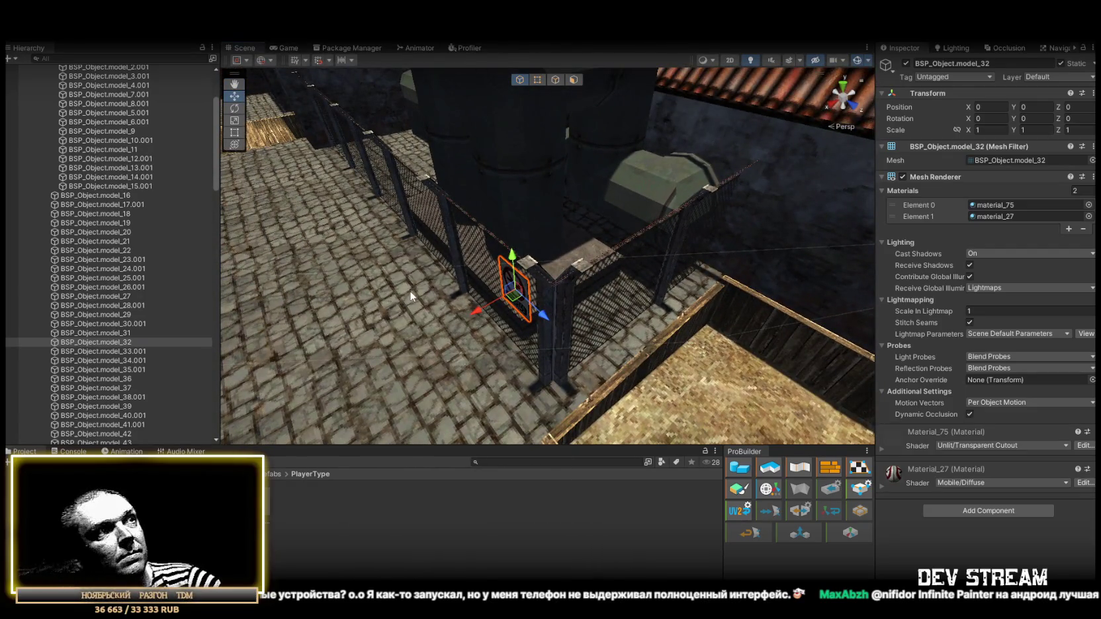
{"action": "left_click", "coordinate": [545, 380]}
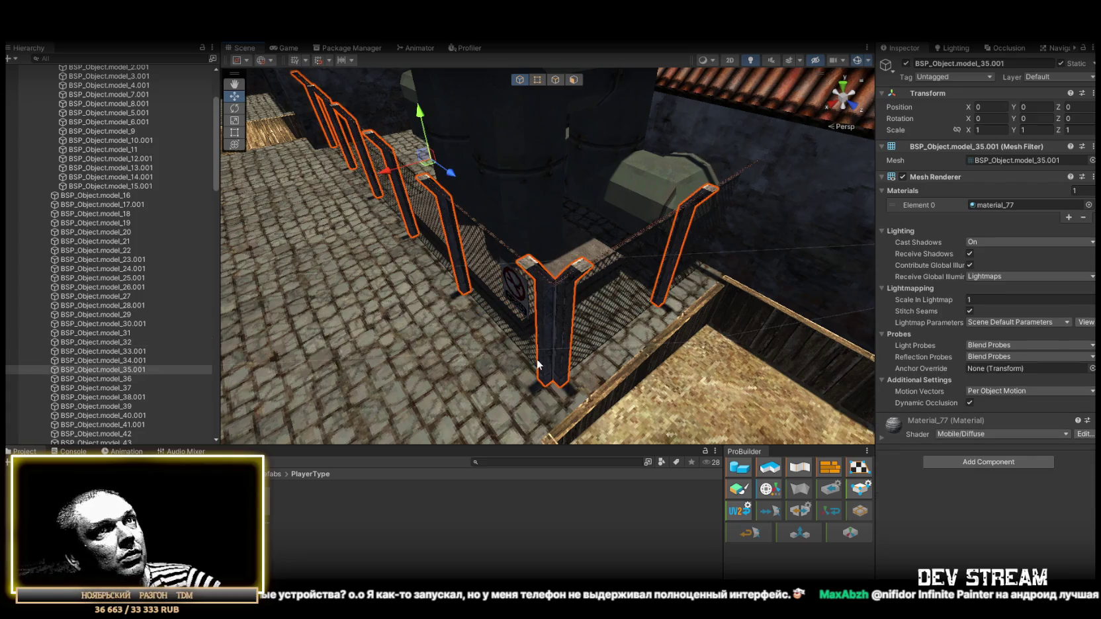
{"action": "mouse_move", "coordinate": [397, 298]}
{"action": "left_mouse_down"}
{"action": "mouse_move", "coordinate": [662, 344]}
{"action": "mouse_move", "coordinate": [863, 409]}
{"action": "left_mouse_up"}
- Add a Box Collider to fence panel BSP_Object.model_16 and enter collider editing
{"action": "left_click", "coordinate": [975, 467]}
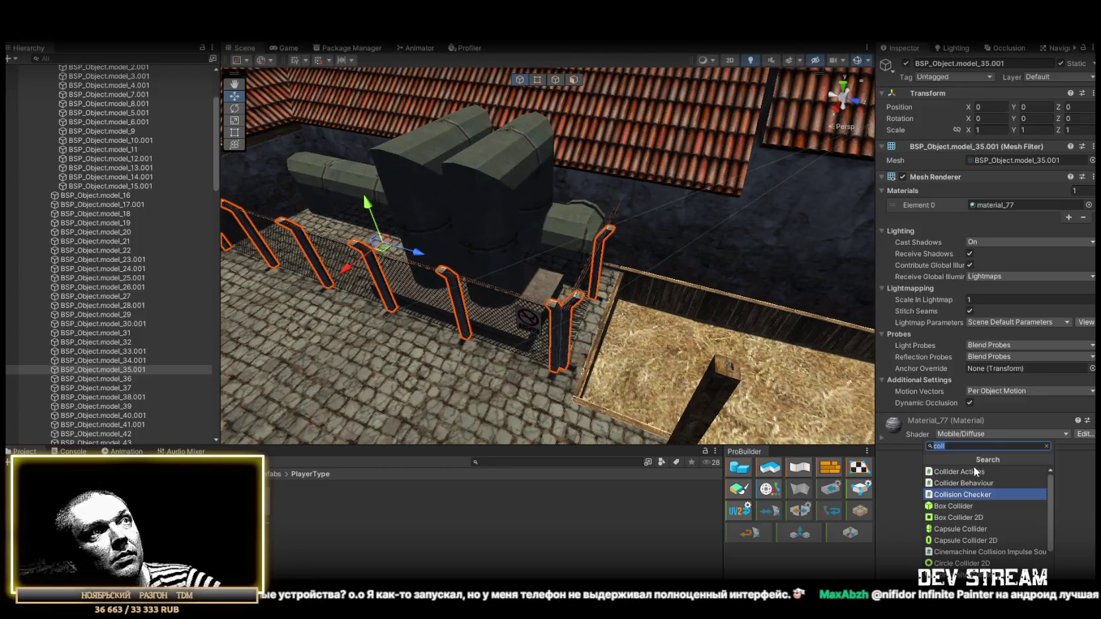
{"action": "type", "text": "coll"}
{"action": "mouse_move", "coordinate": [762, 370]}
{"action": "left_mouse_down"}
{"action": "mouse_move", "coordinate": [593, 300]}
{"action": "mouse_move", "coordinate": [521, 299]}
{"action": "left_mouse_up"}
{"action": "left_click", "coordinate": [520, 299]}
{"action": "left_click", "coordinate": [959, 462]}
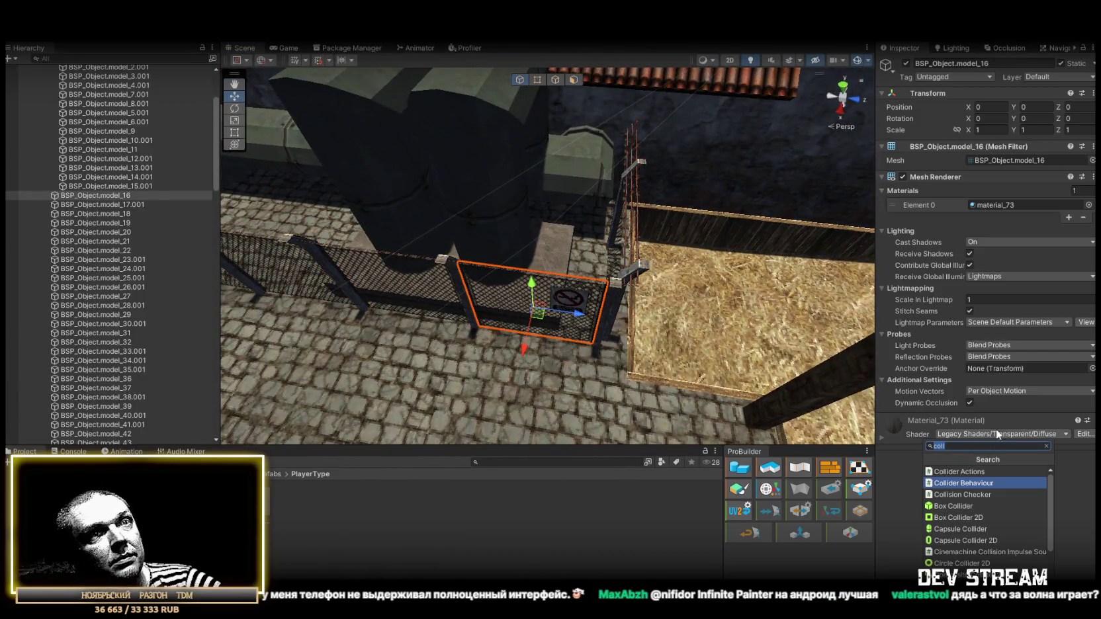
{"action": "left_click", "coordinate": [959, 505]}
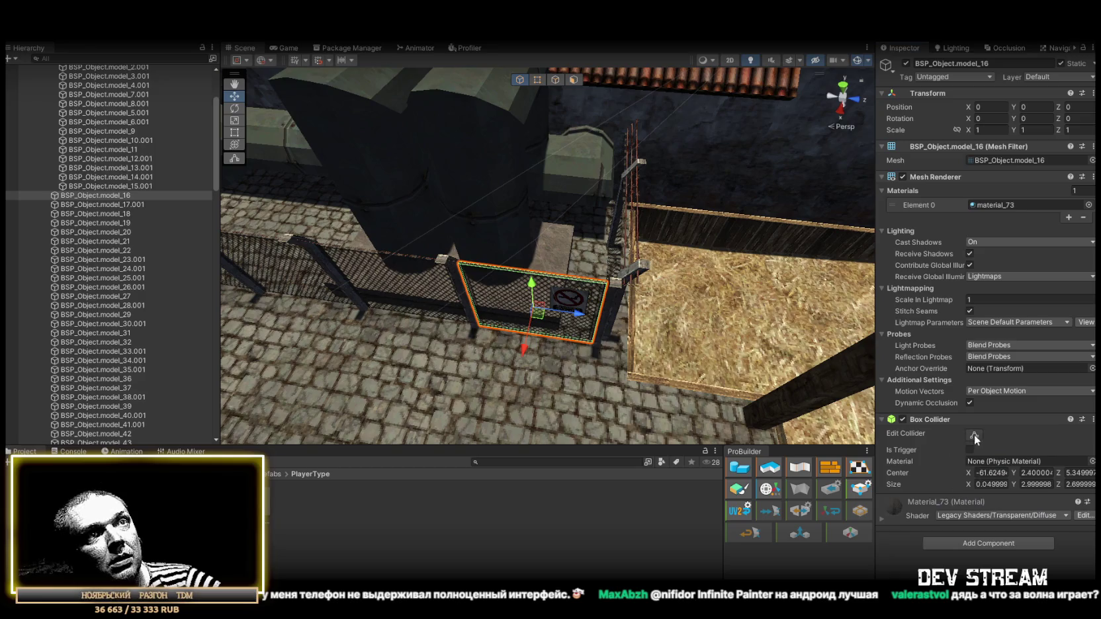
{"action": "left_click", "coordinate": [975, 437]}
{"action": "mouse_move", "coordinate": [794, 298]}
{"action": "left_mouse_down"}
{"action": "mouse_move", "coordinate": [734, 225]}
{"action": "mouse_move", "coordinate": [327, 302]}
{"action": "left_mouse_up"}
{"action": "mouse_move", "coordinate": [481, 266]}
{"action": "left_mouse_down"}
{"action": "mouse_move", "coordinate": [433, 256]}
{"action": "mouse_move", "coordinate": [707, 232]}
{"action": "mouse_move", "coordinate": [682, 241]}
{"action": "mouse_move", "coordinate": [693, 231]}
{"action": "mouse_move", "coordinate": [508, 232]}
{"action": "mouse_move", "coordinate": [484, 255]}
{"action": "mouse_move", "coordinate": [499, 304]}
{"action": "left_mouse_up"}
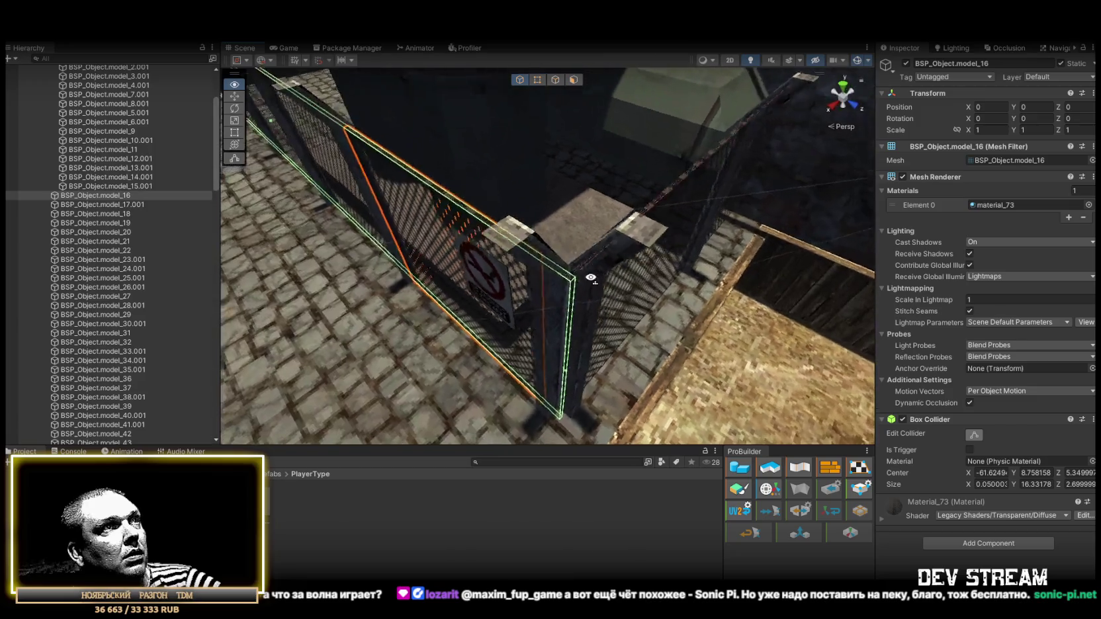
- Add a Box Collider to fence panel model_24.001 and widen it to about 5.71
{"action": "left_click", "coordinate": [639, 251]}
{"action": "key", "text": "f"}
{"action": "left_click", "coordinate": [987, 462]}
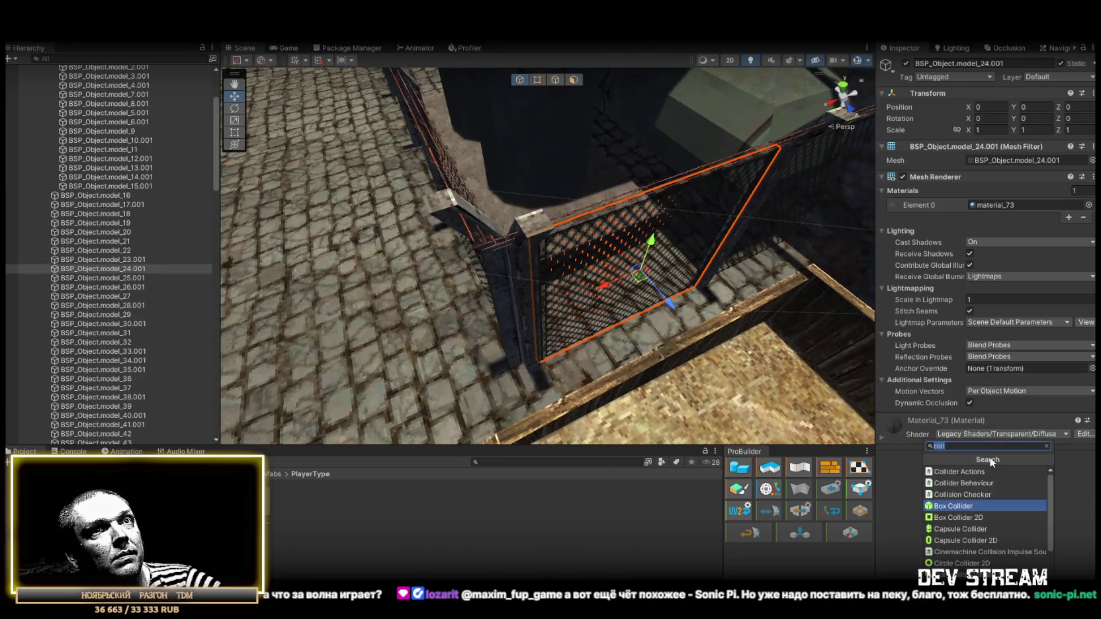
{"action": "left_click", "coordinate": [956, 506]}
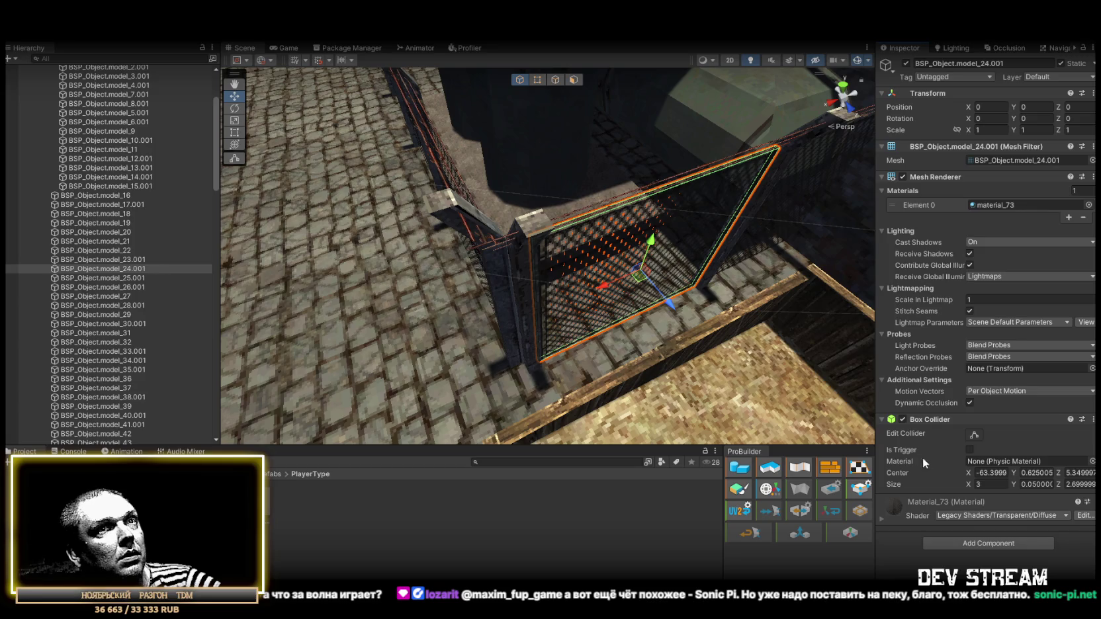
{"action": "left_click", "coordinate": [976, 435]}
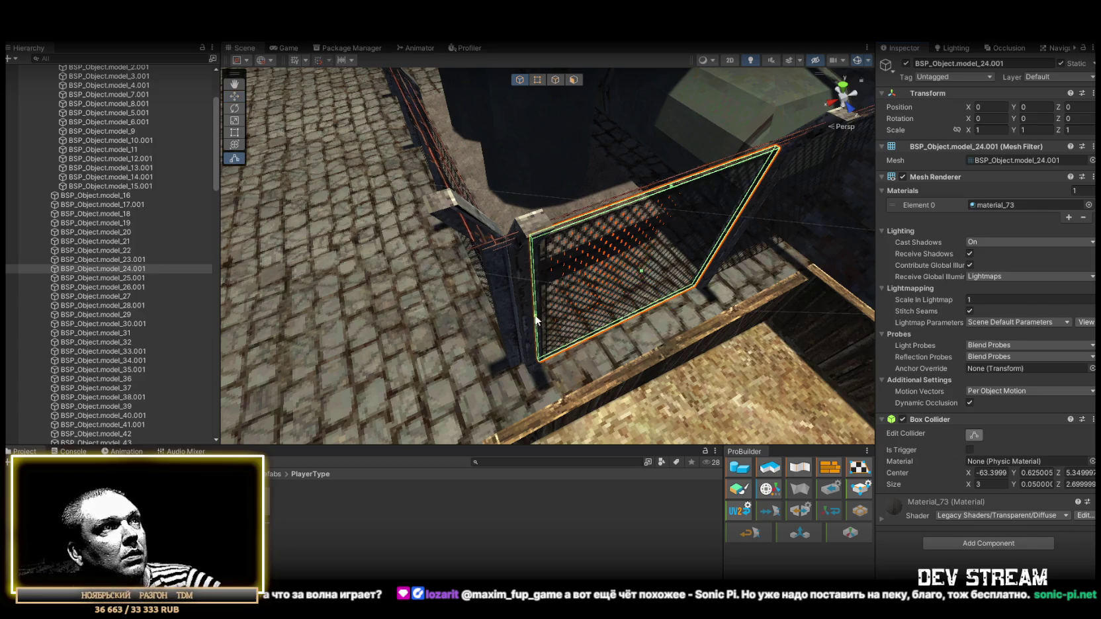
{"action": "mouse_move", "coordinate": [509, 331]}
{"action": "left_mouse_down"}
{"action": "mouse_move", "coordinate": [660, 299]}
{"action": "mouse_move", "coordinate": [584, 281]}
{"action": "left_mouse_up"}
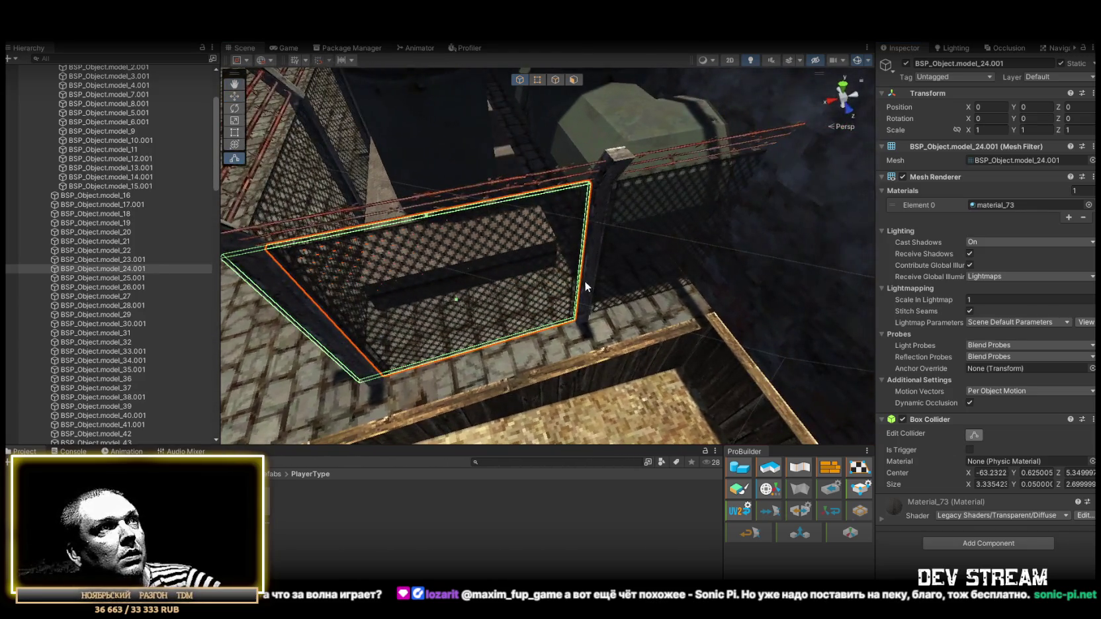
{"action": "left_click", "coordinate": [707, 265]}
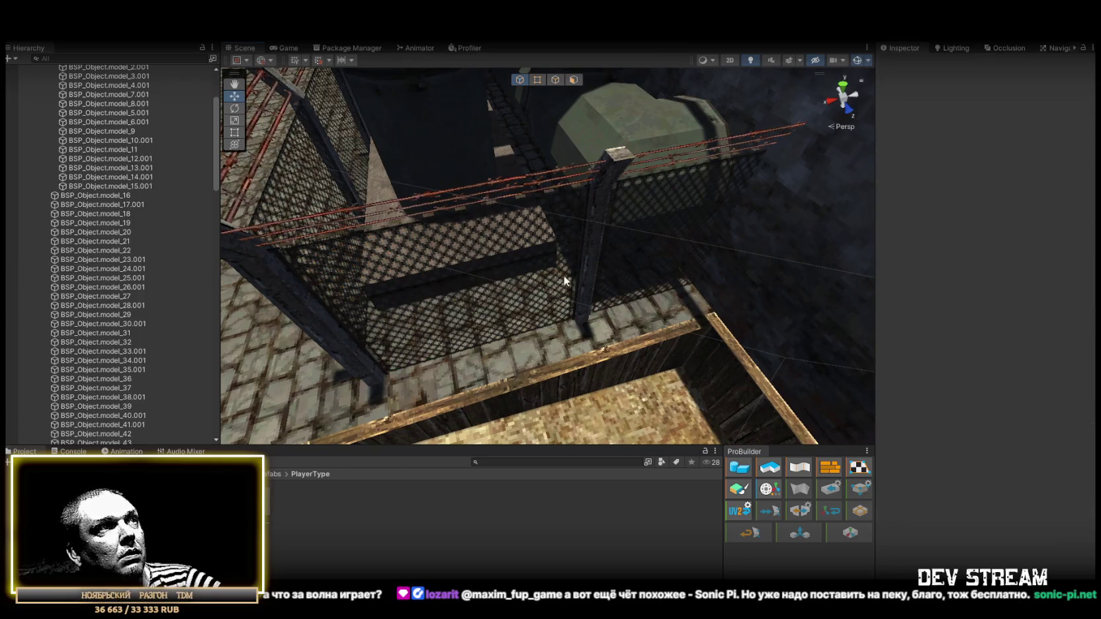
{"action": "left_click", "coordinate": [511, 272]}
{"action": "left_click", "coordinate": [974, 435]}
{"action": "scroll", "coordinate": [619, 285], "scroll_direction": "up", "scroll_amount": 5}
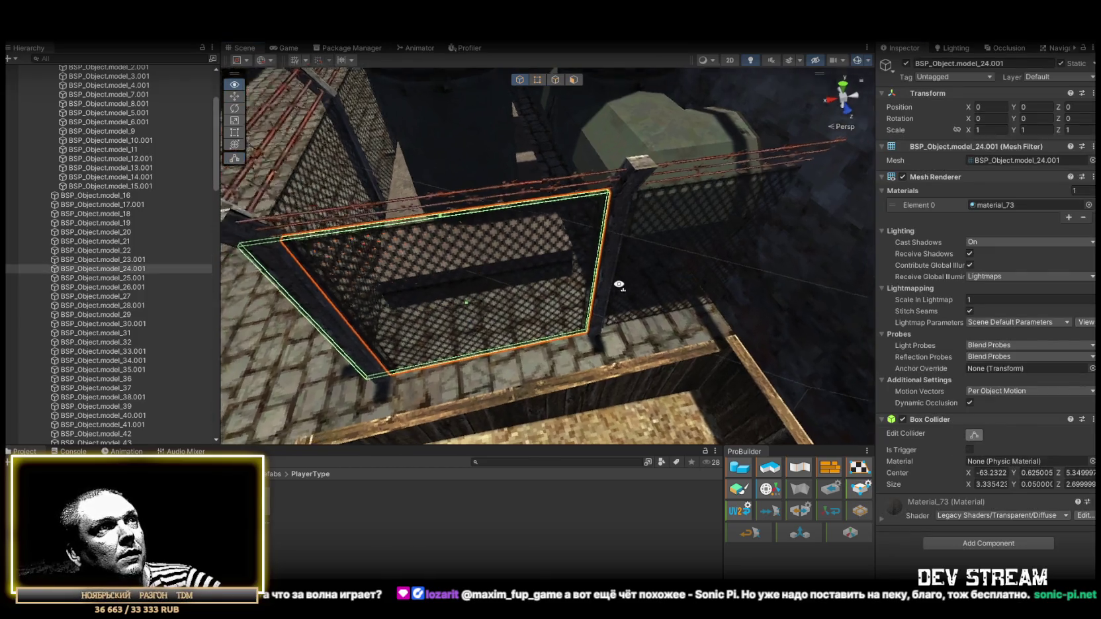
{"action": "mouse_move", "coordinate": [606, 319]}
{"action": "left_mouse_down"}
{"action": "mouse_move", "coordinate": [830, 228]}
{"action": "mouse_move", "coordinate": [571, 280]}
{"action": "mouse_move", "coordinate": [265, 284]}
{"action": "left_mouse_up"}
{"action": "double_click", "coordinate": [114, 278]}
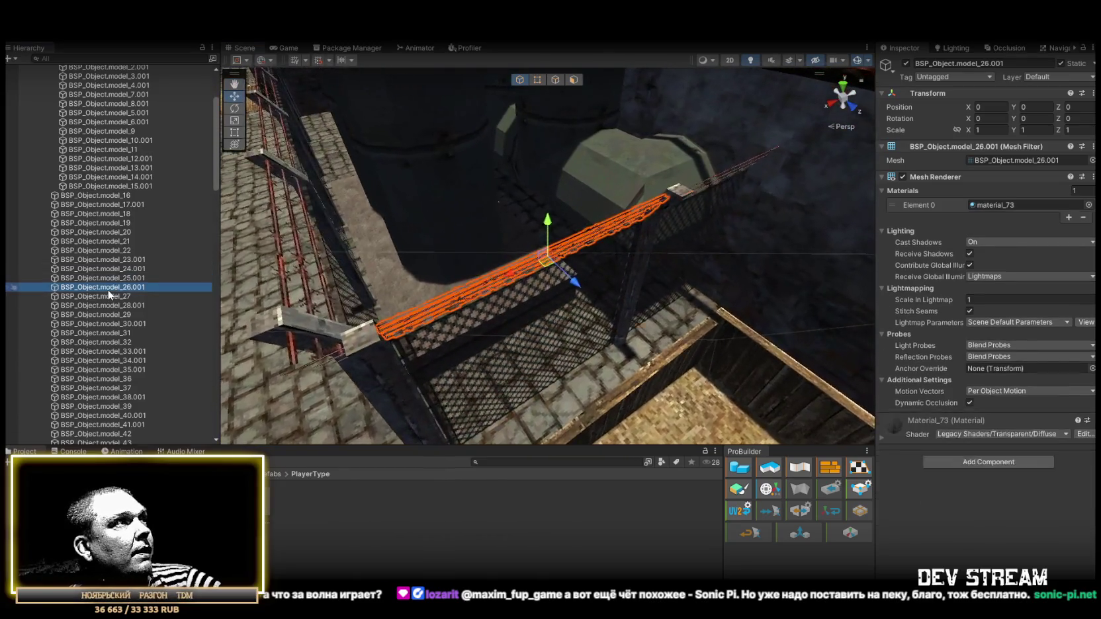
{"action": "double_click", "coordinate": [110, 324]}
{"action": "double_click", "coordinate": [122, 370]}
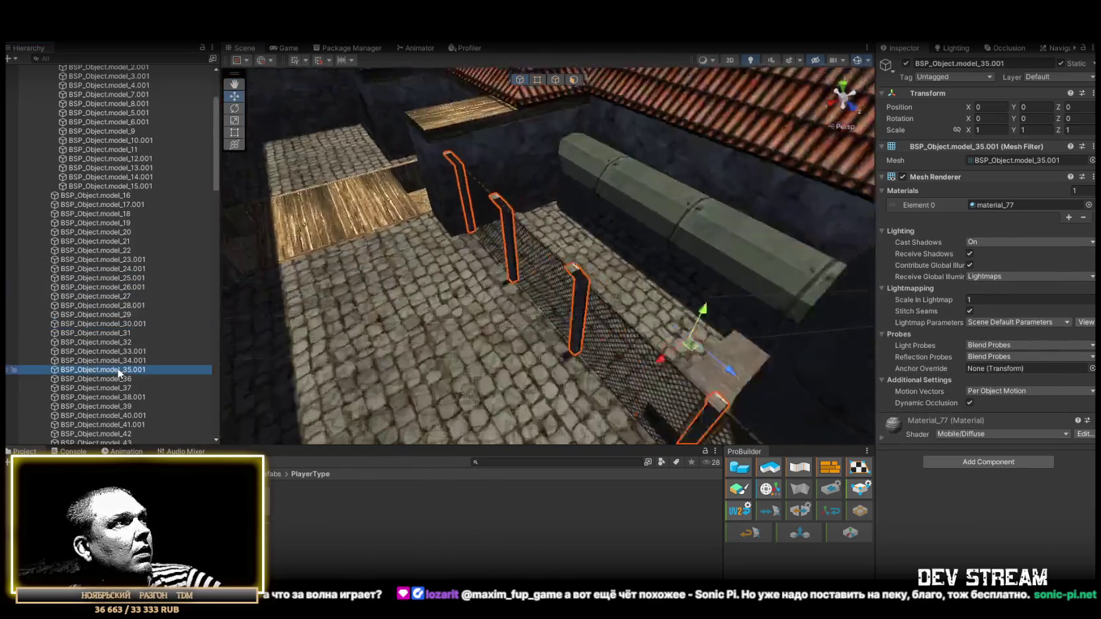
{"action": "double_click", "coordinate": [123, 361]}
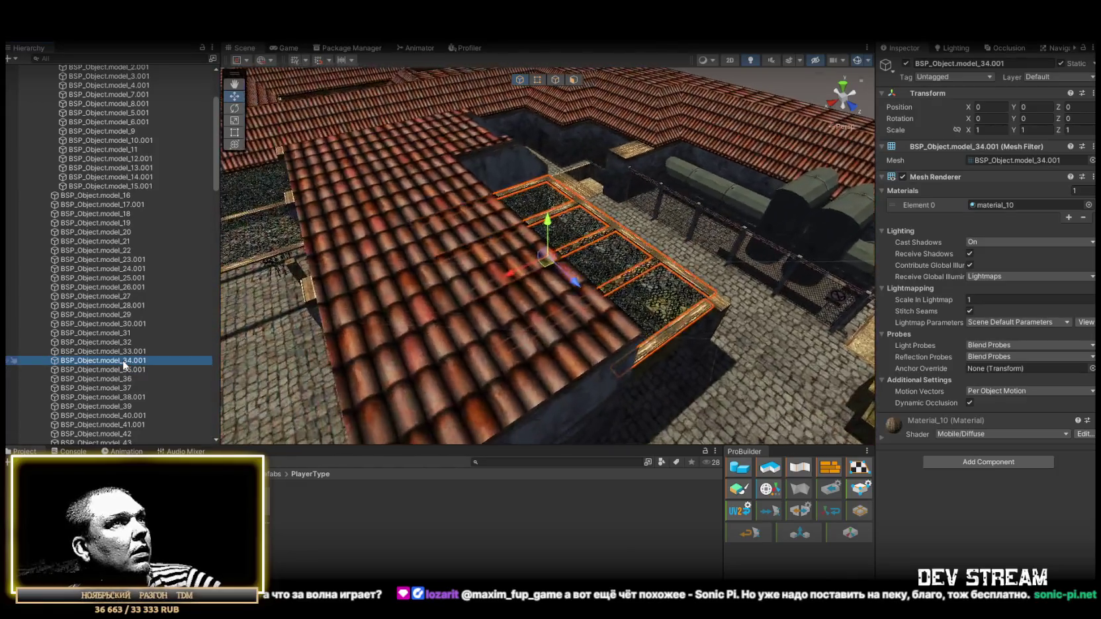
{"action": "double_click", "coordinate": [124, 354]}
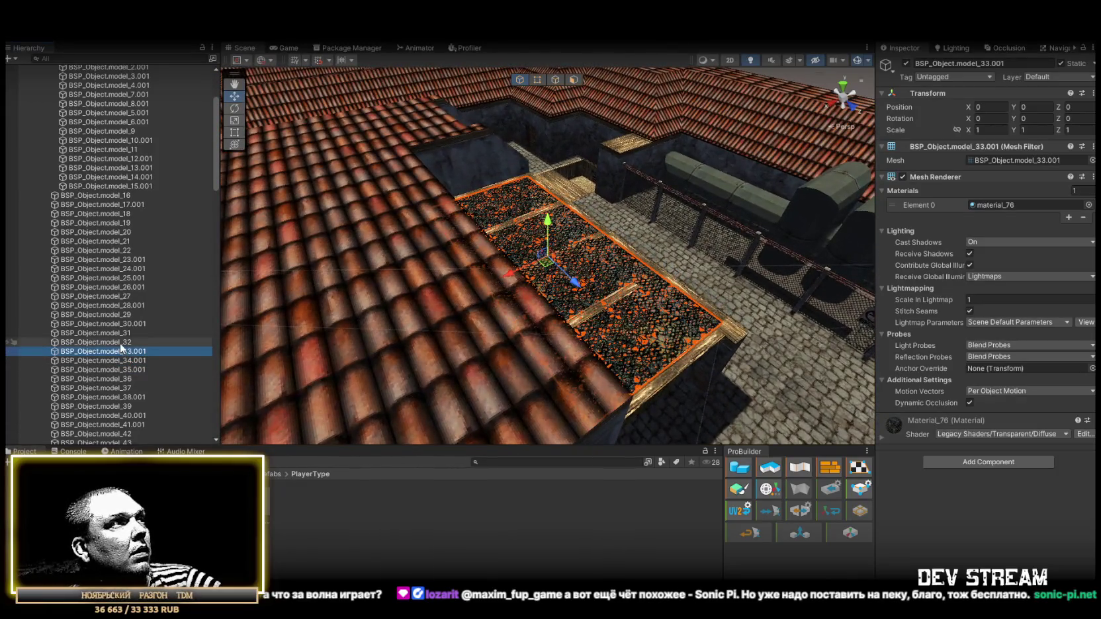
{"action": "double_click", "coordinate": [121, 343]}
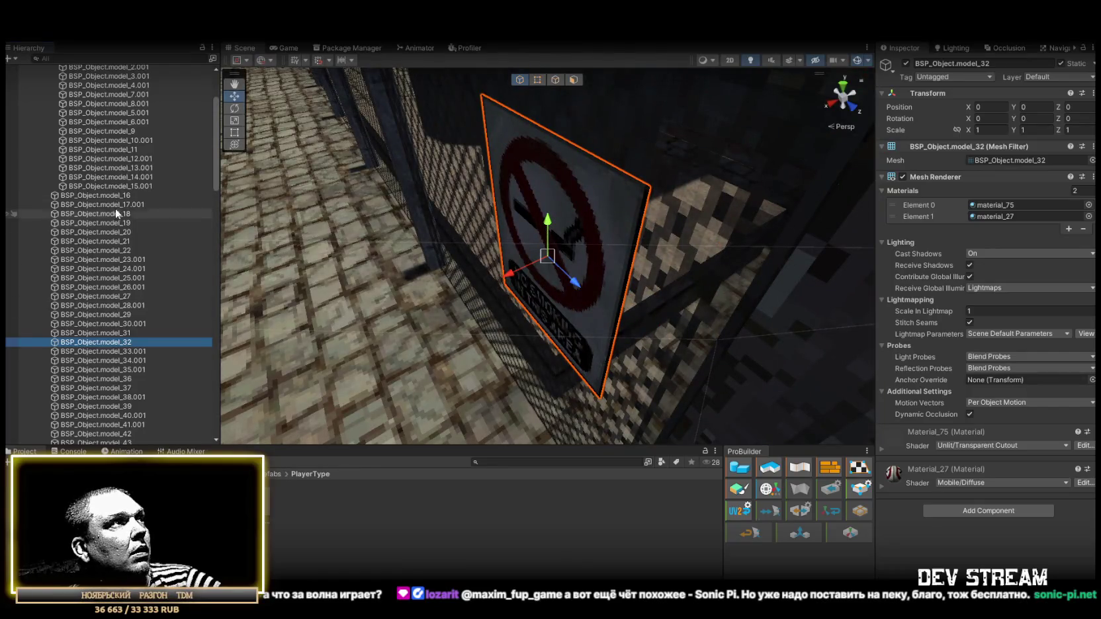
{"action": "left_click", "coordinate": [116, 197], "text": "shift"}
{"action": "scroll", "coordinate": [129, 277], "scroll_direction": "up", "scroll_amount": 4}
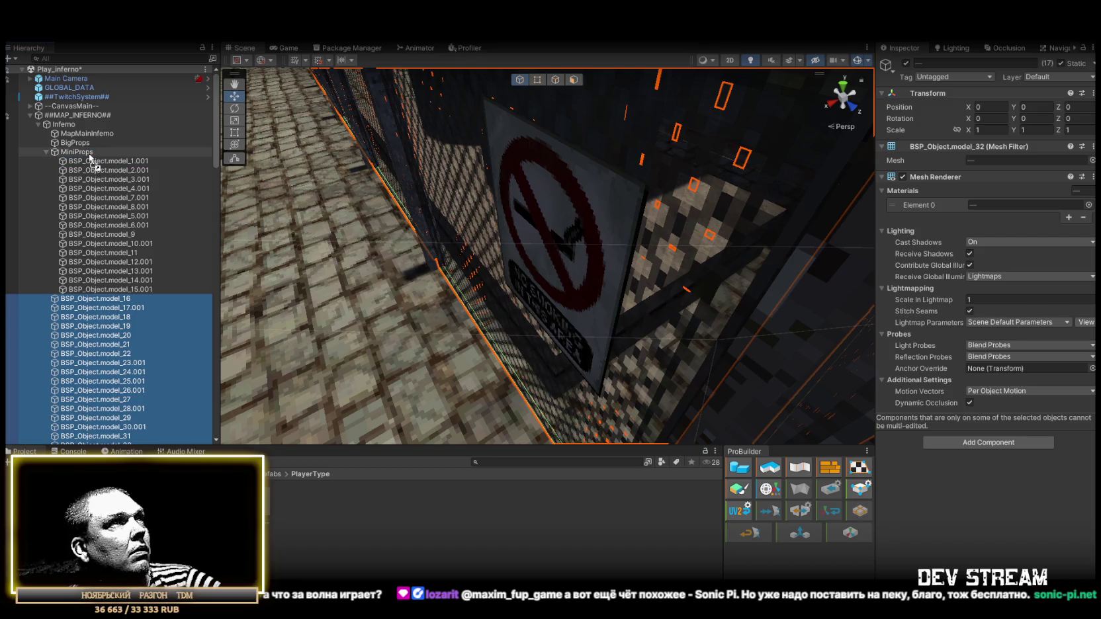
{"action": "left_click_drag", "start_coordinate": [90, 159], "coordinate": [92, 160]}
{"action": "double_click", "coordinate": [115, 282]}
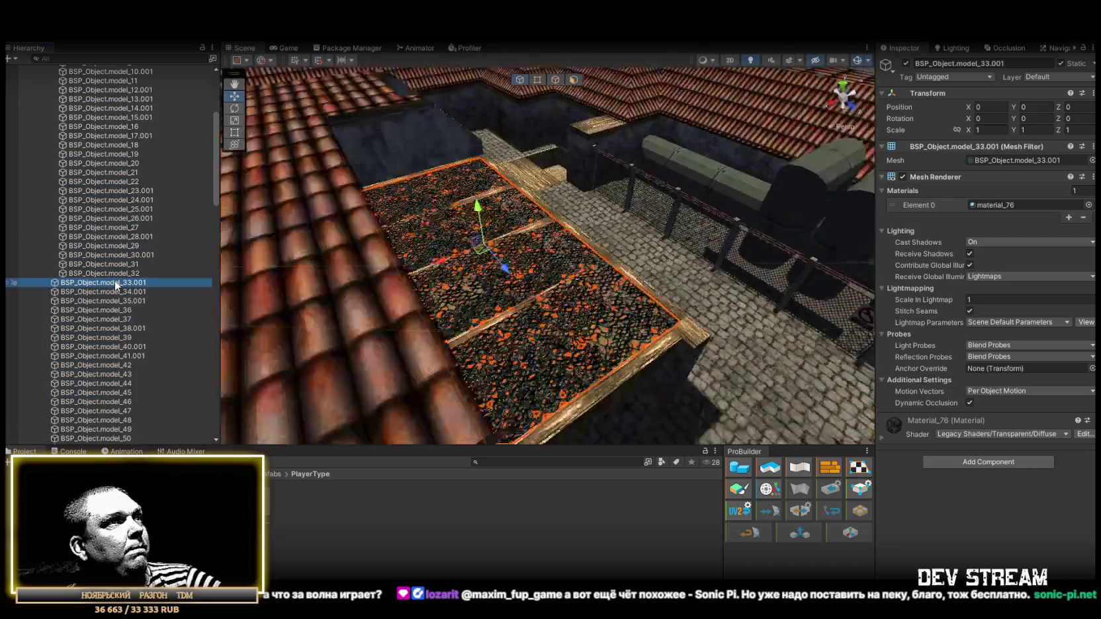
{"action": "double_click", "coordinate": [117, 291]}
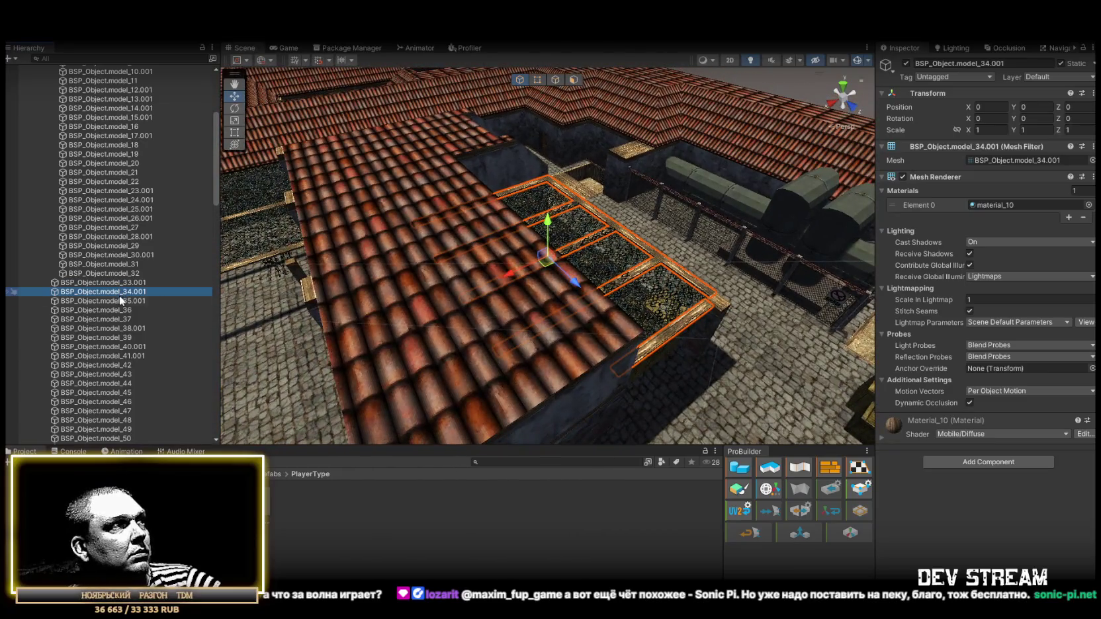
{"action": "double_click", "coordinate": [119, 301]}
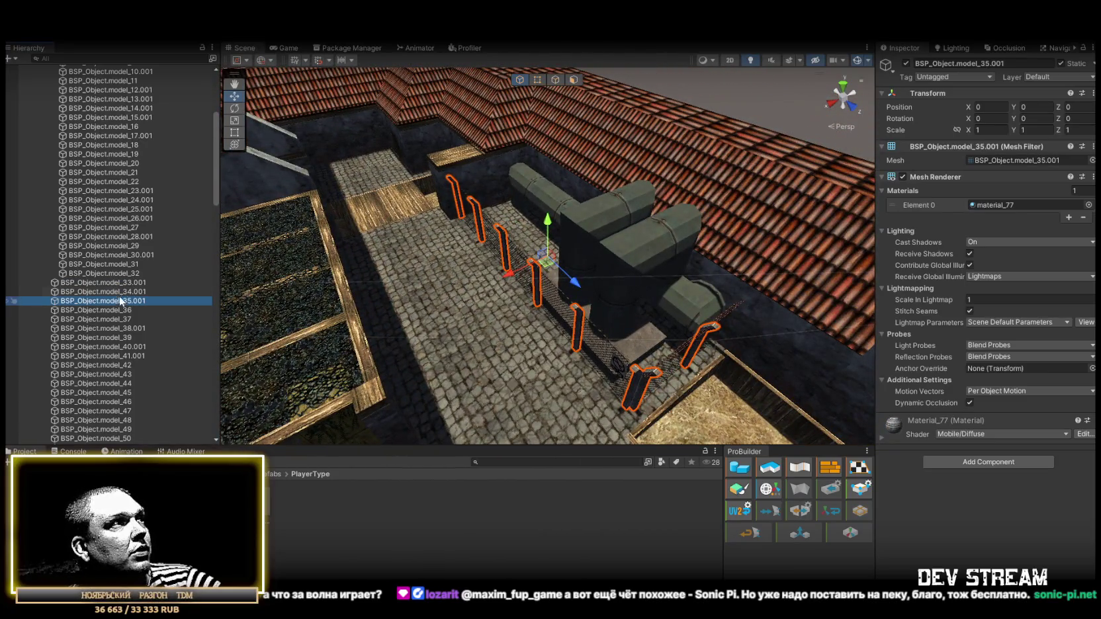
{"action": "left_click", "coordinate": [122, 285], "text": "shift"}
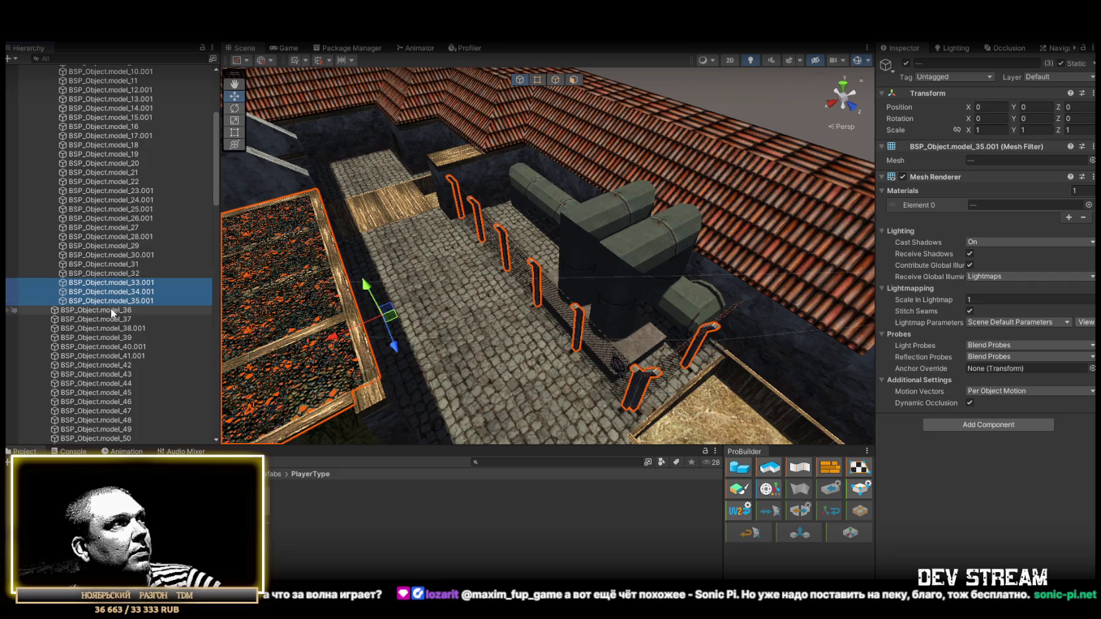
{"action": "double_click", "coordinate": [113, 310]}
{"action": "double_click", "coordinate": [115, 320]}
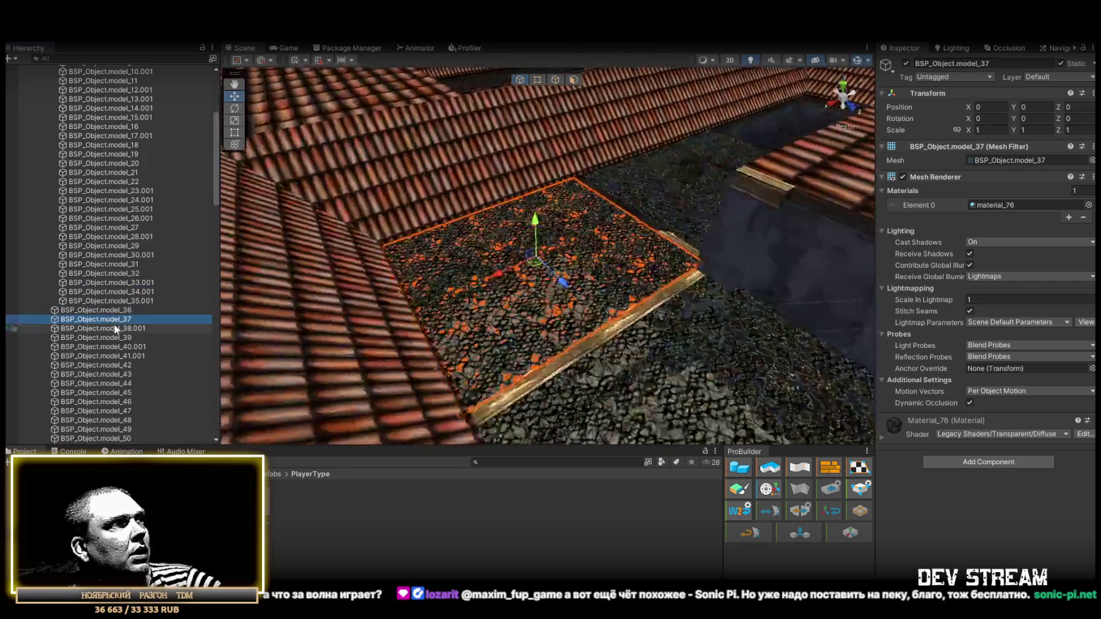
{"action": "double_click", "coordinate": [114, 325]}
{"action": "double_click", "coordinate": [118, 337]}
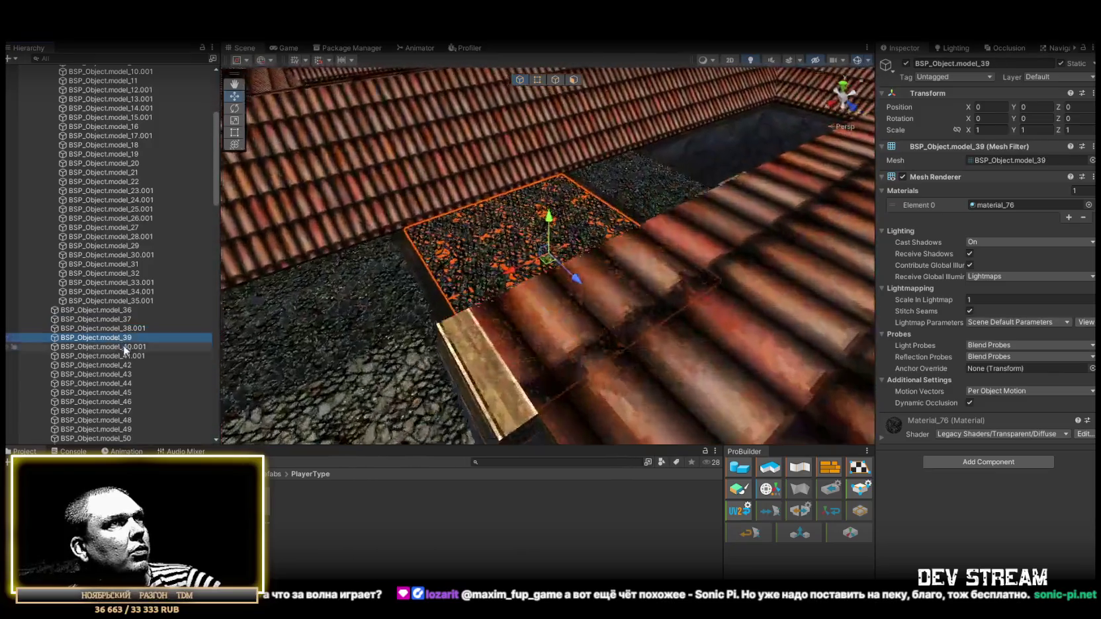
{"action": "double_click", "coordinate": [130, 348]}
{"action": "double_click", "coordinate": [127, 356]}
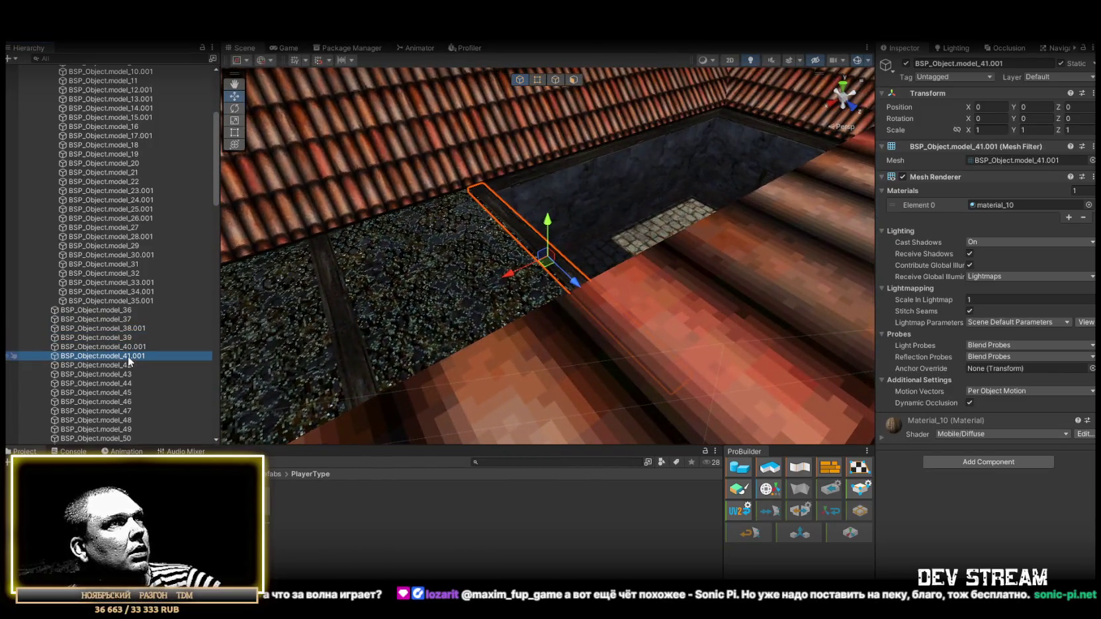
{"action": "double_click", "coordinate": [124, 365]}
{"action": "double_click", "coordinate": [120, 374]}
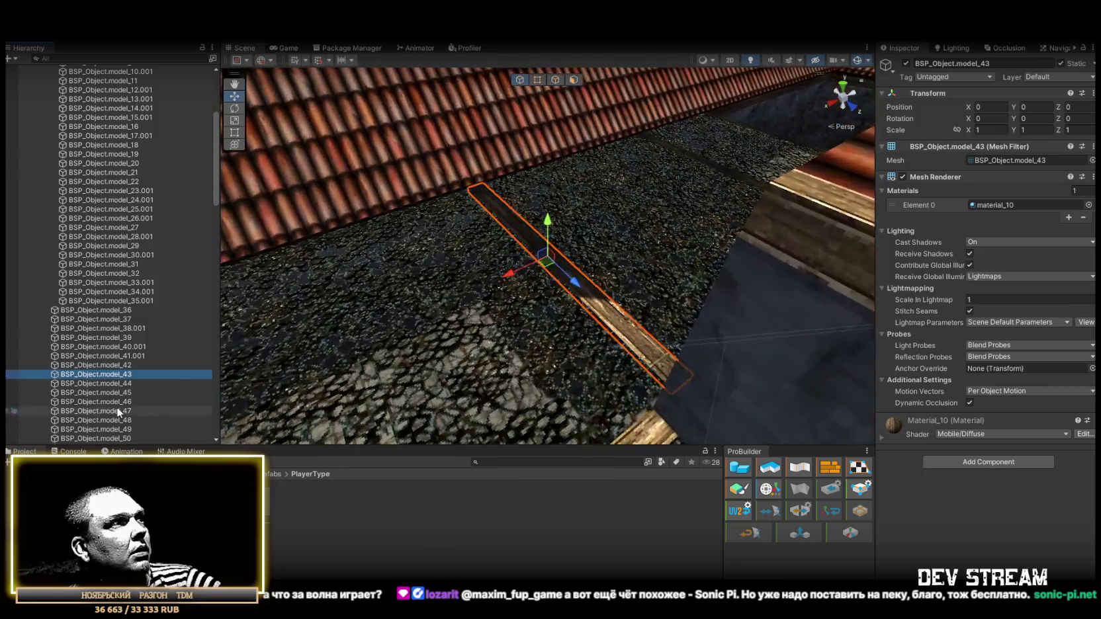
{"action": "double_click", "coordinate": [117, 409]}
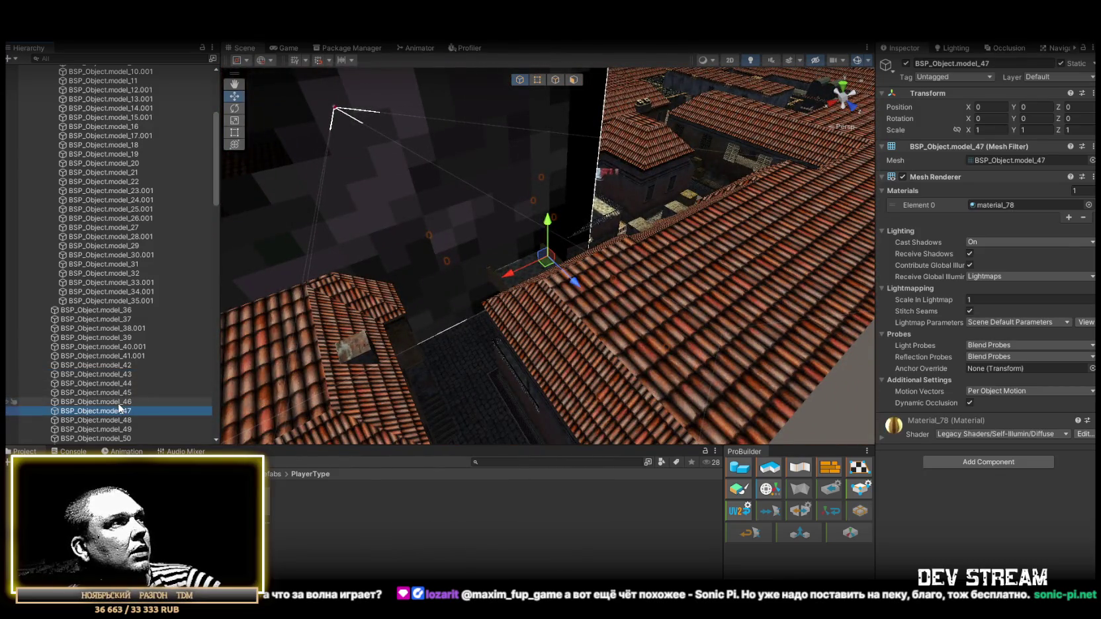
{"action": "double_click", "coordinate": [118, 403]}
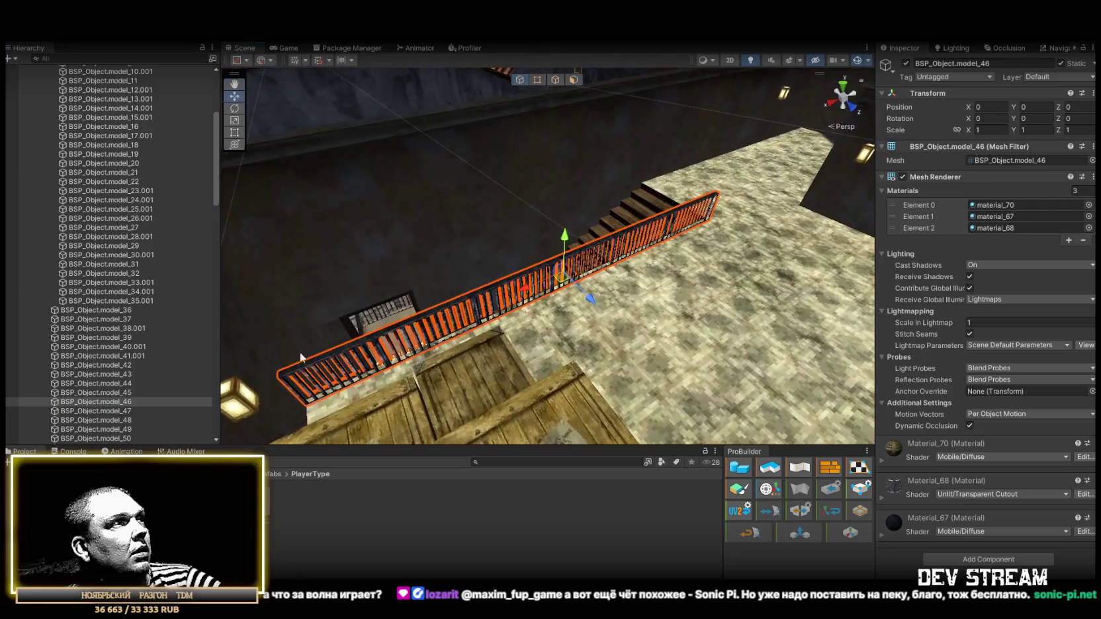
{"action": "double_click", "coordinate": [131, 393]}
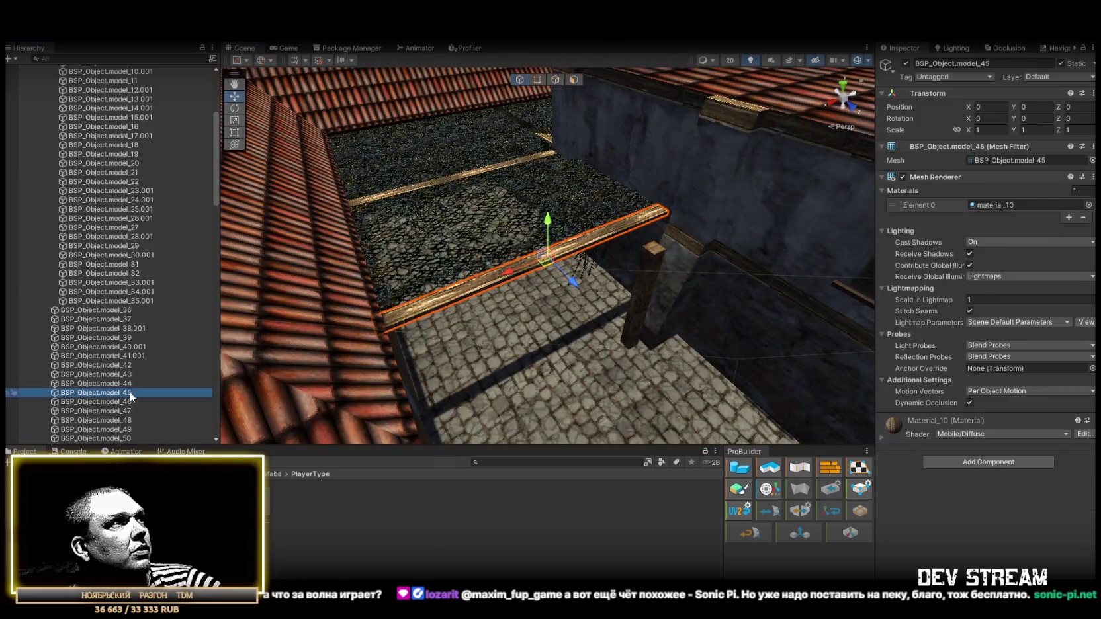
{"action": "left_click", "coordinate": [124, 311], "text": "shift"}
{"action": "key", "text": "f"}
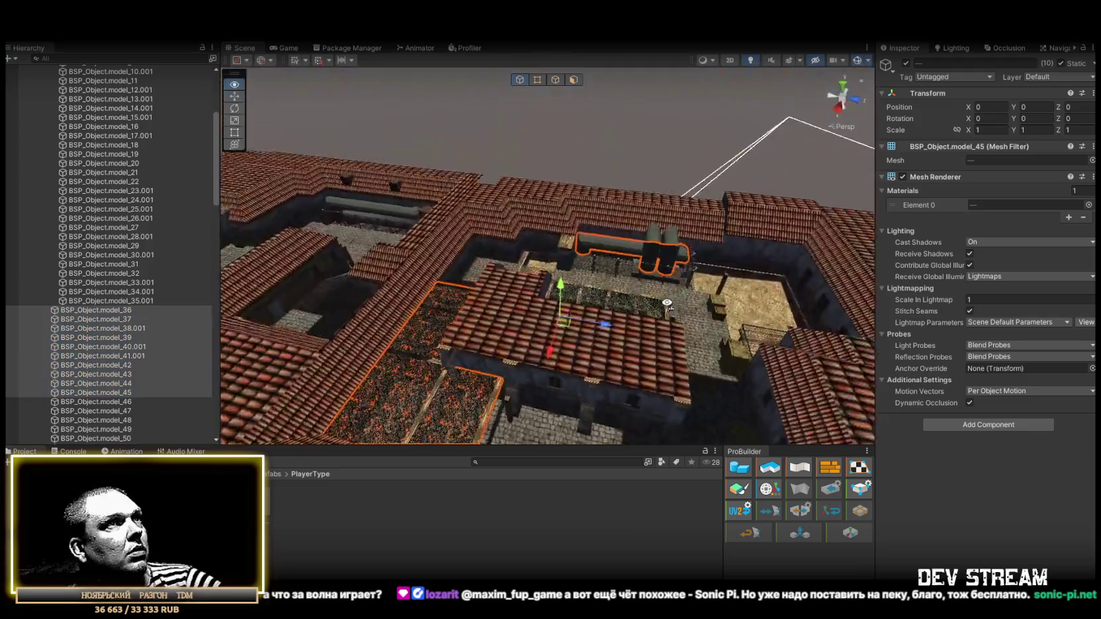
- Undo the accidental move and place model_36–model_45 into model_35.001's group
{"action": "left_click_drag", "start_coordinate": [574, 310], "coordinate": [565, 182]}
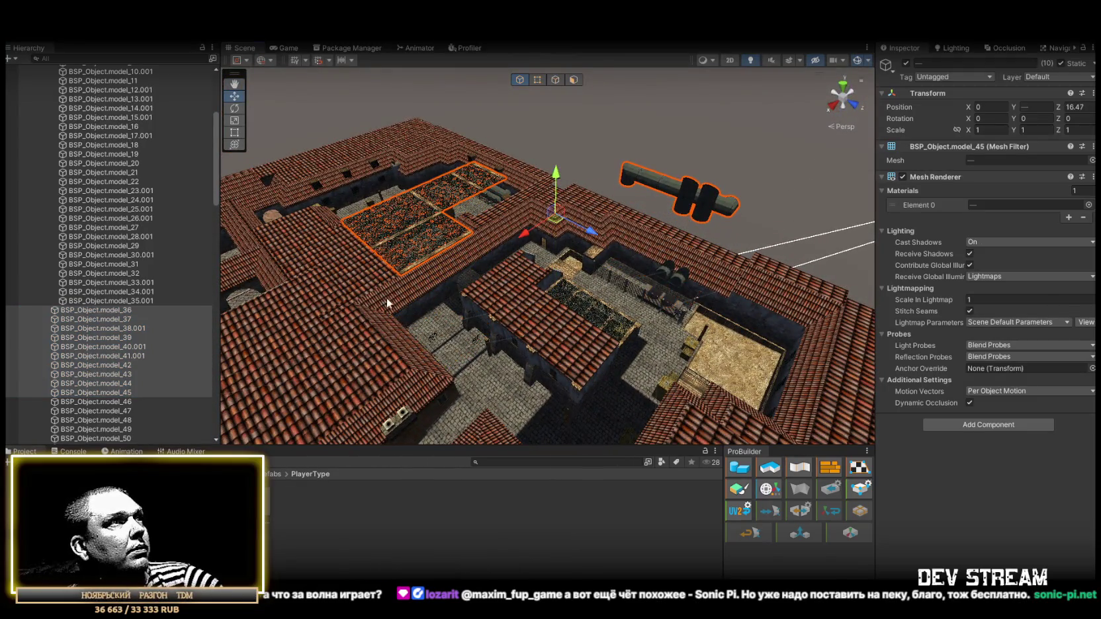
{"action": "key", "text": "ctrl+z"}
{"action": "left_click_drag", "start_coordinate": [125, 313], "coordinate": [136, 304]}
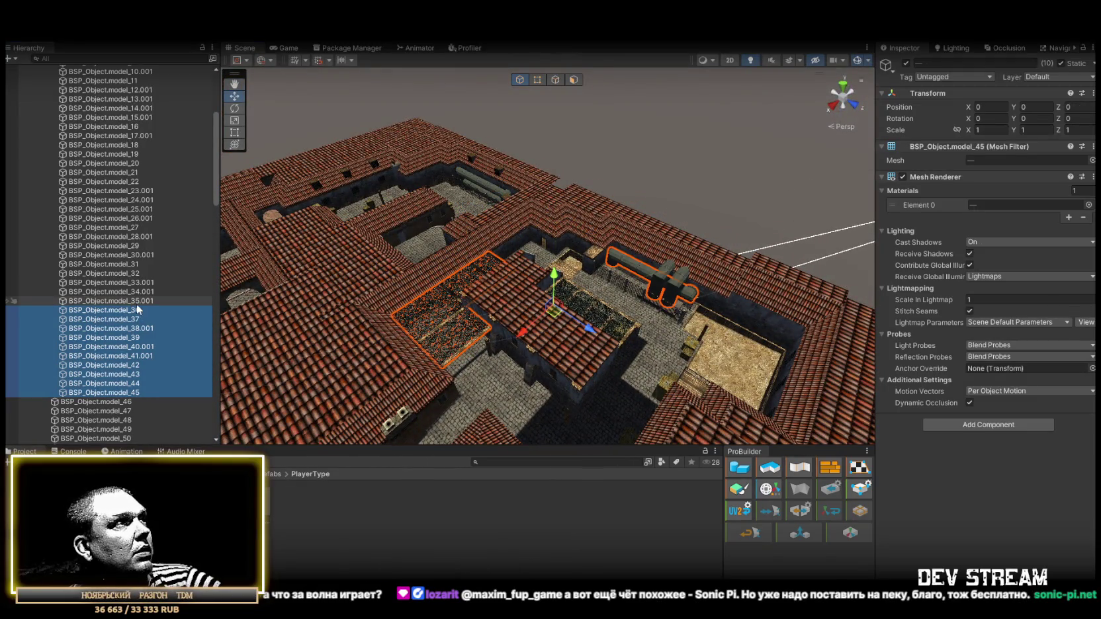
{"action": "scroll", "coordinate": [100, 324], "scroll_direction": "down", "scroll_amount": 5}
- Add a Box Collider to the stair railing BSP_Object.model_46
{"action": "double_click", "coordinate": [106, 230]}
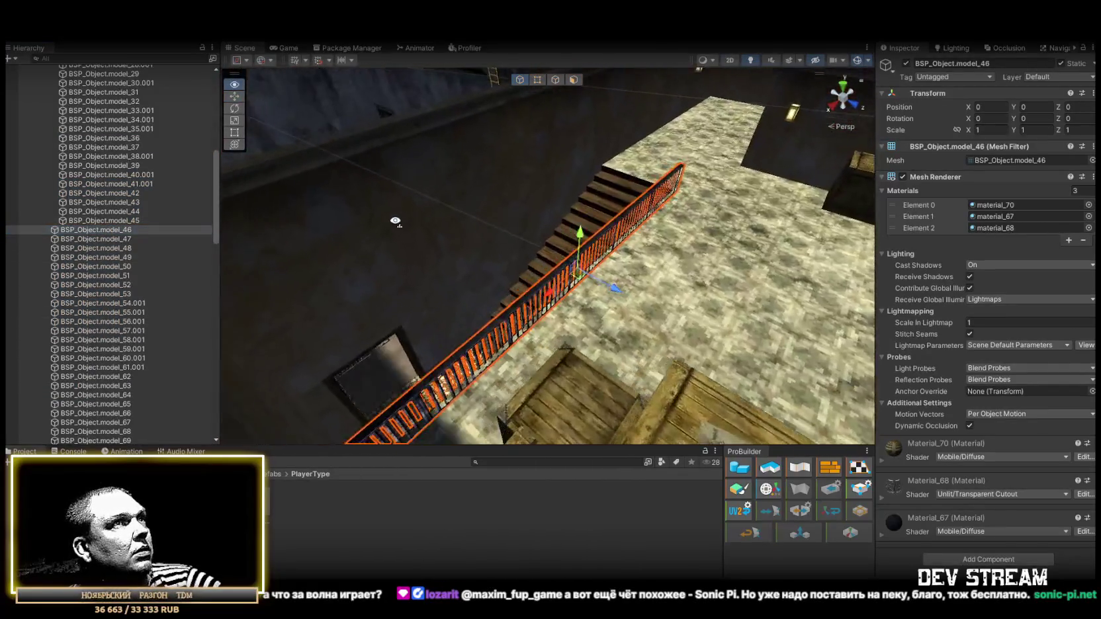
{"action": "mouse_move", "coordinate": [395, 221]}
{"action": "left_mouse_down", "text": "alt"}
{"action": "mouse_move", "coordinate": [430, 297]}
{"action": "mouse_move", "coordinate": [143, 253]}
{"action": "mouse_move", "coordinate": [69, 306]}
{"action": "left_mouse_up", "text": "alt"}
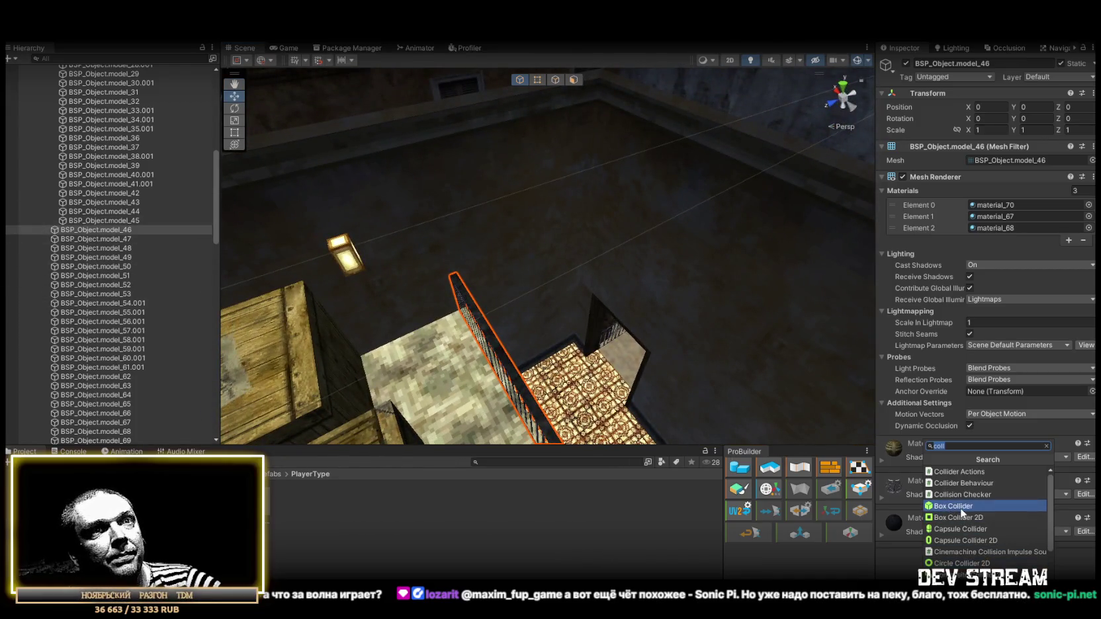
{"action": "left_click", "coordinate": [980, 506]}
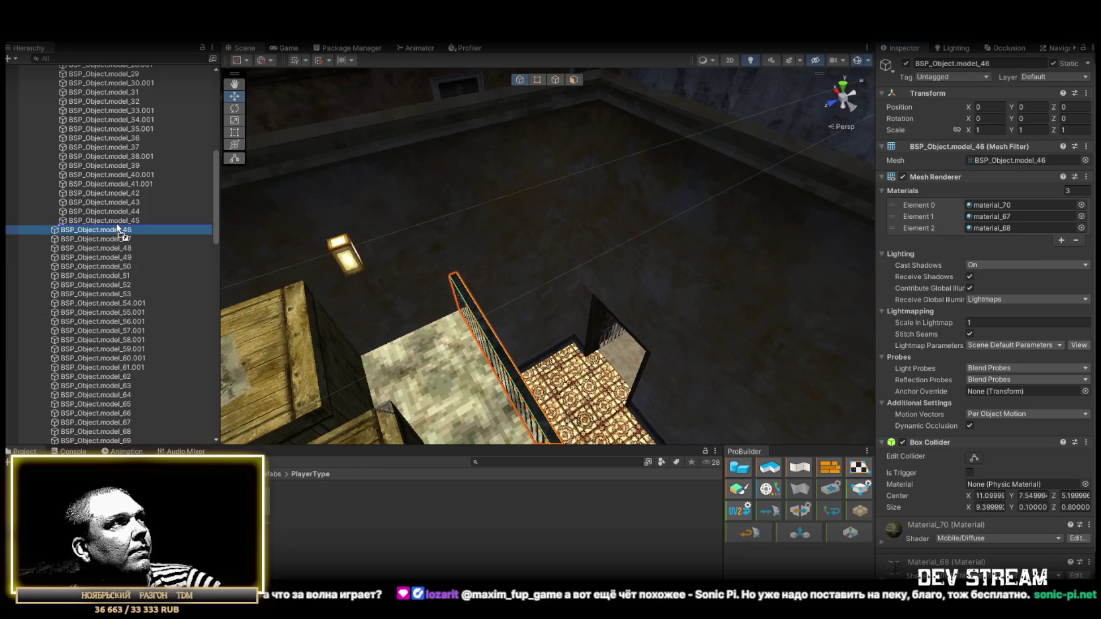
- Inspect model_47 and the wall model_48 from several angles
{"action": "double_click", "coordinate": [88, 239]}
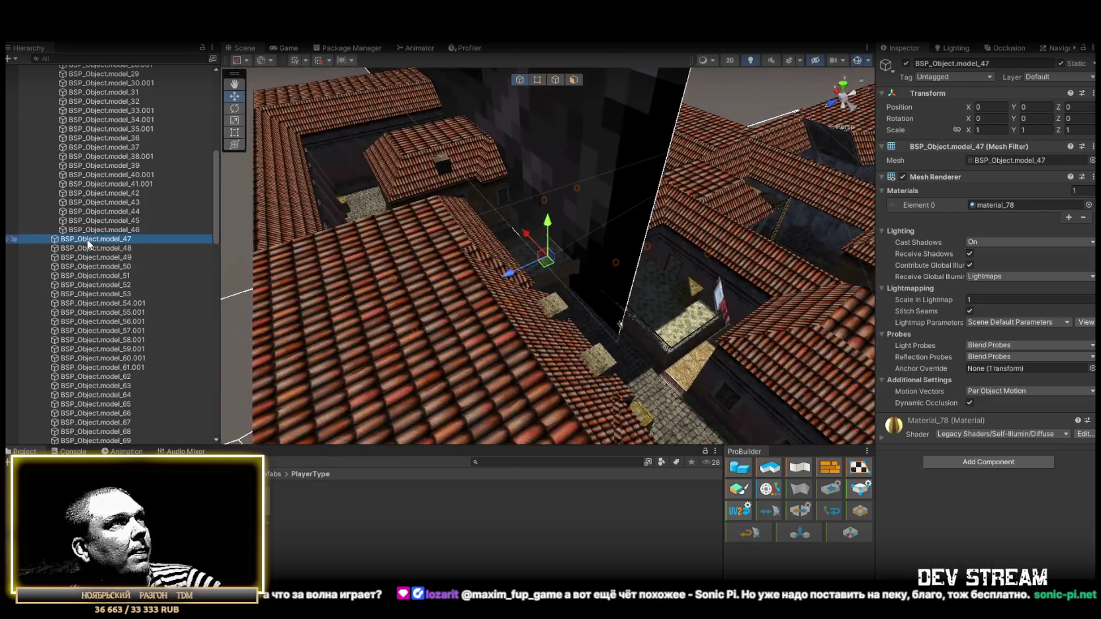
{"action": "double_click", "coordinate": [92, 248]}
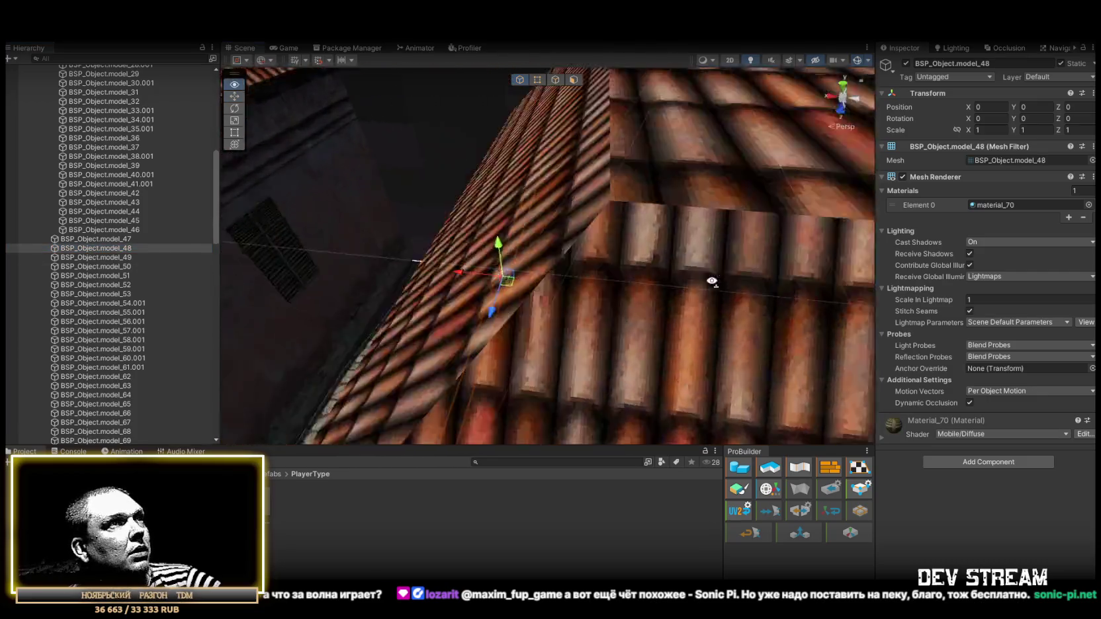
{"action": "mouse_move", "coordinate": [807, 302]}
{"action": "left_mouse_down"}
{"action": "mouse_move", "coordinate": [664, 312]}
{"action": "mouse_move", "coordinate": [696, 243]}
{"action": "left_mouse_up"}
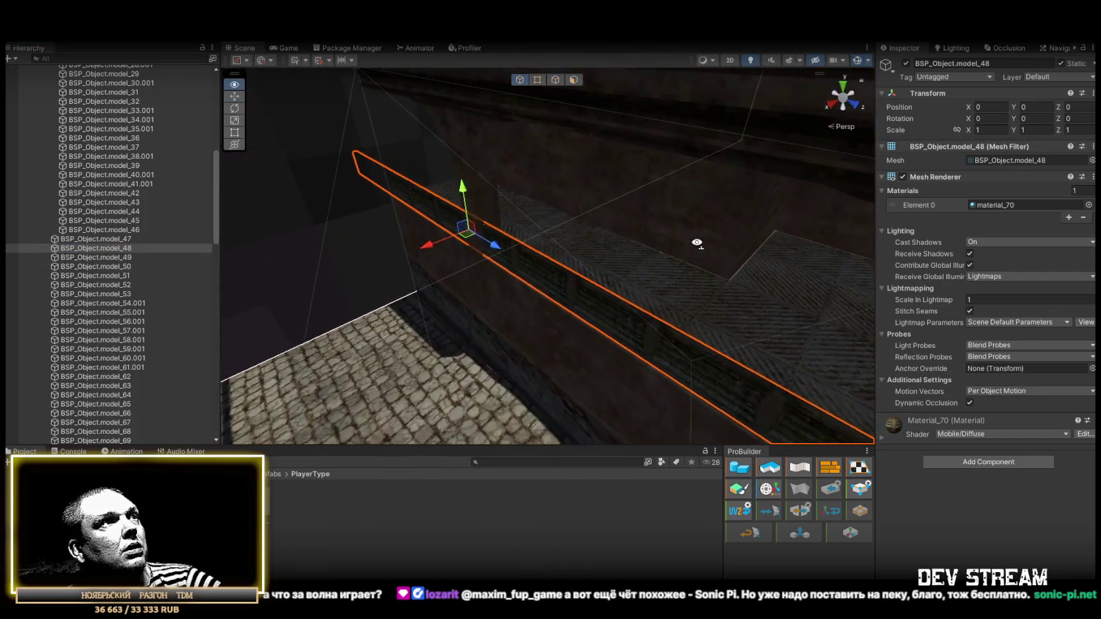
{"action": "mouse_move", "coordinate": [822, 381]}
{"action": "left_mouse_down"}
{"action": "mouse_move", "coordinate": [637, 307]}
{"action": "mouse_move", "coordinate": [719, 263]}
{"action": "mouse_move", "coordinate": [718, 248]}
{"action": "mouse_move", "coordinate": [776, 251]}
{"action": "left_mouse_up"}
- Locate the wall's material_70 in the Project window and reselect wall model_48
{"action": "double_click", "coordinate": [984, 205]}
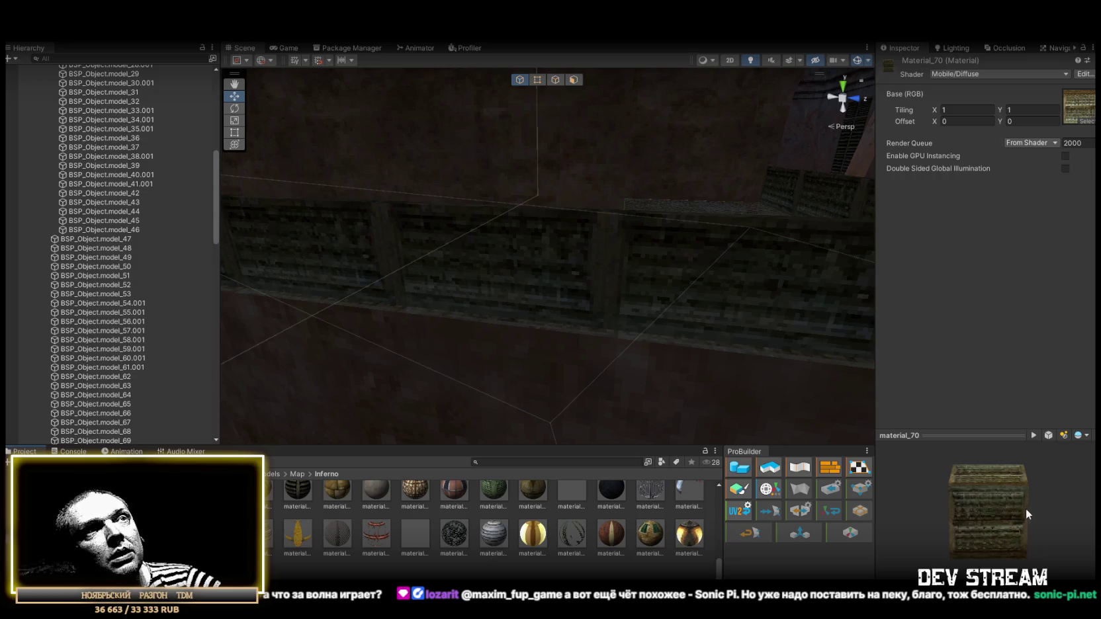
{"action": "mouse_move", "coordinate": [658, 292]}
{"action": "left_mouse_down"}
{"action": "mouse_move", "coordinate": [479, 325]}
{"action": "mouse_move", "coordinate": [560, 337]}
{"action": "left_mouse_up"}
{"action": "left_click", "coordinate": [468, 299]}
{"action": "mouse_move", "coordinate": [469, 299]}
{"action": "left_mouse_down"}
{"action": "mouse_move", "coordinate": [499, 238]}
{"action": "mouse_move", "coordinate": [469, 180]}
{"action": "mouse_move", "coordinate": [560, 168]}
{"action": "mouse_move", "coordinate": [811, 177]}
{"action": "mouse_move", "coordinate": [523, 217]}
{"action": "mouse_move", "coordinate": [576, 275]}
{"action": "left_mouse_up"}
- Inspect models model_50 through model_56.001, ending on chain-link fence model_55.001
{"action": "double_click", "coordinate": [108, 268]}
{"action": "double_click", "coordinate": [109, 277]}
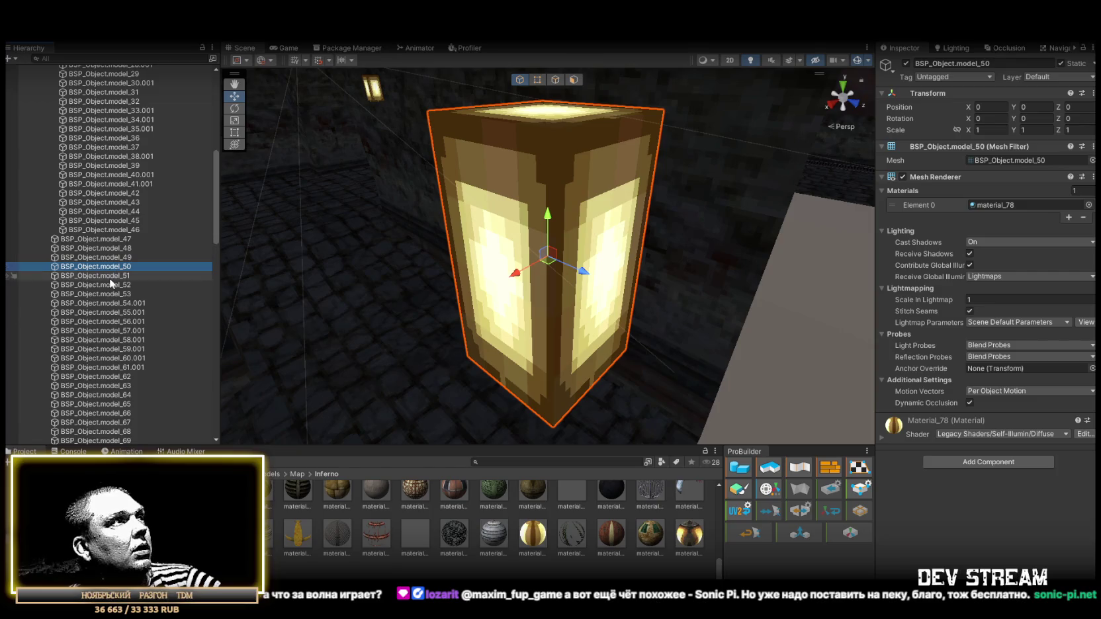
{"action": "double_click", "coordinate": [118, 287]}
{"action": "double_click", "coordinate": [118, 294]}
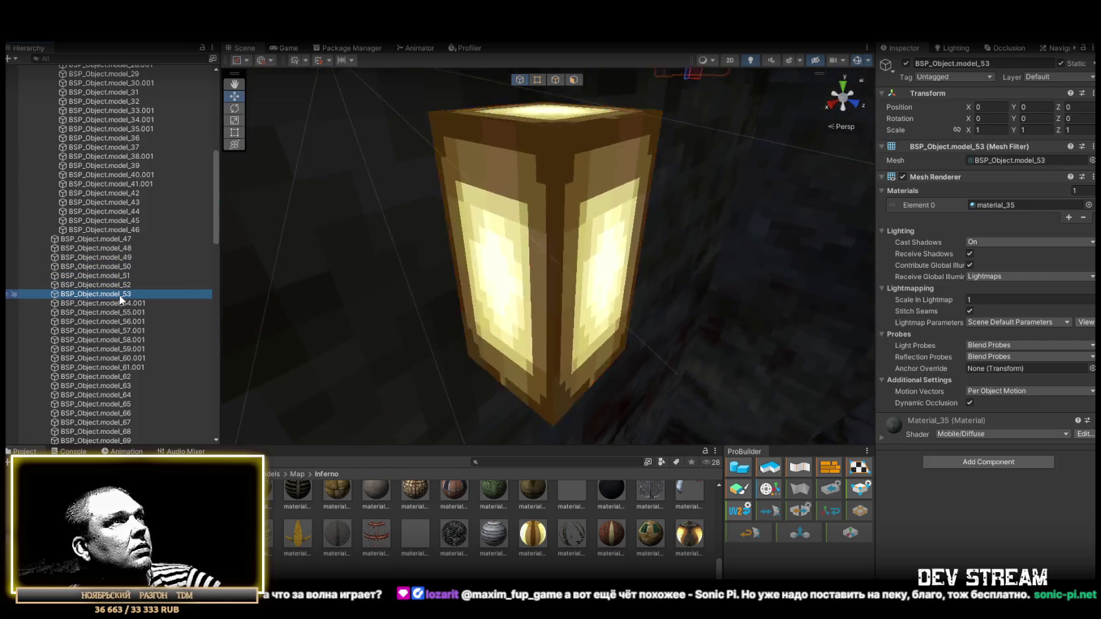
{"action": "double_click", "coordinate": [124, 303]}
{"action": "double_click", "coordinate": [129, 314]}
{"action": "double_click", "coordinate": [133, 323]}
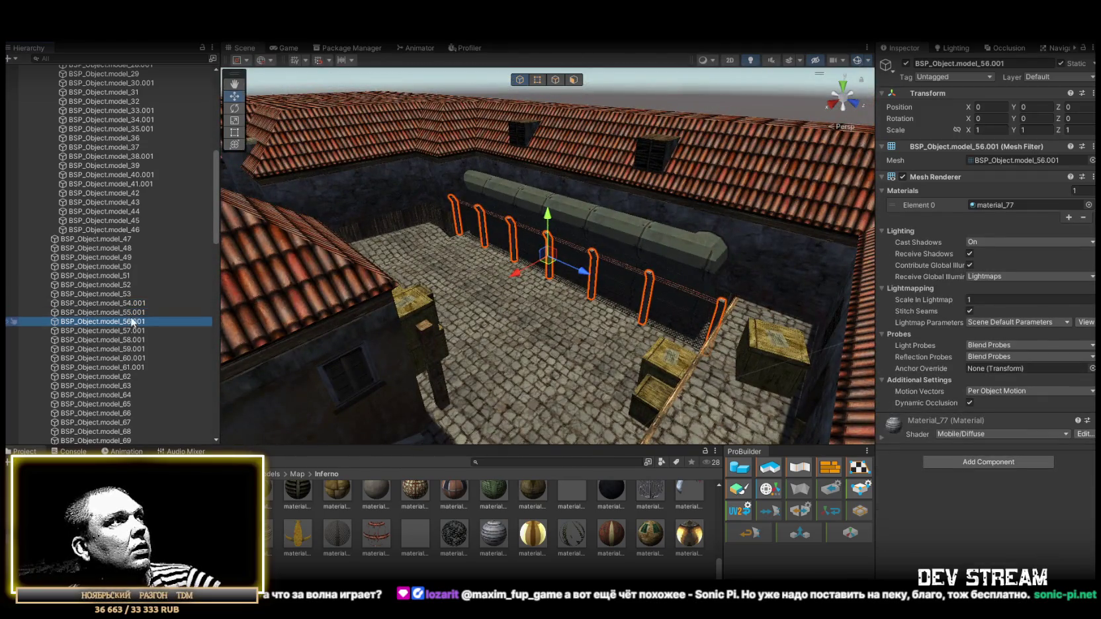
{"action": "double_click", "coordinate": [129, 312]}
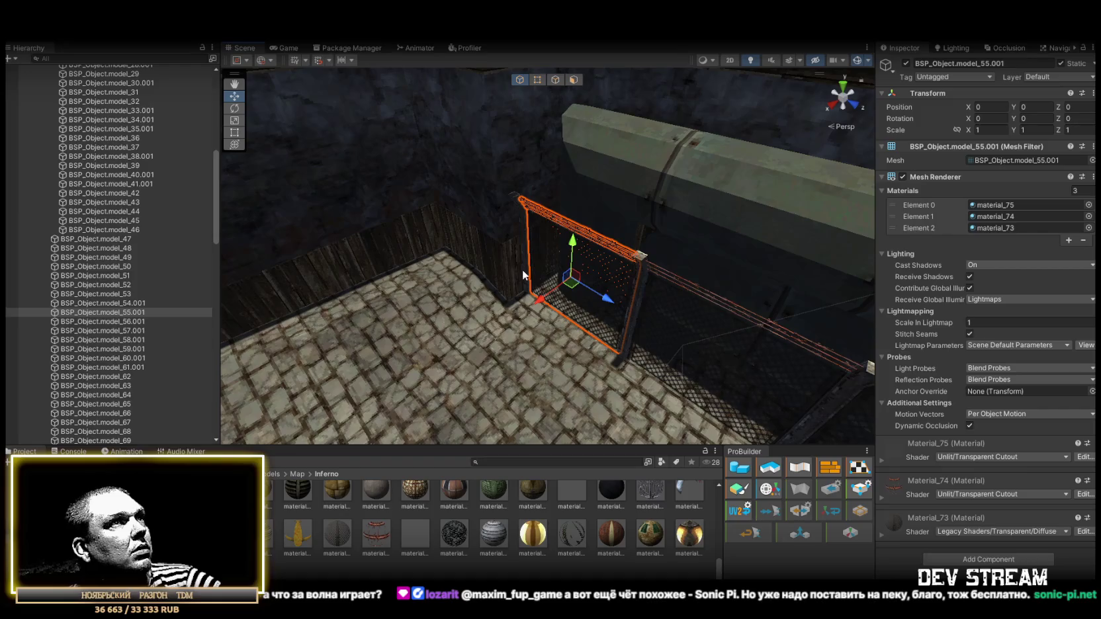
{"action": "mouse_move", "coordinate": [540, 300]}
{"action": "left_mouse_down"}
{"action": "mouse_move", "coordinate": [759, 256]}
{"action": "mouse_move", "coordinate": [622, 264]}
{"action": "mouse_move", "coordinate": [528, 251]}
{"action": "mouse_move", "coordinate": [634, 233]}
{"action": "mouse_move", "coordinate": [486, 253]}
{"action": "mouse_move", "coordinate": [517, 230]}
{"action": "mouse_move", "coordinate": [450, 246]}
{"action": "left_mouse_up"}
{"action": "left_click", "coordinate": [1027, 559]}
- Add a Box Collider (about 0.15 × 19.26 × 3.2) to fence model_55.001, then select model_47–model_55.001
{"action": "type", "text": "box"}
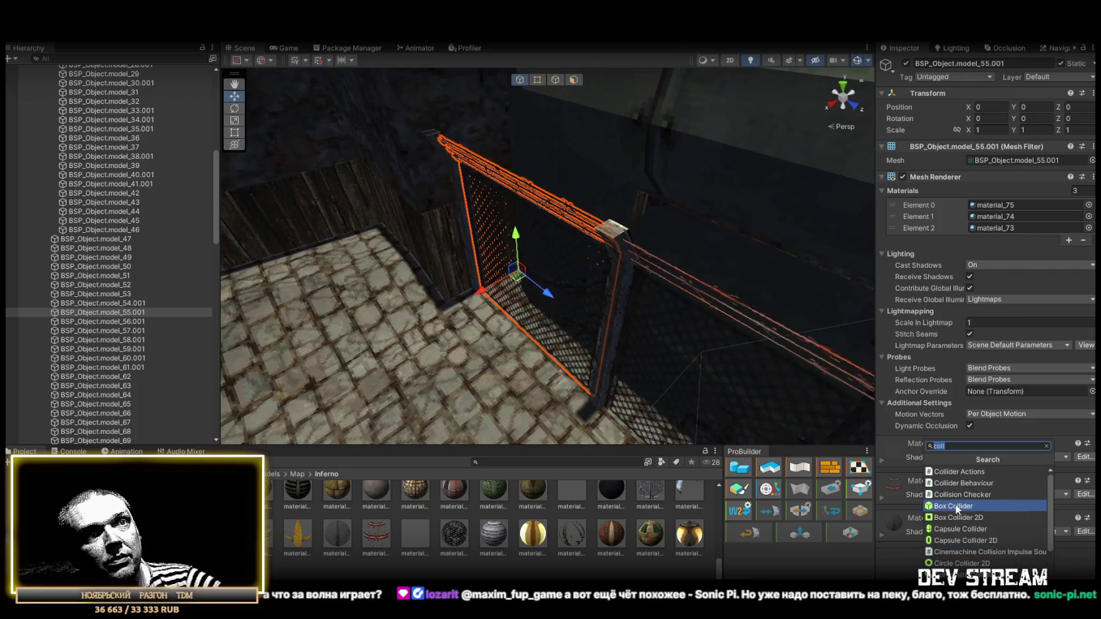
{"action": "key", "text": "Return"}
{"action": "mouse_move", "coordinate": [621, 248]}
{"action": "left_mouse_down"}
{"action": "mouse_move", "coordinate": [531, 306]}
{"action": "mouse_move", "coordinate": [540, 241]}
{"action": "mouse_move", "coordinate": [666, 322]}
{"action": "mouse_move", "coordinate": [818, 313]}
{"action": "mouse_move", "coordinate": [450, 313]}
{"action": "mouse_move", "coordinate": [630, 323]}
{"action": "mouse_move", "coordinate": [899, 402]}
{"action": "mouse_move", "coordinate": [955, 402]}
{"action": "left_mouse_up"}
{"action": "key", "text": "f"}
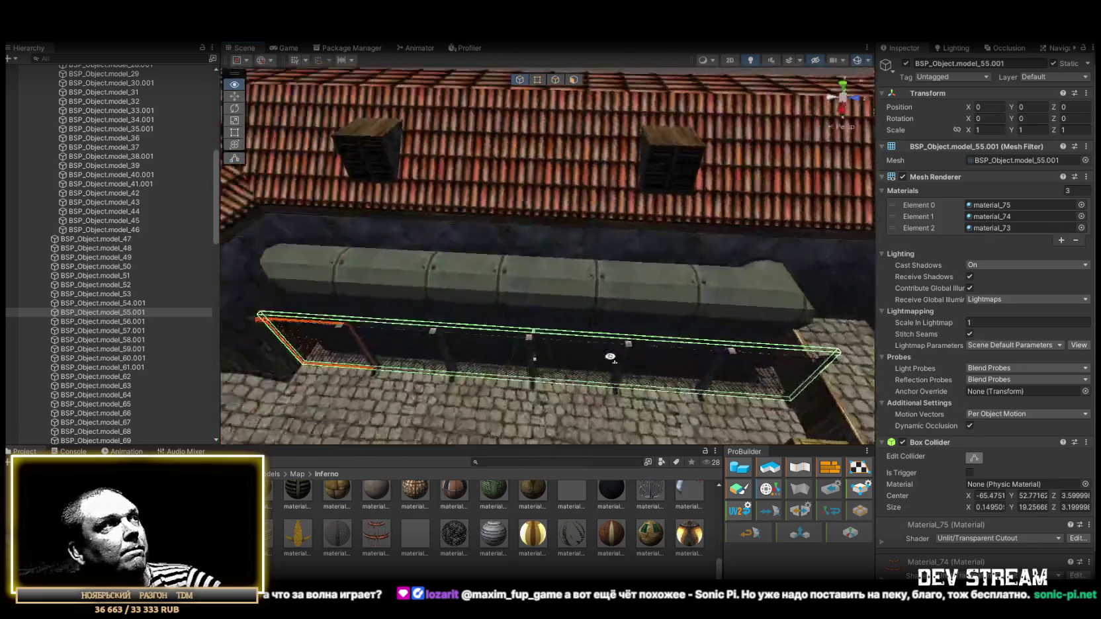
{"action": "left_click", "coordinate": [121, 240], "text": "shift"}
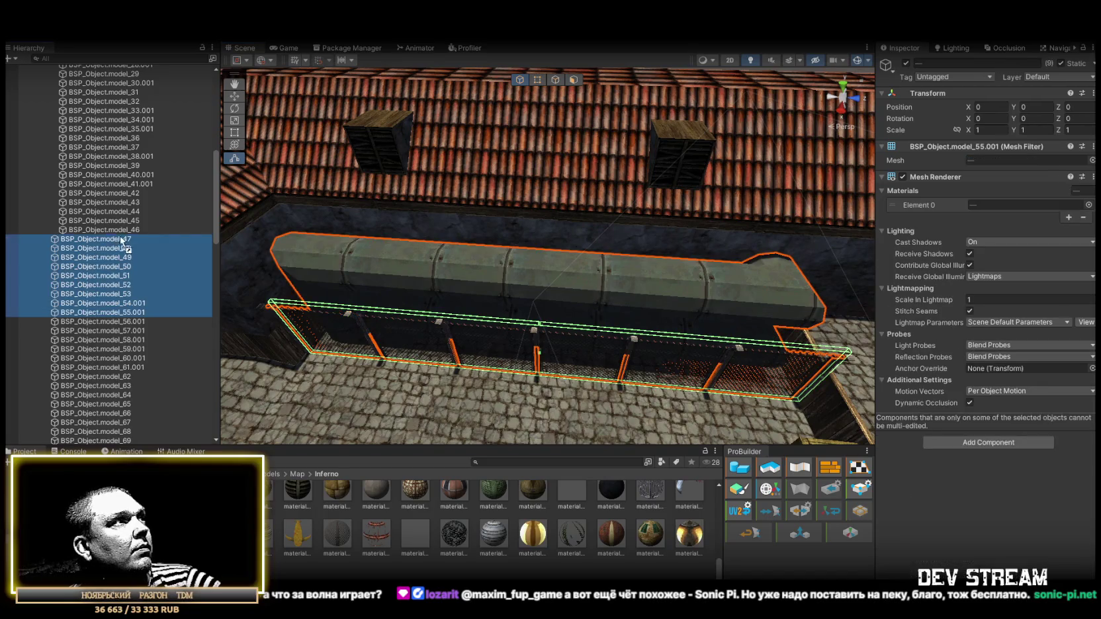
- Move fence posts model_56.001 into the group above and inspect model_57.001
{"action": "double_click", "coordinate": [114, 322]}
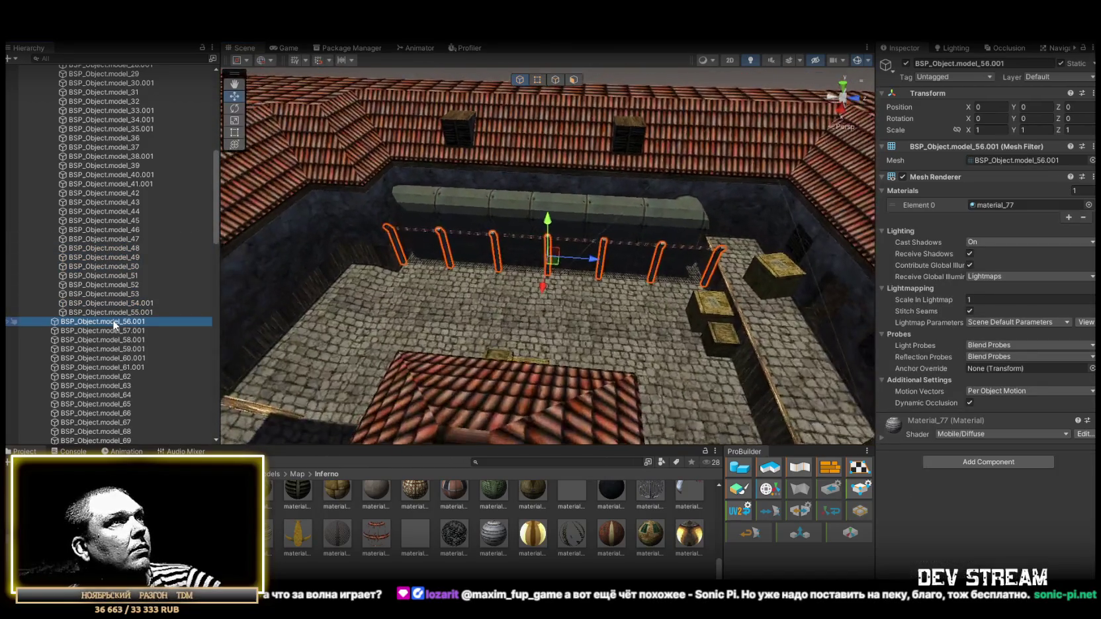
{"action": "left_click_drag", "start_coordinate": [115, 323], "coordinate": [125, 316]}
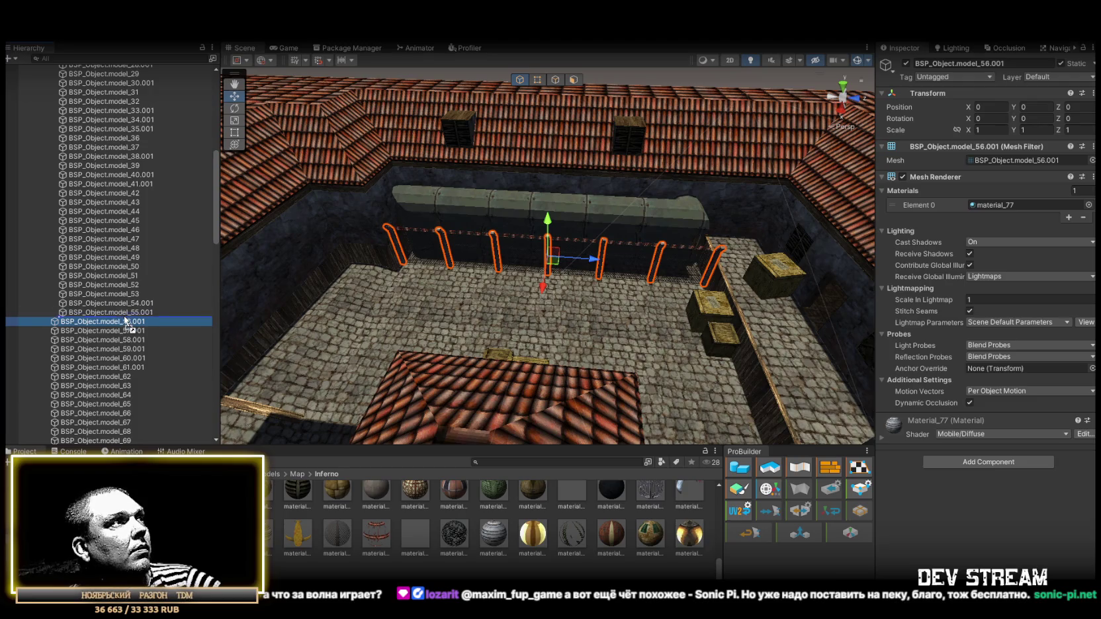
{"action": "double_click", "coordinate": [115, 334]}
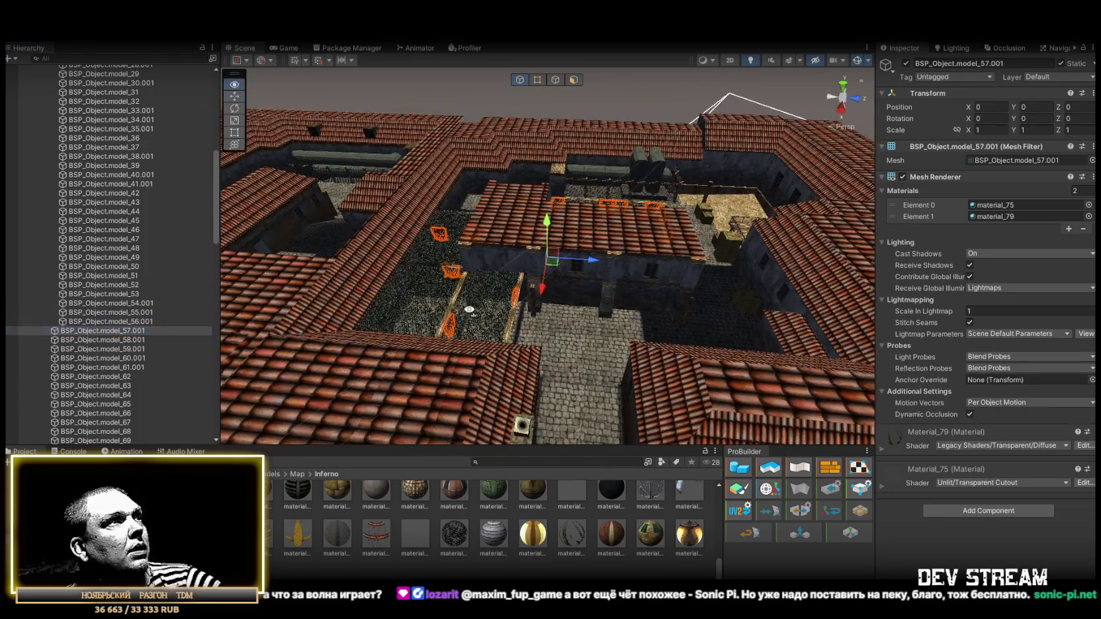
{"action": "left_click_drag", "start_coordinate": [410, 291], "coordinate": [436, 300]}
{"action": "double_click", "coordinate": [166, 331]}
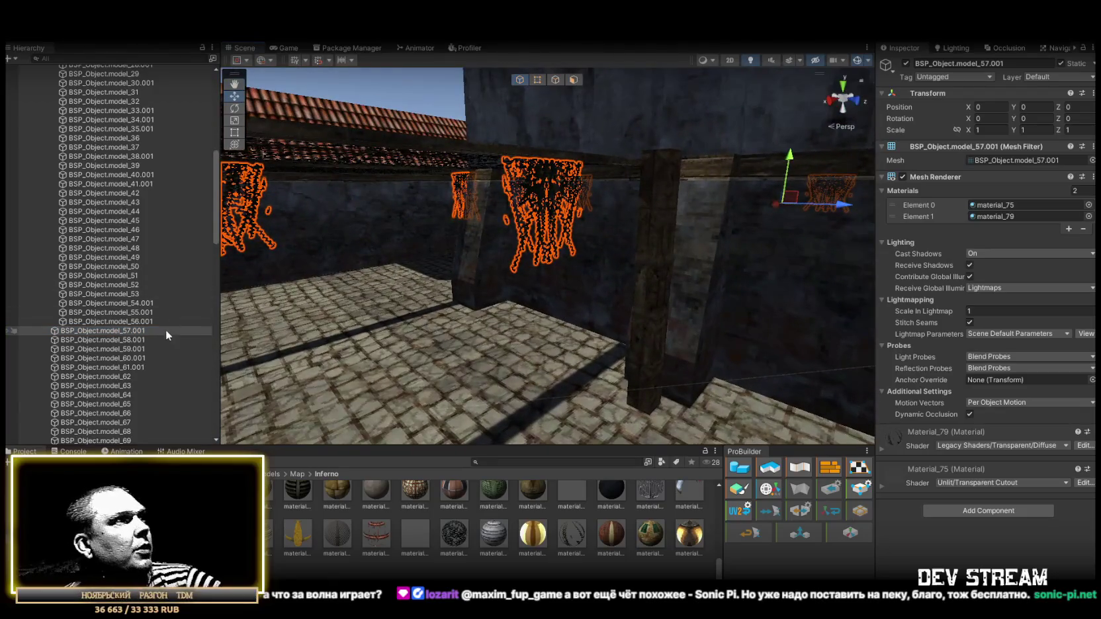
- Inspect posts model_58.001 and model_59.001 and the railing model_60.001
{"action": "double_click", "coordinate": [126, 340]}
{"action": "mouse_move", "coordinate": [564, 284]}
{"action": "left_mouse_down"}
{"action": "mouse_move", "coordinate": [161, 379]}
{"action": "mouse_move", "coordinate": [203, 354]}
{"action": "mouse_move", "coordinate": [176, 346]}
{"action": "mouse_move", "coordinate": [157, 372]}
{"action": "left_mouse_up"}
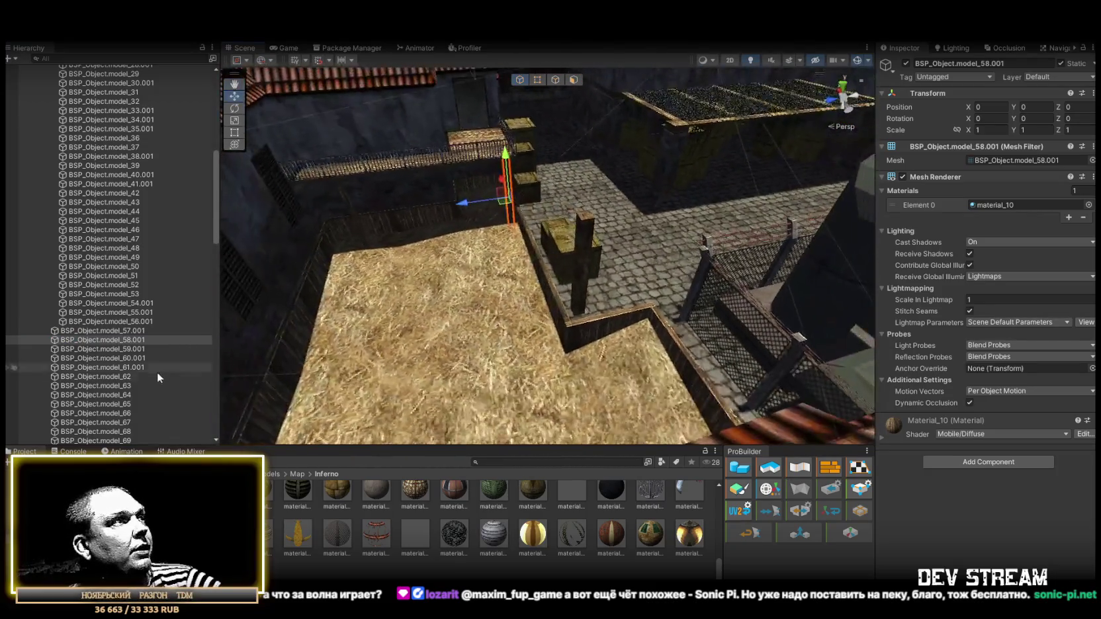
{"action": "double_click", "coordinate": [131, 347]}
{"action": "left_click", "coordinate": [131, 359]}
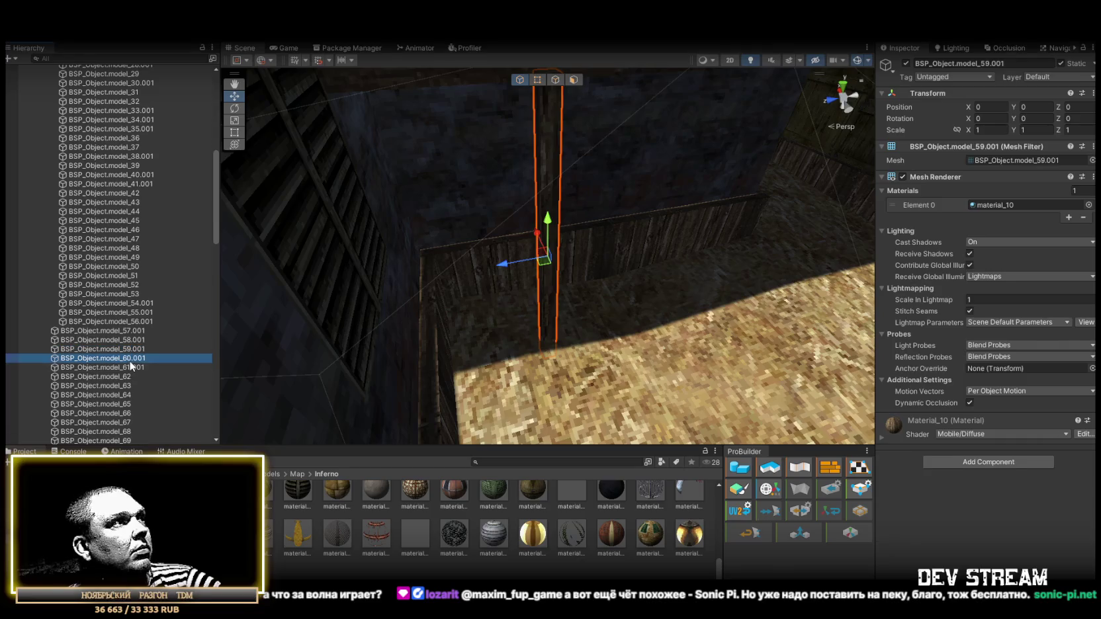
{"action": "double_click", "coordinate": [131, 361]}
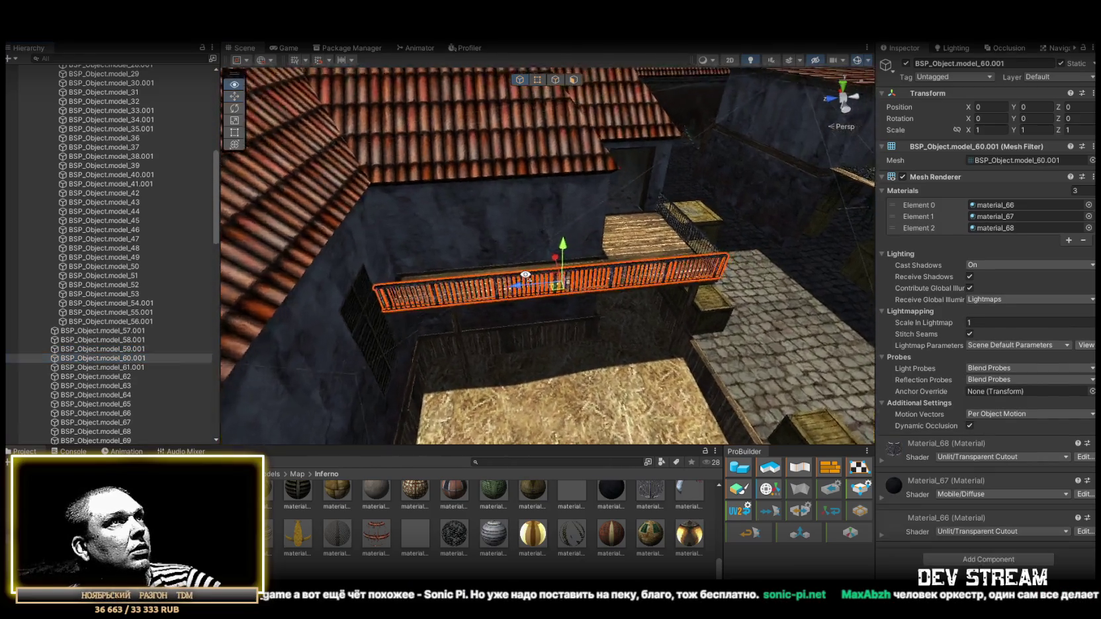
- Add a Box Collider to the orange railing model_60.001
{"action": "left_click", "coordinate": [995, 560]}
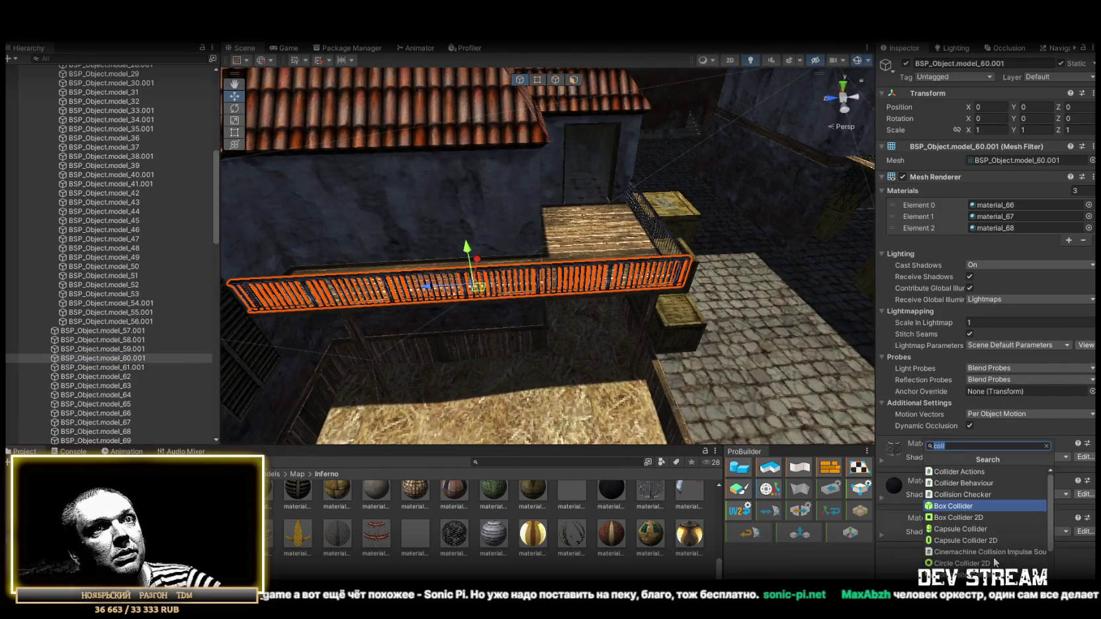
{"action": "left_click", "coordinate": [953, 507]}
{"action": "left_click_drag", "start_coordinate": [575, 291], "coordinate": [509, 299]}
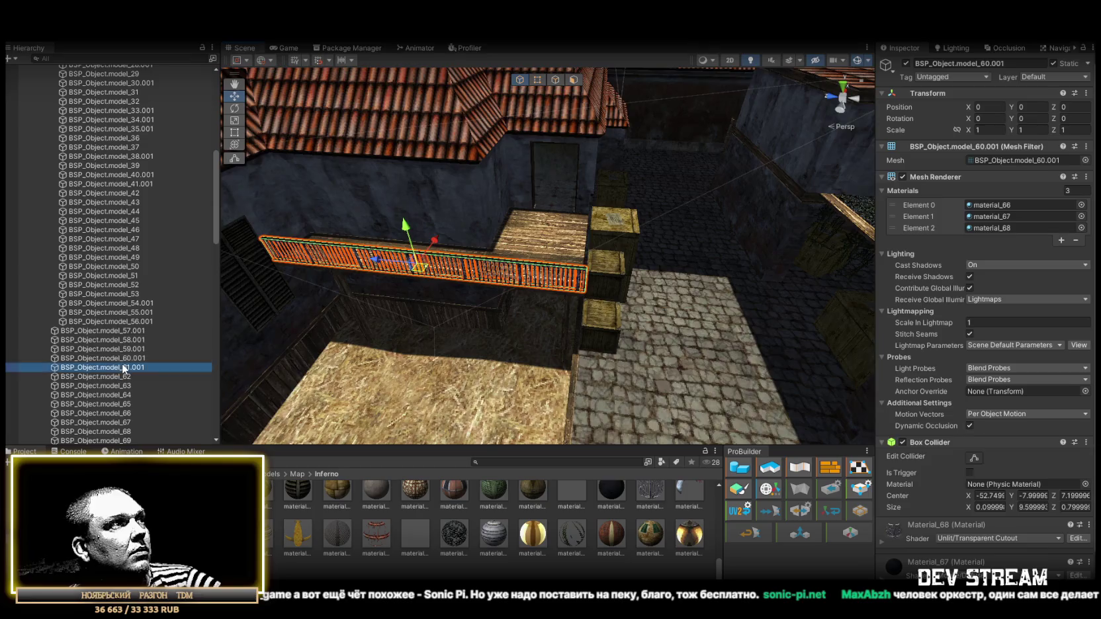
- Add a Box Collider to model_61.001, then bring up model_62
{"action": "double_click", "coordinate": [123, 368]}
{"action": "left_click", "coordinate": [980, 559]}
{"action": "left_click", "coordinate": [953, 507]}
{"action": "double_click", "coordinate": [111, 378]}
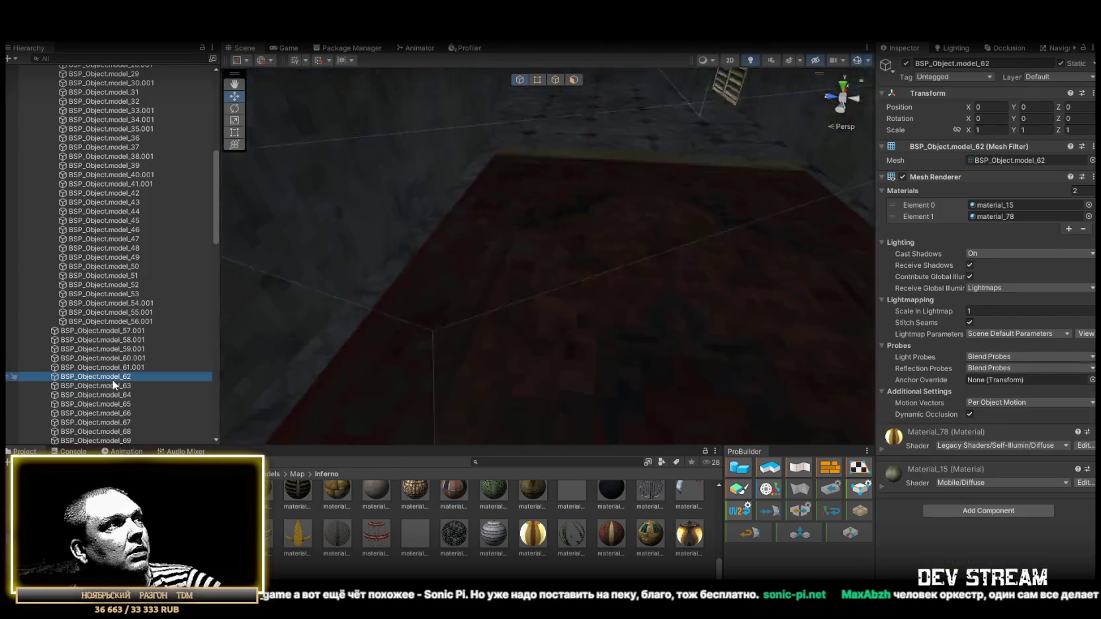
- Inspect the roof model_63, carpet model_64, model_65 and lamps model_66–model_68
{"action": "left_click", "coordinate": [87, 387]}
{"action": "double_click", "coordinate": [96, 394]}
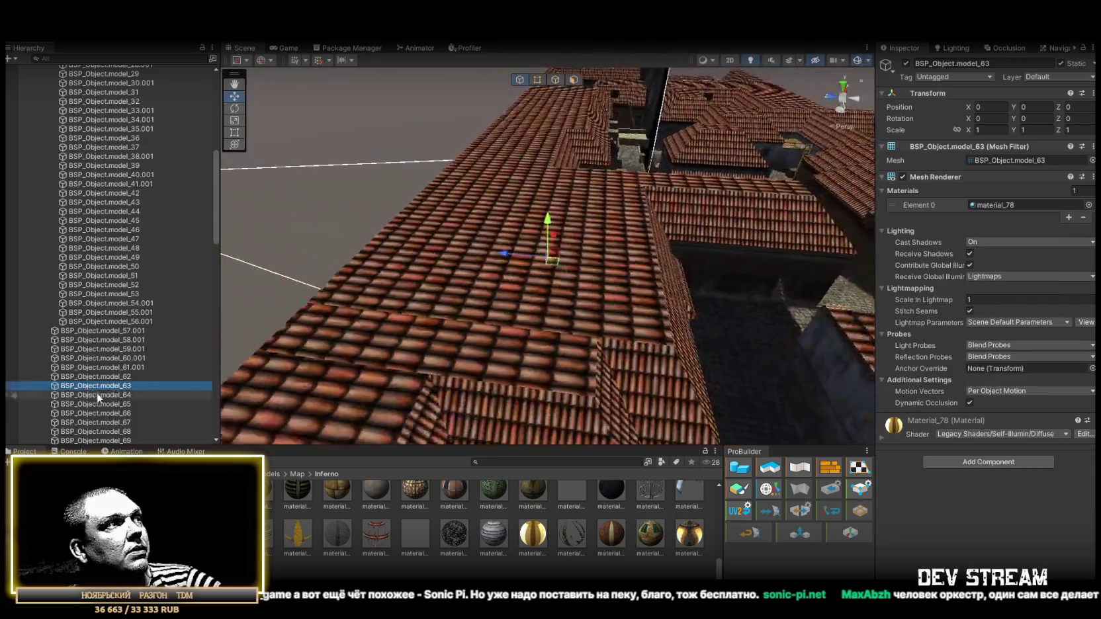
{"action": "double_click", "coordinate": [99, 386]}
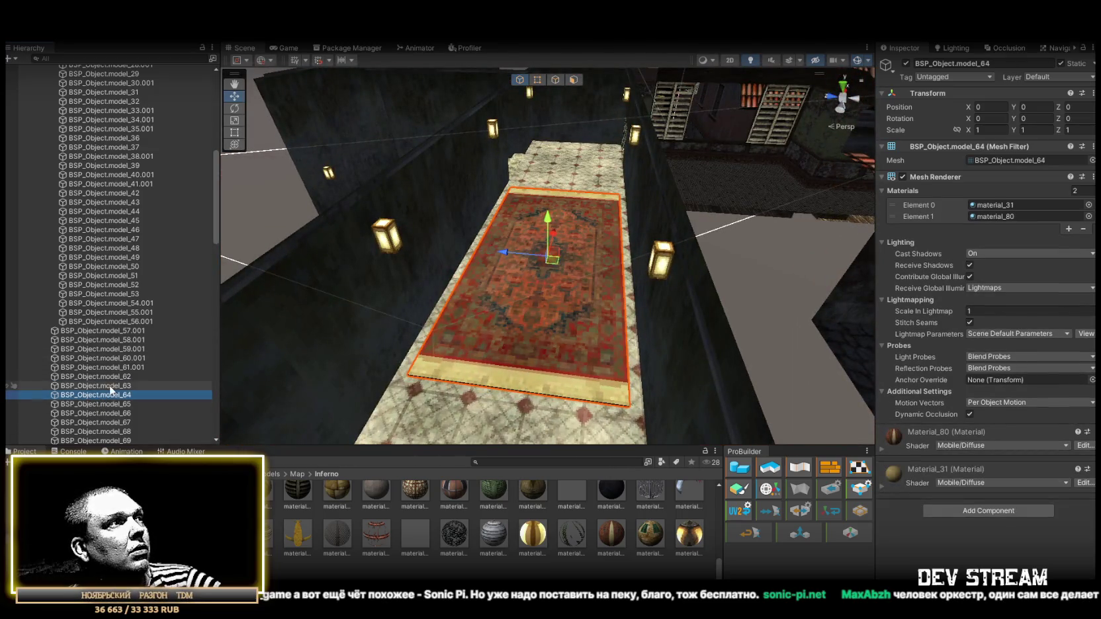
{"action": "double_click", "coordinate": [99, 403]}
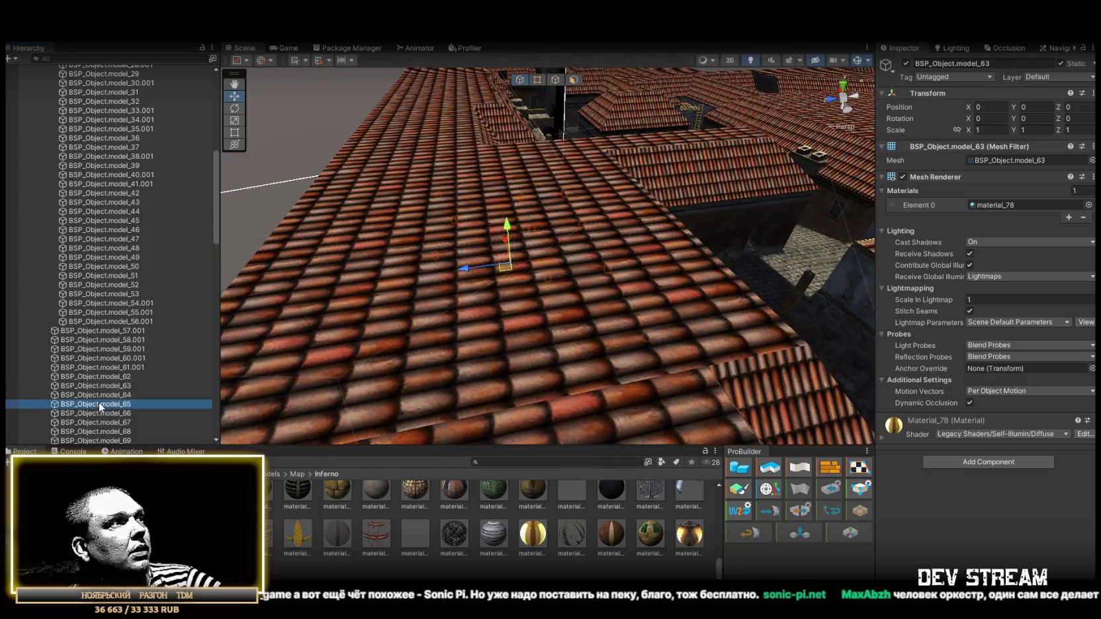
{"action": "left_click", "coordinate": [109, 415]}
{"action": "double_click", "coordinate": [108, 415]}
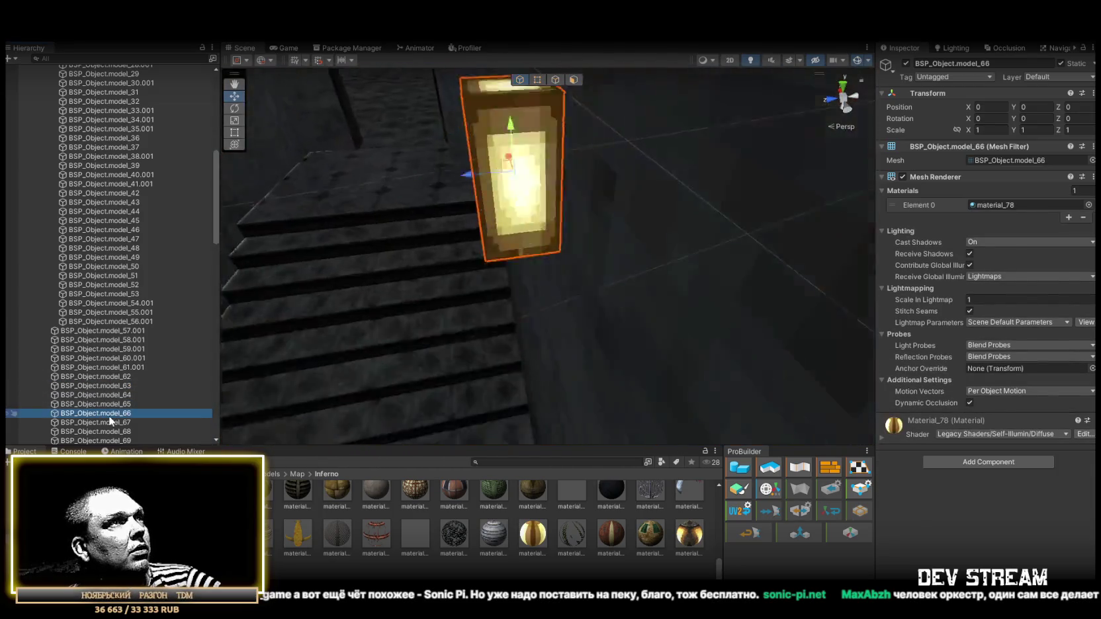
{"action": "double_click", "coordinate": [110, 424]}
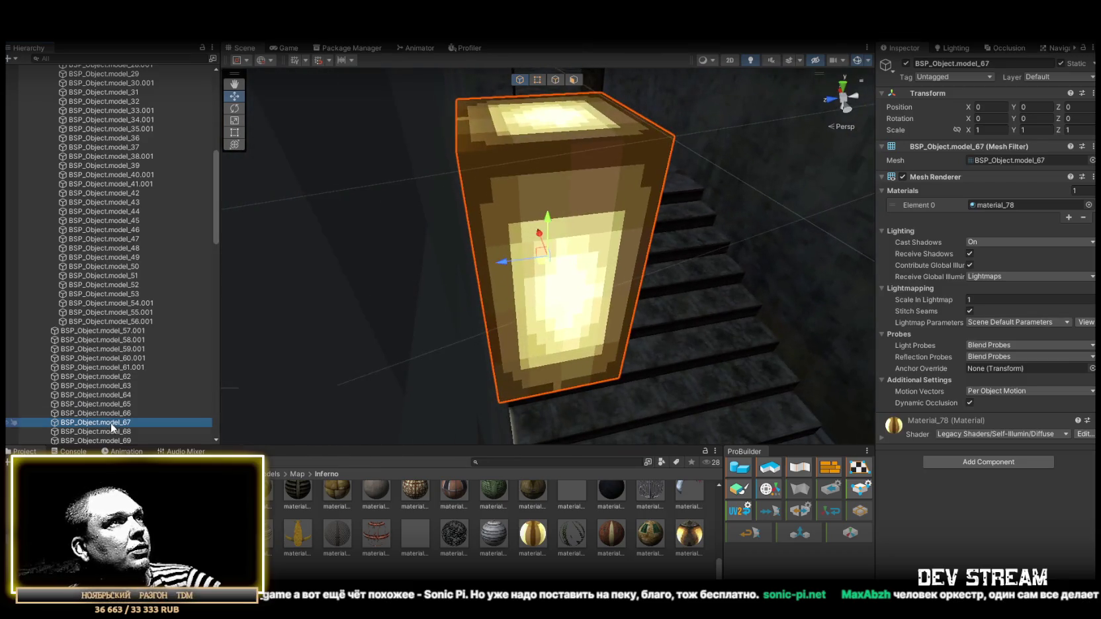
{"action": "double_click", "coordinate": [110, 432]}
- Inspect model_70 and frame the arched door model_69 in the scene
{"action": "scroll", "coordinate": [117, 371], "scroll_direction": "down", "scroll_amount": 5}
{"action": "double_click", "coordinate": [123, 311]}
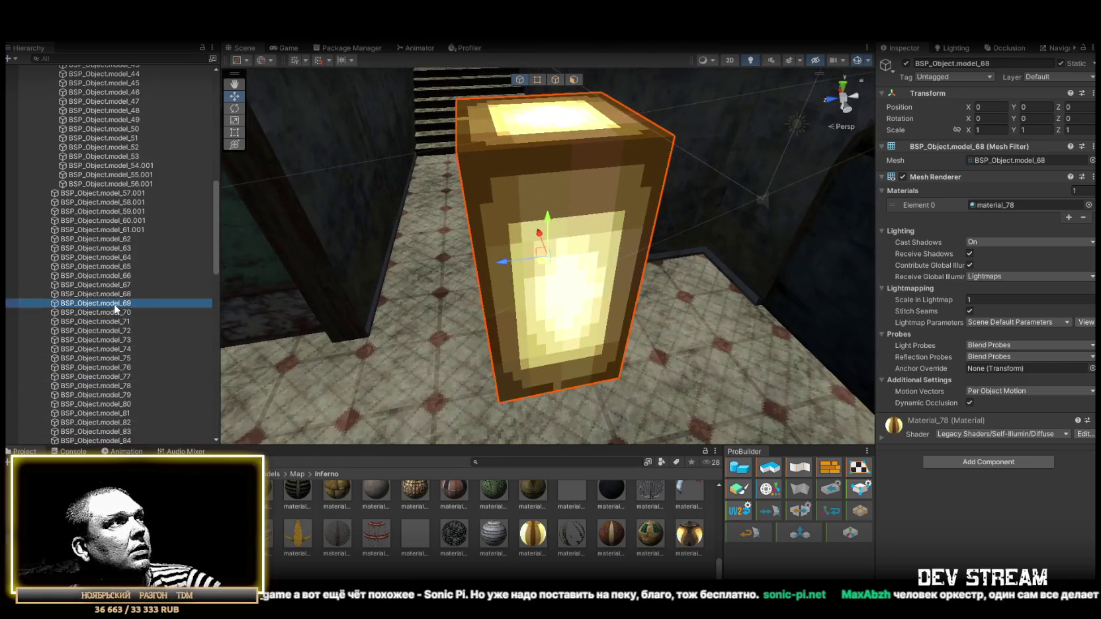
{"action": "double_click", "coordinate": [123, 303]}
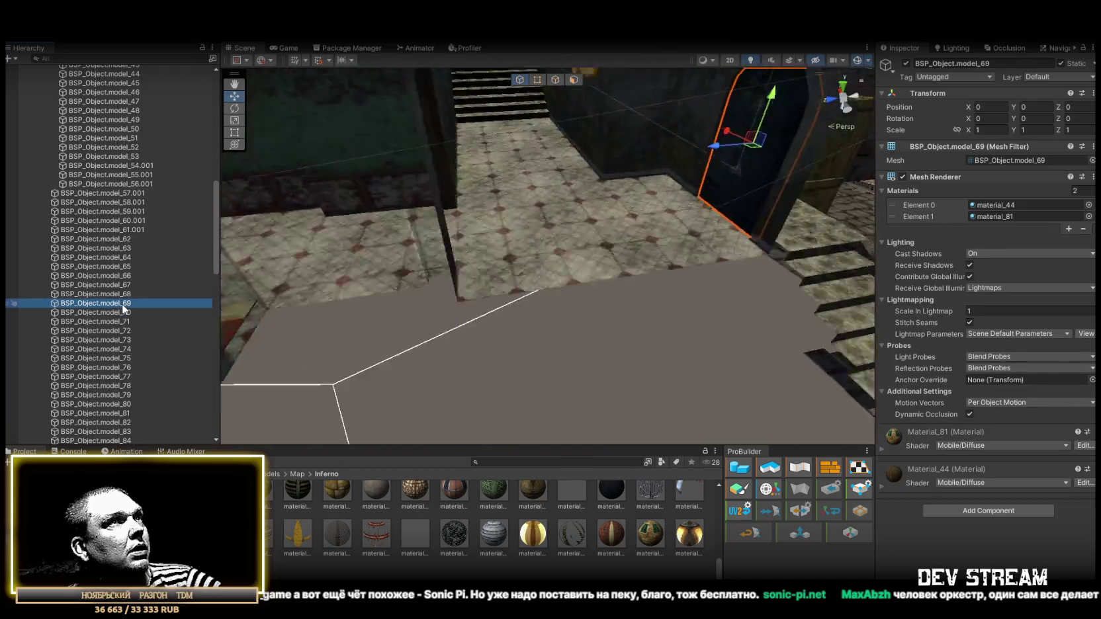
{"action": "mouse_move", "coordinate": [273, 311]}
{"action": "left_mouse_down"}
{"action": "mouse_move", "coordinate": [581, 356]}
{"action": "mouse_move", "coordinate": [589, 285]}
{"action": "mouse_move", "coordinate": [524, 296]}
{"action": "mouse_move", "coordinate": [374, 278]}
{"action": "mouse_move", "coordinate": [853, 167]}
{"action": "mouse_move", "coordinate": [694, 309]}
{"action": "mouse_move", "coordinate": [567, 272]}
{"action": "mouse_move", "coordinate": [497, 273]}
{"action": "mouse_move", "coordinate": [572, 263]}
{"action": "mouse_move", "coordinate": [448, 294]}
{"action": "mouse_move", "coordinate": [493, 389]}
{"action": "mouse_move", "coordinate": [493, 237]}
{"action": "mouse_move", "coordinate": [471, 310]}
{"action": "mouse_move", "coordinate": [496, 329]}
{"action": "left_mouse_up"}
- Frame the arched door model_69 and switch to the Rotate tool to turn it on Z
{"action": "key", "text": "f"}
{"action": "key", "text": "e"}
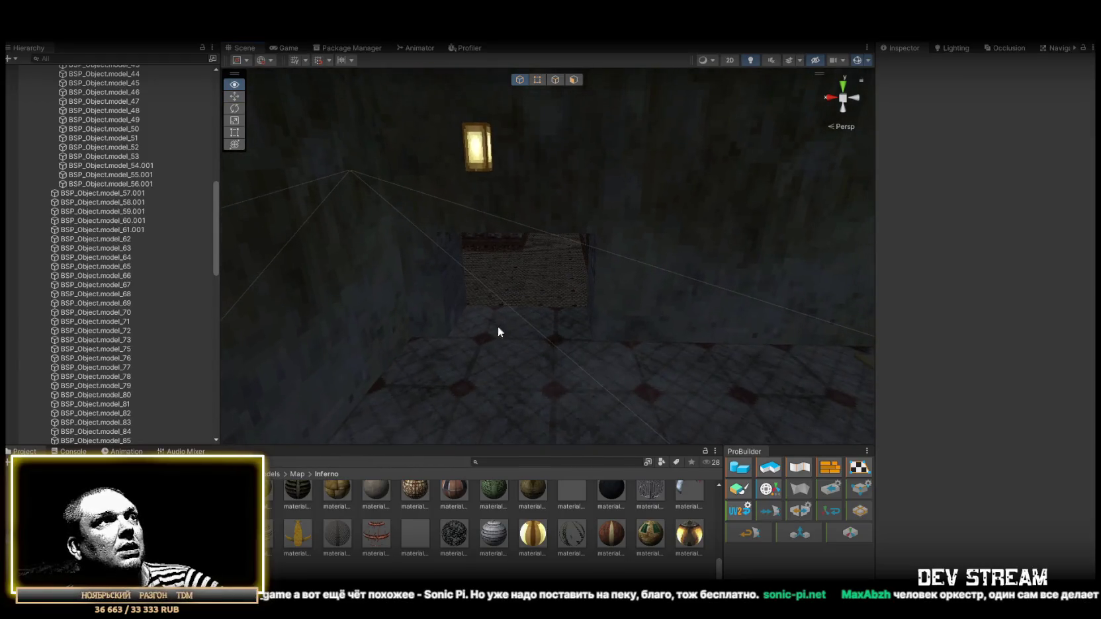
{"action": "scroll", "coordinate": [77, 297], "scroll_direction": "up", "scroll_amount": 2}
- Inspect model_57.001, model_59.001 and the balcony railing, then reframe the arched door model_69
{"action": "double_click", "coordinate": [115, 229]}
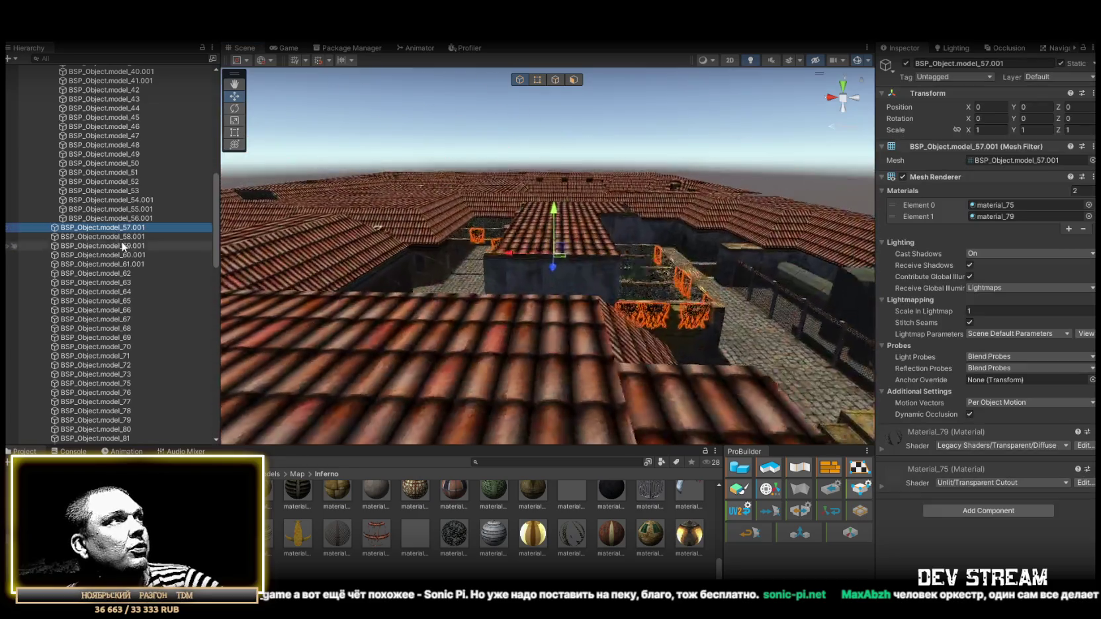
{"action": "double_click", "coordinate": [121, 245]}
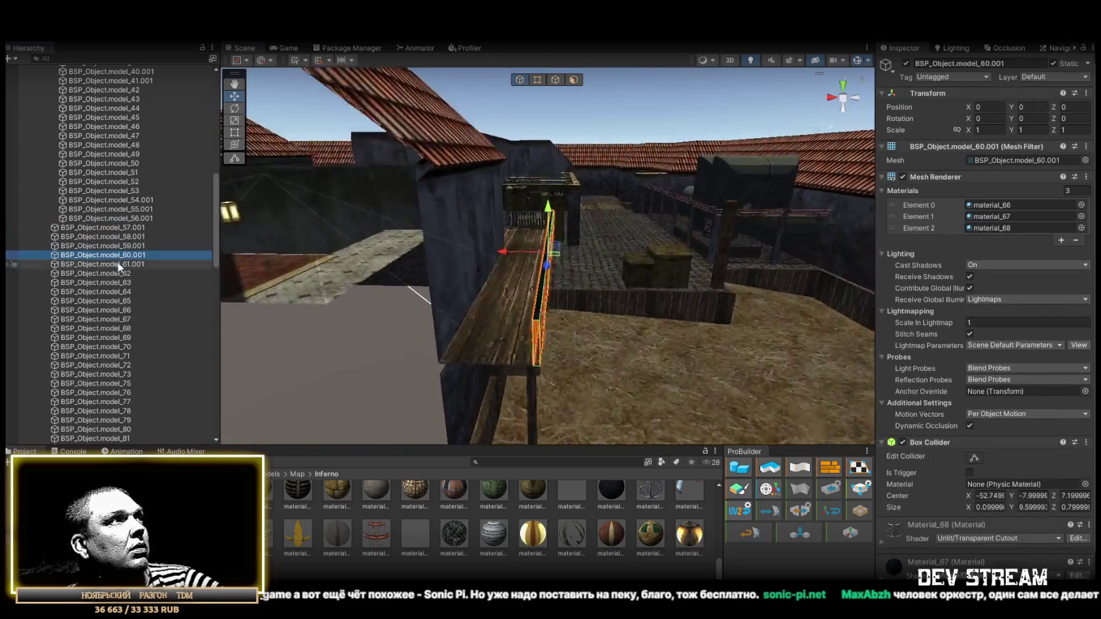
{"action": "double_click", "coordinate": [107, 292]}
{"action": "left_click", "coordinate": [85, 337]}
{"action": "double_click", "coordinate": [84, 341]}
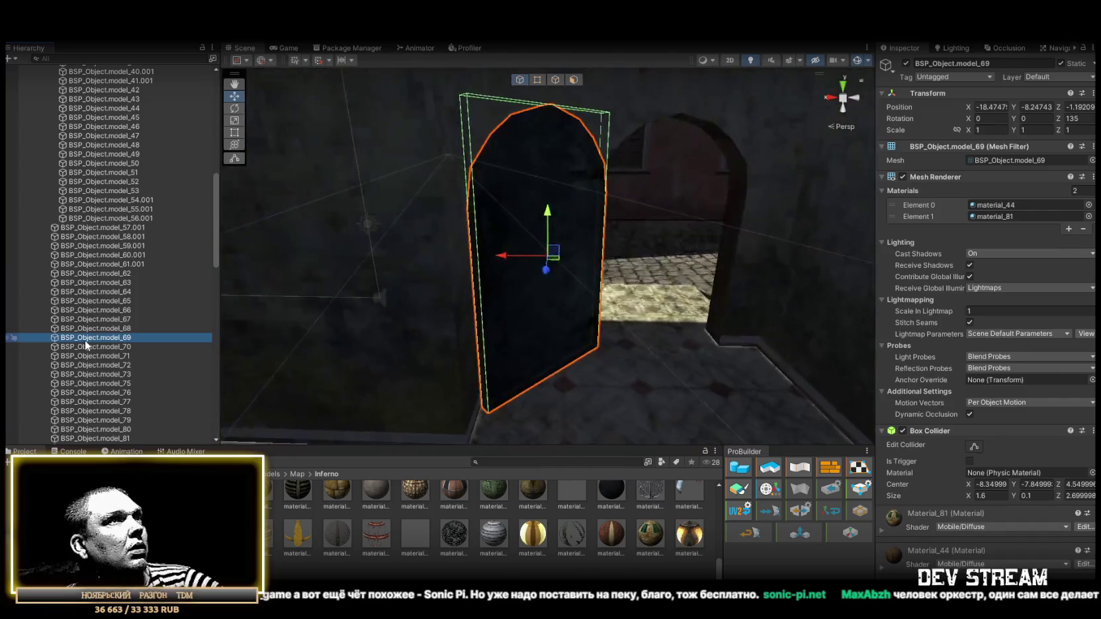
- Inspect lamps model_70 and model_71, floor patch model_73, and the wooden crate model_75
{"action": "double_click", "coordinate": [98, 346]}
{"action": "left_click", "coordinate": [105, 355]}
{"action": "double_click", "coordinate": [105, 356]}
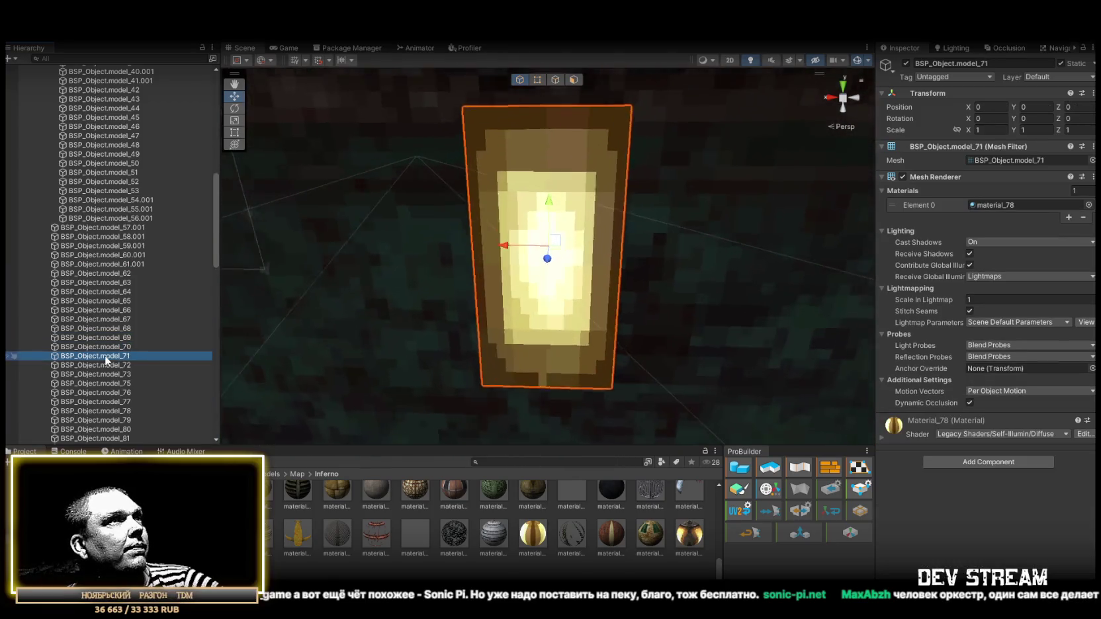
{"action": "left_click", "coordinate": [111, 376]}
{"action": "double_click", "coordinate": [111, 378]}
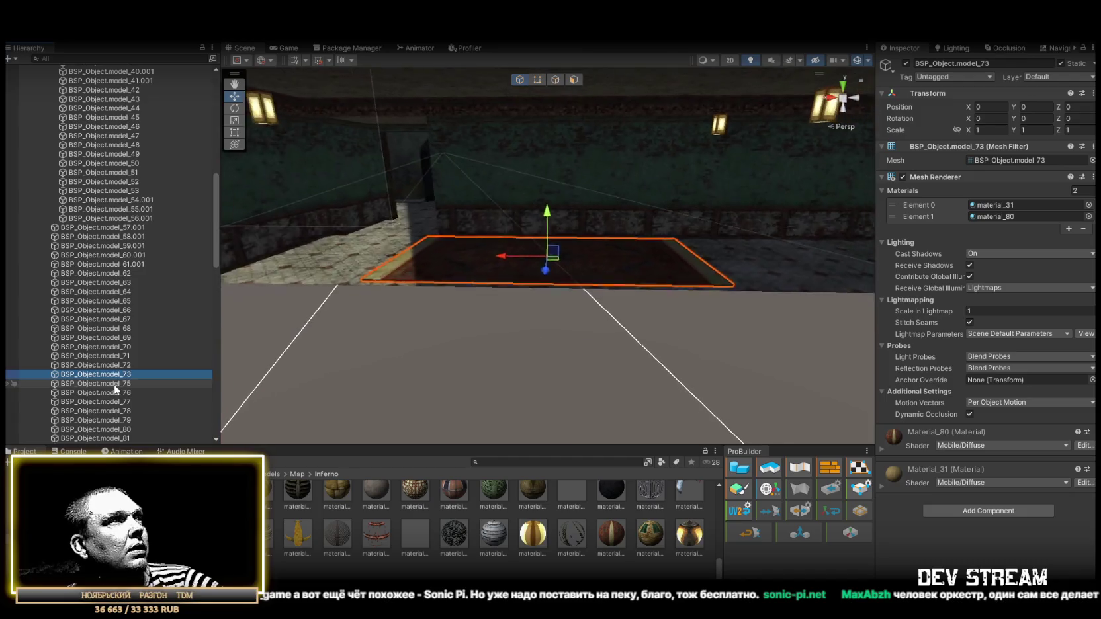
{"action": "double_click", "coordinate": [115, 384]}
{"action": "mouse_move", "coordinate": [359, 255]}
{"action": "left_mouse_down"}
{"action": "mouse_move", "coordinate": [467, 319]}
{"action": "mouse_move", "coordinate": [262, 269]}
{"action": "mouse_move", "coordinate": [337, 307]}
{"action": "mouse_move", "coordinate": [462, 304]}
{"action": "mouse_move", "coordinate": [666, 375]}
{"action": "left_mouse_up"}
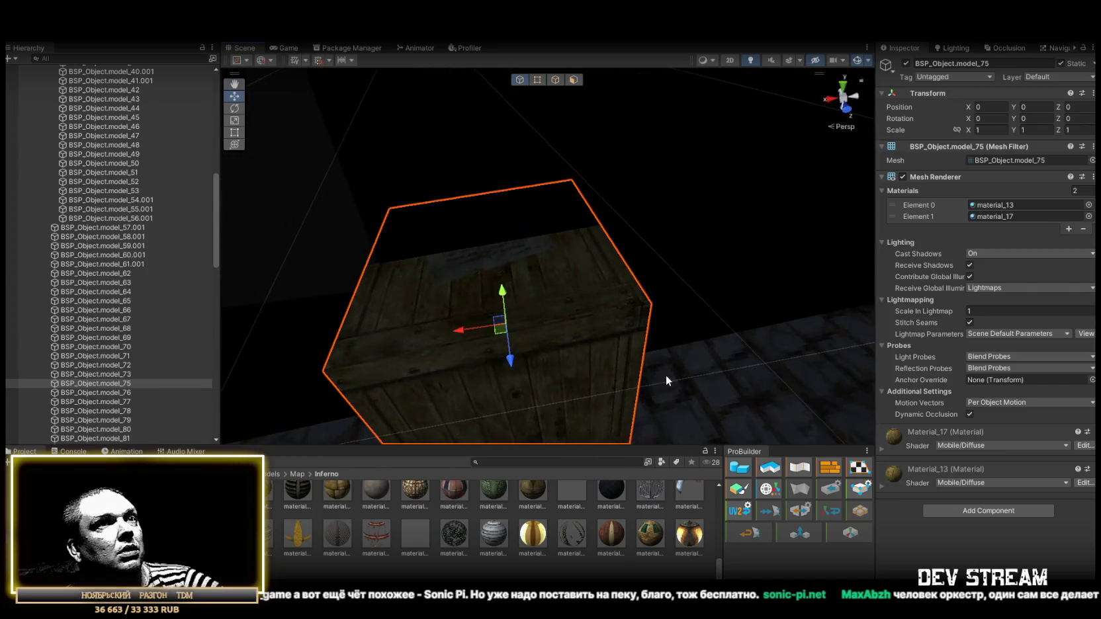
- Add a Box Collider to the wooden crate model_75 and check it from another angle
{"action": "key", "text": "f"}
{"action": "left_click", "coordinate": [1019, 516]}
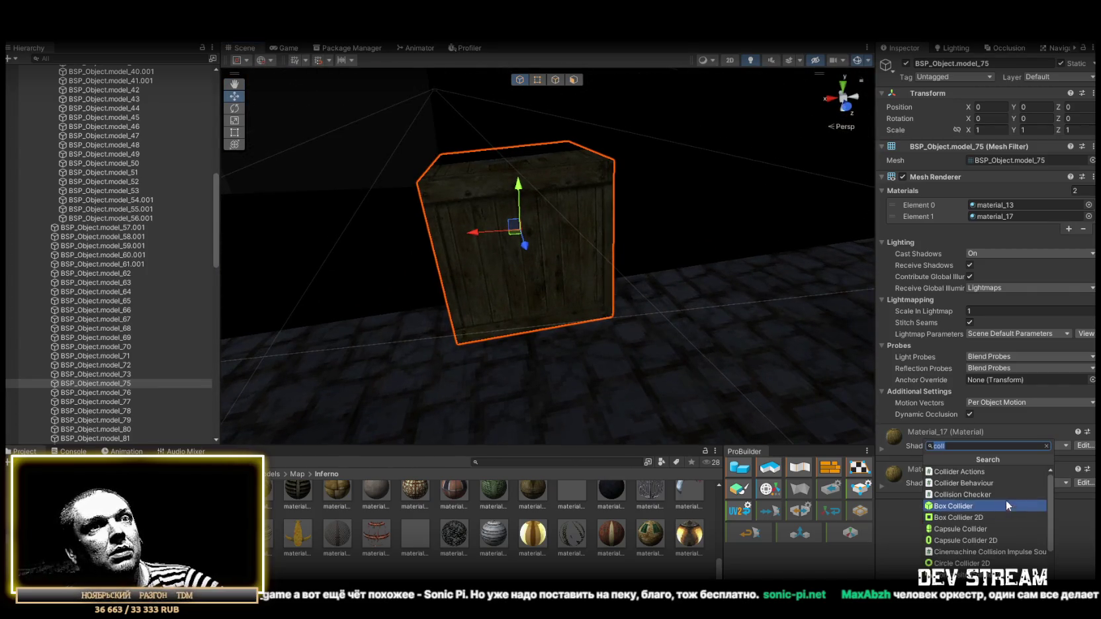
{"action": "left_click", "coordinate": [947, 506]}
{"action": "left_click_drag", "start_coordinate": [688, 313], "coordinate": [646, 276]}
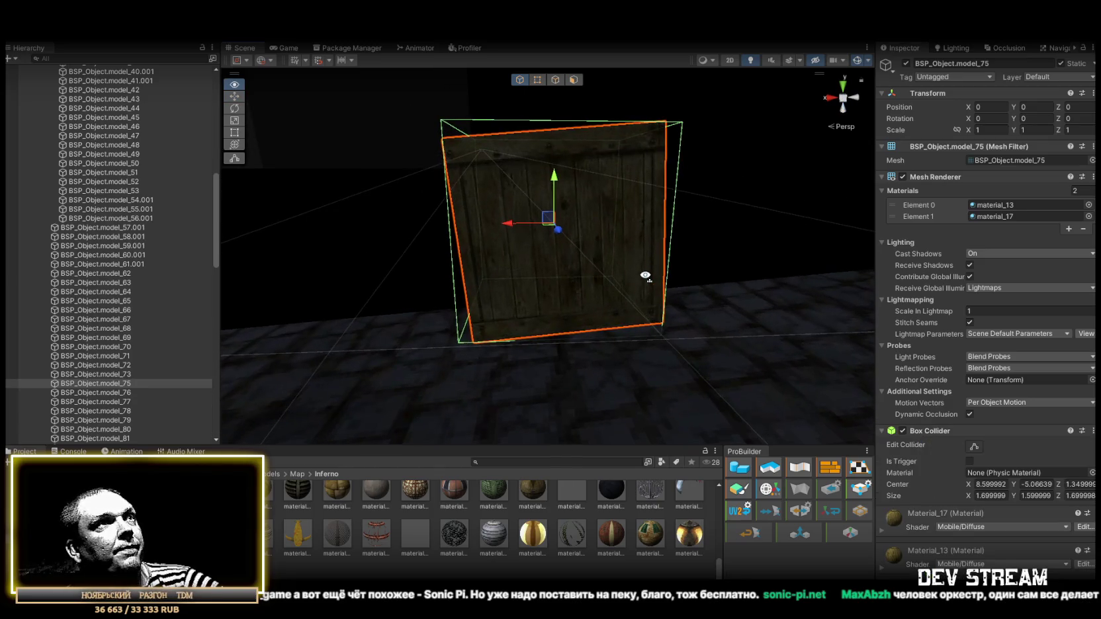
- Frame and orbit the tall crate model_76, then switch to the music player window
{"action": "left_click", "coordinate": [147, 394]}
{"action": "key", "text": "f"}
{"action": "mouse_move", "coordinate": [297, 304]}
{"action": "left_mouse_down"}
{"action": "mouse_move", "coordinate": [362, 375]}
{"action": "mouse_move", "coordinate": [513, 331]}
{"action": "mouse_move", "coordinate": [713, 328]}
{"action": "mouse_move", "coordinate": [600, 309]}
{"action": "left_mouse_up"}
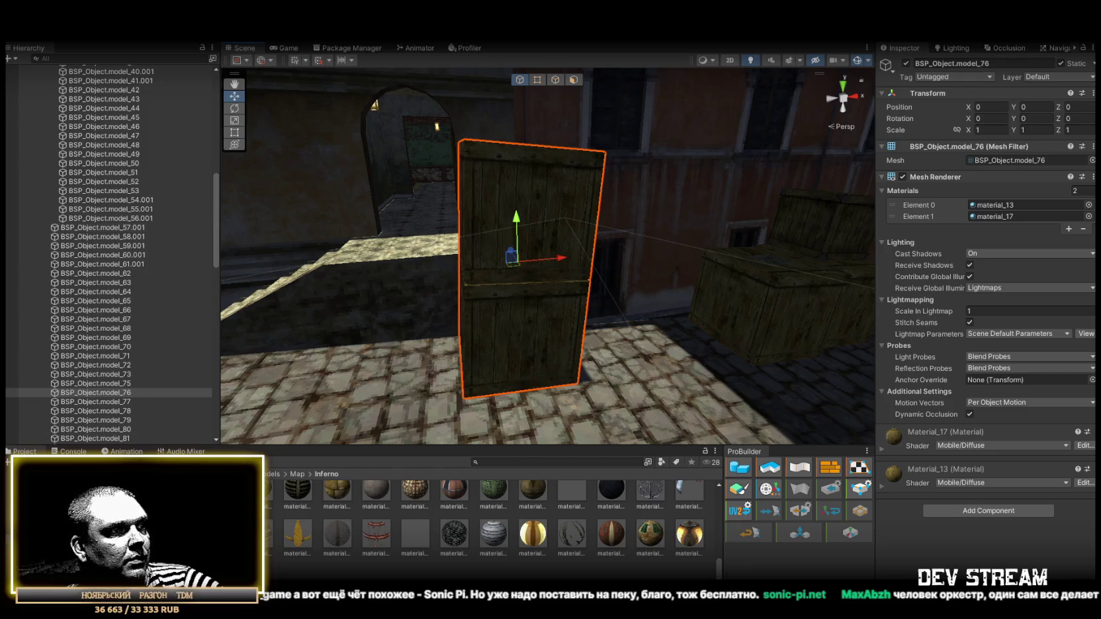
{"action": "key", "text": "alt+Tab"}
{"action": "scroll", "coordinate": [648, 325], "scroll_direction": "up", "scroll_amount": 5}
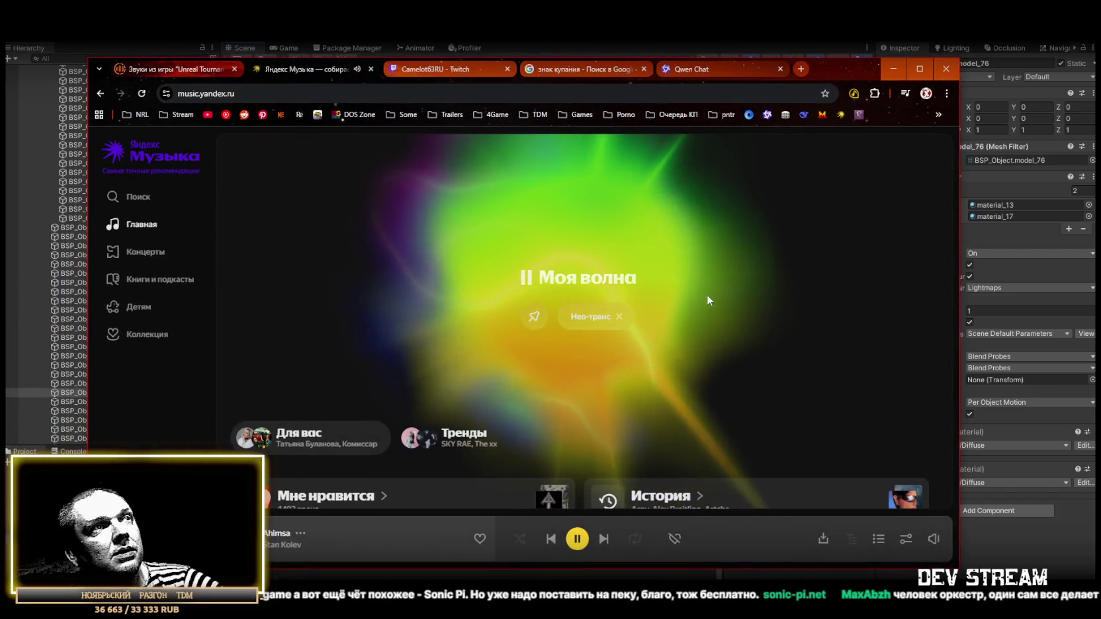
- Put the Yandex Music window away and return to Unity Editor
{"action": "key", "text": "alt+Tab"}
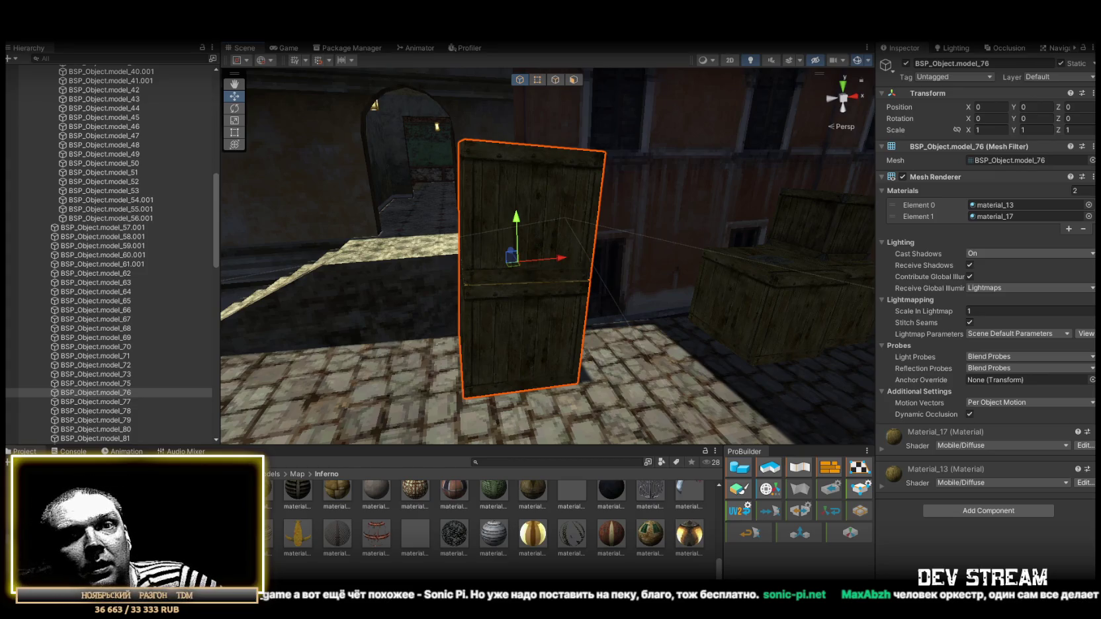
- Add a Box Collider to the tall crate model_76 and view it from another angle
{"action": "left_click_drag", "start_coordinate": [623, 252], "coordinate": [935, 489]}
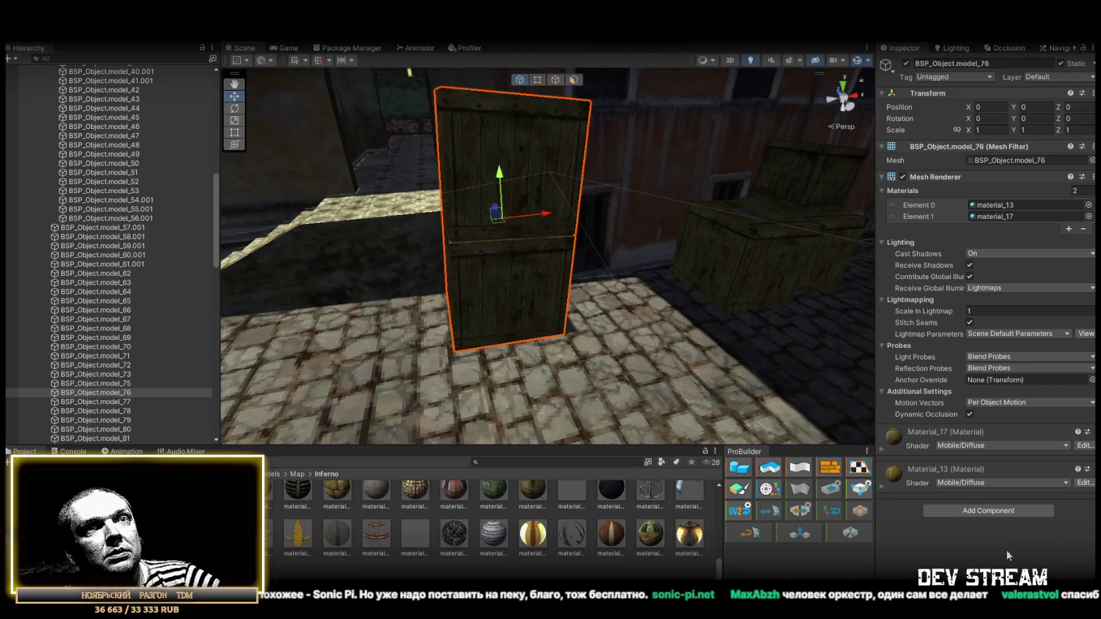
{"action": "left_click", "coordinate": [1008, 508]}
{"action": "left_click", "coordinate": [968, 502]}
{"action": "left_click_drag", "start_coordinate": [640, 266], "coordinate": [550, 309]}
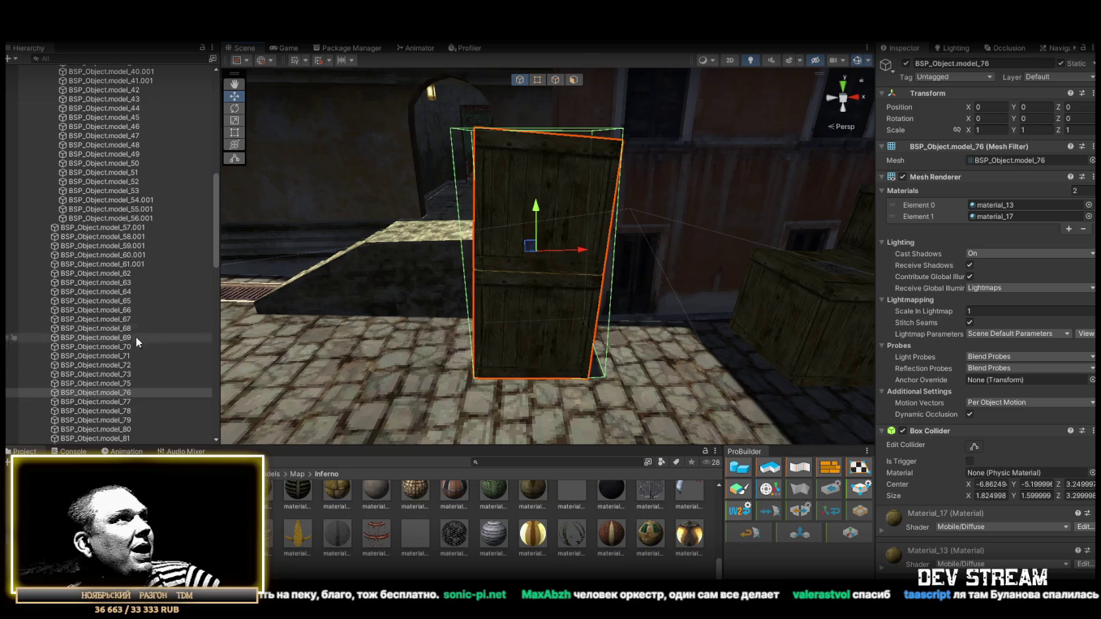
- Inspect crate model_77, then bring the Yandex Music window back to the front
{"action": "double_click", "coordinate": [104, 401]}
{"action": "mouse_move", "coordinate": [381, 302]}
{"action": "left_mouse_down"}
{"action": "mouse_move", "coordinate": [663, 380]}
{"action": "mouse_move", "coordinate": [814, 436]}
{"action": "left_mouse_up"}
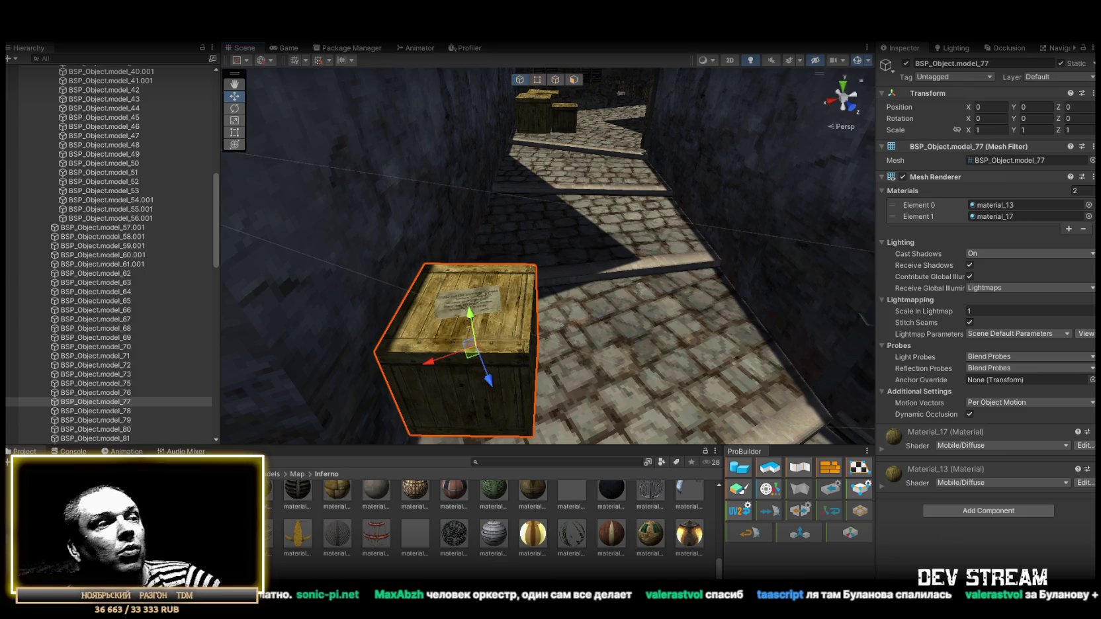
{"action": "key", "text": "alt+Tab"}
{"action": "scroll", "coordinate": [737, 280], "scroll_direction": "down", "scroll_amount": 5}
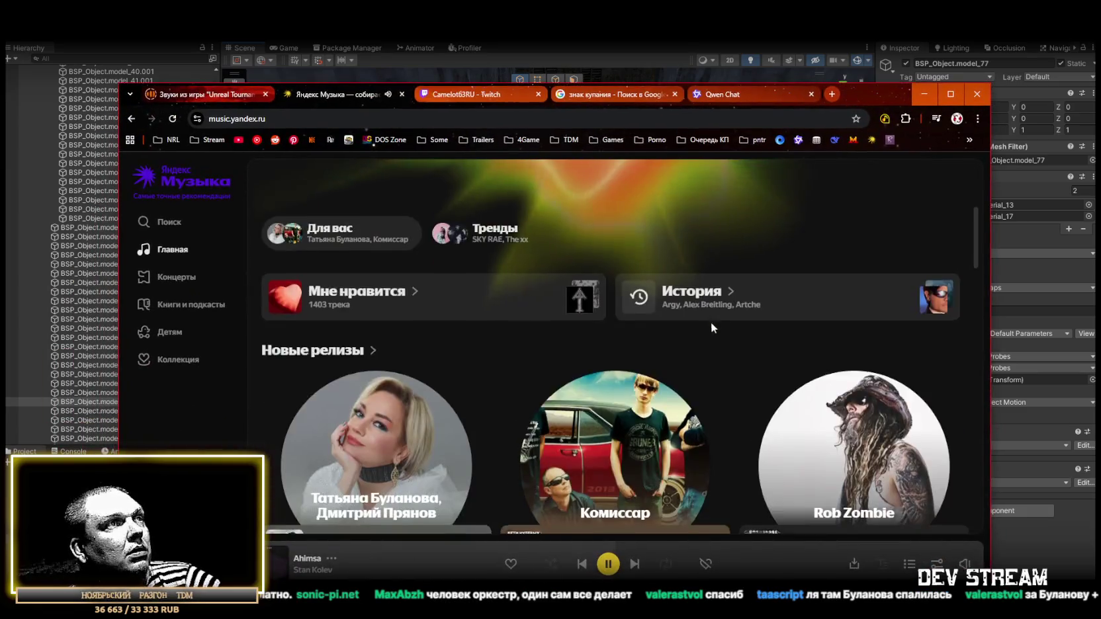
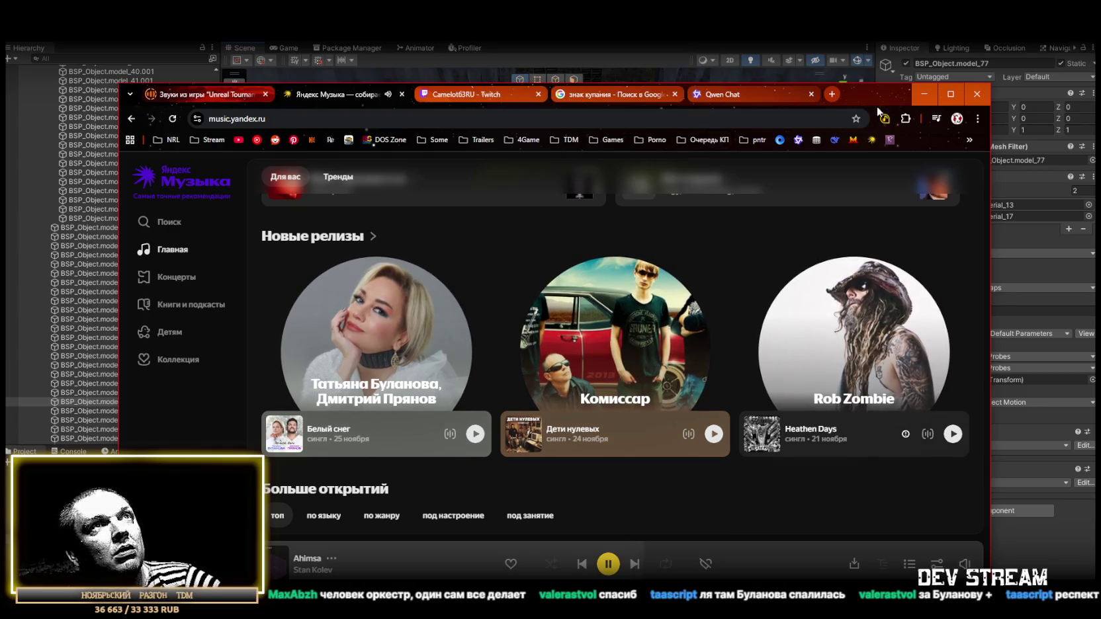
- Minimize the Yandex Music browser window to bring back the Unity Inferno scene
{"action": "left_click", "coordinate": [925, 94]}
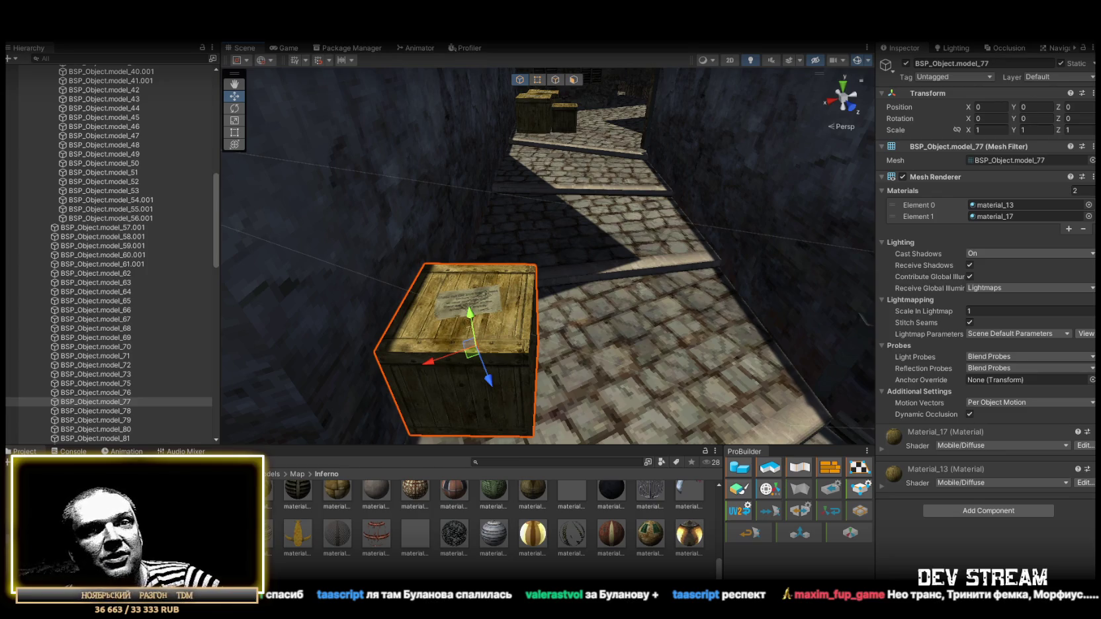
- Undo a trial Box Collider on crate model_77 and look for a Mesh Collider instead
{"action": "left_click_drag", "start_coordinate": [531, 314], "coordinate": [511, 322]}
{"action": "left_click", "coordinate": [989, 512]}
{"action": "left_click", "coordinate": [968, 504]}
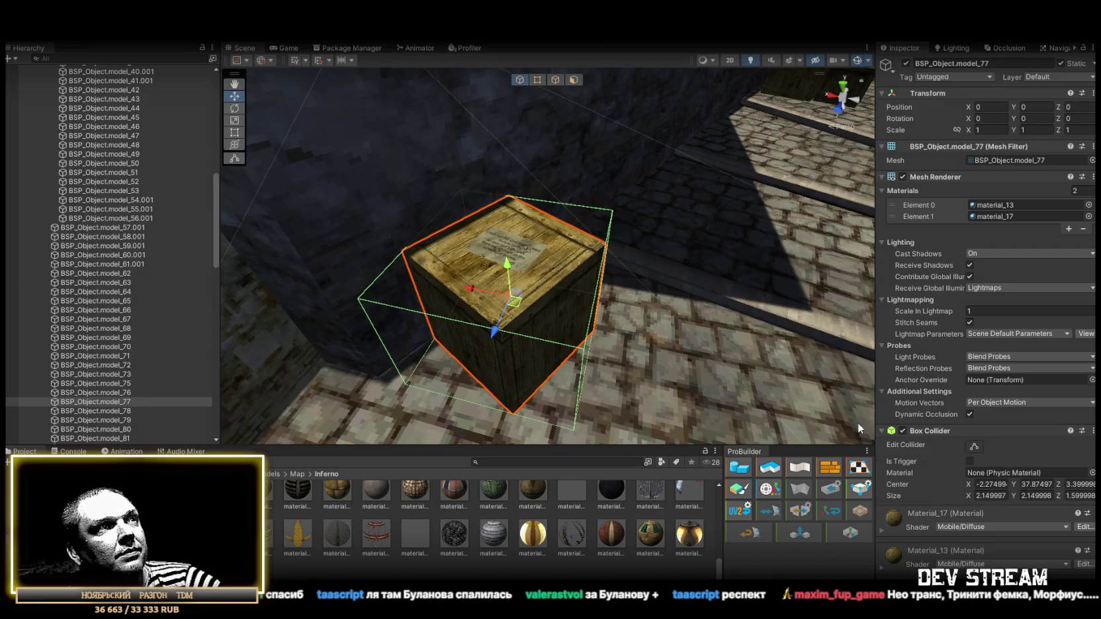
{"action": "key", "text": "ctrl+z"}
{"action": "left_click", "coordinate": [974, 512]}
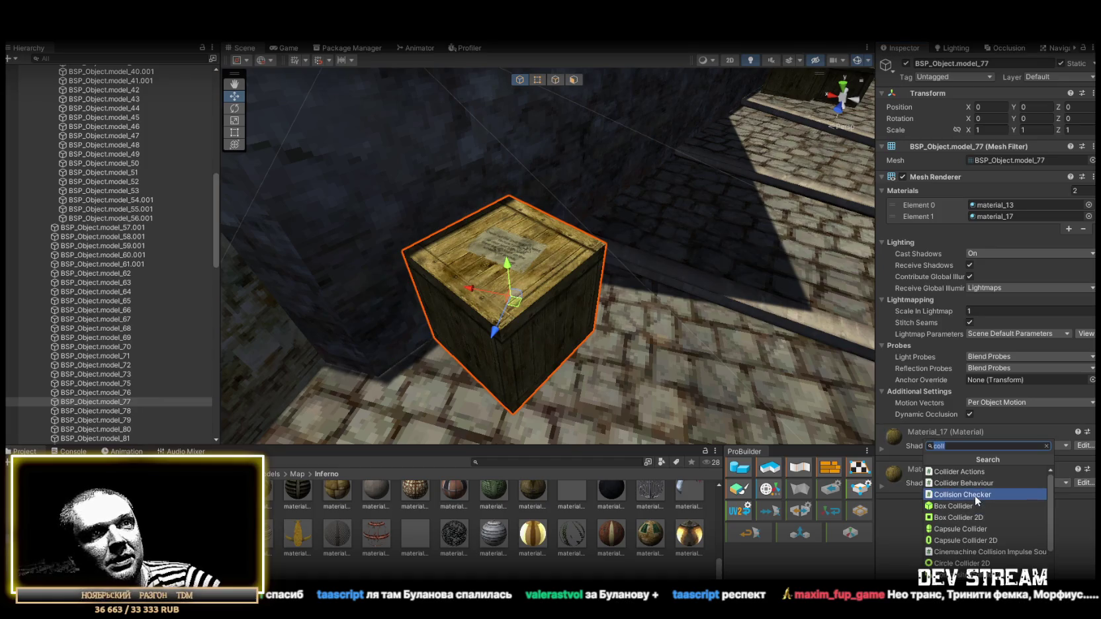
{"action": "scroll", "coordinate": [965, 515], "scroll_direction": "down", "scroll_amount": 3}
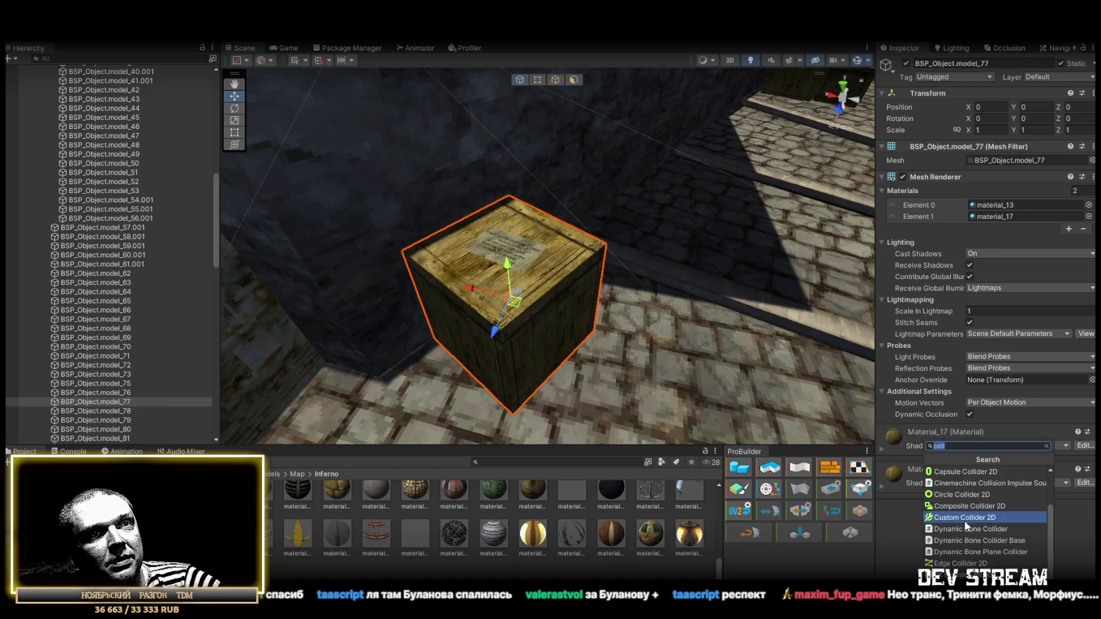
{"action": "key", "text": "Escape"}
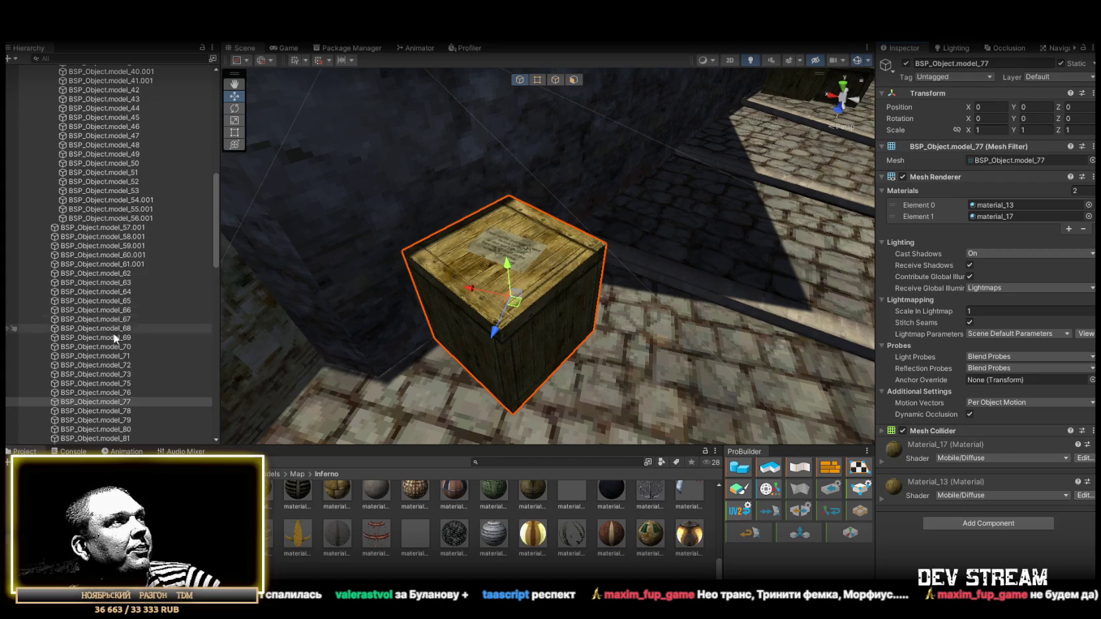
- Add Mesh Colliders to crates model_78 and model_79
{"action": "double_click", "coordinate": [120, 411]}
{"action": "left_click_drag", "start_coordinate": [431, 321], "coordinate": [570, 331]}
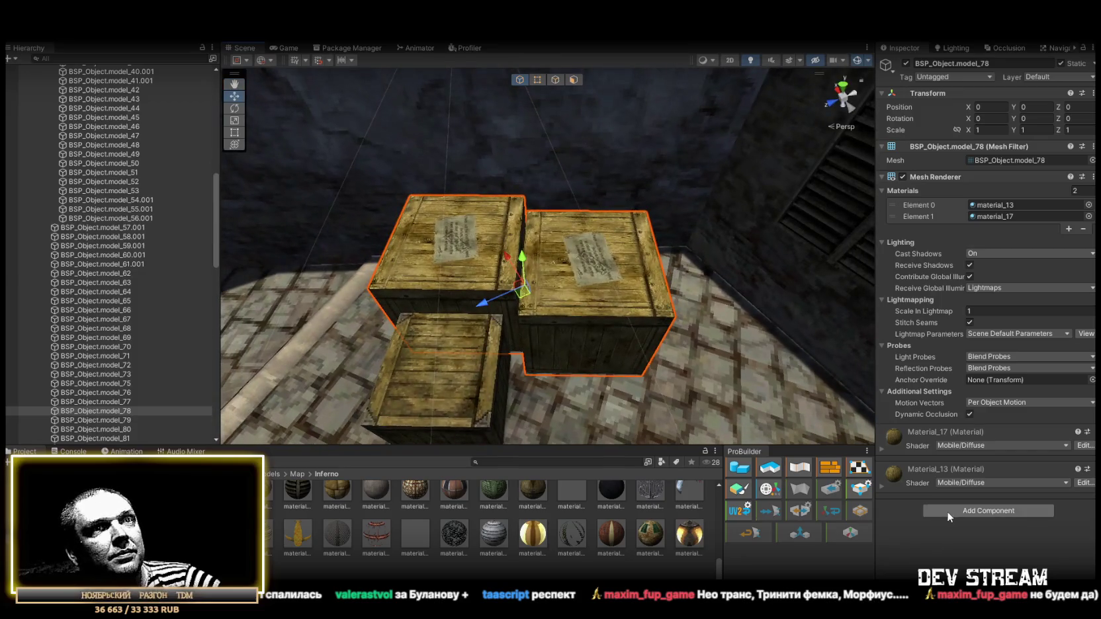
{"action": "left_click", "coordinate": [946, 513]}
{"action": "type", "text": "mesh"}
{"action": "left_click", "coordinate": [946, 526]}
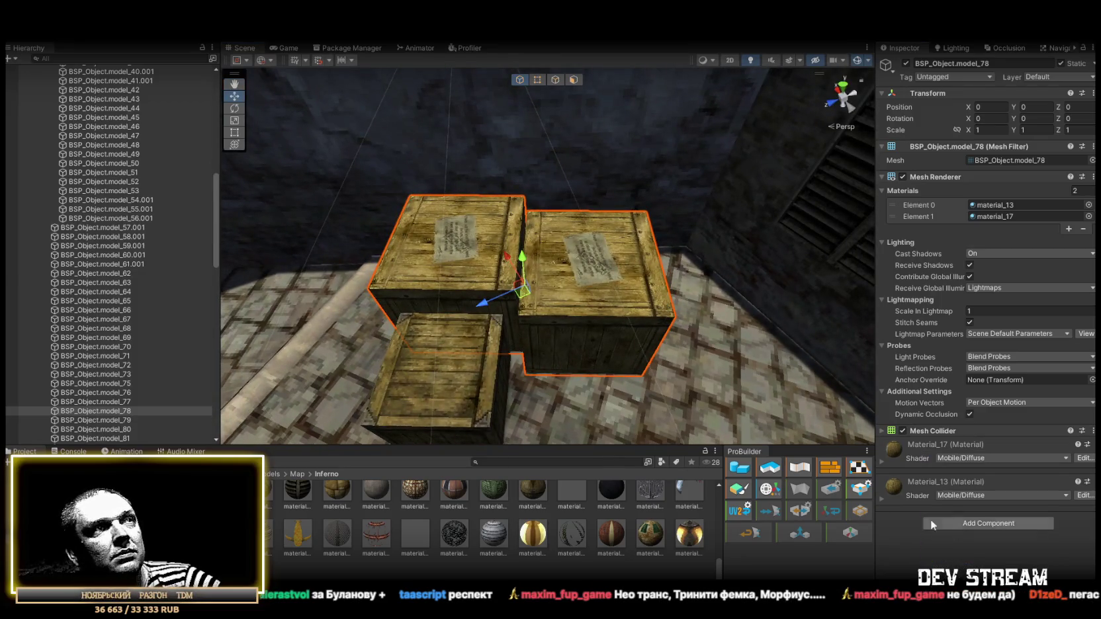
{"action": "double_click", "coordinate": [103, 420]}
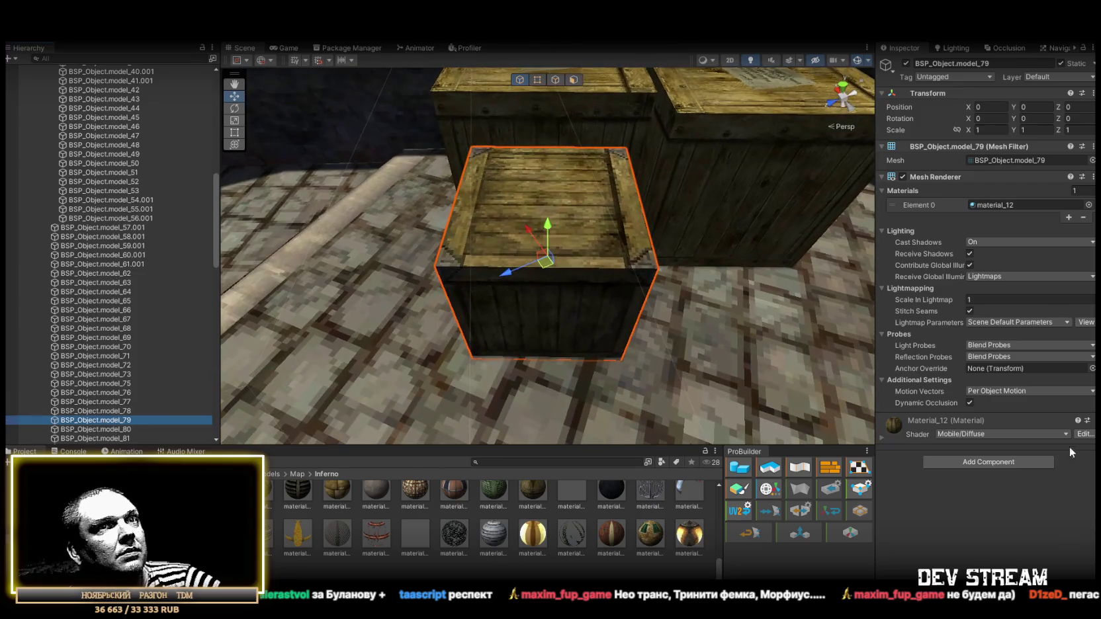
{"action": "left_click", "coordinate": [1012, 461]}
{"action": "left_click", "coordinate": [959, 535]}
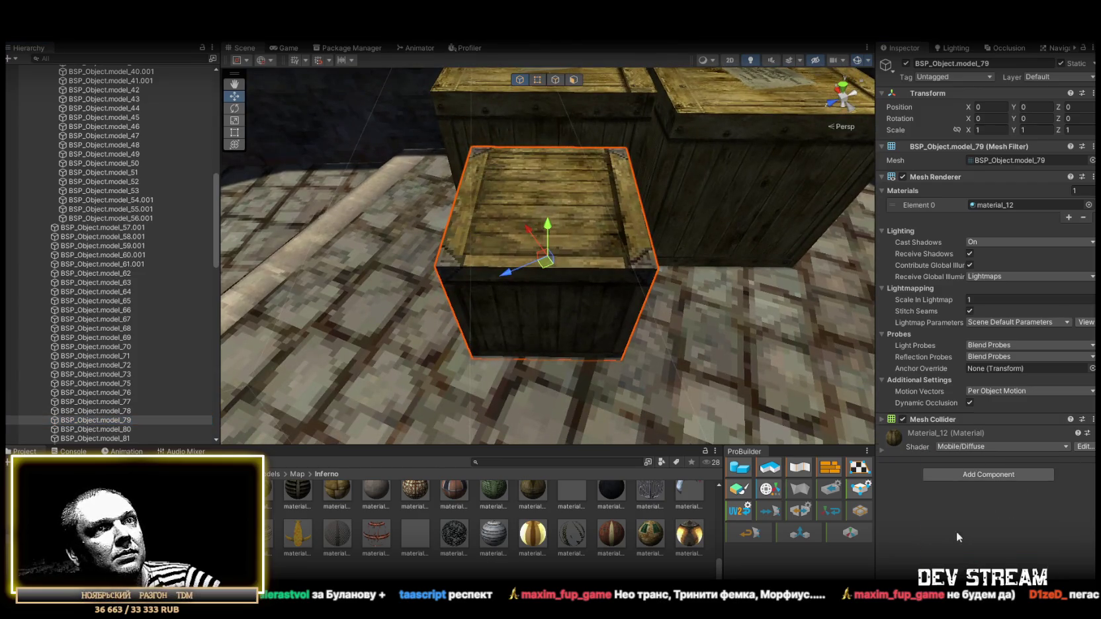
{"action": "scroll", "coordinate": [20, 357], "scroll_direction": "down", "scroll_amount": 3}
- Inspect model_80 through model_83, the tall post and wall pieces, without changes
{"action": "double_click", "coordinate": [107, 359]}
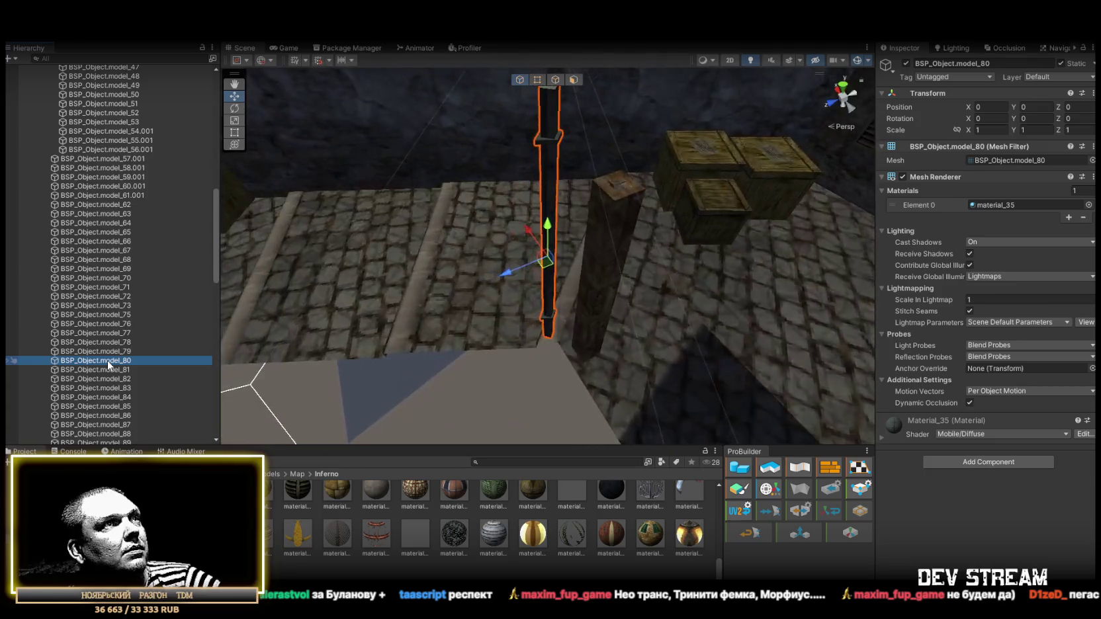
{"action": "mouse_move", "coordinate": [331, 298]}
{"action": "left_mouse_down"}
{"action": "mouse_move", "coordinate": [662, 258]}
{"action": "mouse_move", "coordinate": [1063, 238]}
{"action": "mouse_move", "coordinate": [1077, 311]}
{"action": "left_mouse_up"}
{"action": "double_click", "coordinate": [134, 368]}
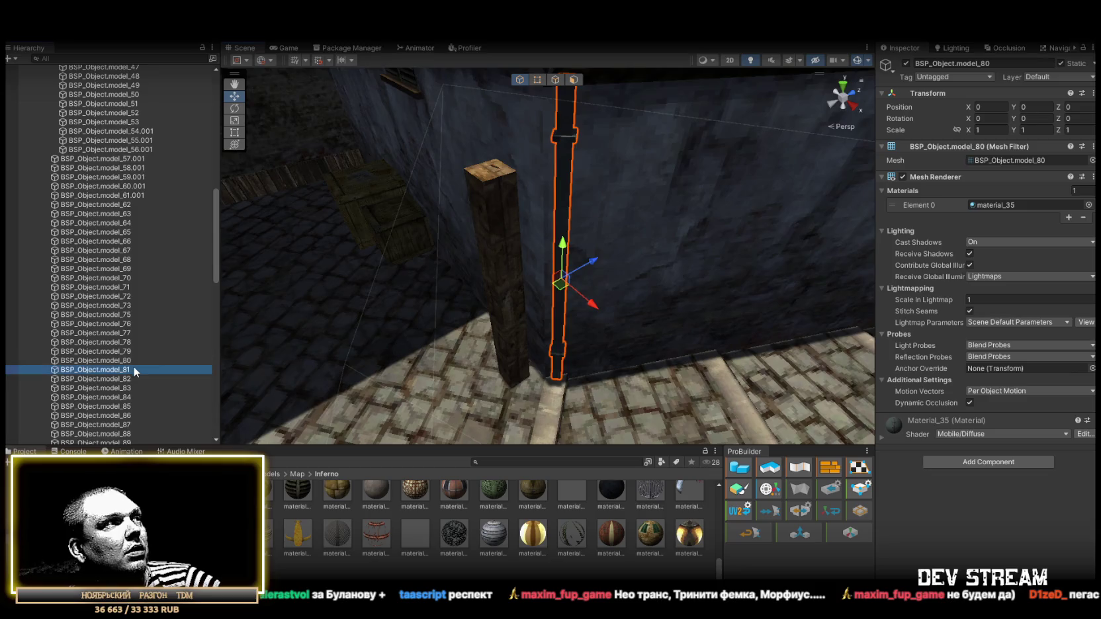
{"action": "double_click", "coordinate": [147, 379]}
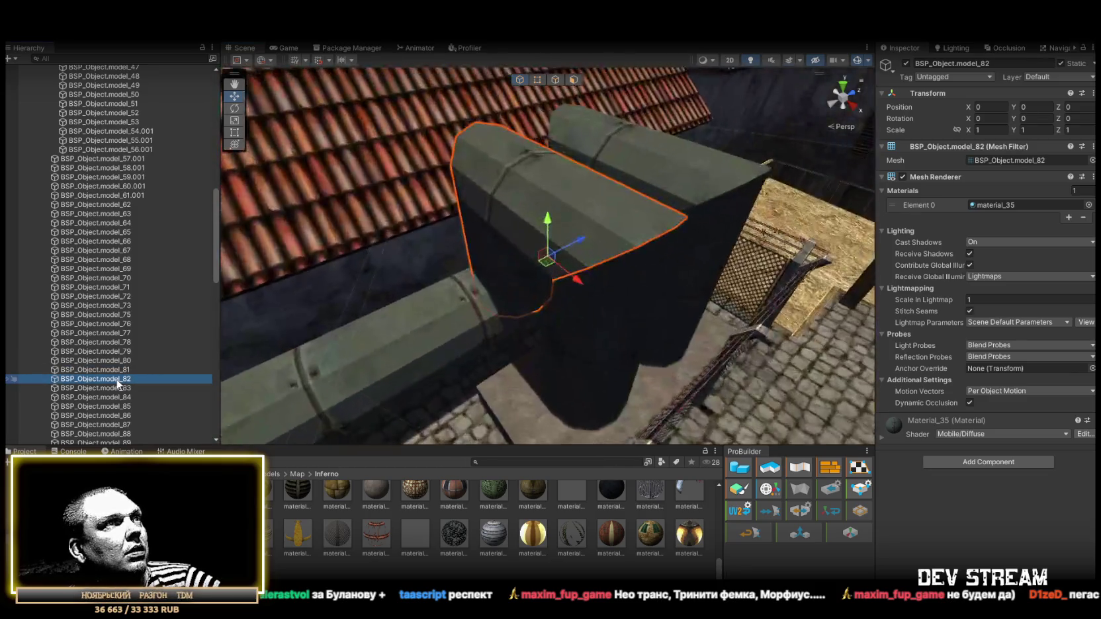
{"action": "double_click", "coordinate": [114, 388]}
{"action": "mouse_move", "coordinate": [575, 304]}
{"action": "left_mouse_down"}
{"action": "mouse_move", "coordinate": [596, 318]}
{"action": "mouse_move", "coordinate": [587, 316]}
{"action": "left_mouse_up"}
- Add Mesh Colliders to crate stacks model_84 and model_85
{"action": "double_click", "coordinate": [114, 397]}
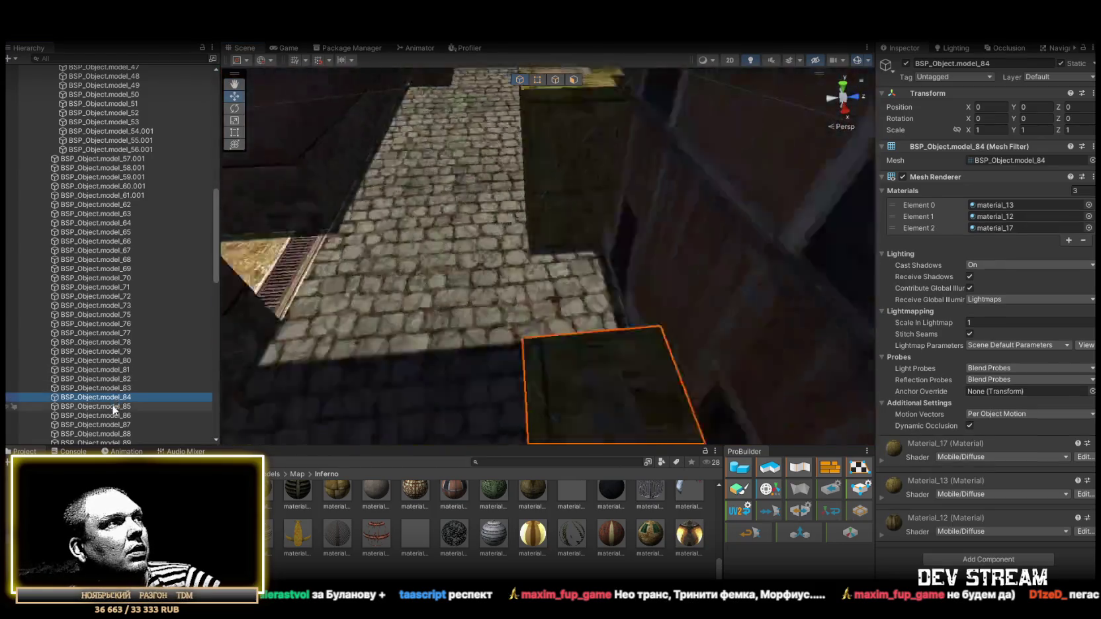
{"action": "mouse_move", "coordinate": [615, 291]}
{"action": "left_mouse_down"}
{"action": "mouse_move", "coordinate": [650, 293]}
{"action": "mouse_move", "coordinate": [669, 278]}
{"action": "left_mouse_up"}
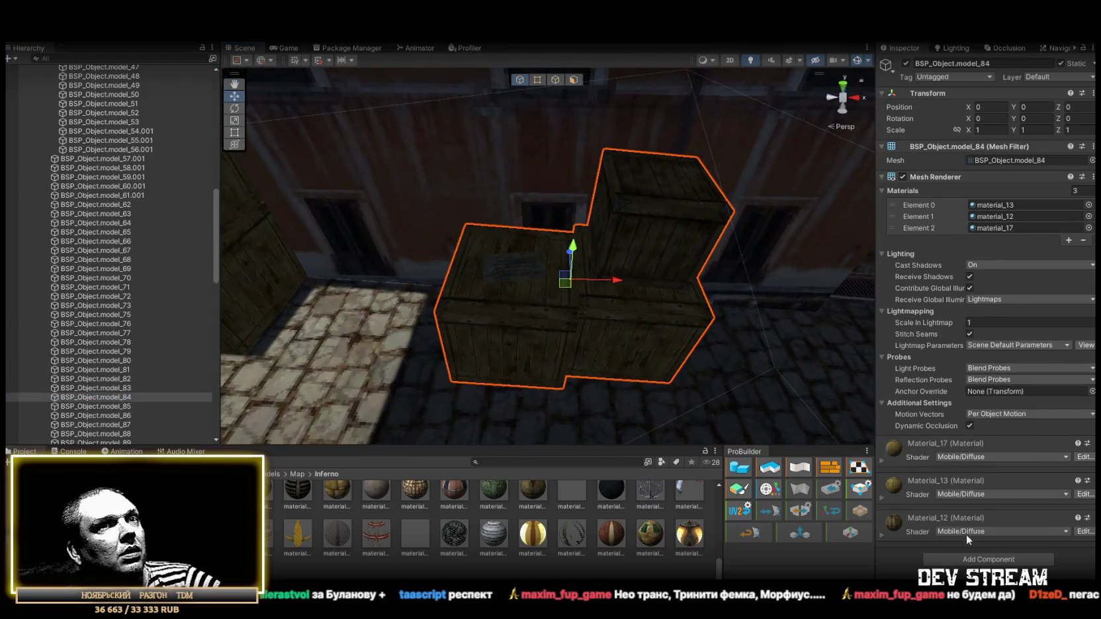
{"action": "left_click", "coordinate": [968, 560]}
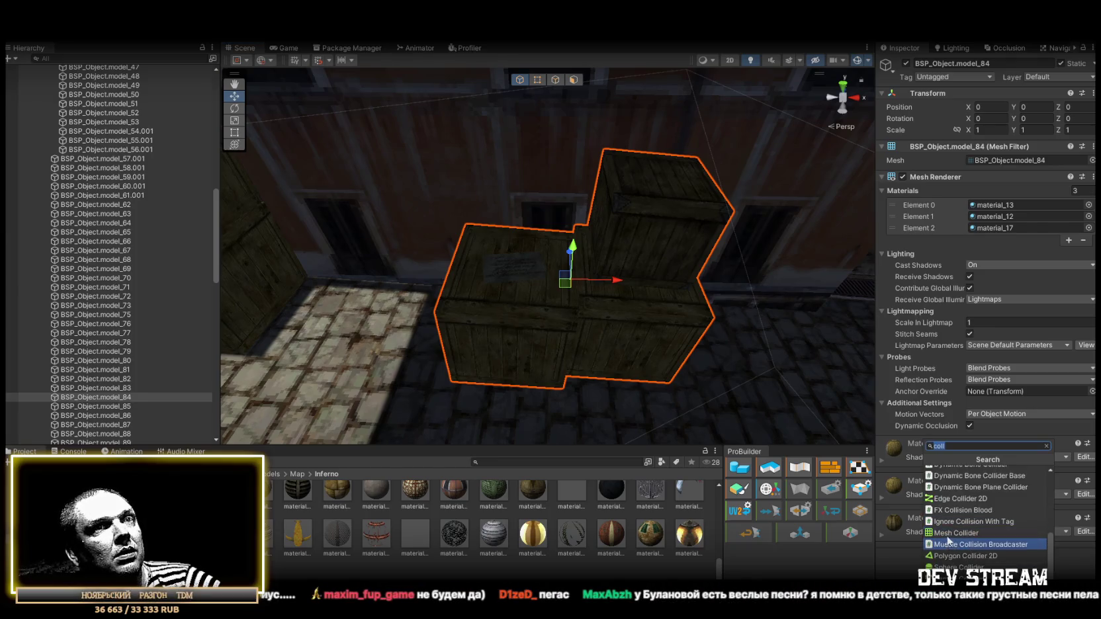
{"action": "left_click", "coordinate": [1027, 553]}
{"action": "scroll", "coordinate": [113, 364], "scroll_direction": "down", "scroll_amount": 3}
{"action": "double_click", "coordinate": [114, 303]}
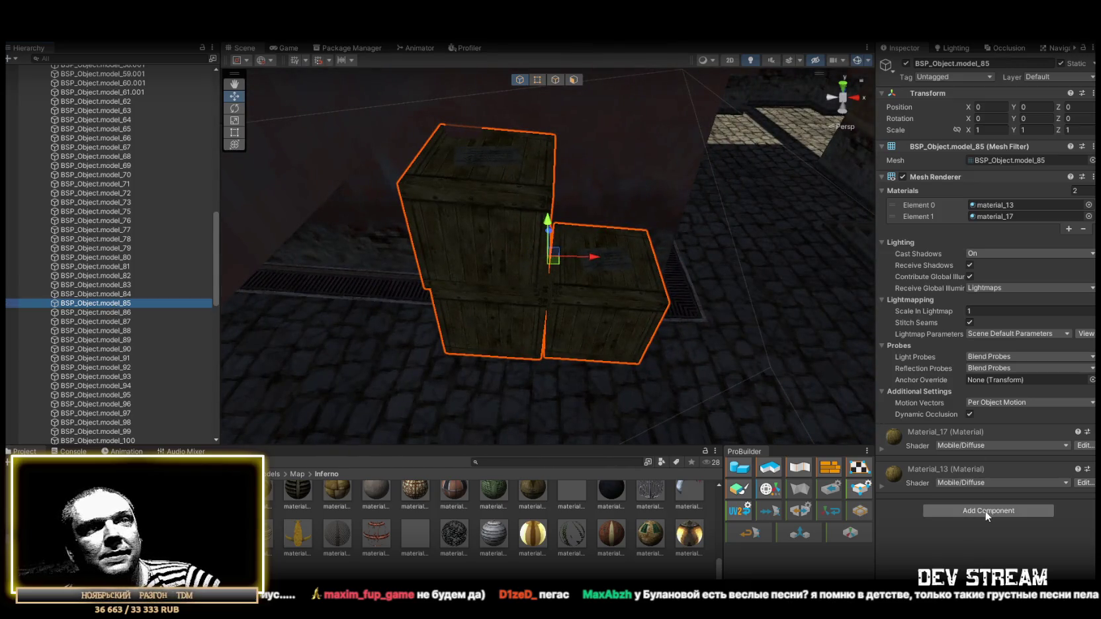
{"action": "left_click", "coordinate": [986, 511]}
{"action": "left_click", "coordinate": [952, 534]}
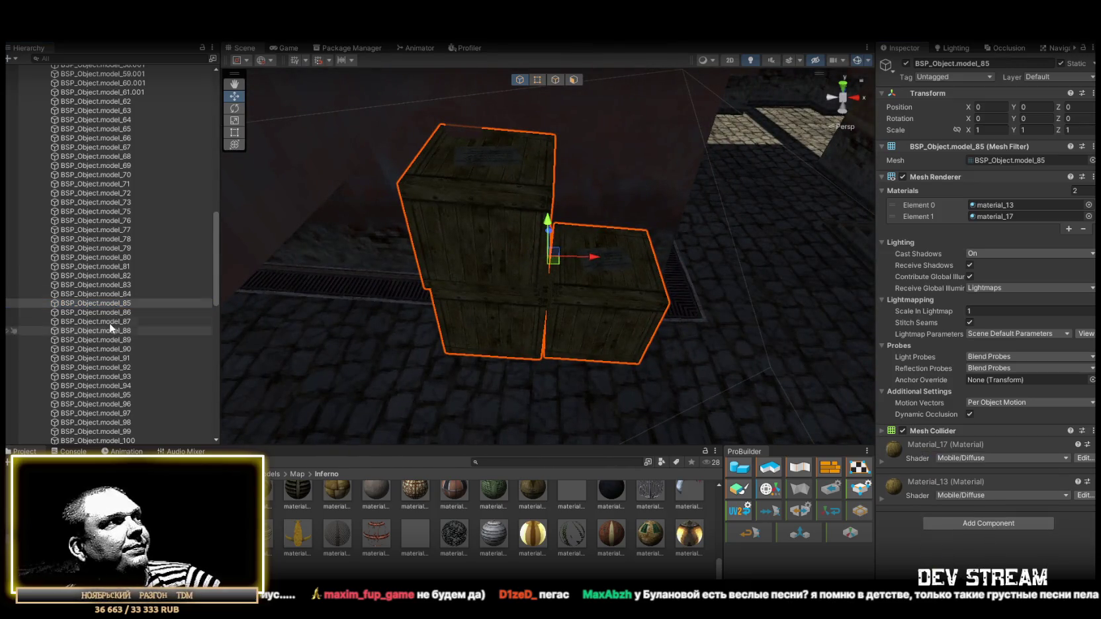
{"action": "double_click", "coordinate": [105, 313]}
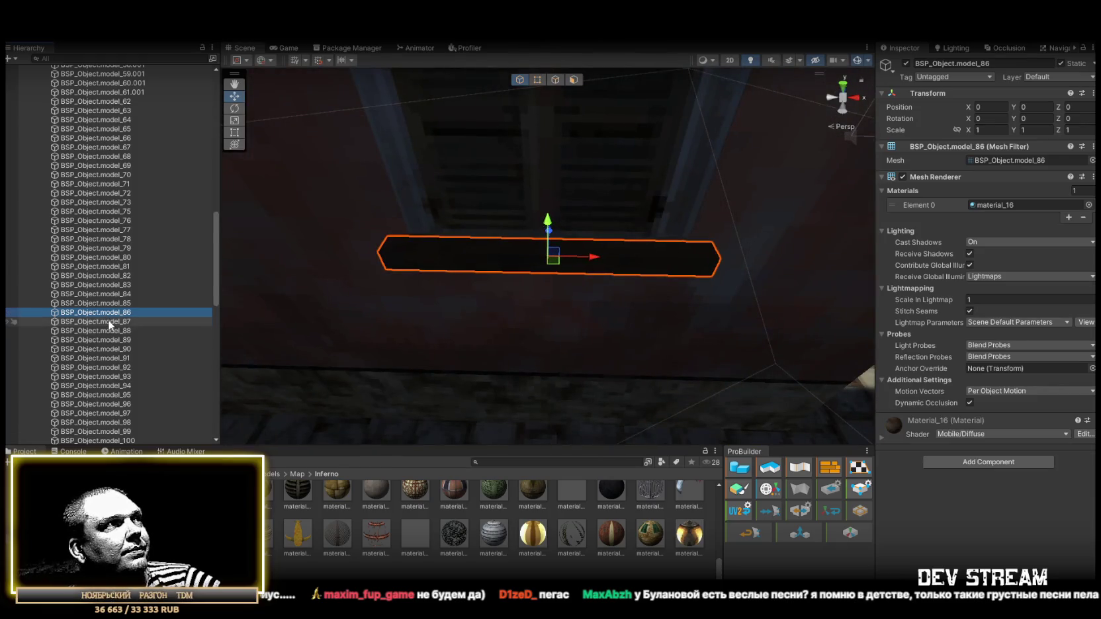
{"action": "double_click", "coordinate": [109, 322]}
{"action": "double_click", "coordinate": [110, 331]}
{"action": "double_click", "coordinate": [109, 339]}
{"action": "double_click", "coordinate": [112, 349]}
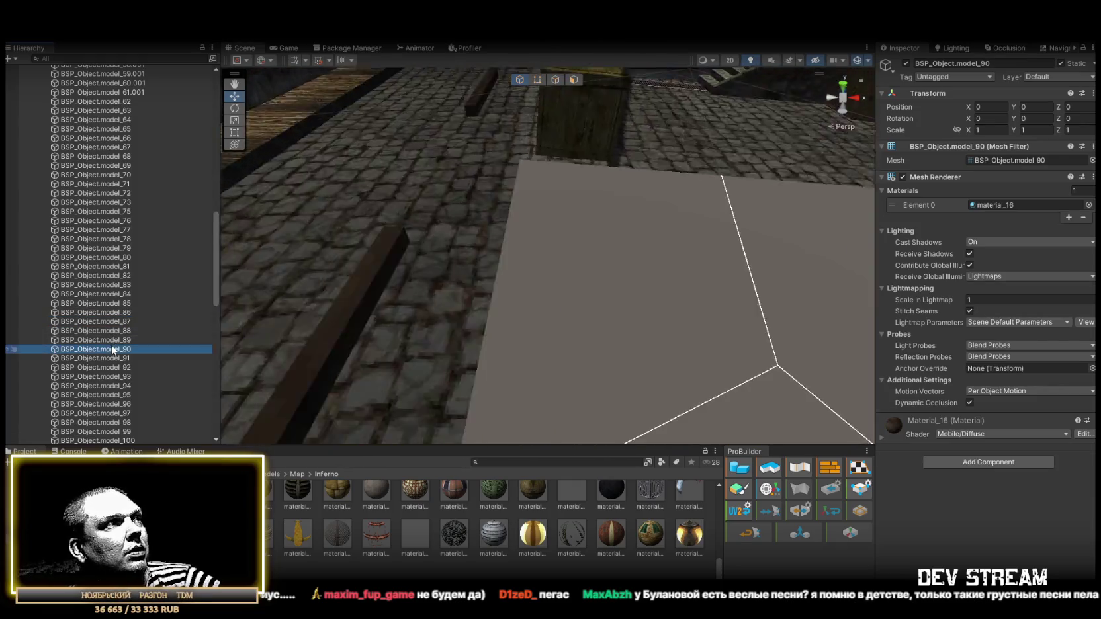
{"action": "double_click", "coordinate": [114, 358]}
{"action": "double_click", "coordinate": [115, 367]}
{"action": "double_click", "coordinate": [116, 385]}
{"action": "double_click", "coordinate": [114, 367]}
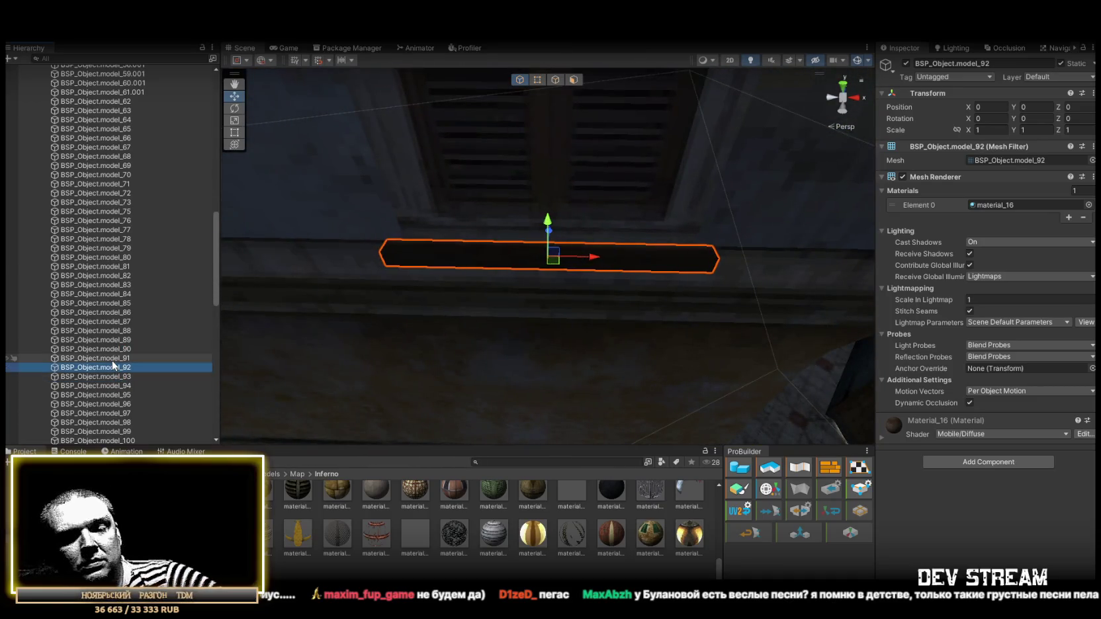
{"action": "key", "text": "Down"}
{"action": "key", "text": "Down"}
{"action": "key", "text": "Down"}
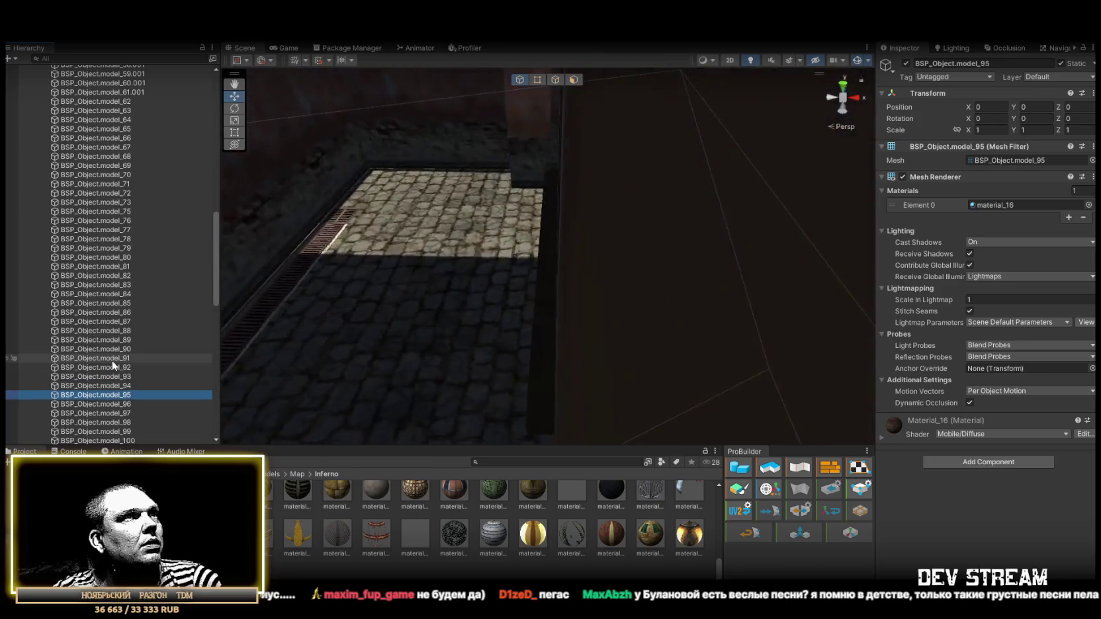
{"action": "key", "text": "Down"}
{"action": "key", "text": "Down"}
{"action": "key", "text": "Down"}
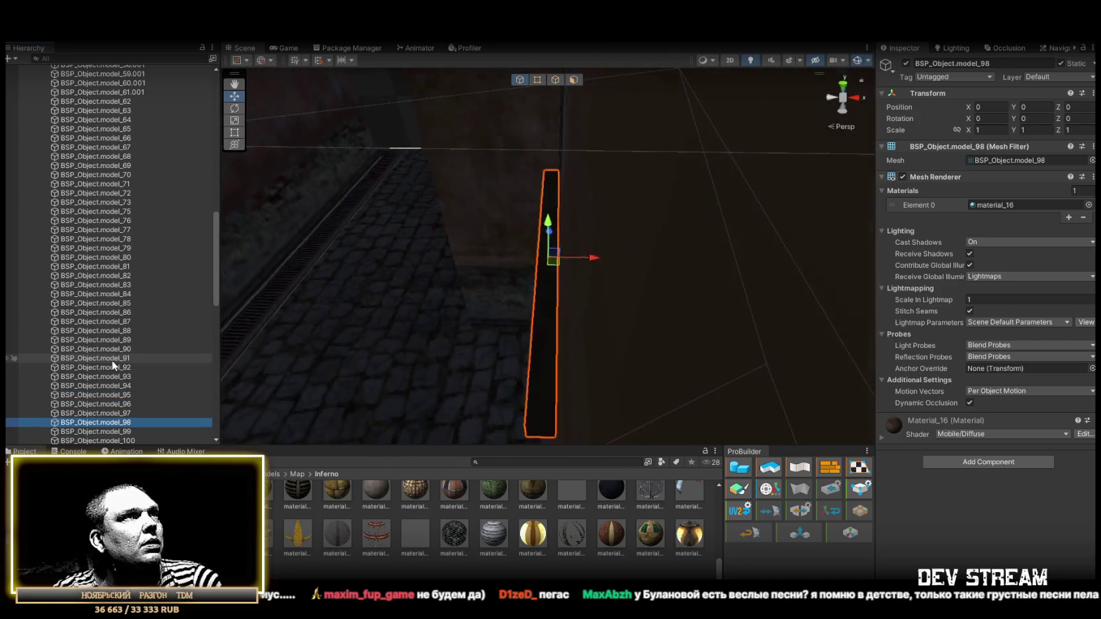
{"action": "key", "text": "Down"}
{"action": "key", "text": "Down"}
{"action": "key", "text": "Down"}
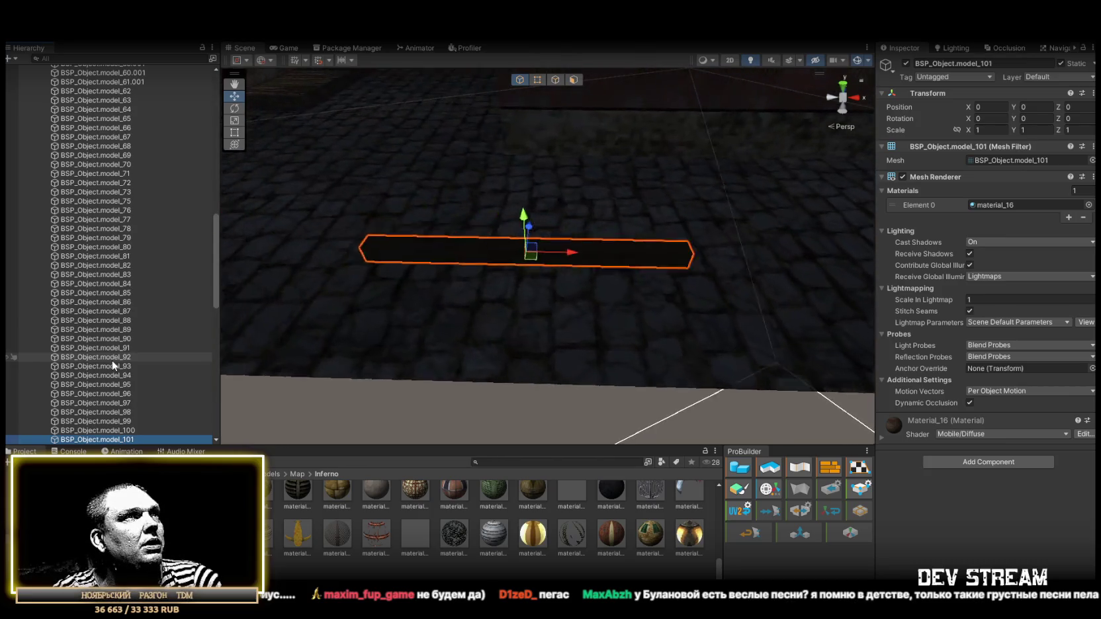
{"action": "key", "text": "Down"}
{"action": "key", "text": "Down"}
{"action": "key", "text": "Down"}
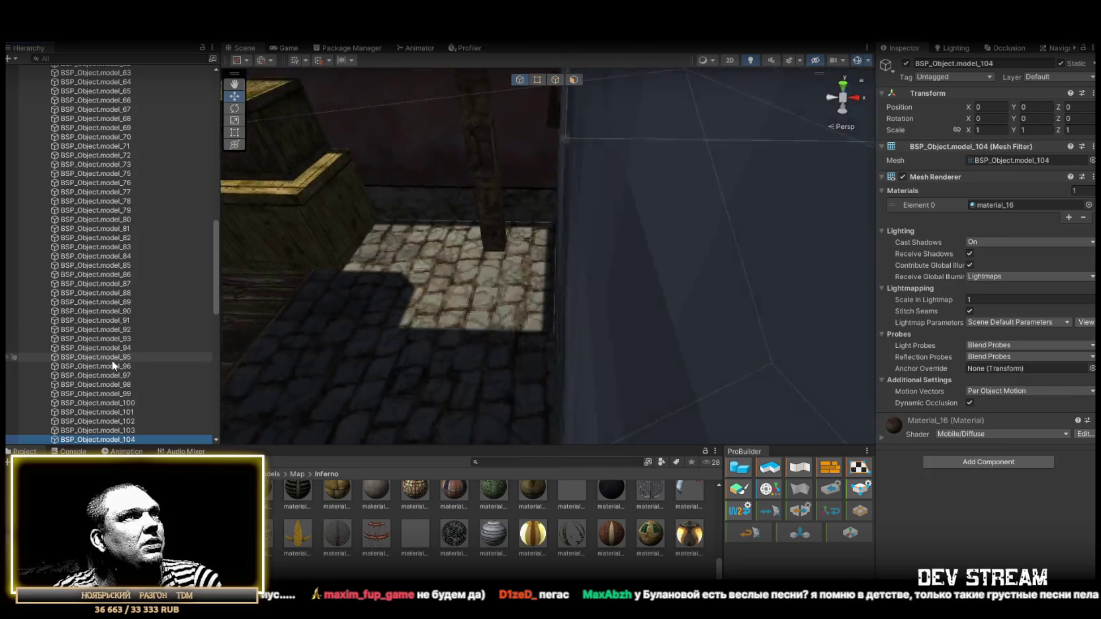
{"action": "key", "text": "Down"}
{"action": "key", "text": "Down"}
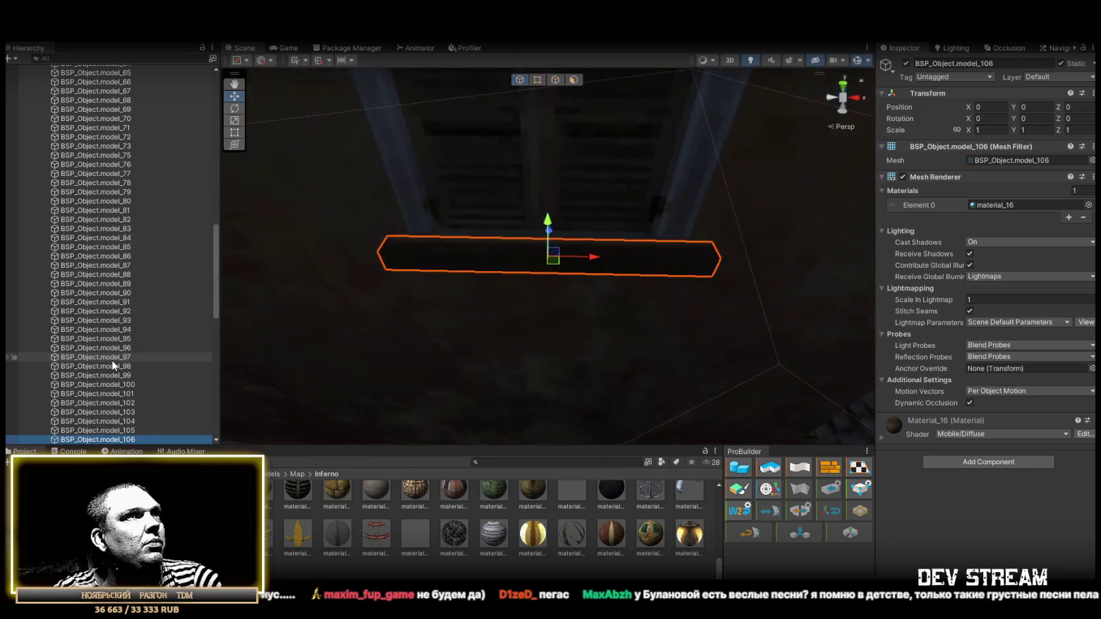
{"action": "key", "text": "Down"}
{"action": "key", "text": "Down"}
{"action": "key", "text": "Down"}
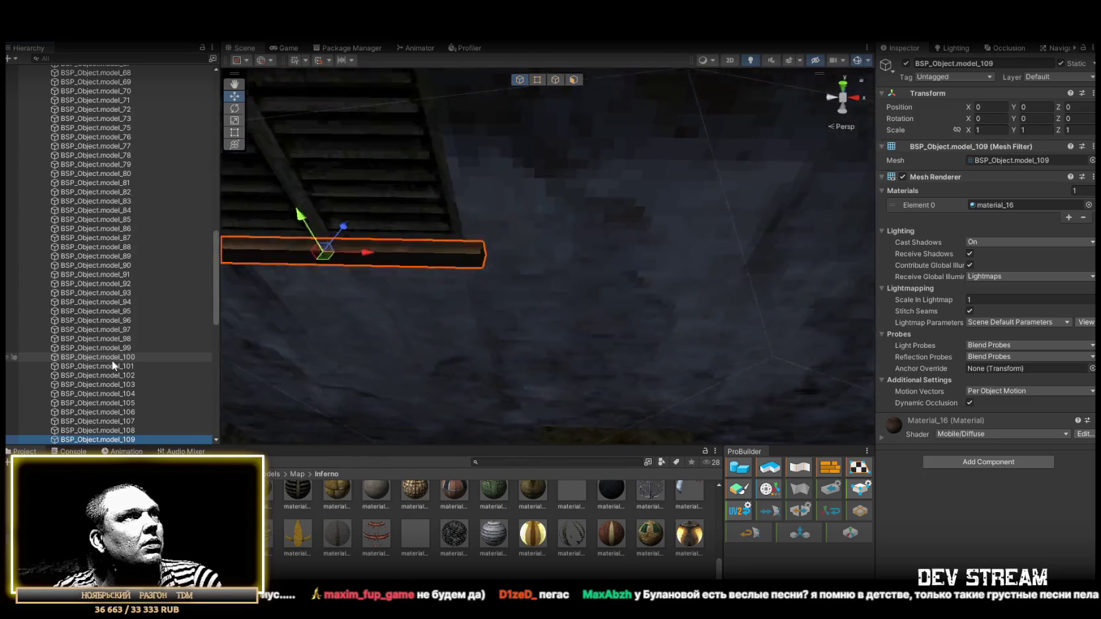
{"action": "key", "text": "Down"}
{"action": "key", "text": "Down"}
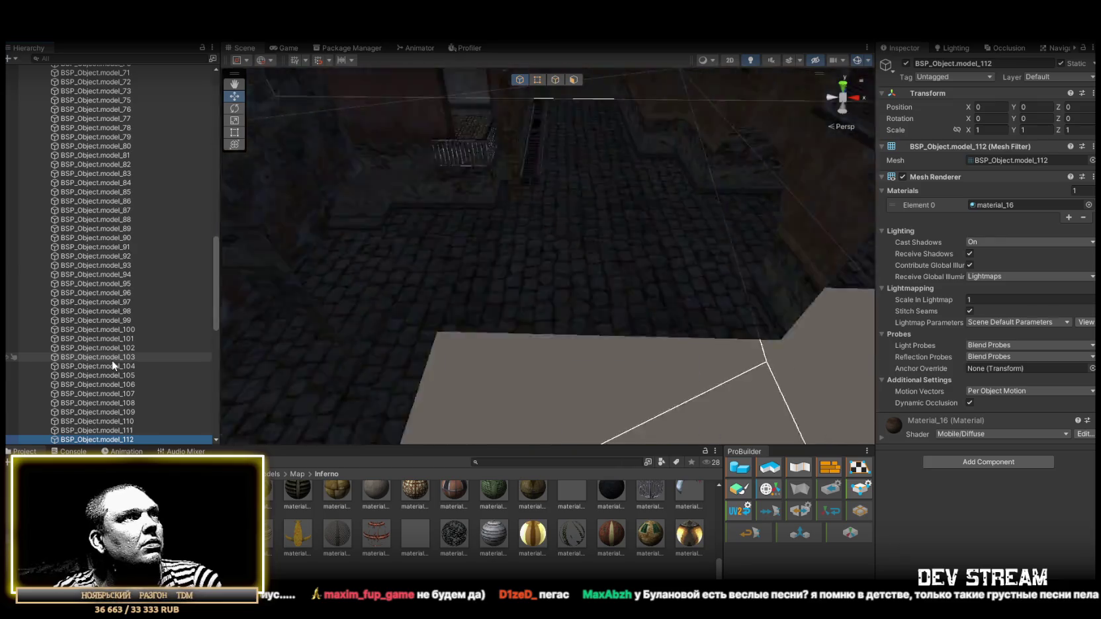
{"action": "key", "text": "Down"}
{"action": "key", "text": "Down"}
{"action": "key", "text": "Down"}
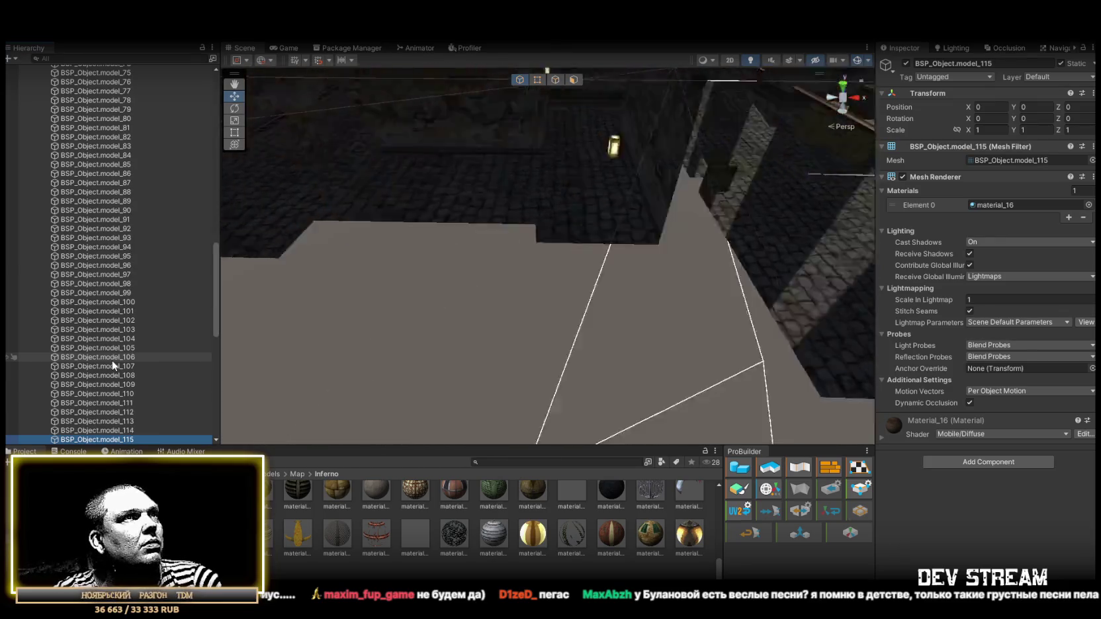
{"action": "key", "text": "Down"}
{"action": "key", "text": "Down"}
{"action": "key", "text": "Down"}
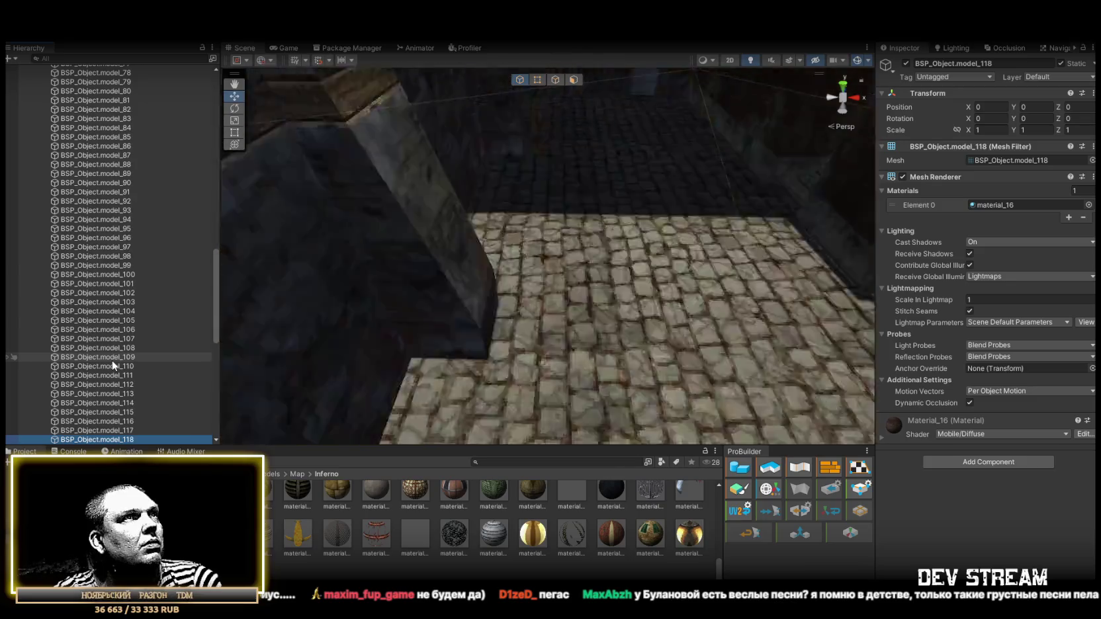
{"action": "key", "text": "Down"}
{"action": "key", "text": "Down"}
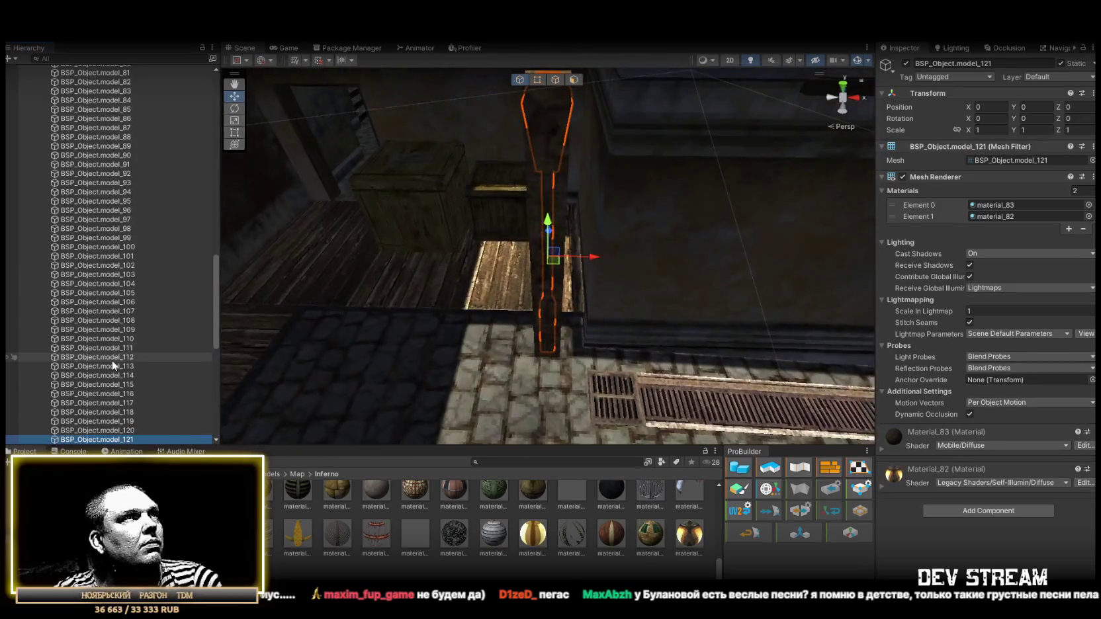
{"action": "key", "text": "Up"}
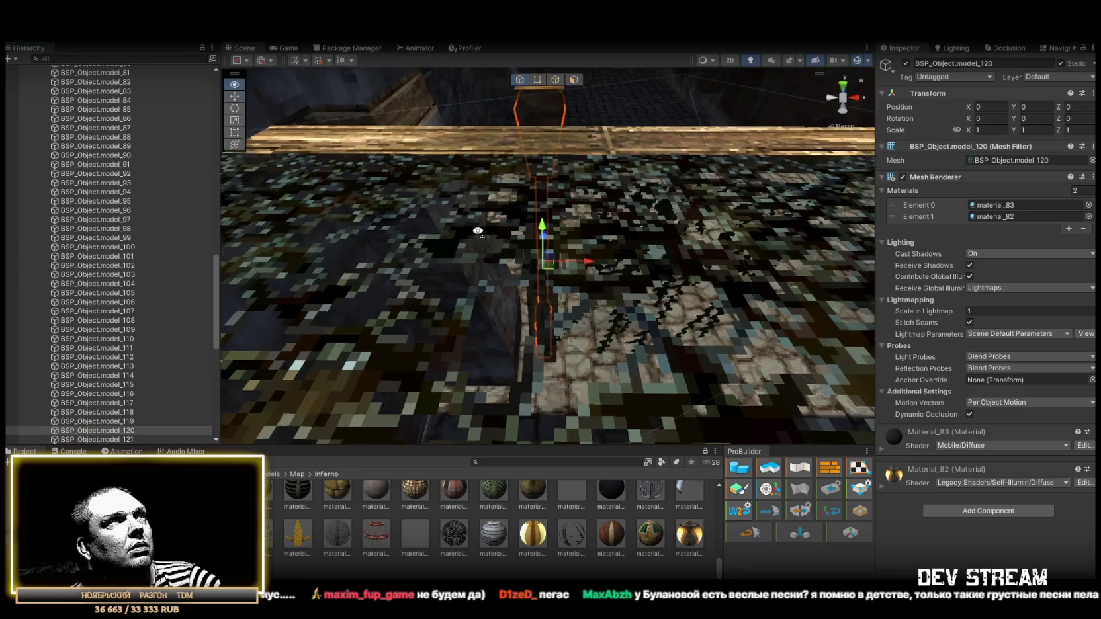
{"action": "mouse_move", "coordinate": [293, 217]}
{"action": "left_mouse_down"}
{"action": "mouse_move", "coordinate": [198, 206]}
{"action": "mouse_move", "coordinate": [123, 117]}
{"action": "mouse_move", "coordinate": [133, 241]}
{"action": "mouse_move", "coordinate": [144, 224]}
{"action": "left_mouse_up"}
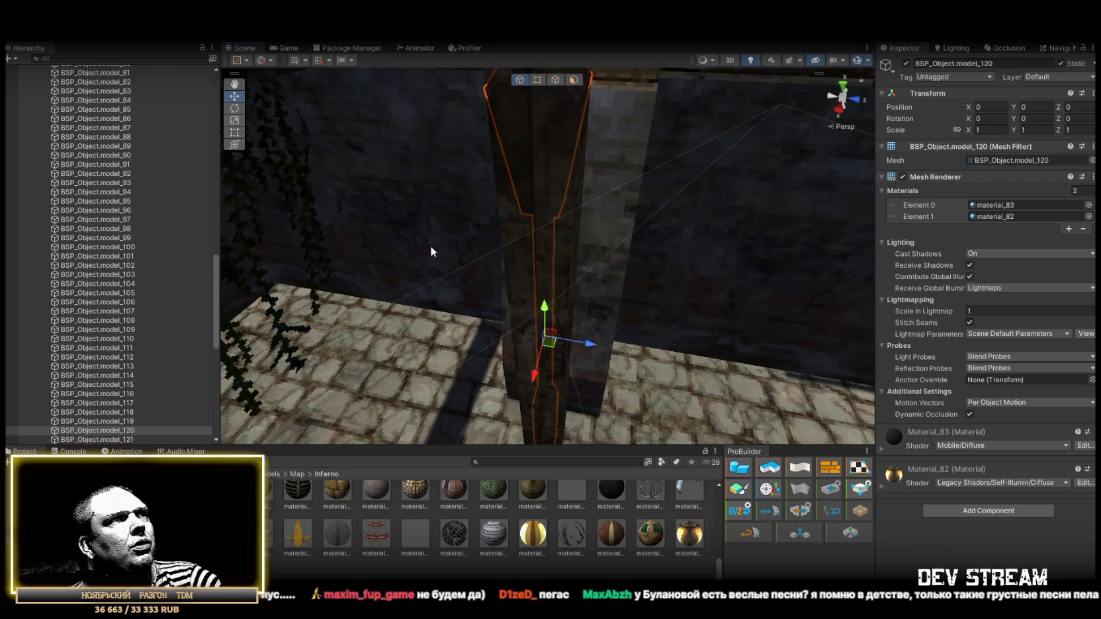
{"action": "left_click", "coordinate": [517, 245]}
{"action": "mouse_move", "coordinate": [517, 245]}
{"action": "left_mouse_down"}
{"action": "mouse_move", "coordinate": [626, 358]}
{"action": "mouse_move", "coordinate": [751, 386]}
{"action": "mouse_move", "coordinate": [728, 306]}
{"action": "mouse_move", "coordinate": [617, 374]}
{"action": "mouse_move", "coordinate": [598, 339]}
{"action": "mouse_move", "coordinate": [608, 307]}
{"action": "mouse_move", "coordinate": [467, 319]}
{"action": "mouse_move", "coordinate": [658, 339]}
{"action": "mouse_move", "coordinate": [735, 244]}
{"action": "mouse_move", "coordinate": [794, 371]}
{"action": "mouse_move", "coordinate": [662, 317]}
{"action": "left_mouse_up"}
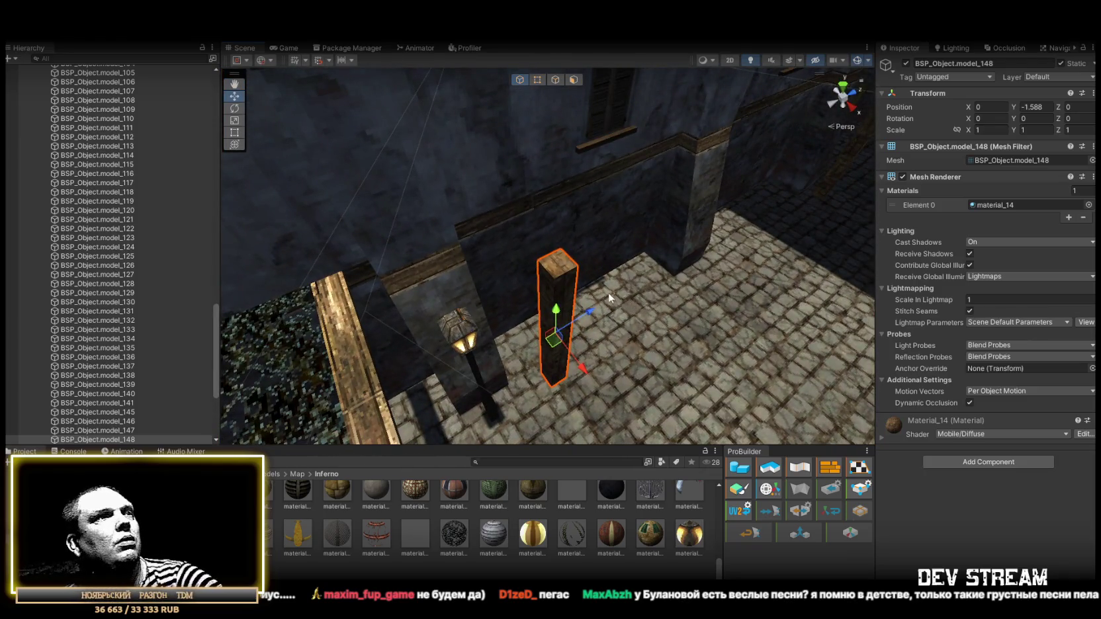
- Delete stray pillars model_148 and model_153 after checking the pillar's material_14
{"action": "key", "text": "Delete"}
{"action": "left_click", "coordinate": [462, 331]}
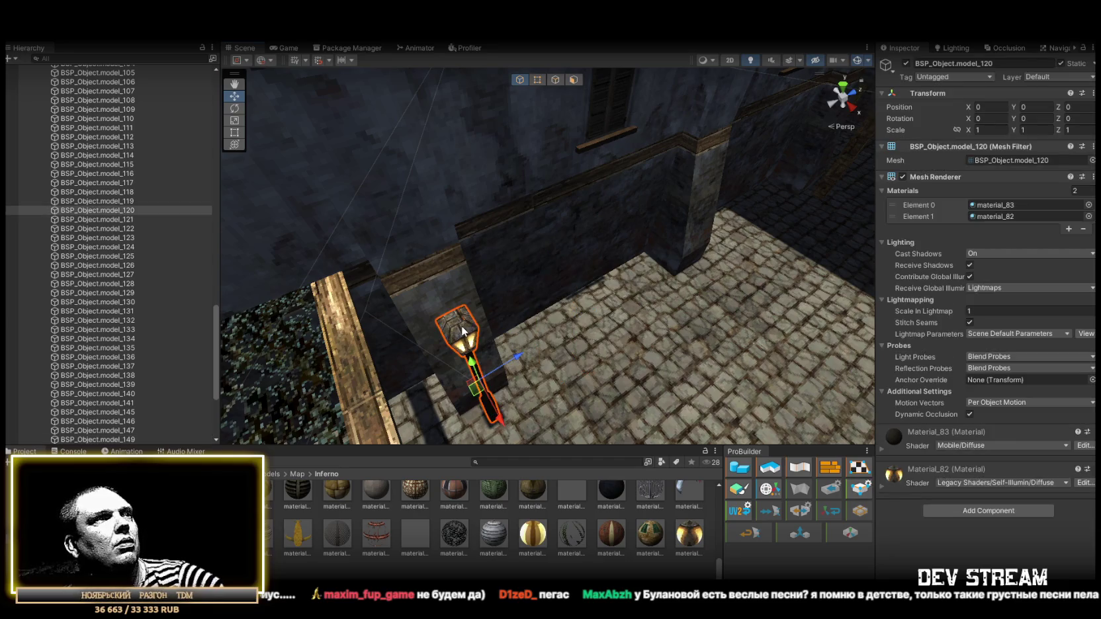
{"action": "double_click", "coordinate": [94, 220]}
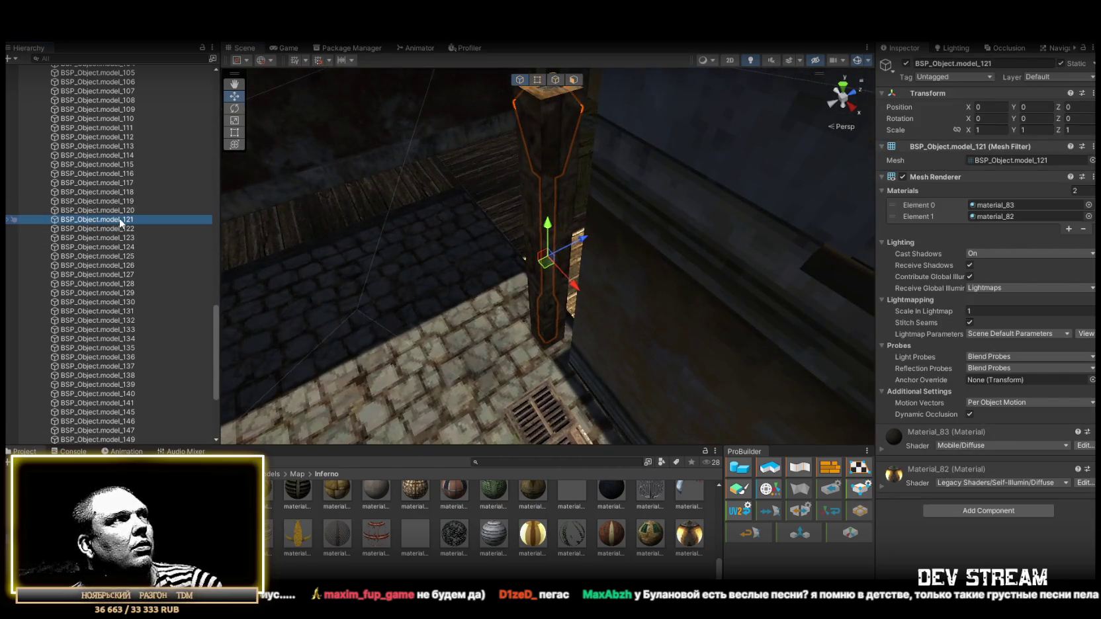
{"action": "left_click", "coordinate": [531, 203]}
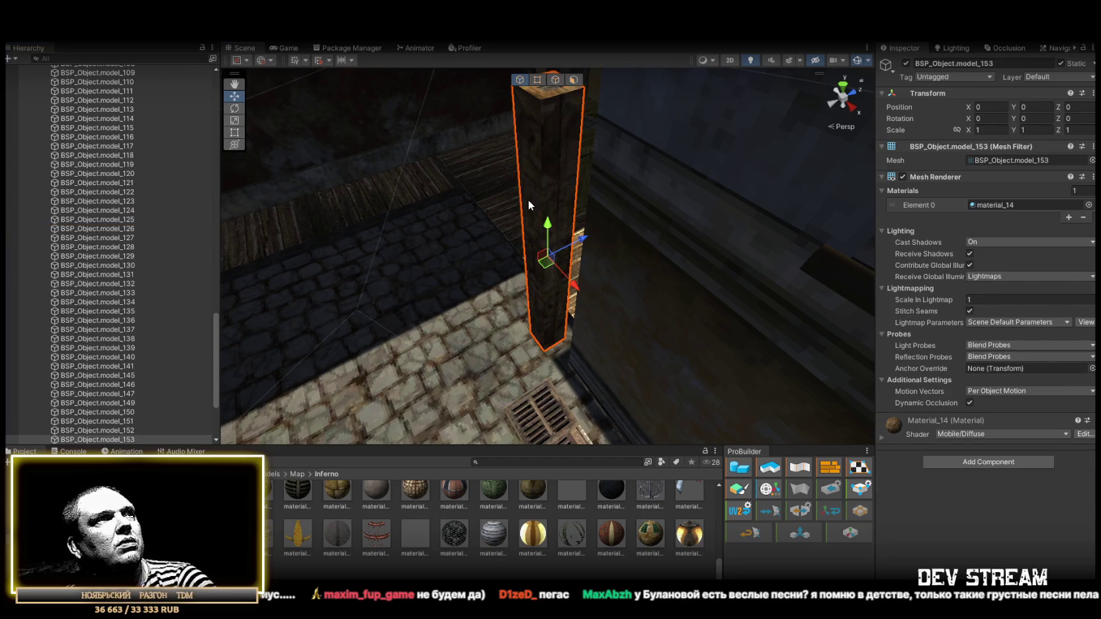
{"action": "left_click", "coordinate": [1005, 206]}
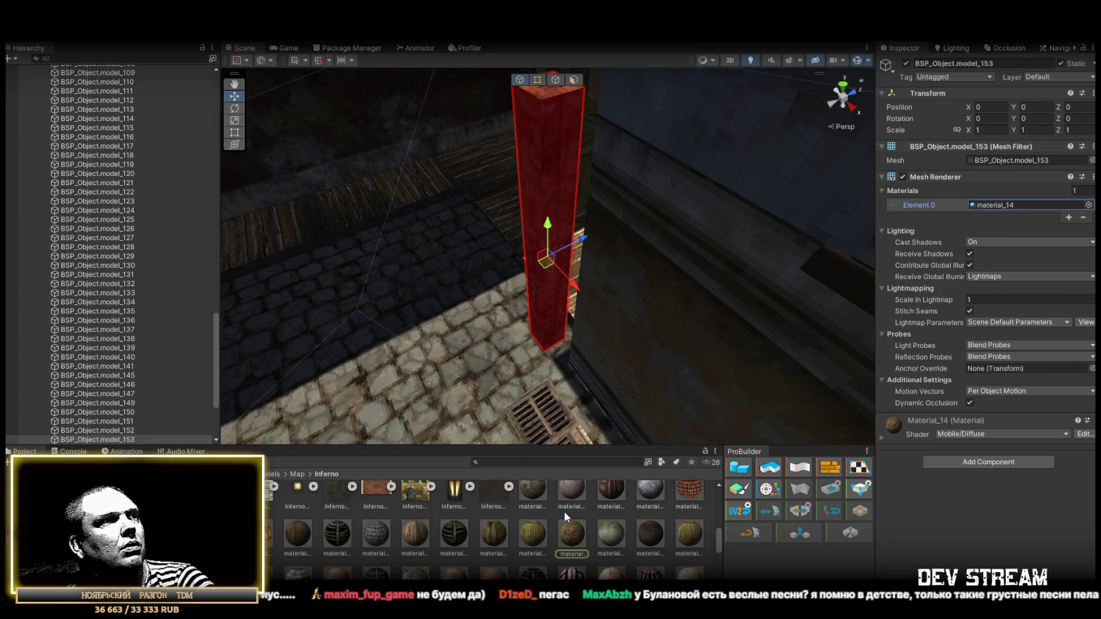
{"action": "left_click", "coordinate": [575, 537]}
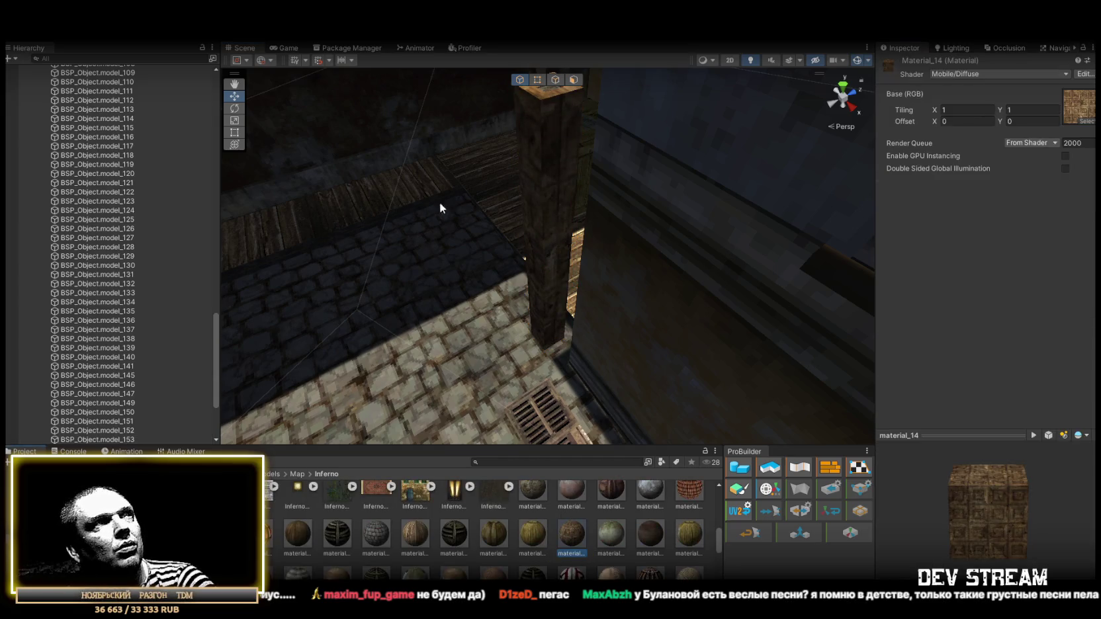
{"action": "left_click", "coordinate": [550, 202]}
{"action": "key", "text": "Delete"}
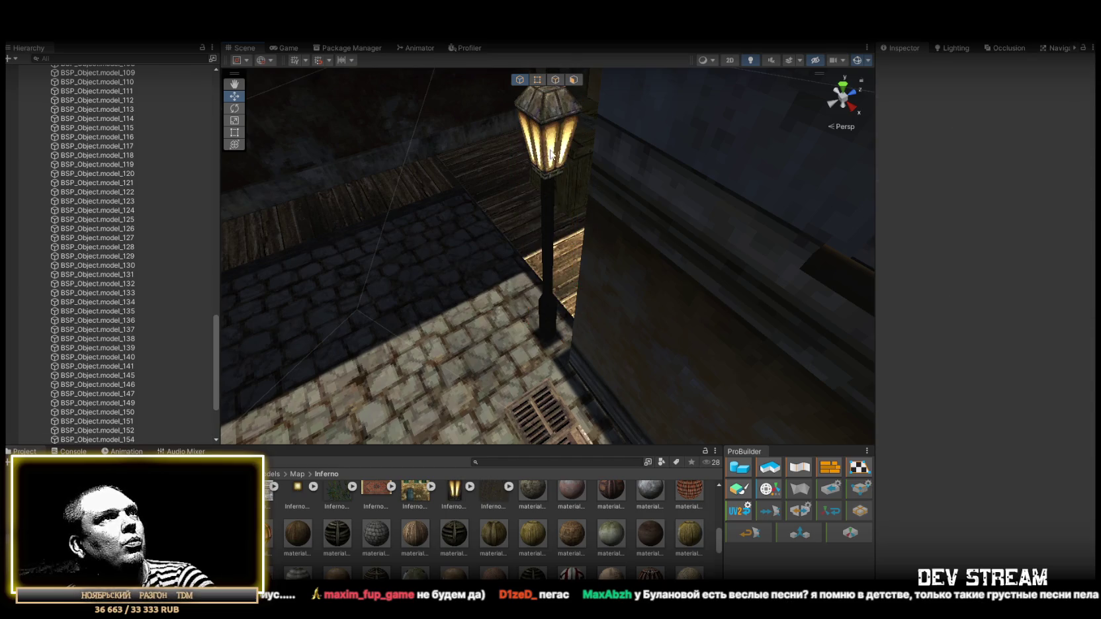
- Check lamp posts model_121 to model_124 and delete the pillar covering model_124
{"action": "left_click", "coordinate": [552, 153]}
{"action": "double_click", "coordinate": [129, 183]}
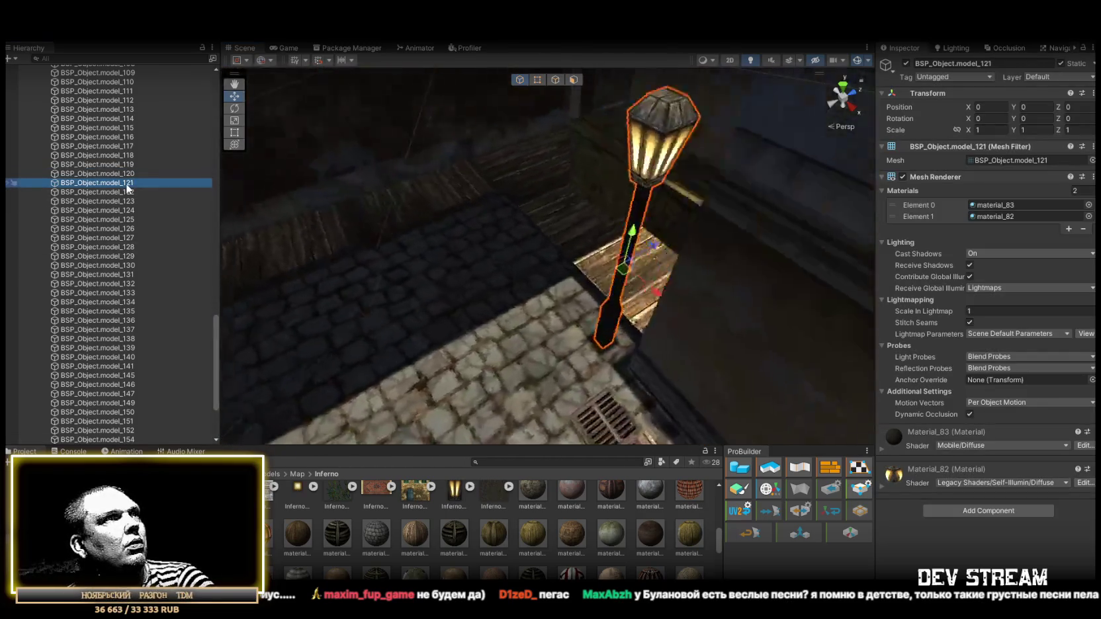
{"action": "double_click", "coordinate": [131, 193]}
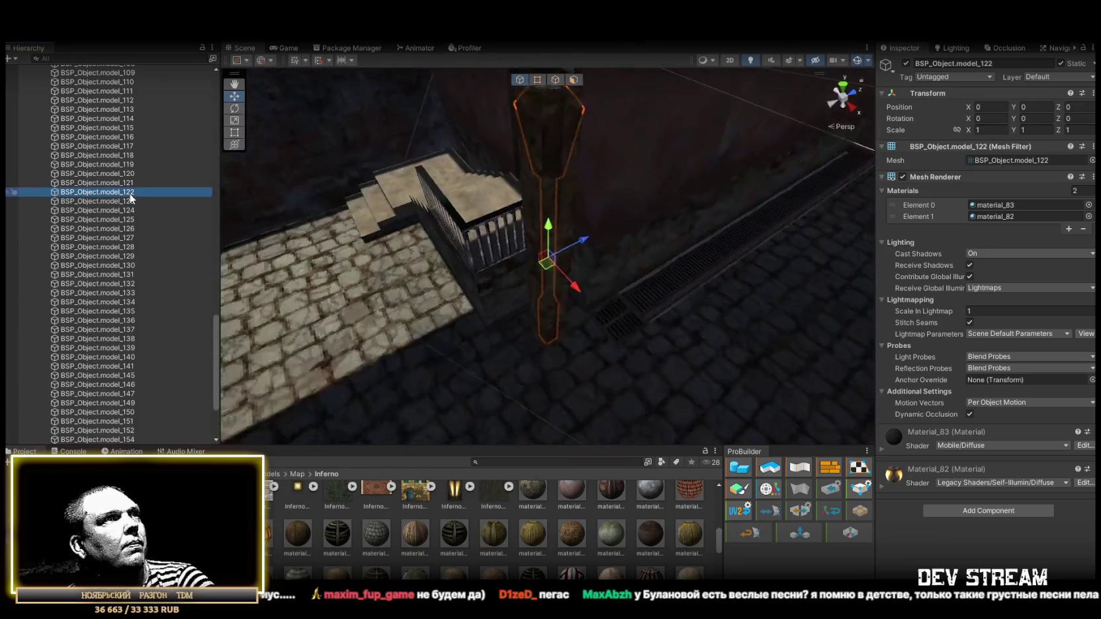
{"action": "double_click", "coordinate": [127, 183]}
{"action": "double_click", "coordinate": [142, 192]}
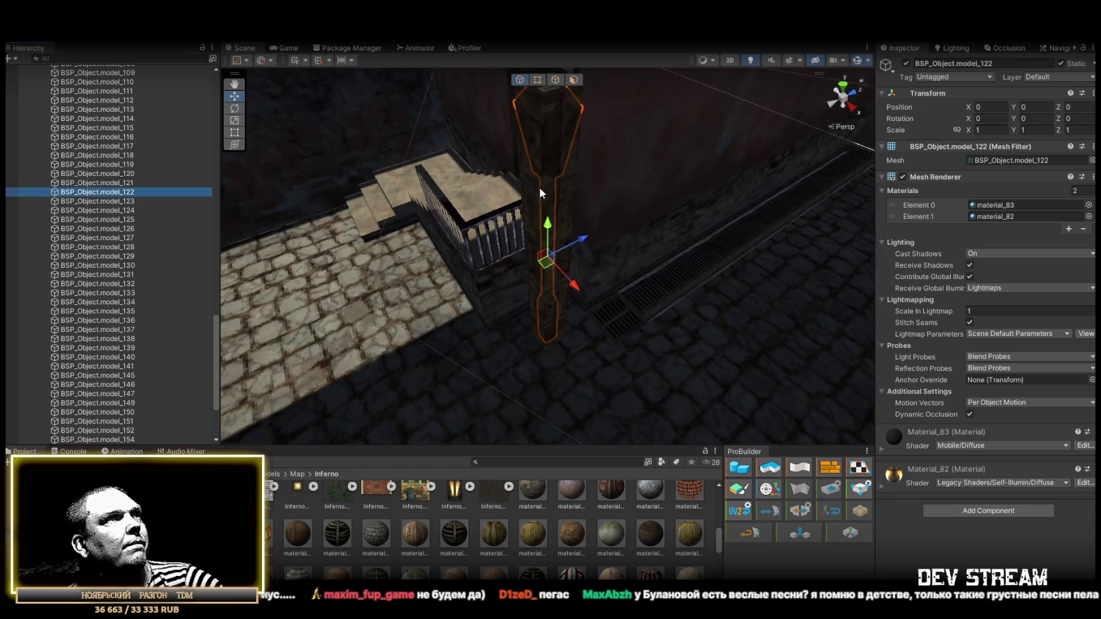
{"action": "left_click", "coordinate": [535, 188]}
{"action": "double_click", "coordinate": [127, 183]}
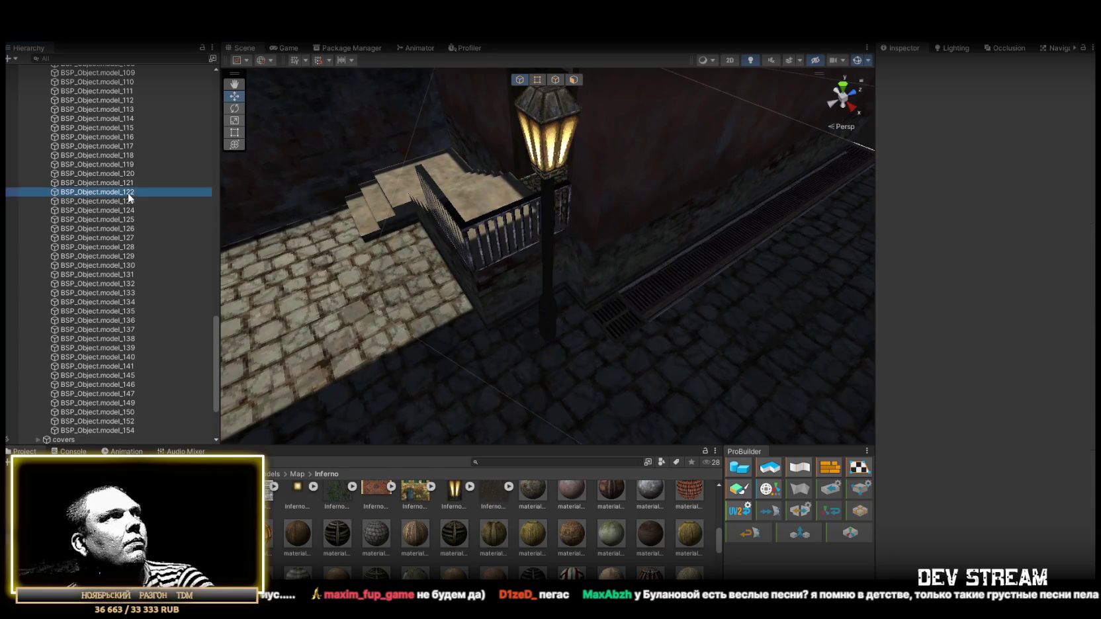
{"action": "double_click", "coordinate": [126, 201]}
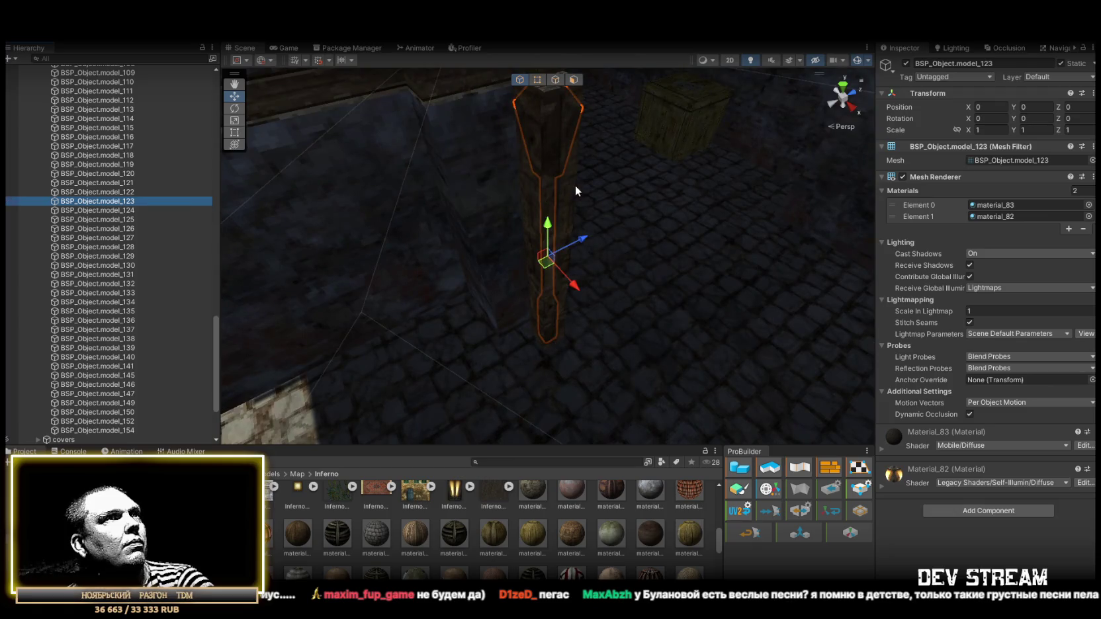
{"action": "left_click", "coordinate": [567, 195]}
{"action": "left_click", "coordinate": [566, 189]}
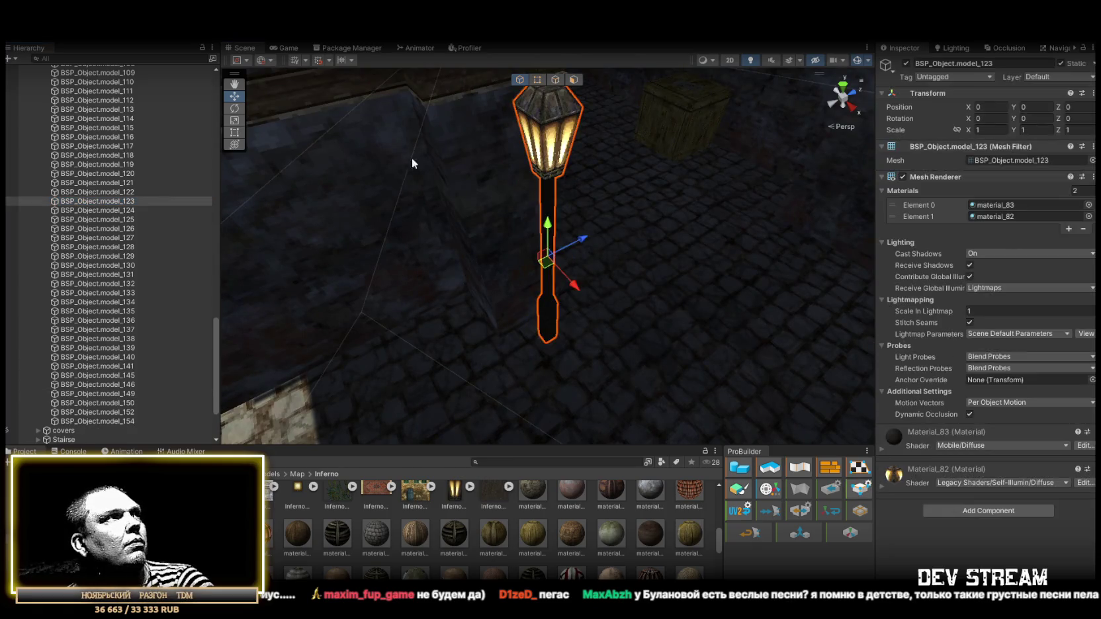
{"action": "double_click", "coordinate": [127, 210]}
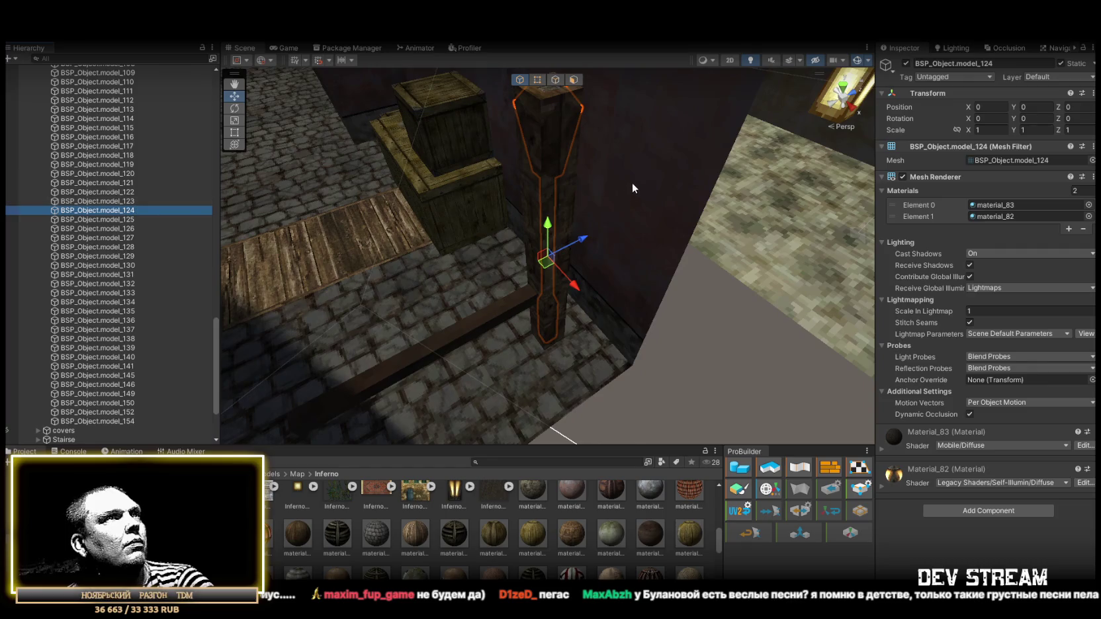
{"action": "key", "text": "Delete"}
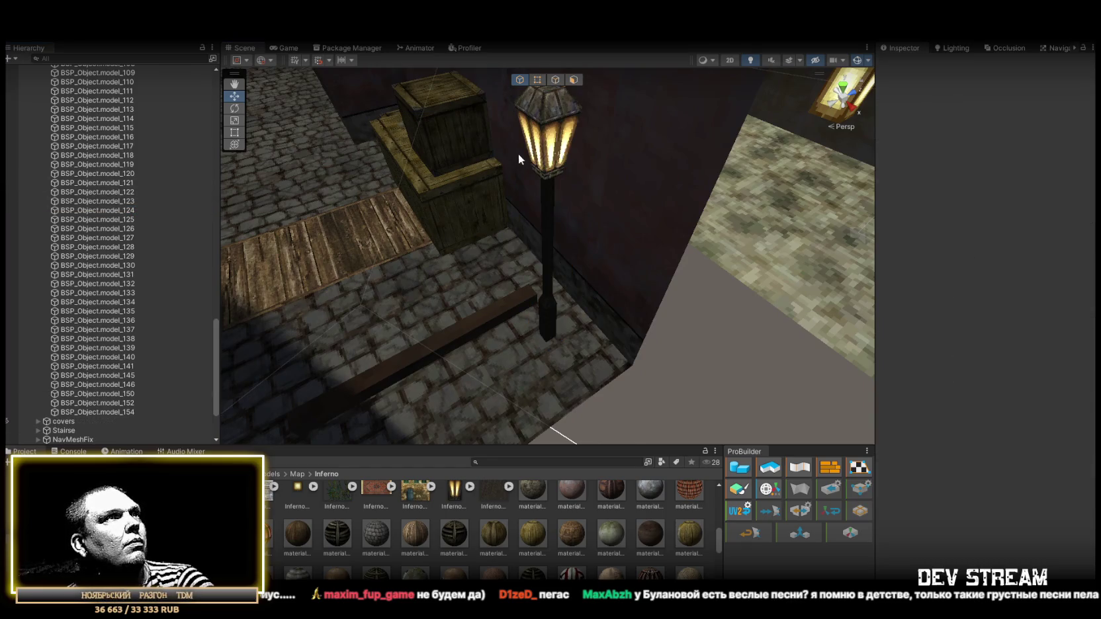
- Delete pillar model_150 over lamp post model_125 and the pillar covering model_126
{"action": "left_click", "coordinate": [555, 136]}
{"action": "double_click", "coordinate": [134, 220]}
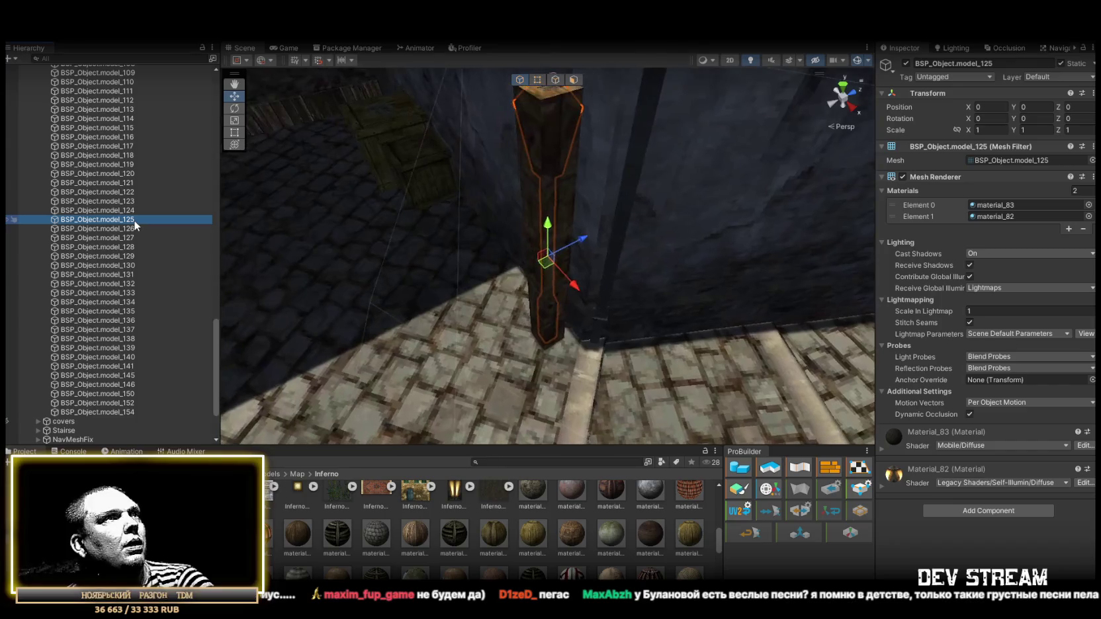
{"action": "left_click", "coordinate": [564, 200]}
{"action": "key", "text": "Delete"}
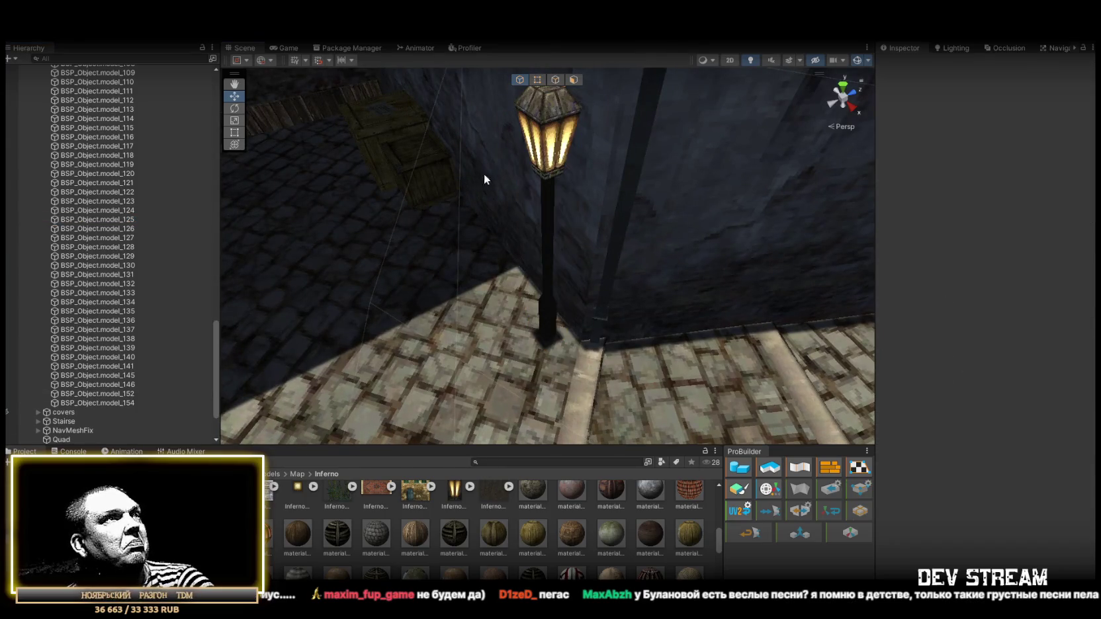
{"action": "left_click", "coordinate": [543, 147]}
{"action": "double_click", "coordinate": [109, 228]}
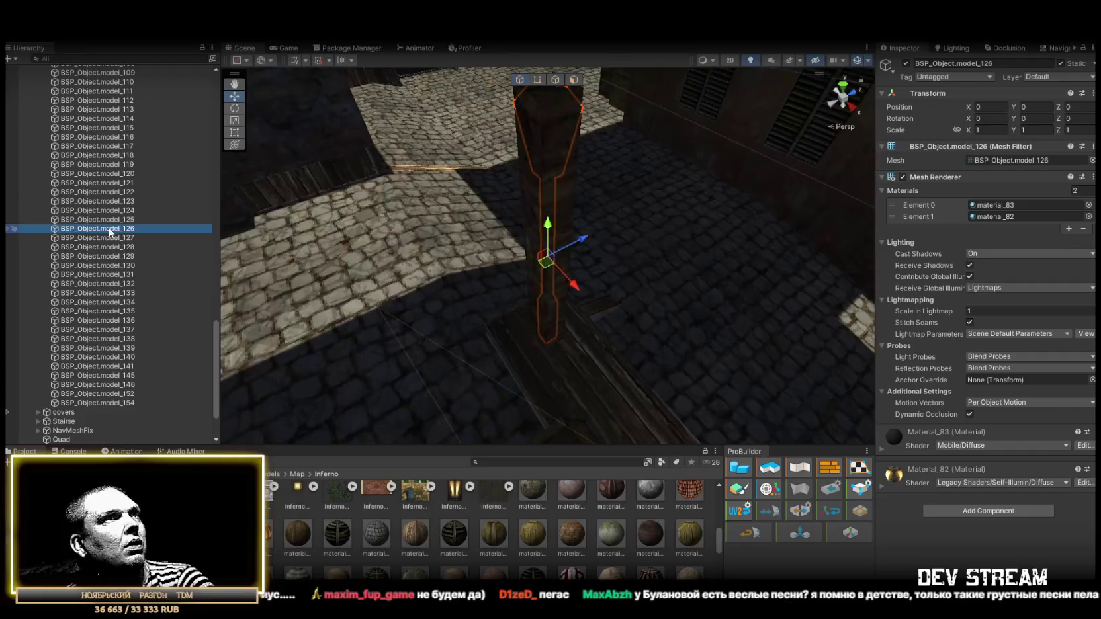
{"action": "key", "text": "Delete"}
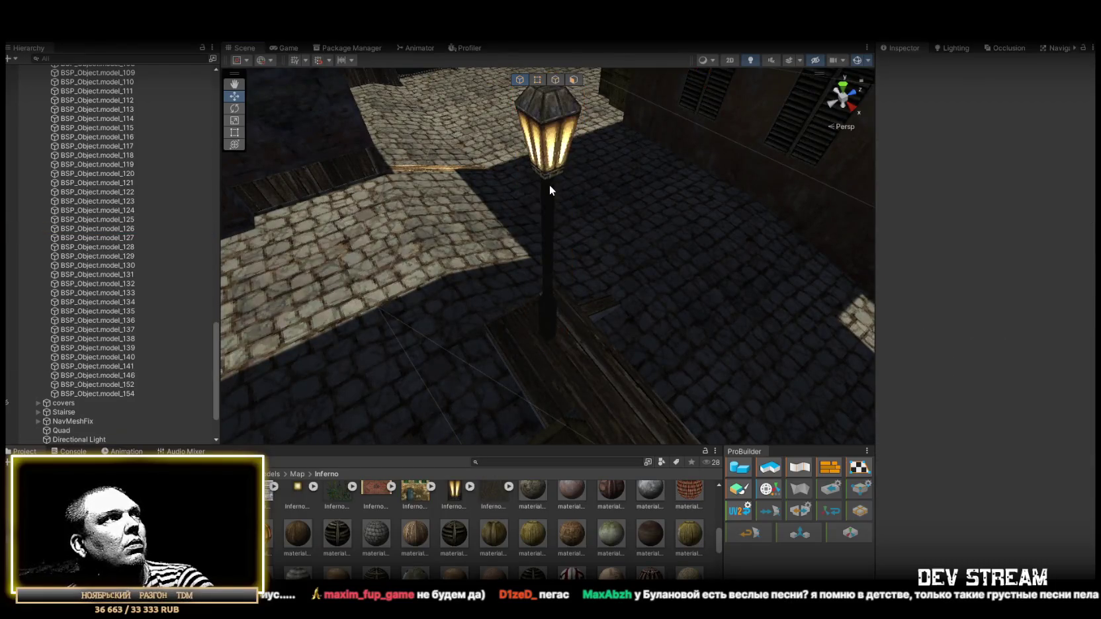
- Delete the pillars overlapping lamp posts model_127 and model_128, then check lamp model_129
{"action": "double_click", "coordinate": [115, 218]}
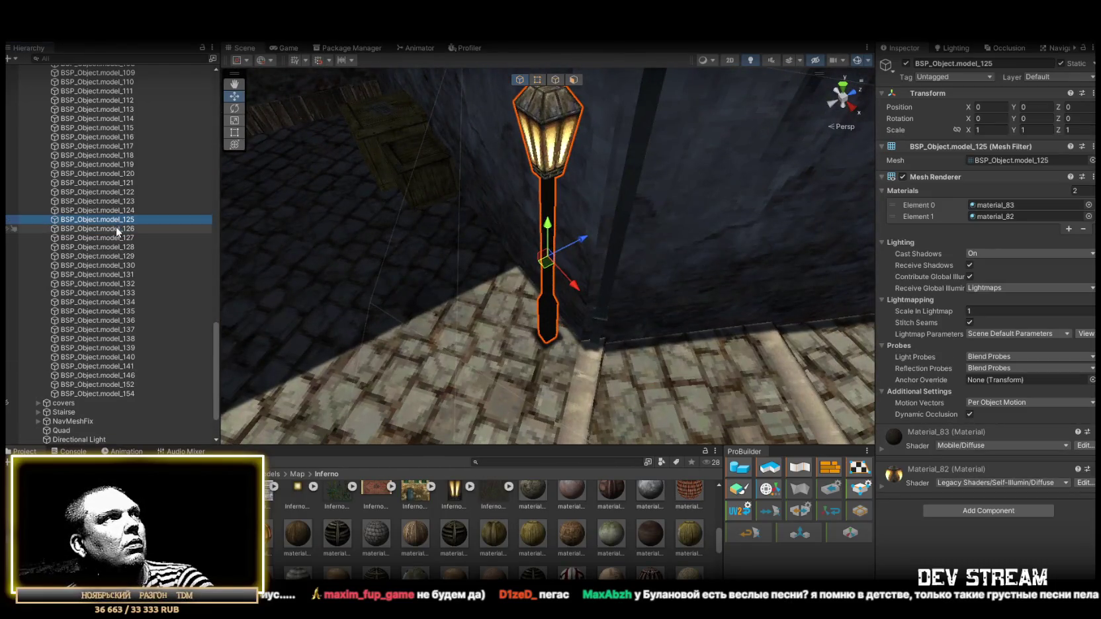
{"action": "double_click", "coordinate": [119, 231]}
{"action": "double_click", "coordinate": [120, 238]}
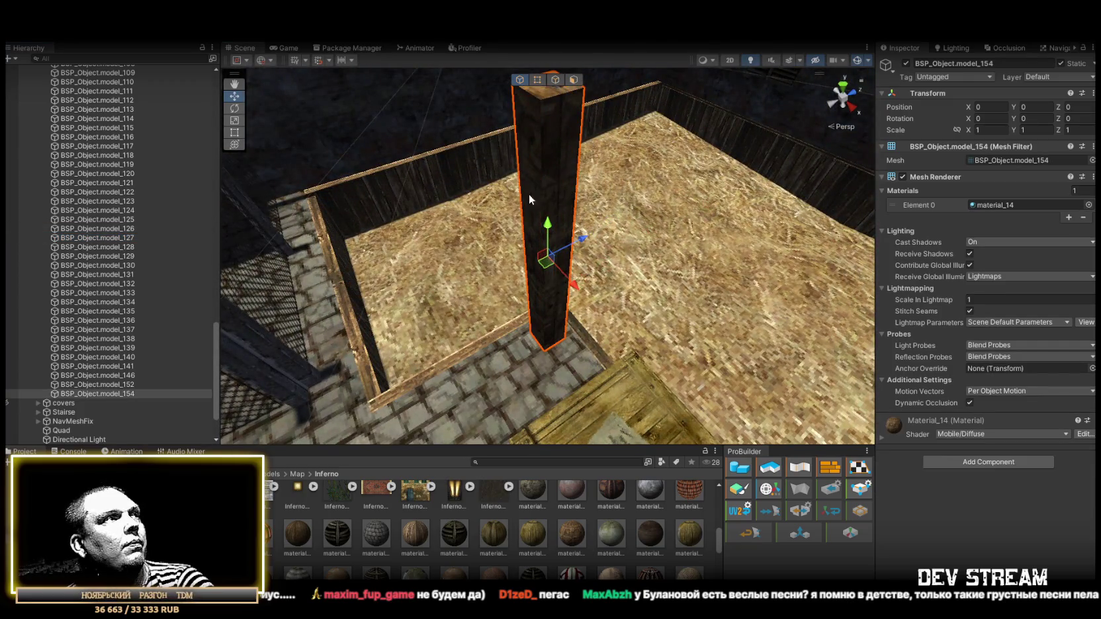
{"action": "key", "text": "Delete"}
{"action": "double_click", "coordinate": [126, 229]}
{"action": "double_click", "coordinate": [123, 237]}
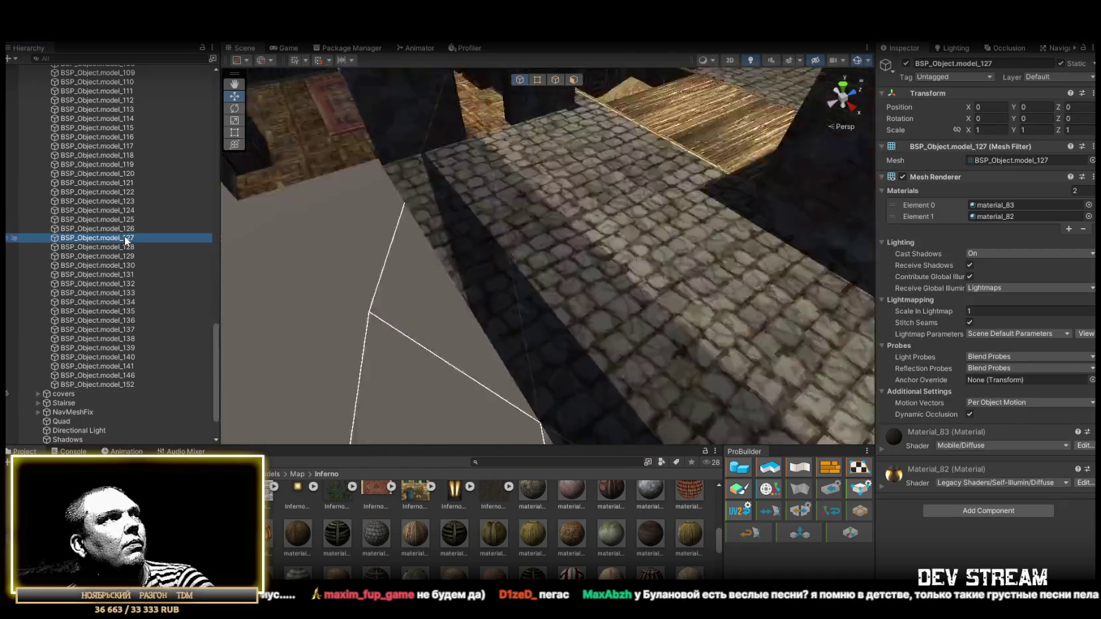
{"action": "double_click", "coordinate": [128, 248]}
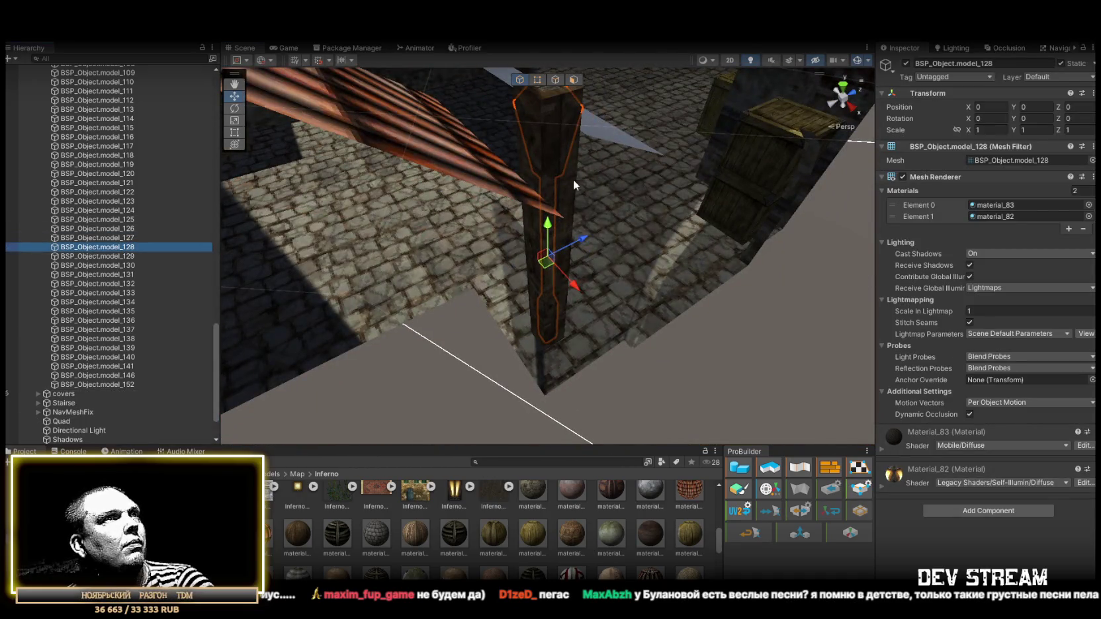
{"action": "key", "text": "Delete"}
{"action": "left_click", "coordinate": [542, 198]}
{"action": "key", "text": "f"}
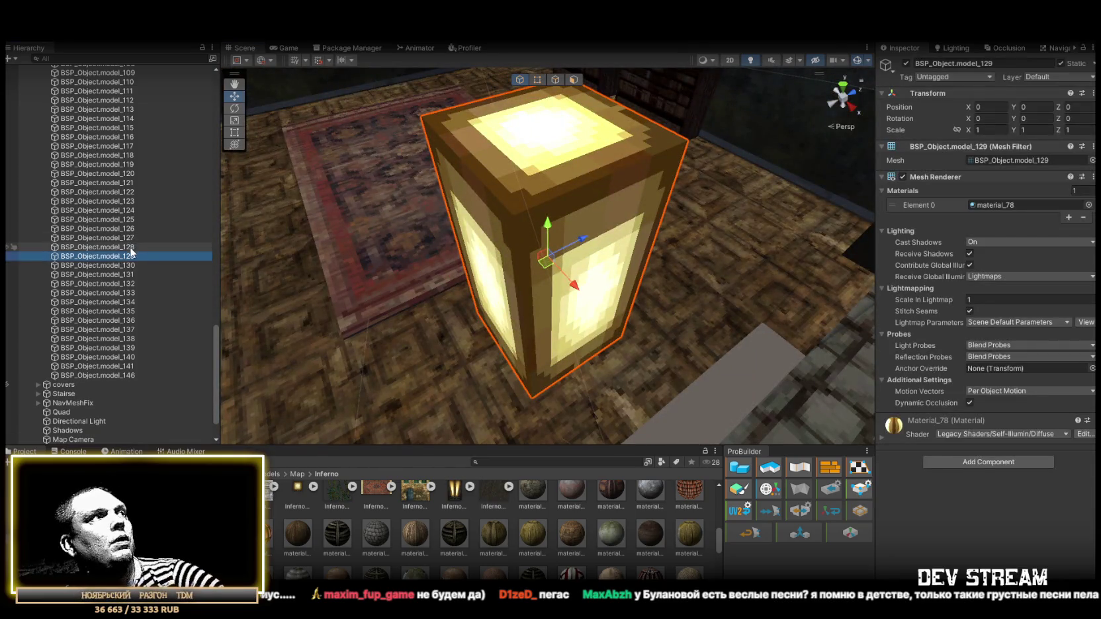
{"action": "left_click", "coordinate": [131, 248]}
- Inspect beams model_118 and model_119, ending framed on lamp post model_128
{"action": "double_click", "coordinate": [128, 183]}
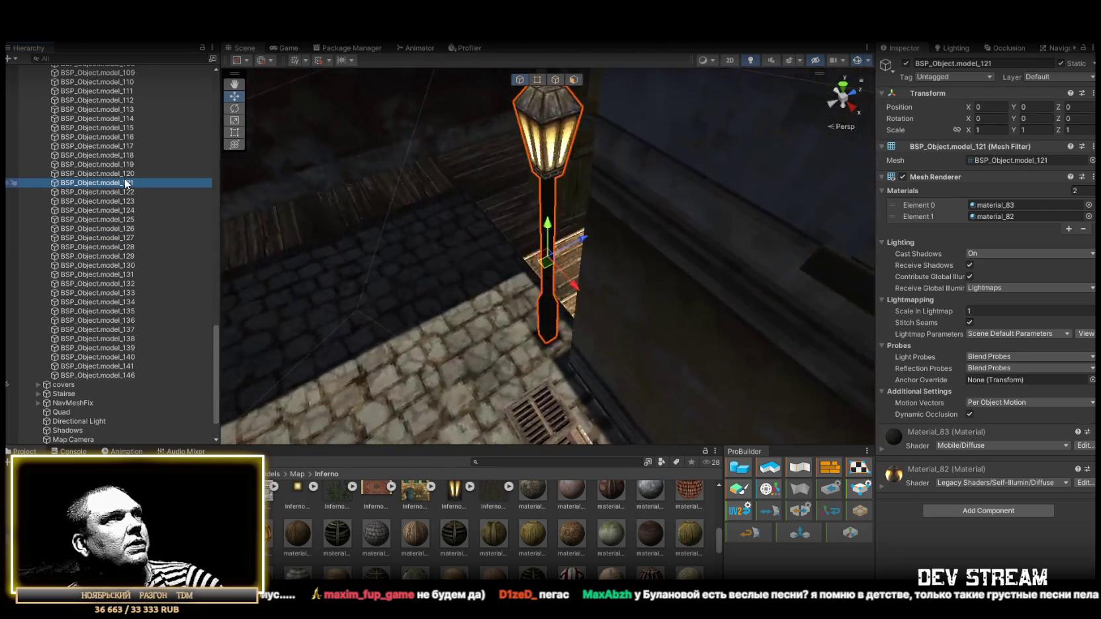
{"action": "double_click", "coordinate": [123, 174]}
{"action": "double_click", "coordinate": [123, 156]}
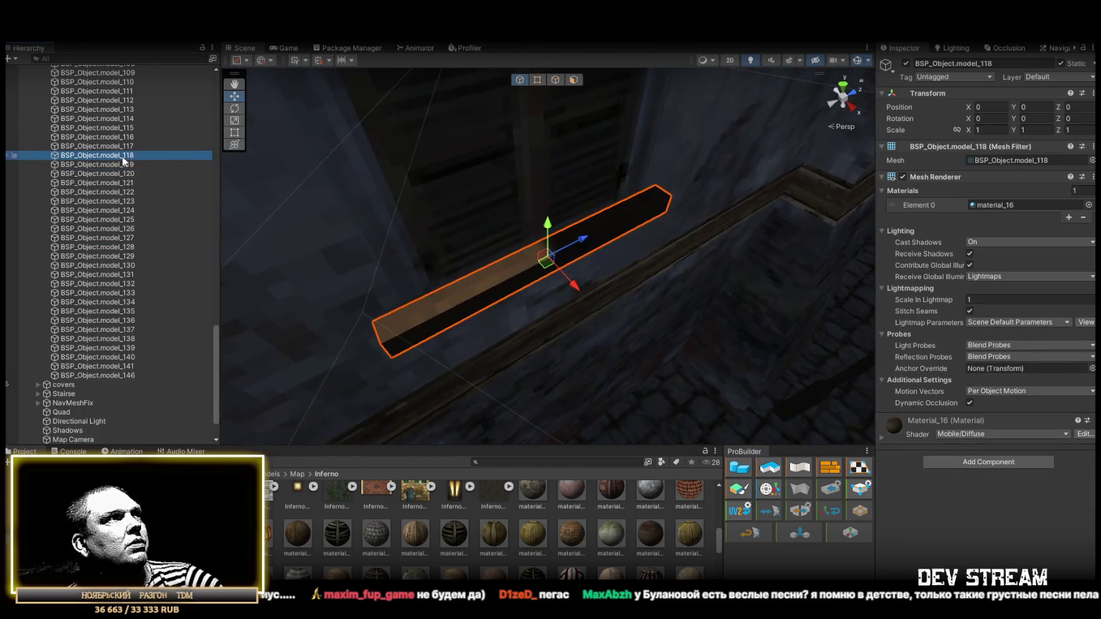
{"action": "double_click", "coordinate": [117, 170]}
{"action": "double_click", "coordinate": [119, 162]}
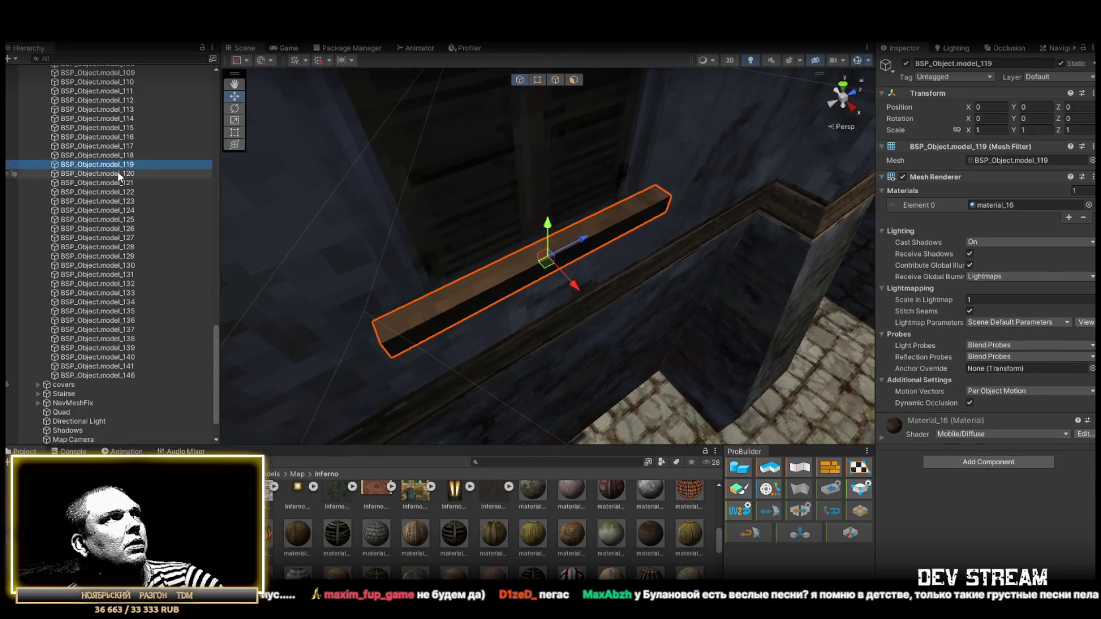
{"action": "left_click", "coordinate": [117, 172]}
{"action": "double_click", "coordinate": [118, 173]}
{"action": "double_click", "coordinate": [118, 164]}
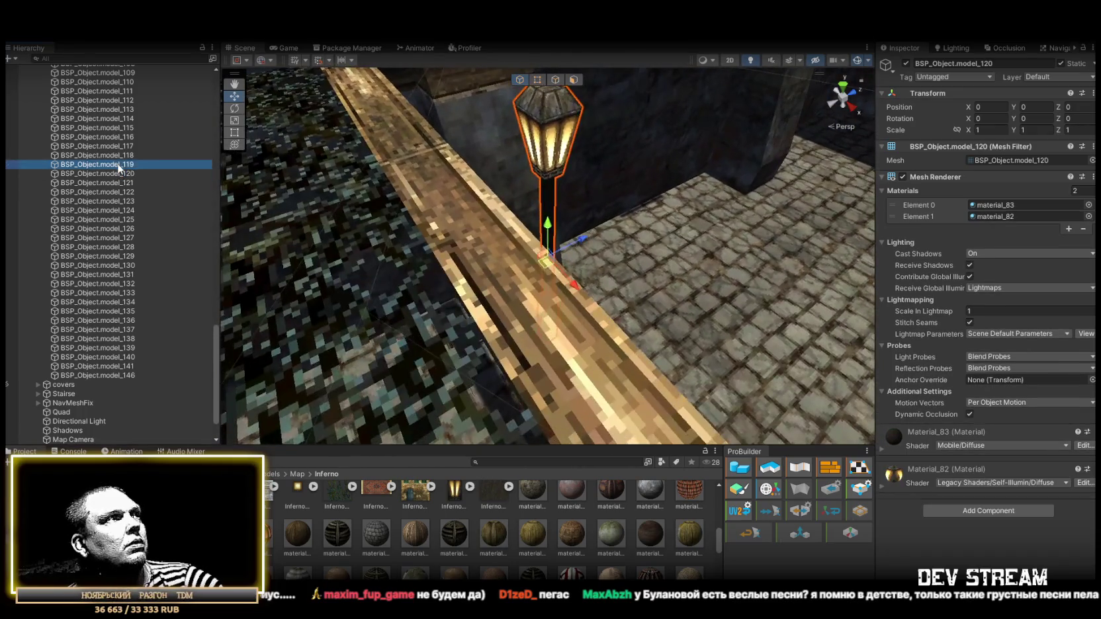
{"action": "double_click", "coordinate": [118, 175]}
{"action": "double_click", "coordinate": [123, 247]}
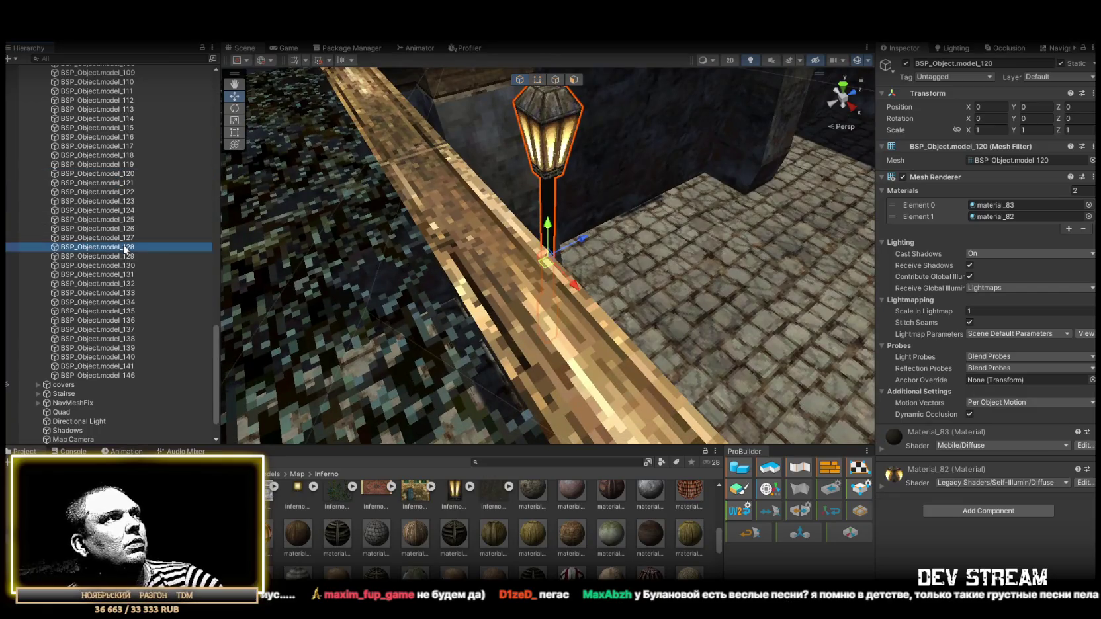
- Add a Box Collider to lamp objects model_120 through model_128
{"action": "left_click", "coordinate": [118, 174], "text": "shift"}
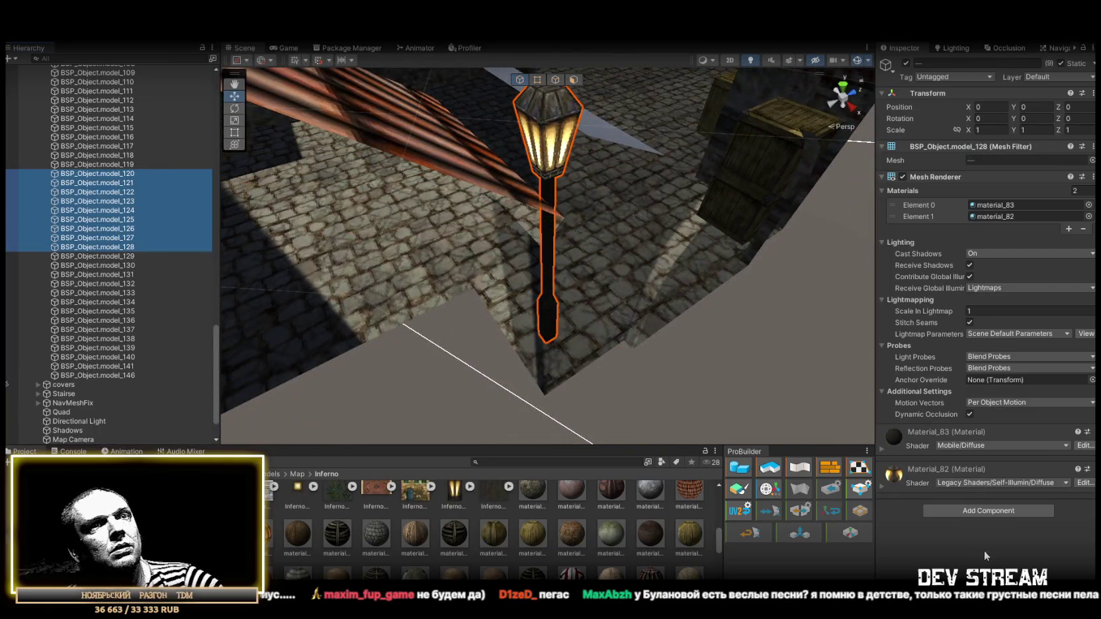
{"action": "left_click", "coordinate": [993, 510]}
{"action": "type", "text": "coll"}
{"action": "scroll", "coordinate": [973, 539], "scroll_direction": "up", "scroll_amount": 5}
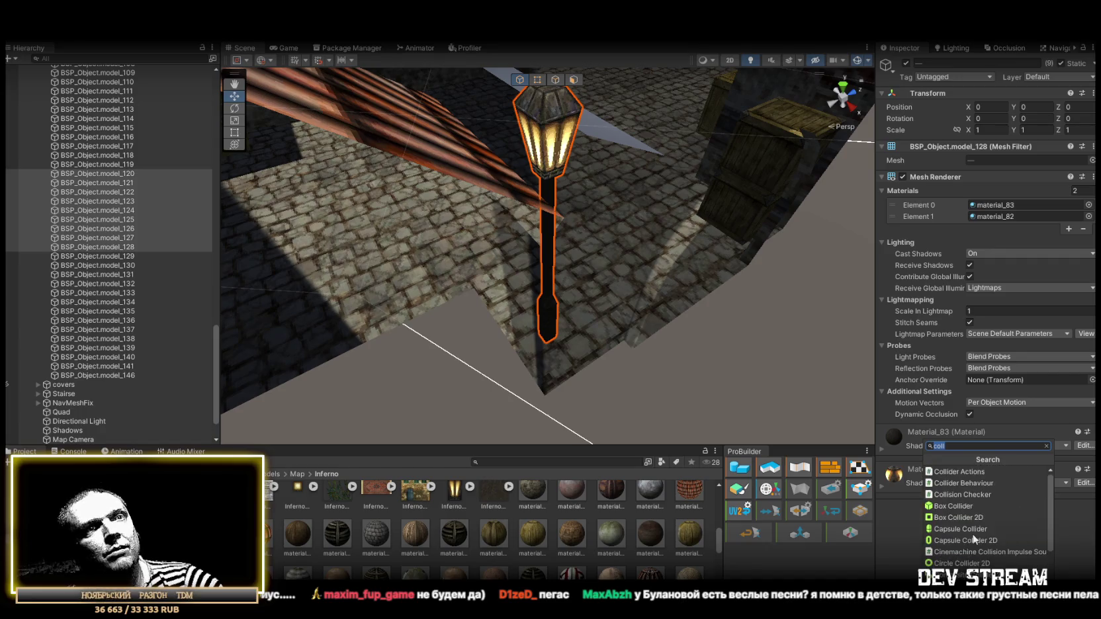
{"action": "left_click", "coordinate": [958, 508]}
- Narrow the lamp colliders to size 0.12 on X and Y, after first trying 0.25
{"action": "left_click", "coordinate": [973, 448]}
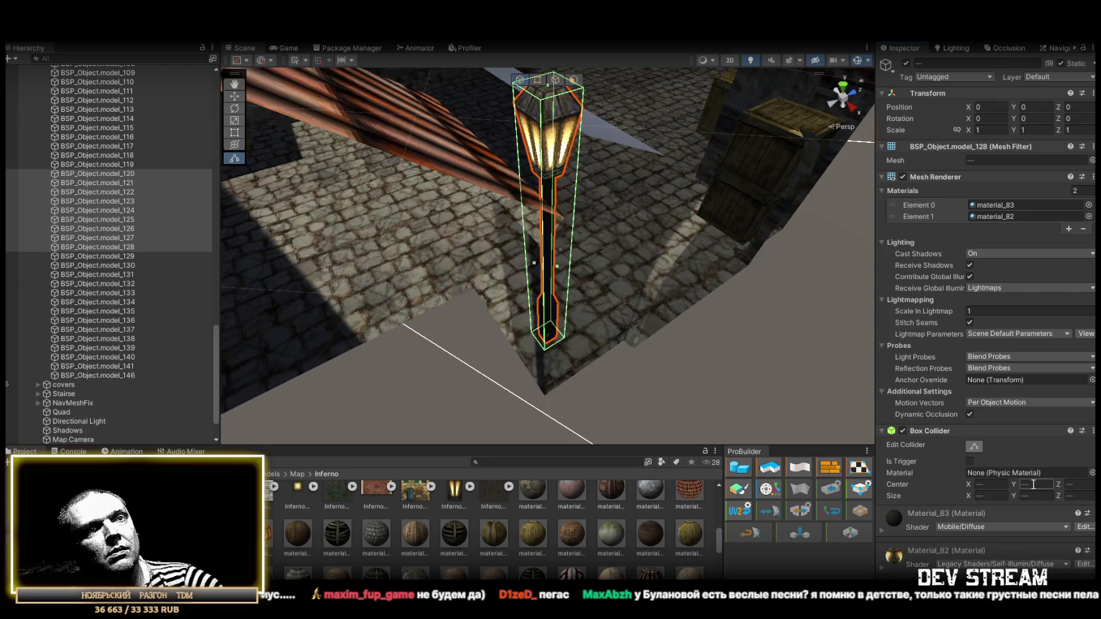
{"action": "scroll", "coordinate": [798, 341], "scroll_direction": "up", "scroll_amount": 3}
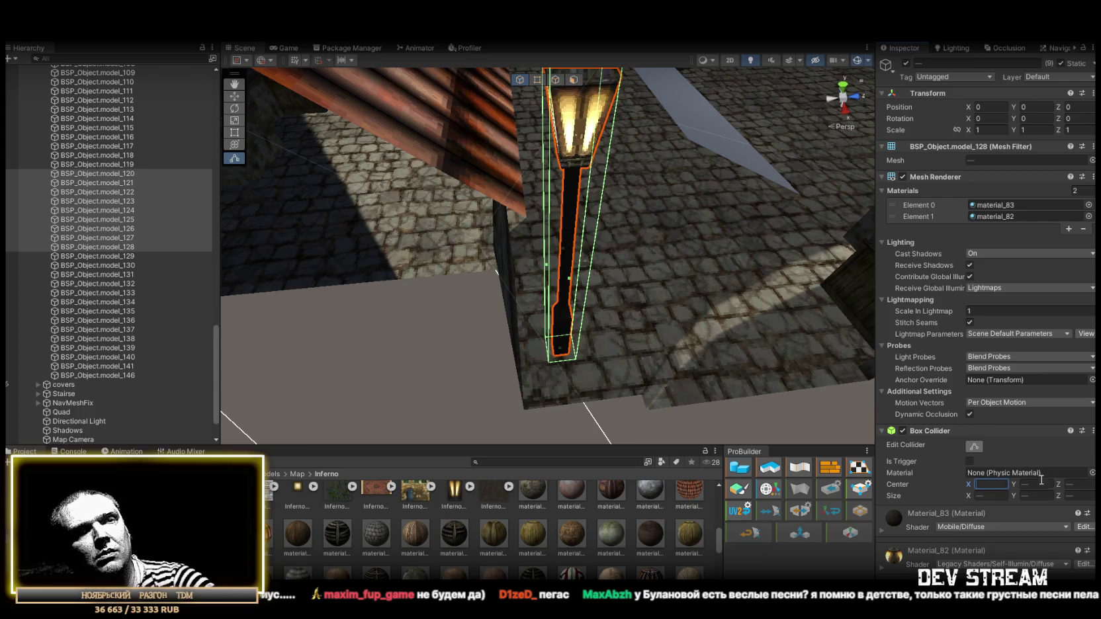
{"action": "type", "text": "0"}
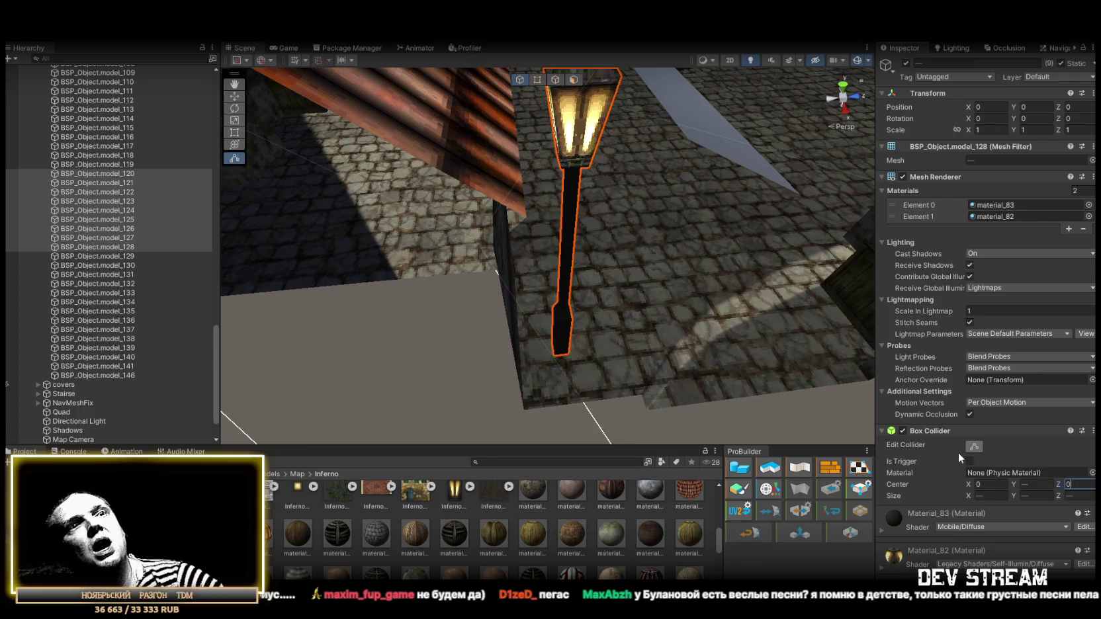
{"action": "key", "text": "ctrl+z"}
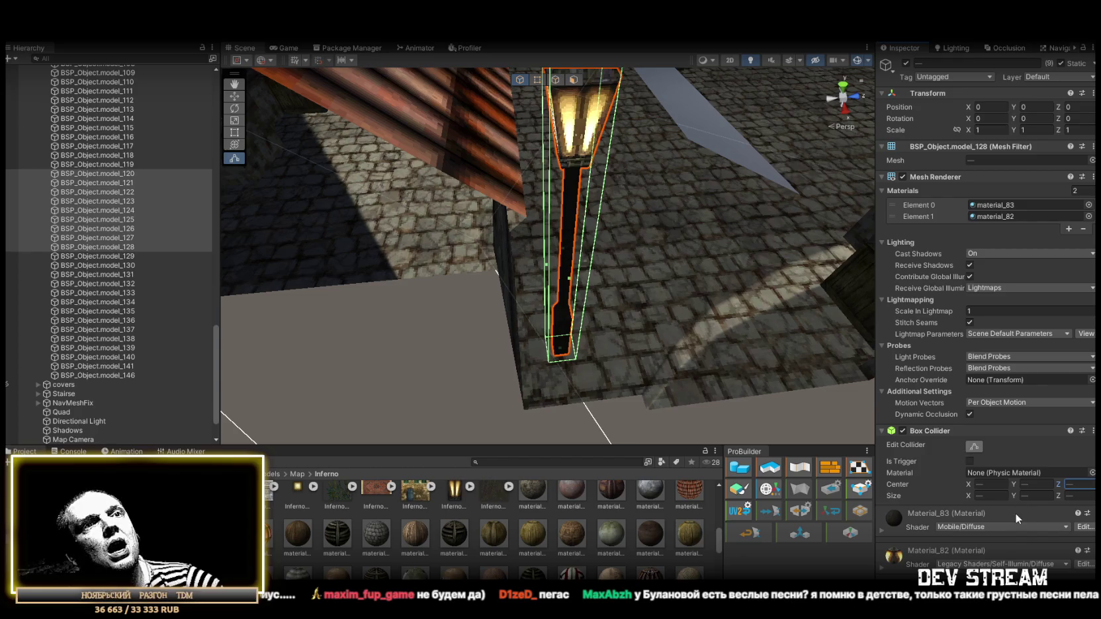
{"action": "left_click", "coordinate": [974, 496]}
{"action": "type", "text": "0.4"}
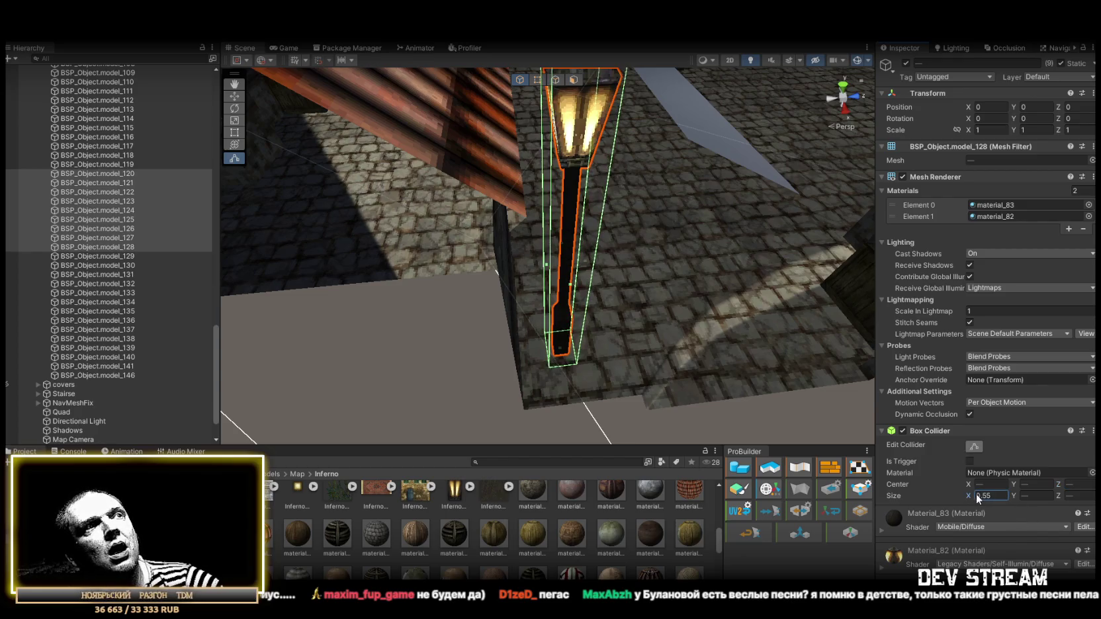
{"action": "key", "text": "BackSpace"}
{"action": "type", "text": "25"}
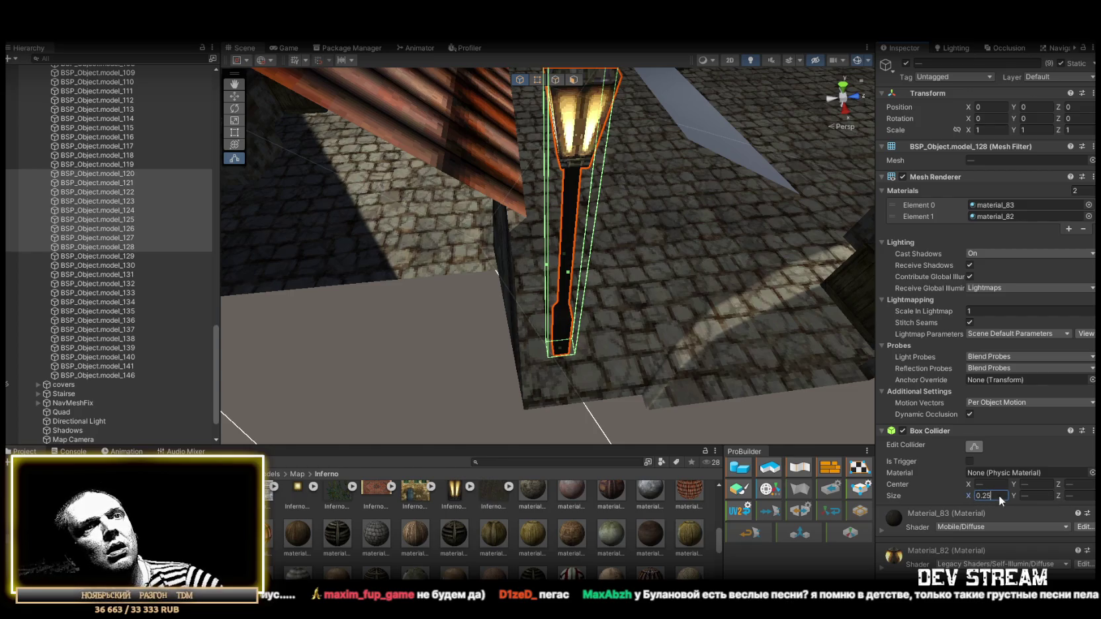
{"action": "left_click", "coordinate": [1079, 496]}
{"action": "type", "text": "0.25"}
{"action": "left_click", "coordinate": [1037, 496]}
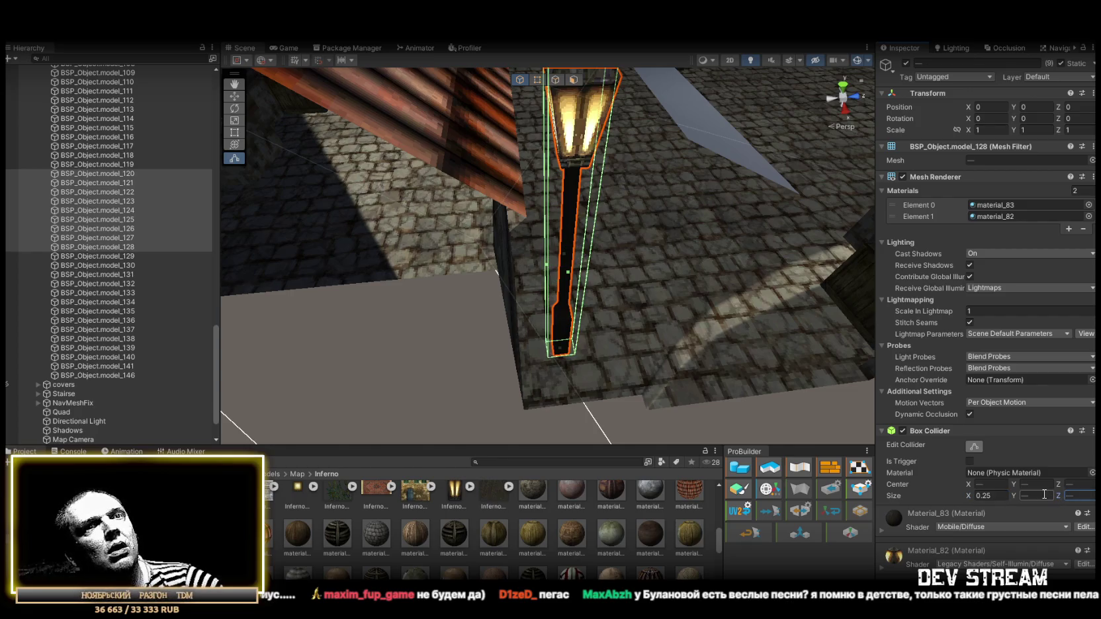
{"action": "type", "text": "0.25"}
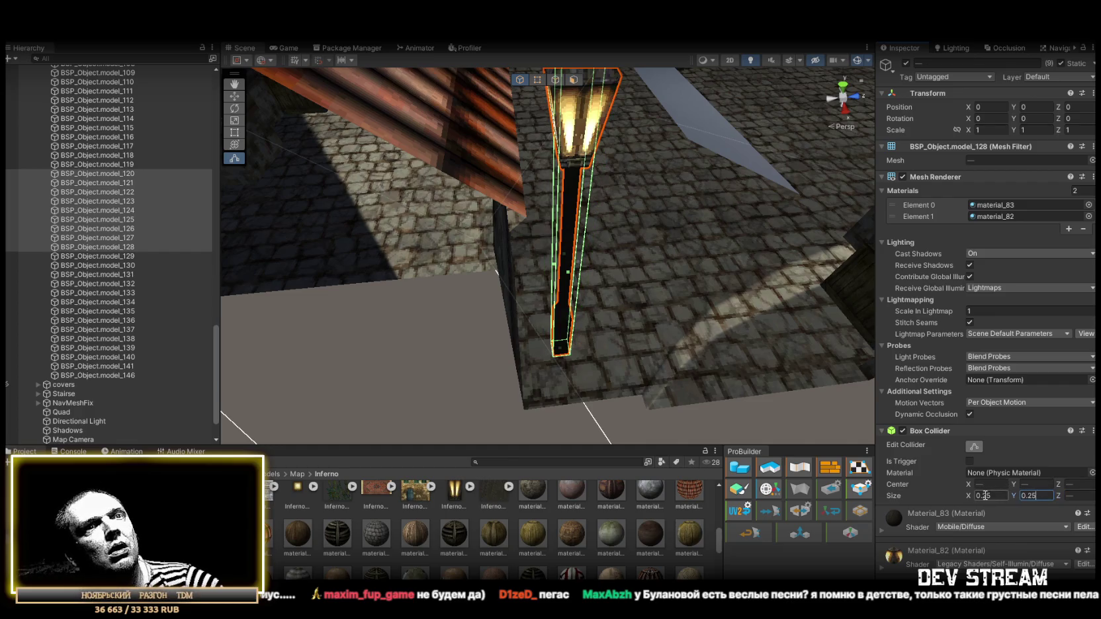
{"action": "mouse_move", "coordinate": [860, 397]}
{"action": "left_mouse_down"}
{"action": "mouse_move", "coordinate": [714, 265]}
{"action": "mouse_move", "coordinate": [584, 173]}
{"action": "mouse_move", "coordinate": [585, 189]}
{"action": "mouse_move", "coordinate": [669, 253]}
{"action": "mouse_move", "coordinate": [689, 291]}
{"action": "left_mouse_up"}
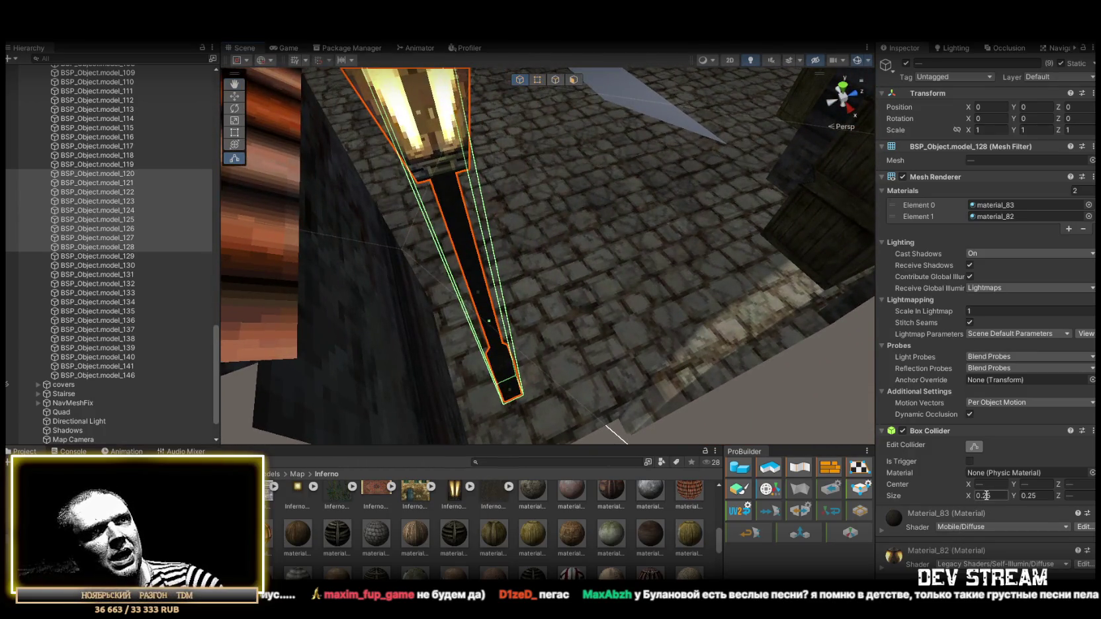
{"action": "type", "text": "0.12"}
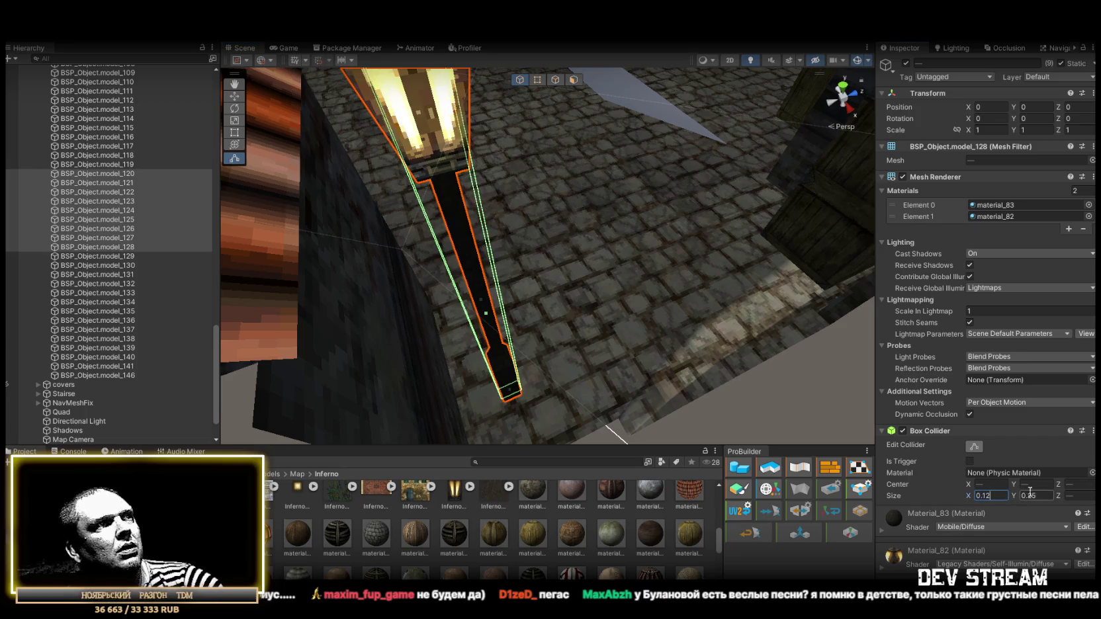
{"action": "type", "text": "0.12"}
{"action": "mouse_move", "coordinate": [589, 311]}
{"action": "left_mouse_down"}
{"action": "mouse_move", "coordinate": [708, 315]}
{"action": "mouse_move", "coordinate": [495, 267]}
{"action": "mouse_move", "coordinate": [190, 237]}
{"action": "left_mouse_up"}
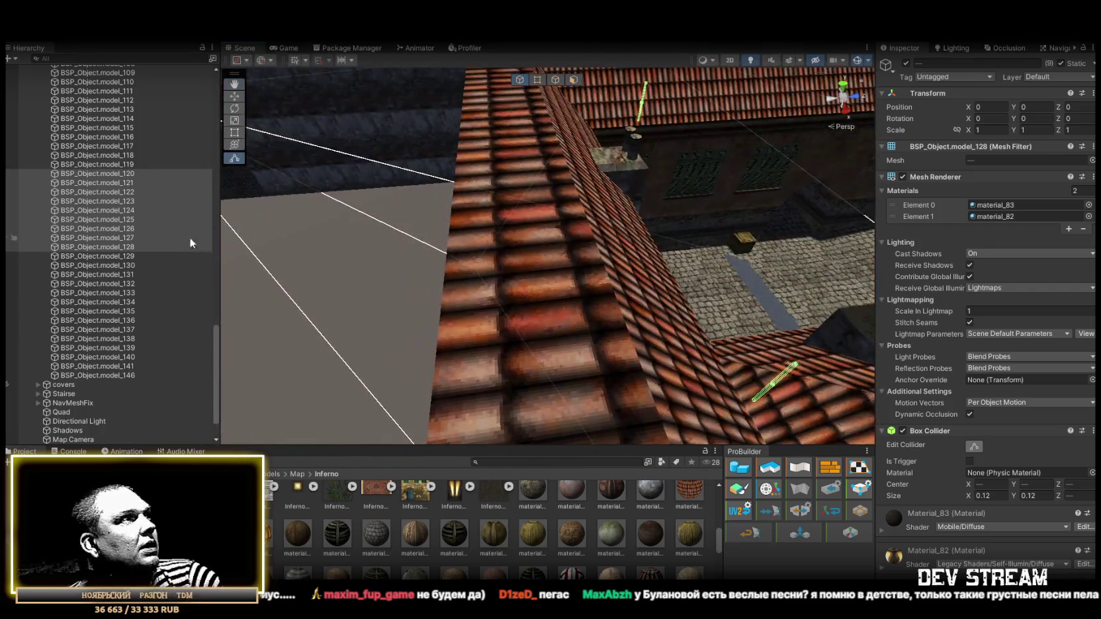
- Look over lanterns and lamp posts model_129 to model_134, settling on model_133
{"action": "left_click", "coordinate": [123, 250]}
{"action": "scroll", "coordinate": [123, 251], "scroll_direction": "up", "scroll_amount": 15}
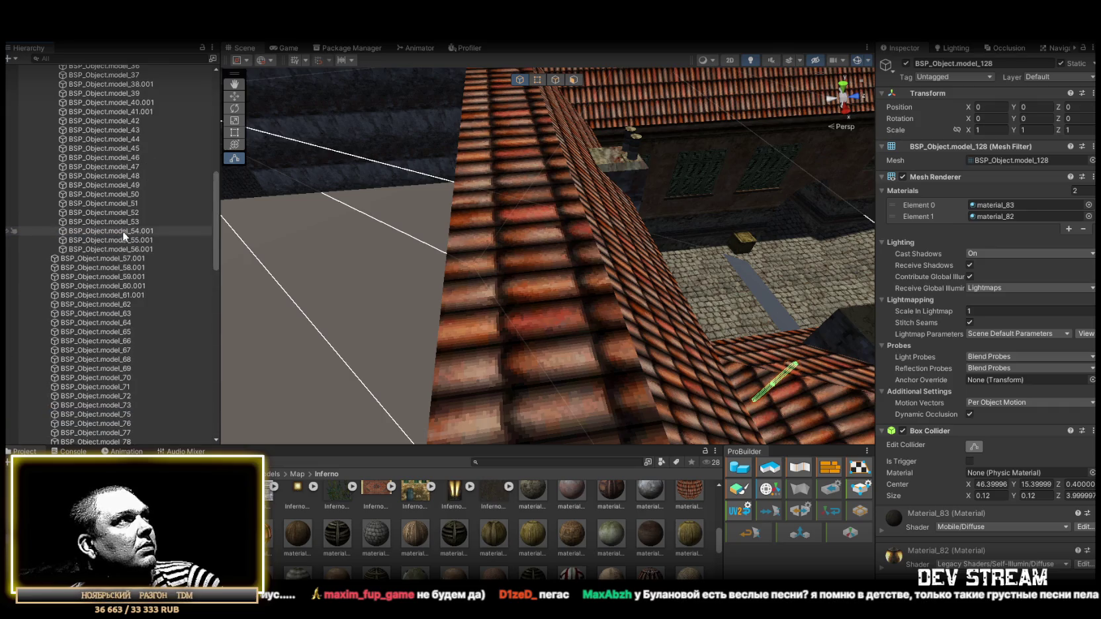
{"action": "left_click", "coordinate": [122, 259], "text": "shift"}
{"action": "scroll", "coordinate": [136, 258], "scroll_direction": "down", "scroll_amount": 15}
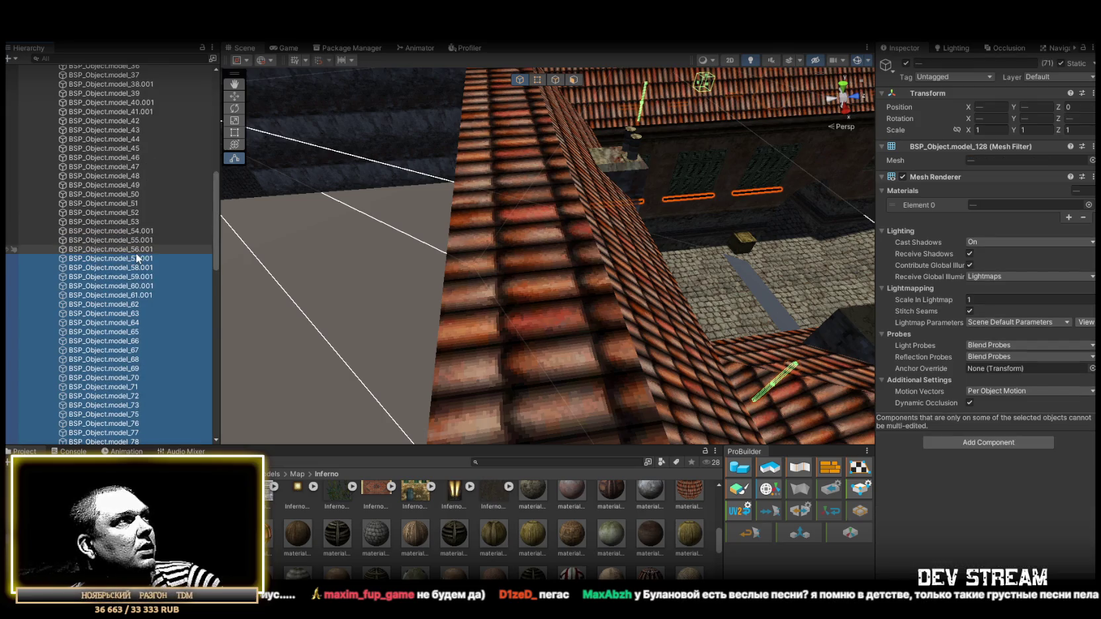
{"action": "double_click", "coordinate": [123, 223]}
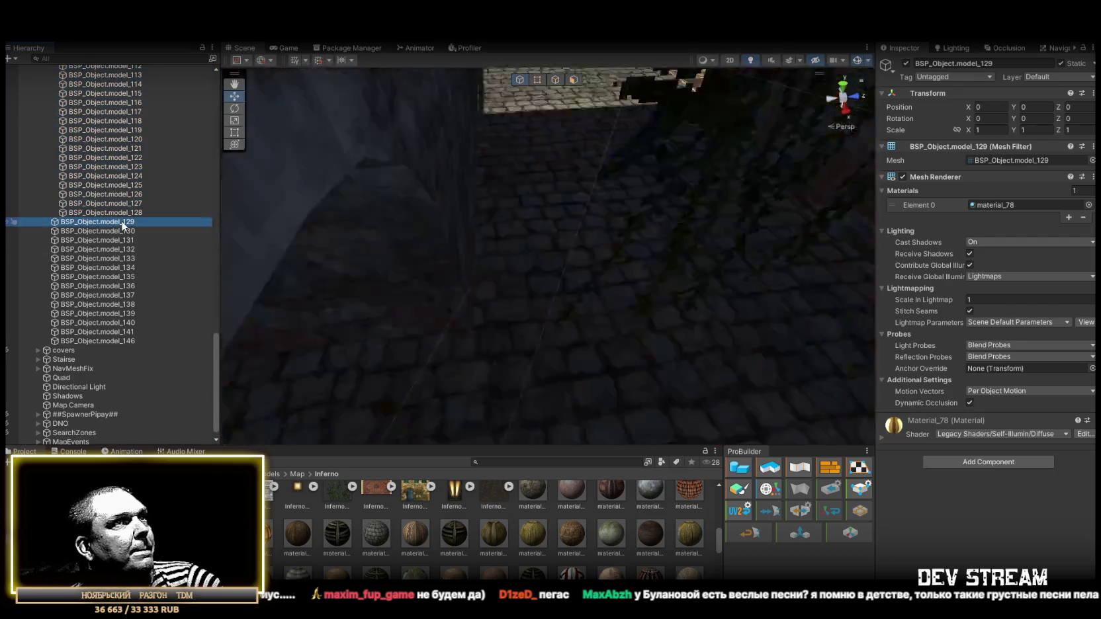
{"action": "double_click", "coordinate": [118, 241]}
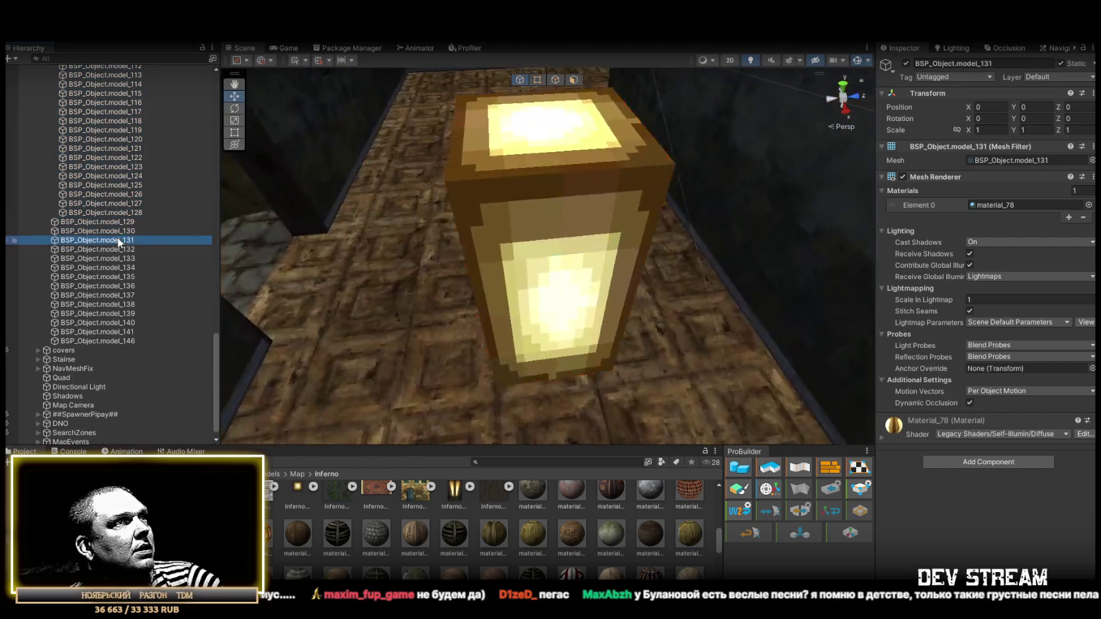
{"action": "left_click", "coordinate": [119, 250]}
{"action": "double_click", "coordinate": [120, 259]}
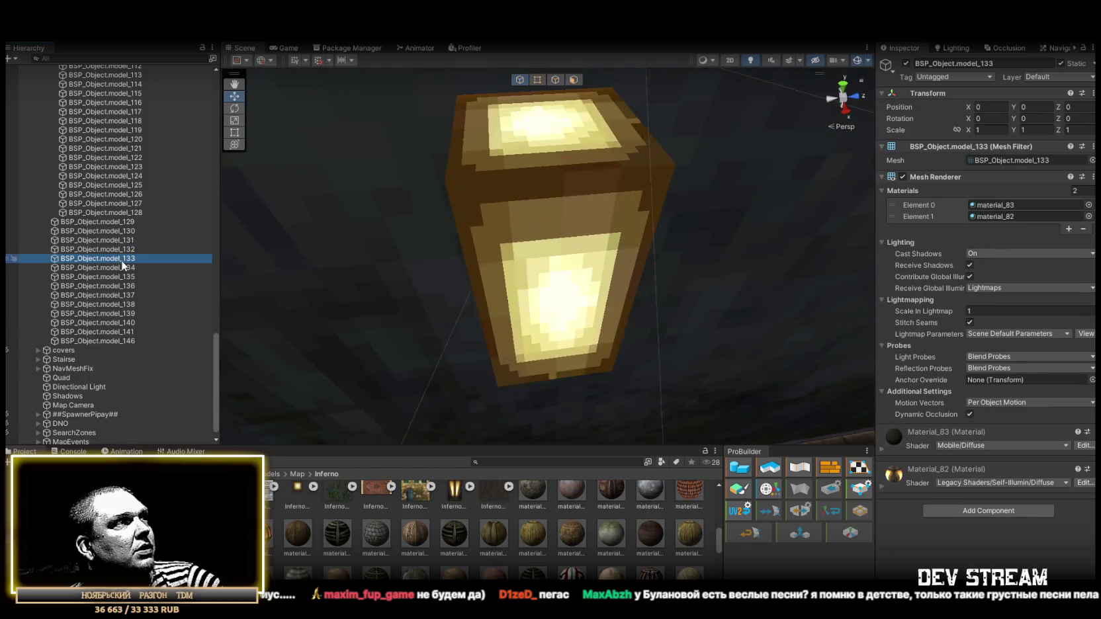
{"action": "double_click", "coordinate": [123, 268]}
{"action": "double_click", "coordinate": [123, 258]}
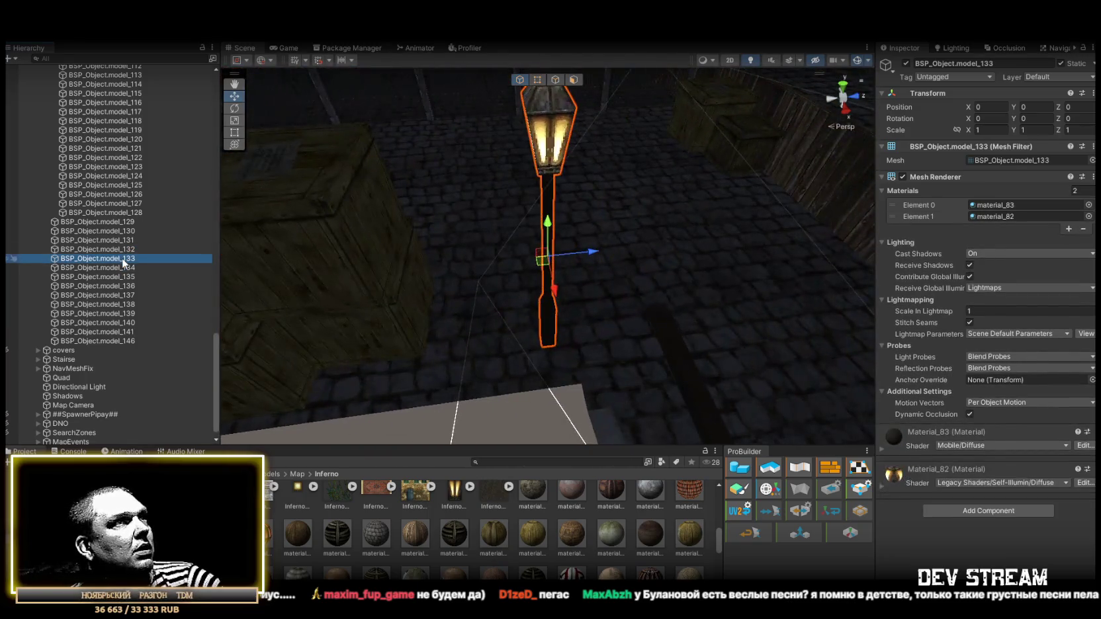
- Give lamp post model_133 a Box Collider sized 0.12 on X and Y
{"action": "left_click", "coordinate": [980, 512]}
{"action": "left_click", "coordinate": [940, 496]}
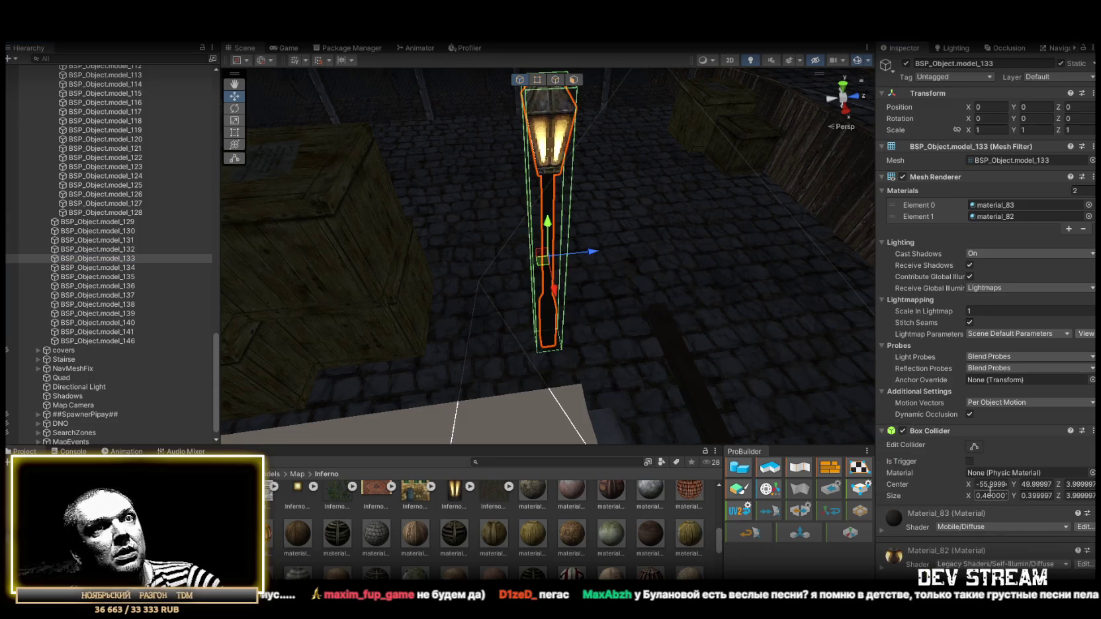
{"action": "type", "text": "0.120.1"}
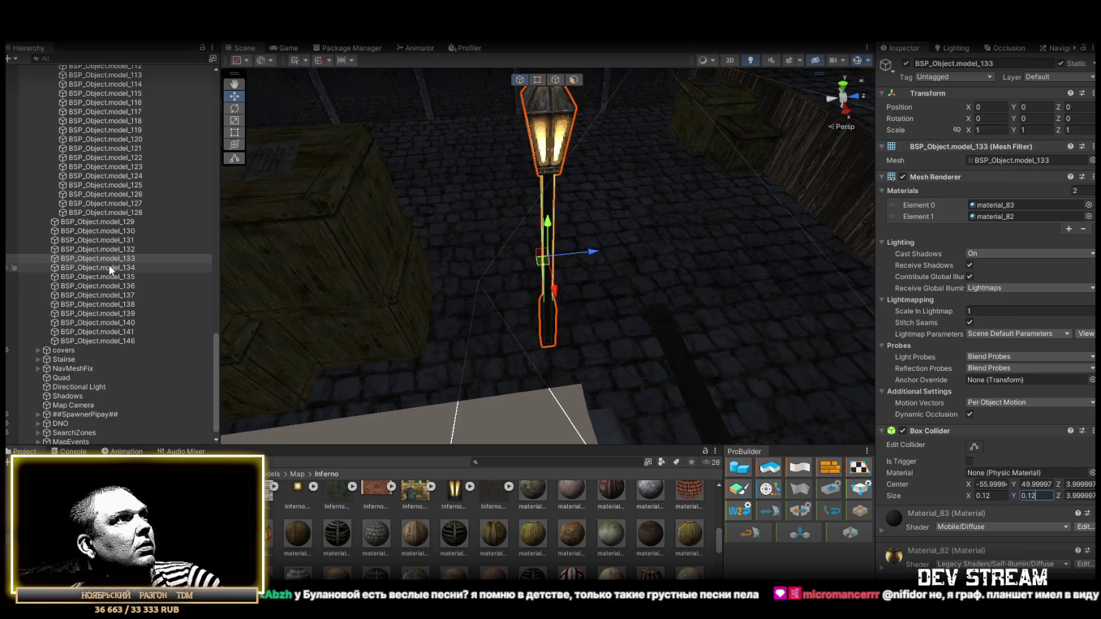
{"action": "double_click", "coordinate": [110, 268]}
{"action": "double_click", "coordinate": [114, 278]}
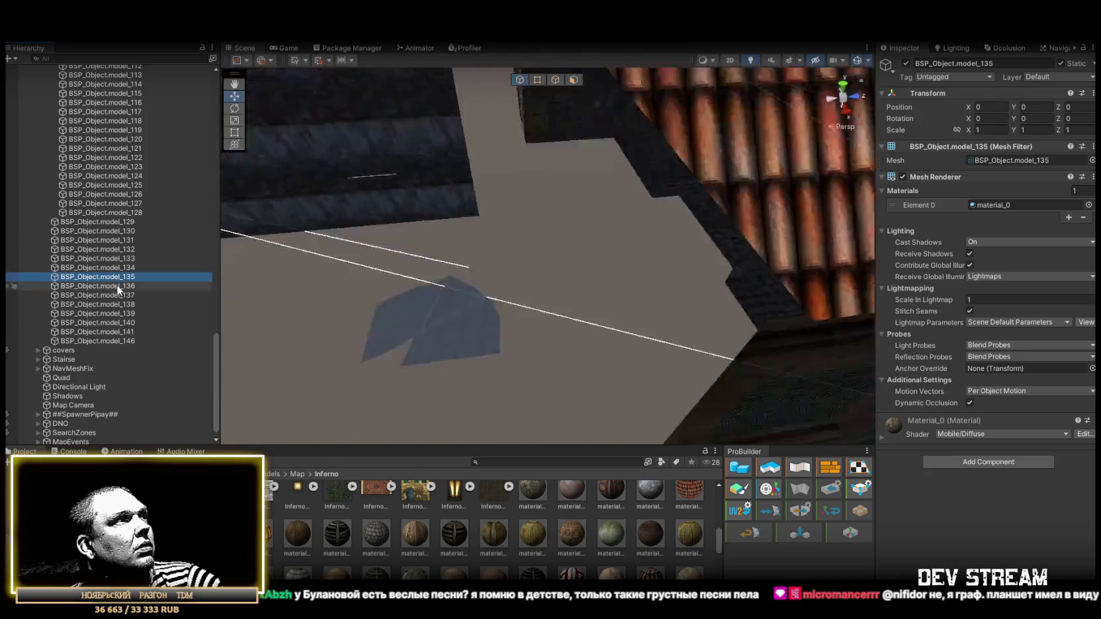
- Add a Box Collider to railings model_137 and model_138
{"action": "double_click", "coordinate": [116, 286]}
{"action": "double_click", "coordinate": [116, 295]}
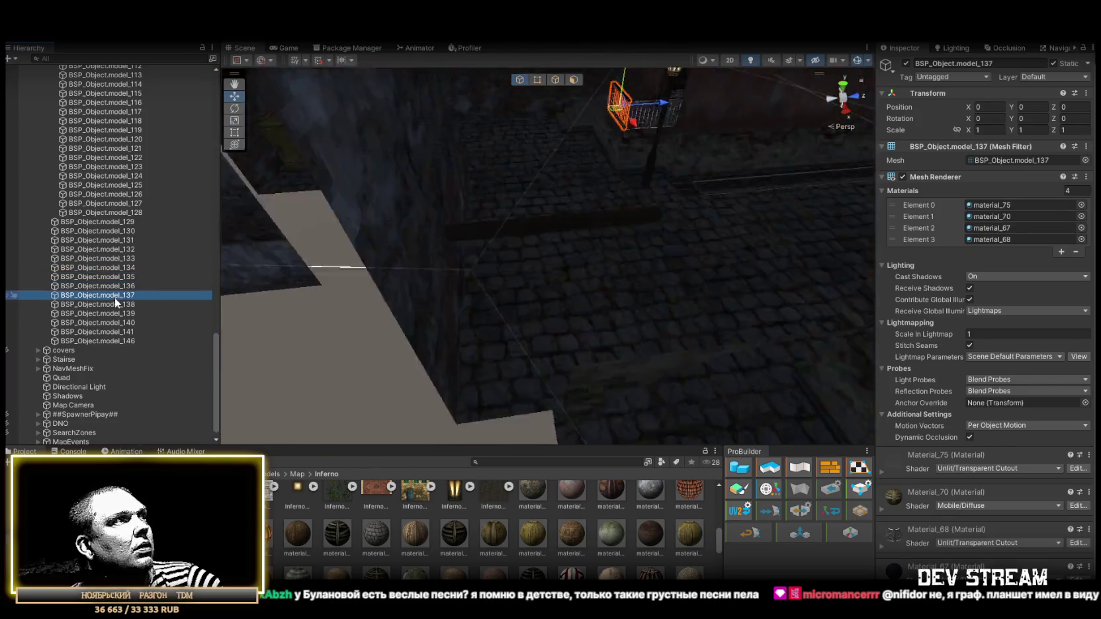
{"action": "double_click", "coordinate": [118, 304]}
{"action": "double_click", "coordinate": [118, 295]}
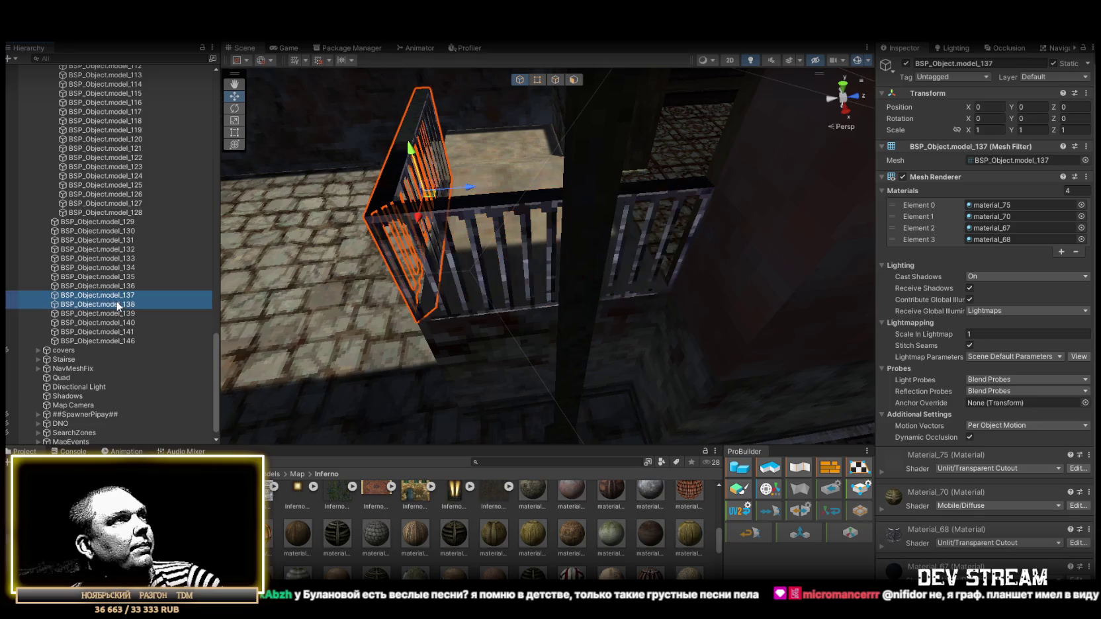
{"action": "left_click", "coordinate": [118, 305], "text": "shift"}
{"action": "scroll", "coordinate": [967, 521], "scroll_direction": "down", "scroll_amount": 1}
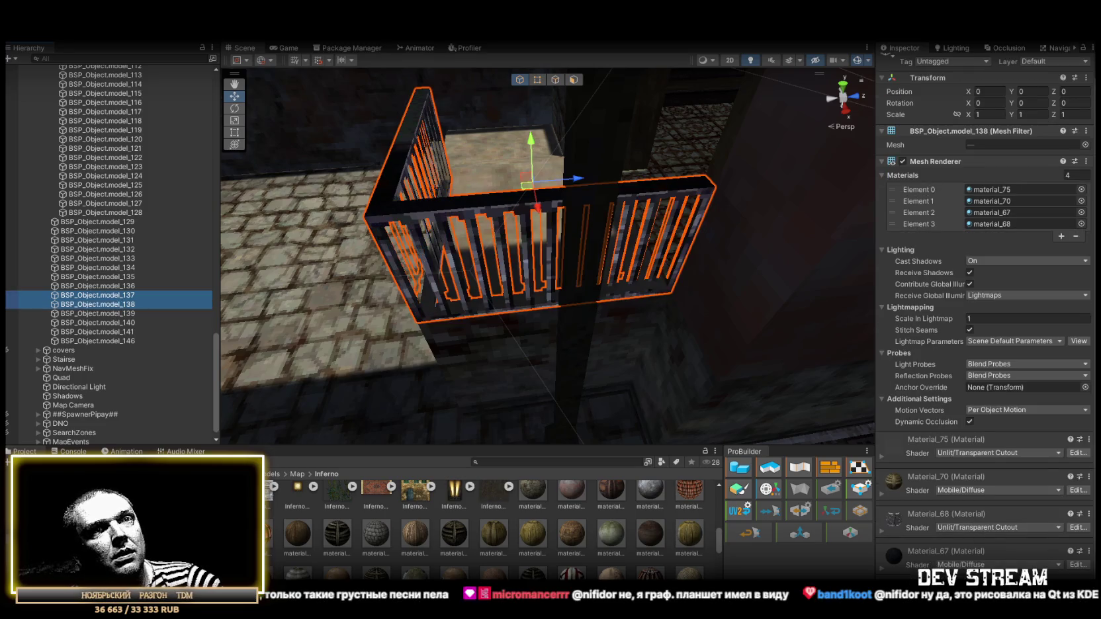
{"action": "key", "text": "ctrl+shift+a"}
{"action": "left_click", "coordinate": [938, 507]}
{"action": "key", "text": "f"}
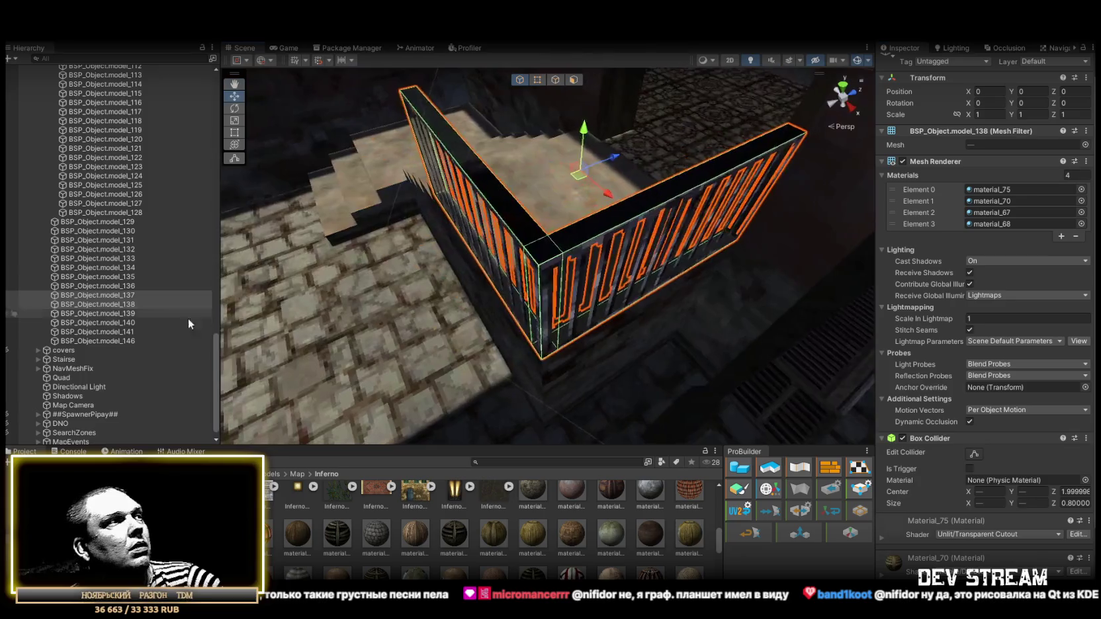
- Inspect model_139 through model_146 and select the range from model_129 to model_146
{"action": "double_click", "coordinate": [114, 312]}
{"action": "double_click", "coordinate": [116, 323]}
{"action": "double_click", "coordinate": [117, 339]}
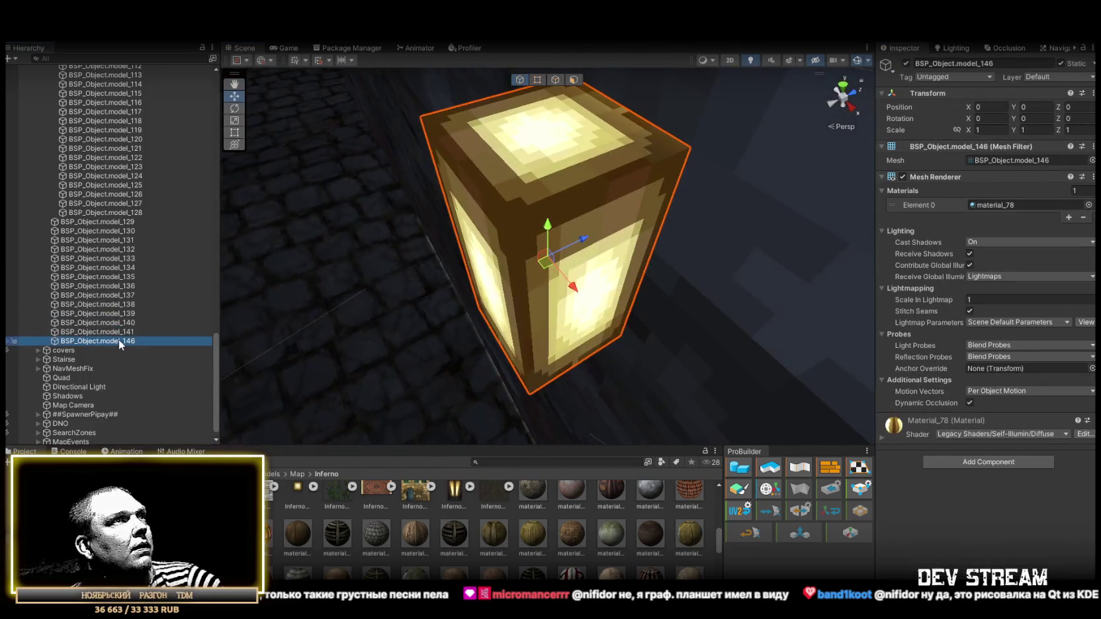
{"action": "double_click", "coordinate": [119, 334]}
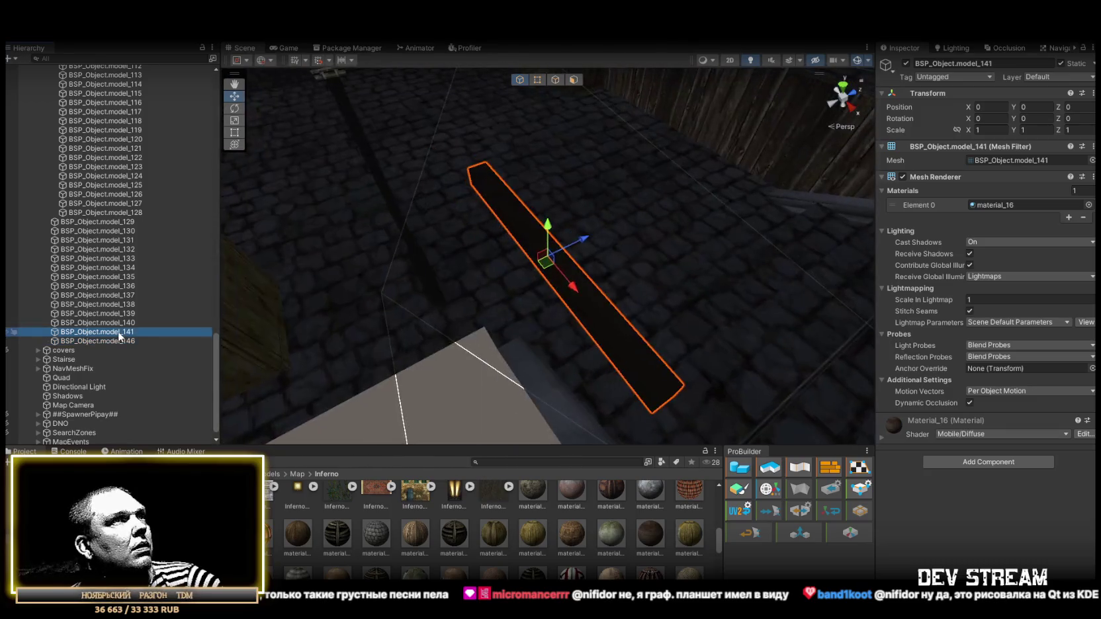
{"action": "left_click", "coordinate": [122, 341]}
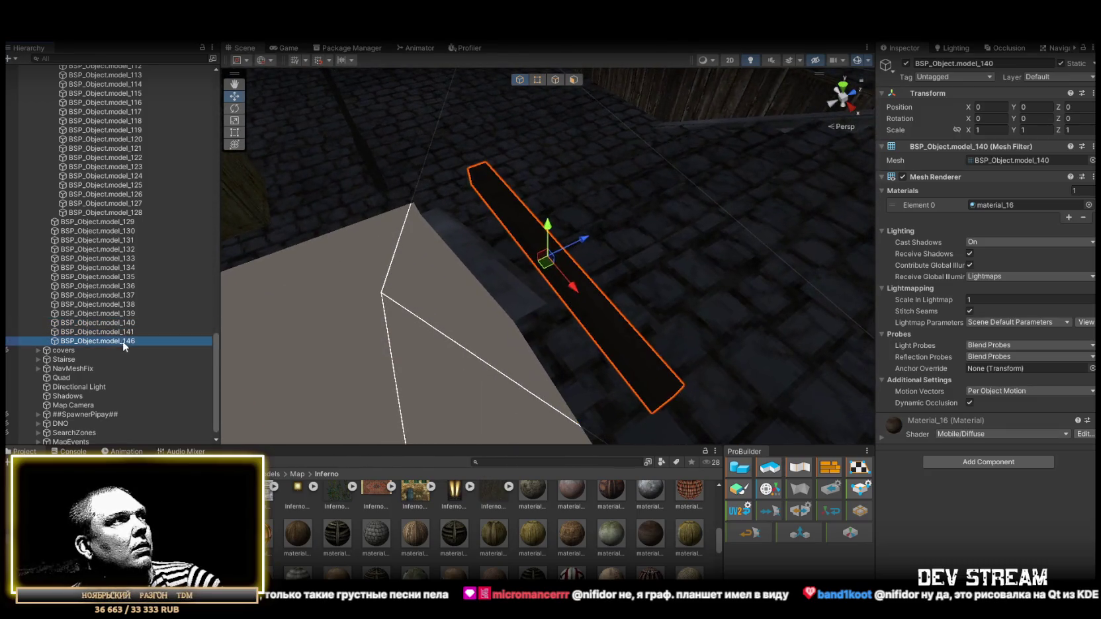
{"action": "left_click", "coordinate": [102, 221], "text": "shift"}
{"action": "scroll", "coordinate": [89, 199], "scroll_direction": "up", "scroll_amount": 20}
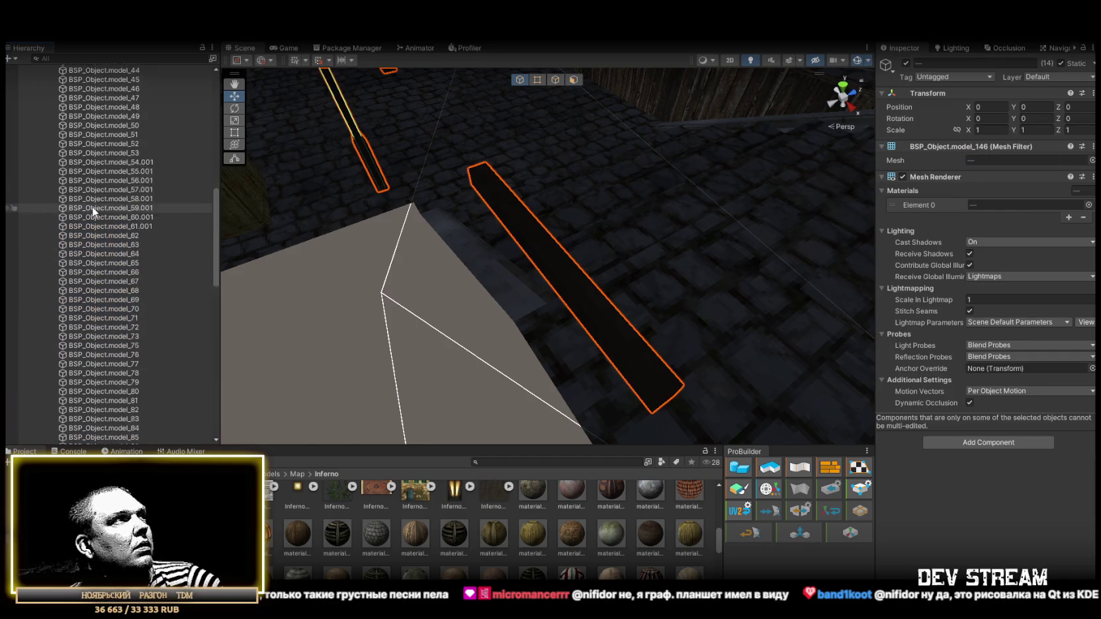
- Delete the BigProps group and frame the whole Inferno map
{"action": "left_click", "coordinate": [47, 151]}
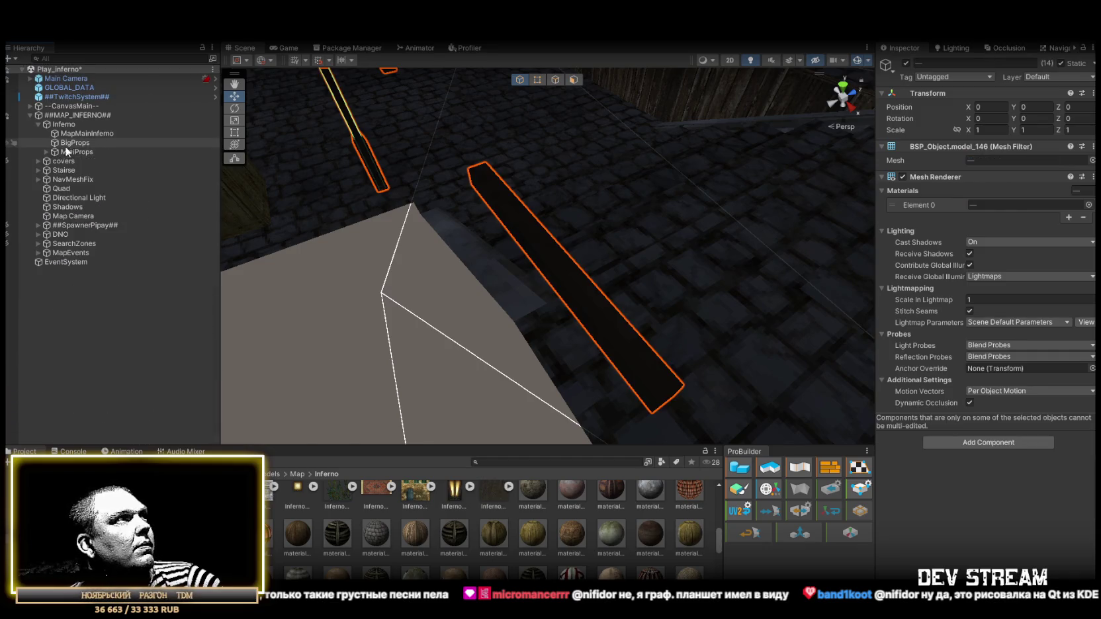
{"action": "left_click", "coordinate": [76, 143]}
{"action": "key", "text": "Delete"}
{"action": "left_click", "coordinate": [77, 143]}
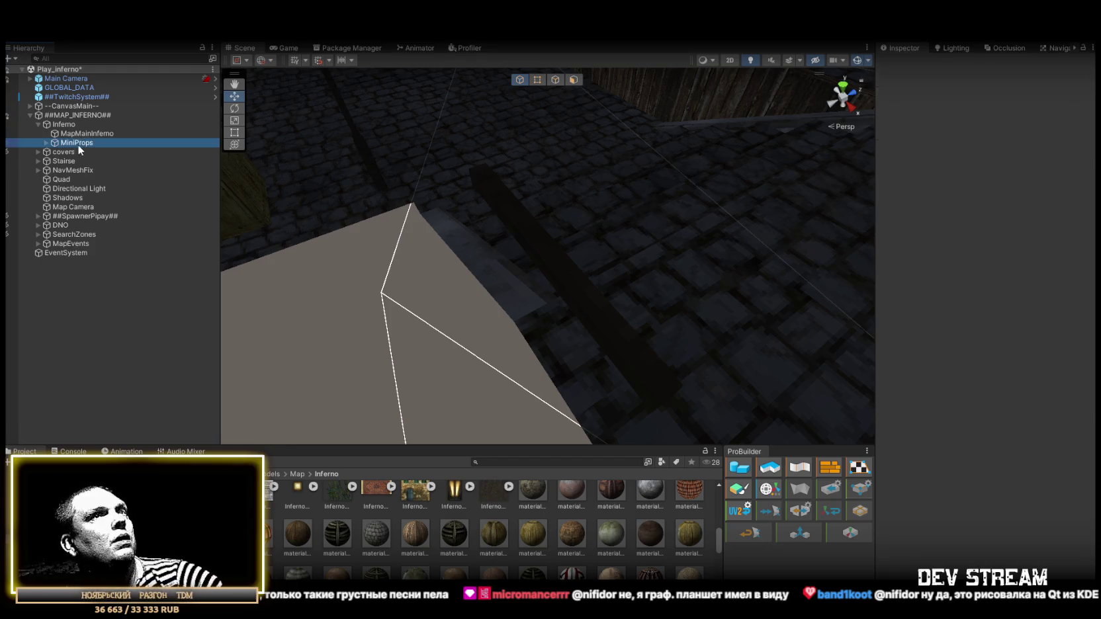
{"action": "left_click", "coordinate": [60, 124]}
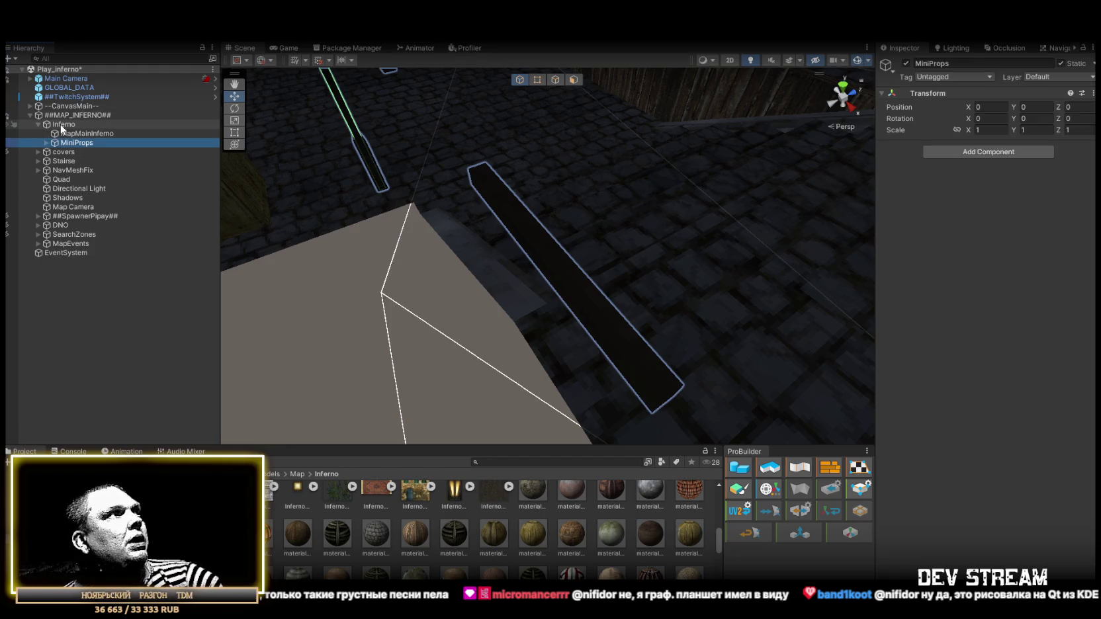
{"action": "key", "text": "f"}
{"action": "scroll", "coordinate": [857, 130], "scroll_direction": "down", "scroll_amount": 10}
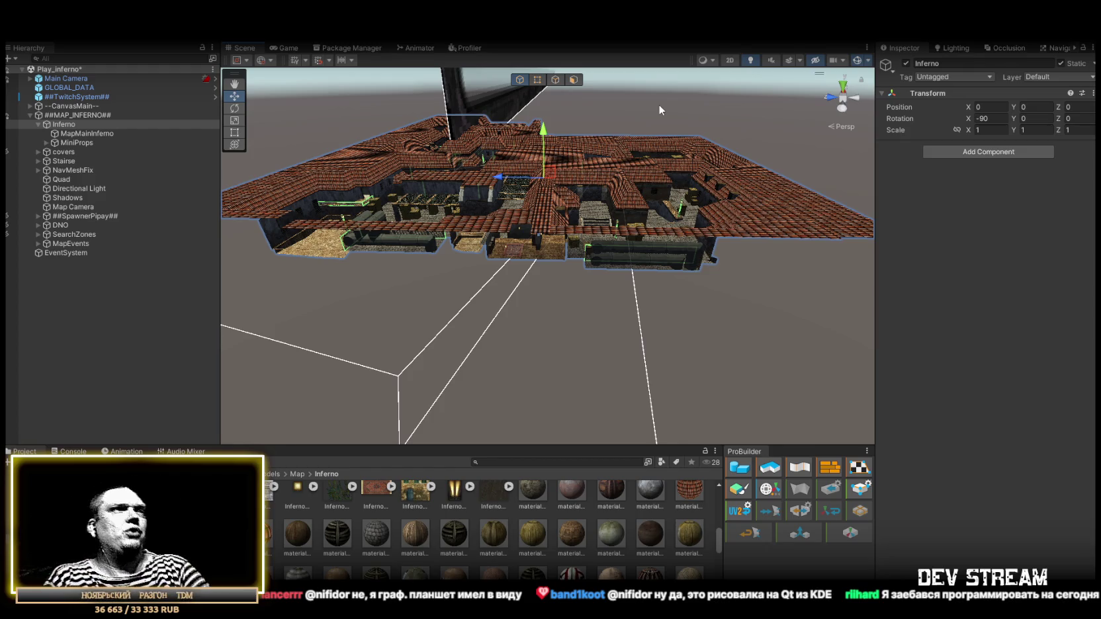
- Orbit and zoom the Scene camera to a frontal view of the whole Inferno map
{"action": "mouse_move", "coordinate": [530, 101]}
{"action": "left_mouse_down"}
{"action": "mouse_move", "coordinate": [545, 228]}
{"action": "mouse_move", "coordinate": [739, 260]}
{"action": "left_mouse_up"}
{"action": "scroll", "coordinate": [739, 260], "scroll_direction": "down", "scroll_amount": 10}
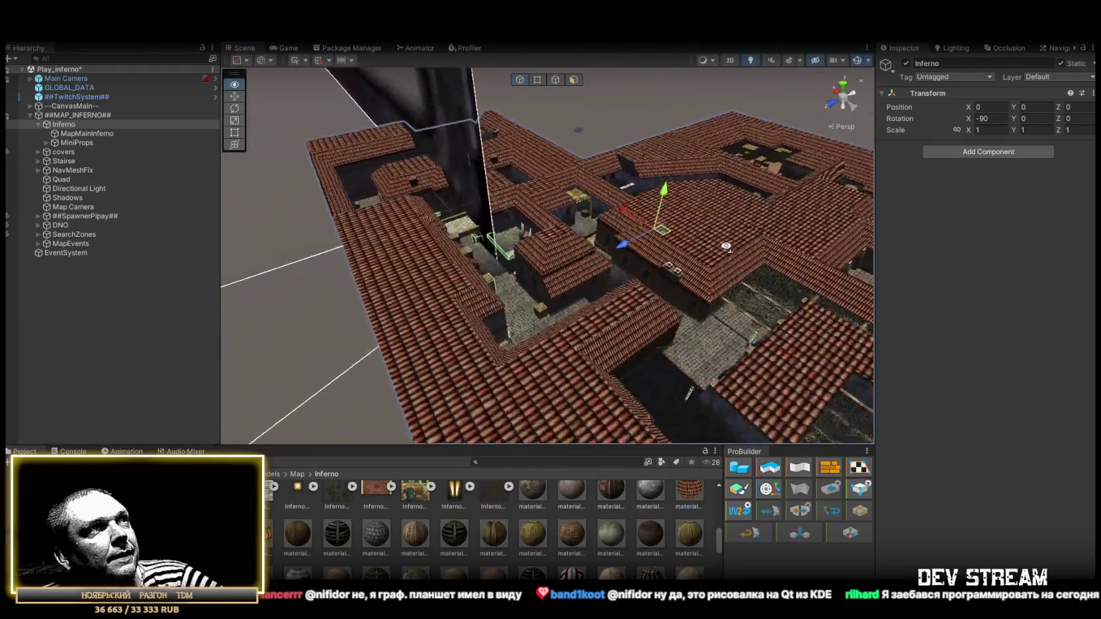
{"action": "left_click_drag", "start_coordinate": [737, 247], "coordinate": [487, 233]}
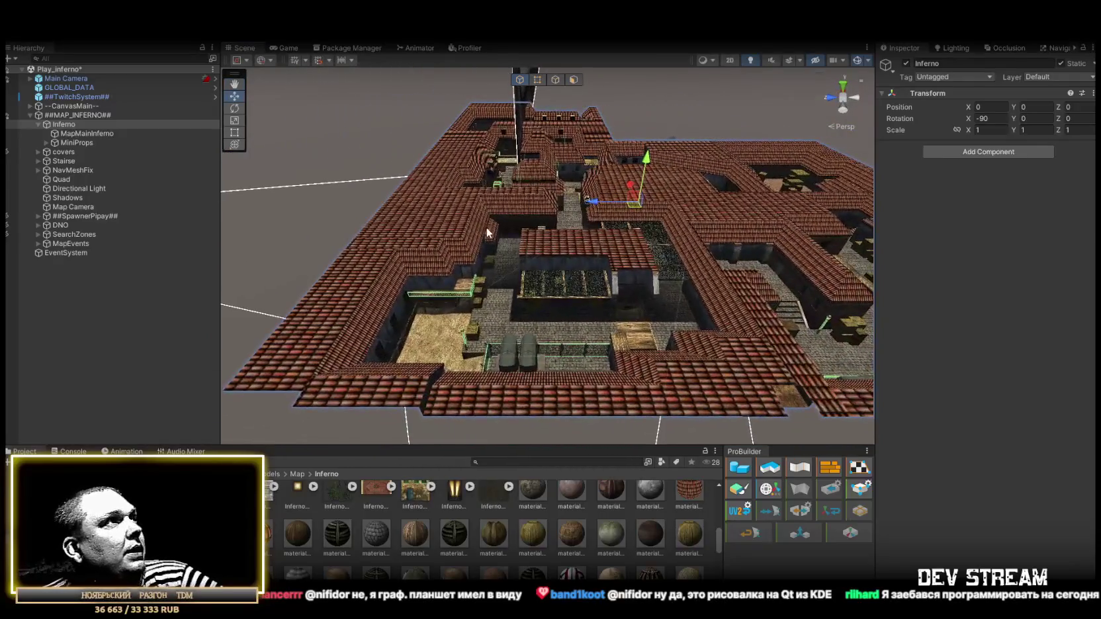
- Move NavMeshFix directly below the collapsed Inferno group
{"action": "left_click", "coordinate": [52, 171]}
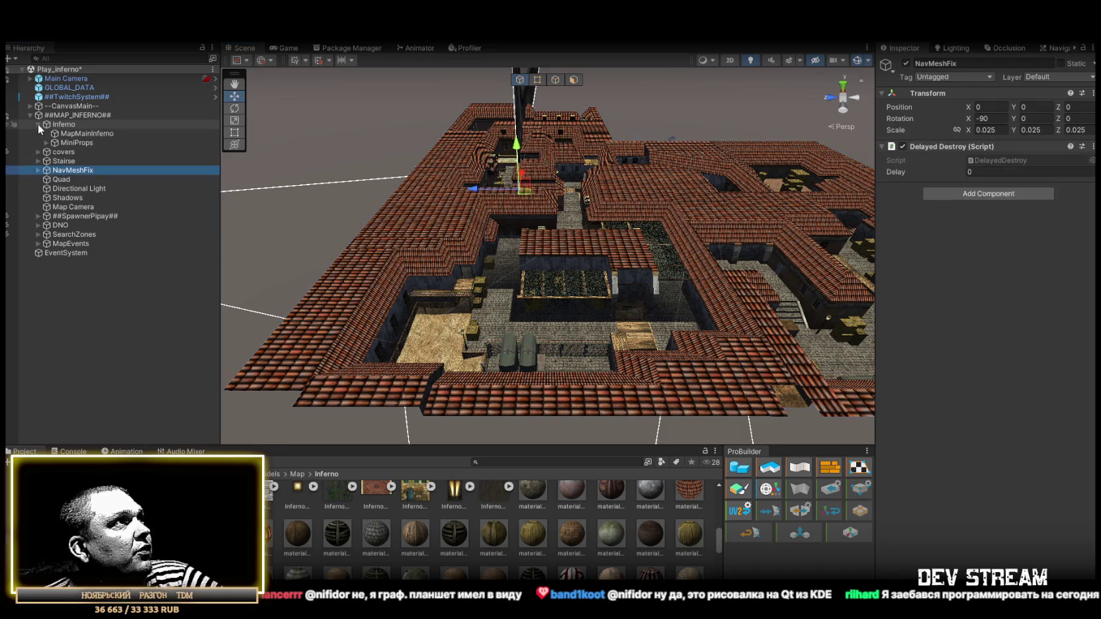
{"action": "left_click", "coordinate": [39, 125]}
{"action": "left_click_drag", "start_coordinate": [58, 134], "coordinate": [60, 131]}
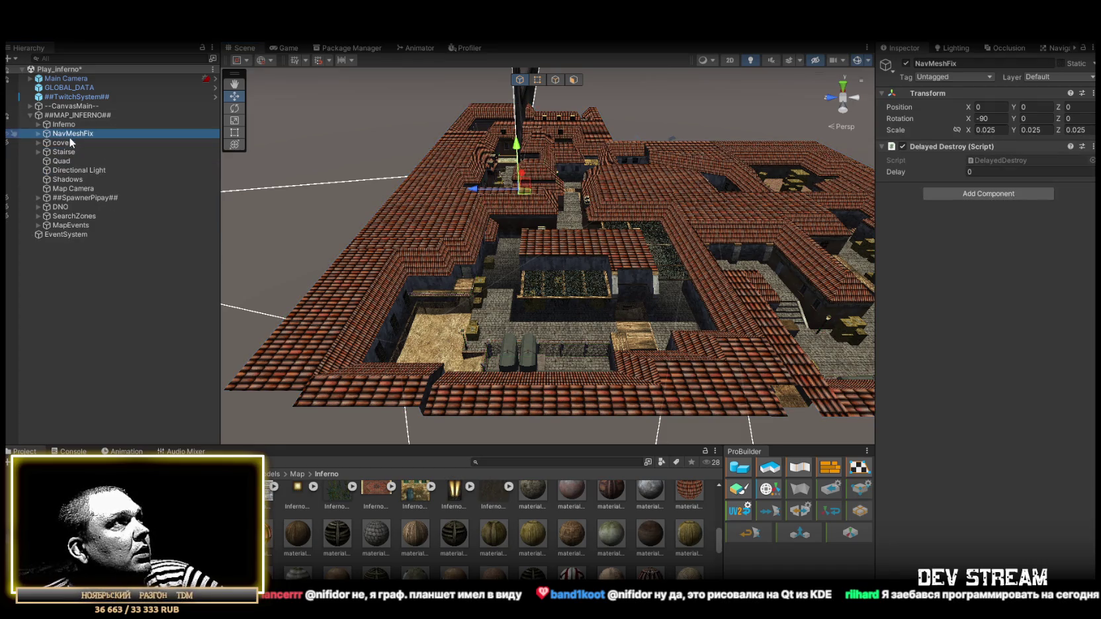
- Delete the Stairse group with its quads and the Quad object
{"action": "left_click", "coordinate": [70, 142]}
{"action": "left_click", "coordinate": [64, 153]}
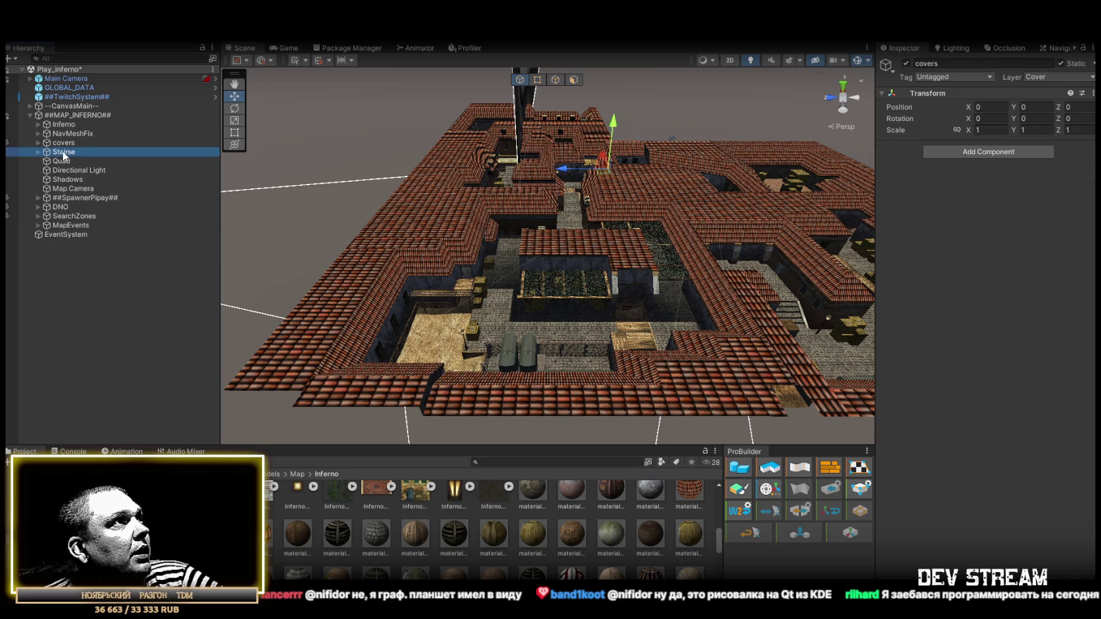
{"action": "left_click", "coordinate": [38, 153]}
{"action": "left_click", "coordinate": [37, 152]}
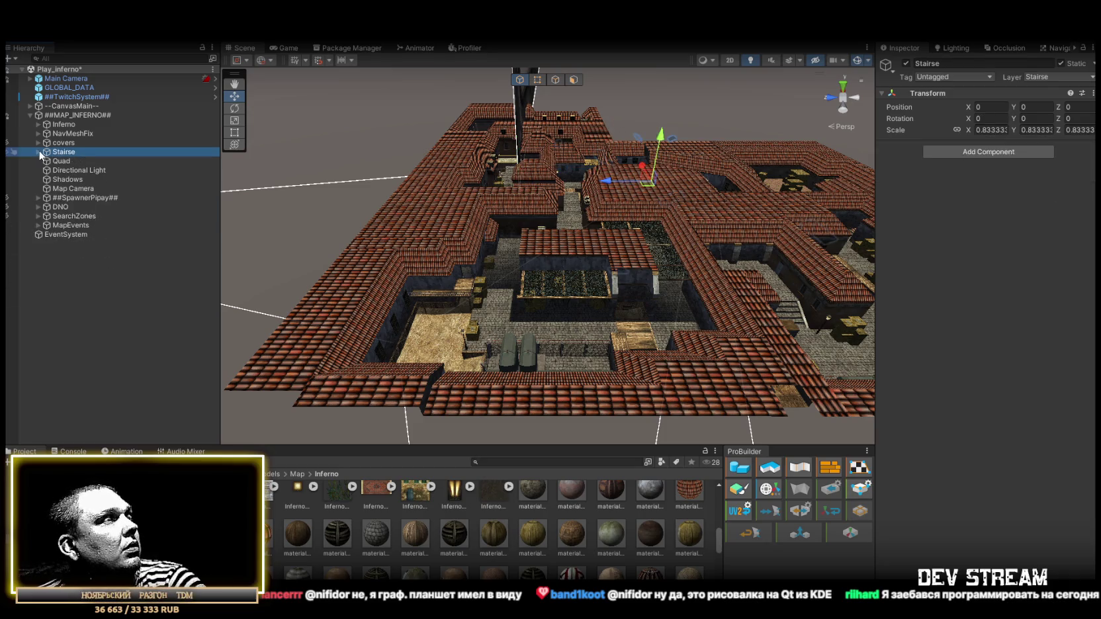
{"action": "left_click", "coordinate": [39, 152]}
{"action": "key", "text": "Delete"}
{"action": "left_click", "coordinate": [63, 144]}
{"action": "left_click", "coordinate": [63, 153]}
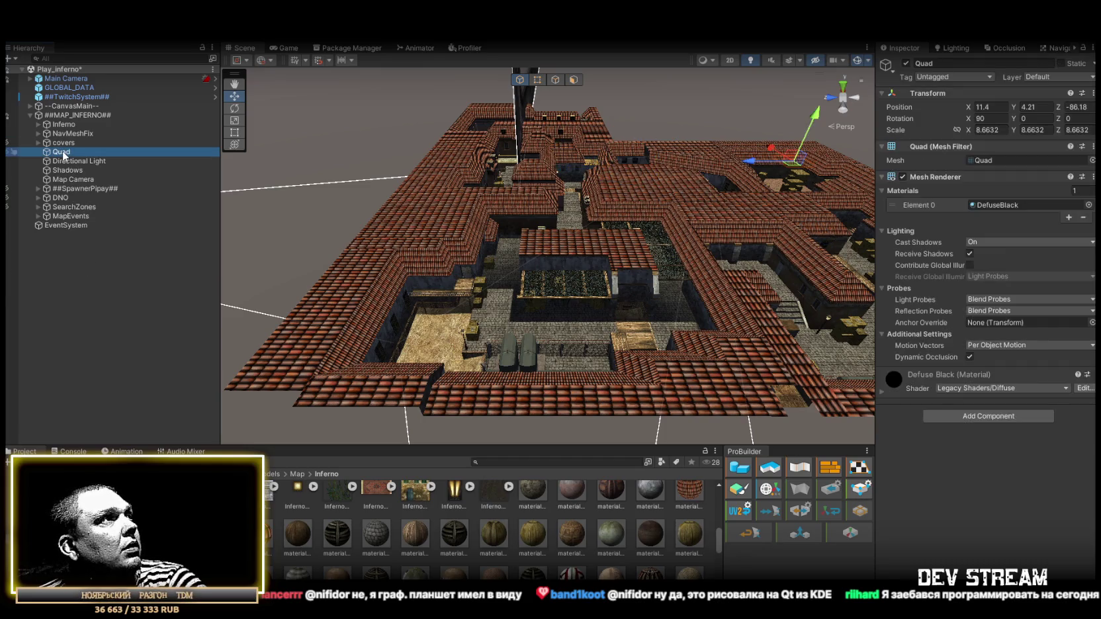
{"action": "key", "text": "Delete"}
- Move Directional Light below MapEvents and make MapEvents the first child of ##MAP_INFERNO##
{"action": "left_click", "coordinate": [65, 154]}
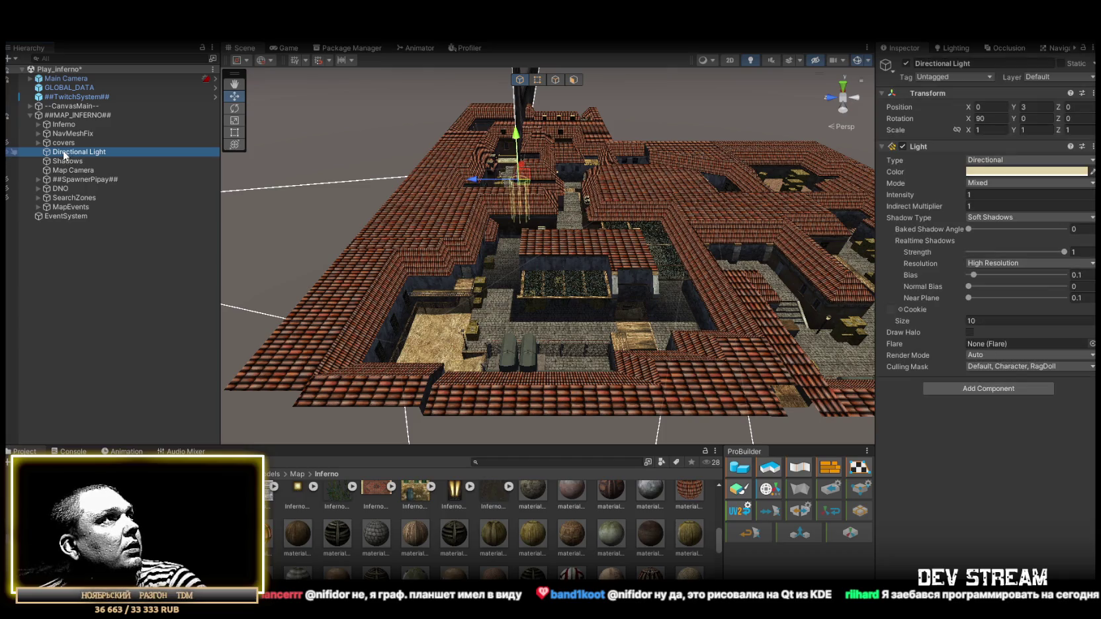
{"action": "left_click_drag", "start_coordinate": [65, 120], "coordinate": [63, 203]}
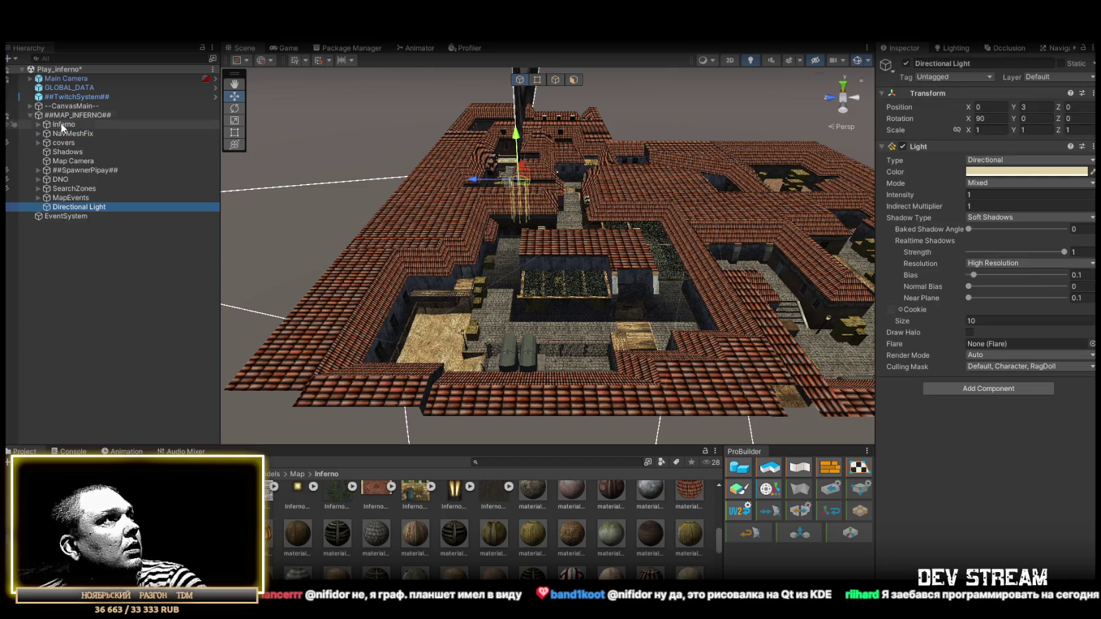
{"action": "left_click", "coordinate": [64, 198]}
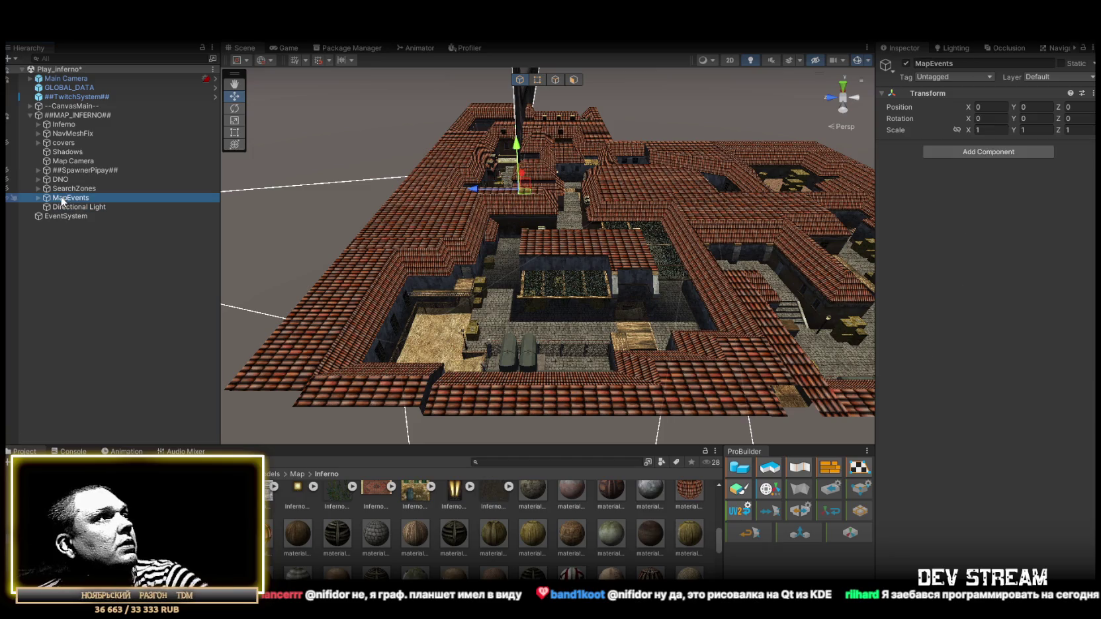
{"action": "left_click_drag", "start_coordinate": [64, 126], "coordinate": [64, 124]}
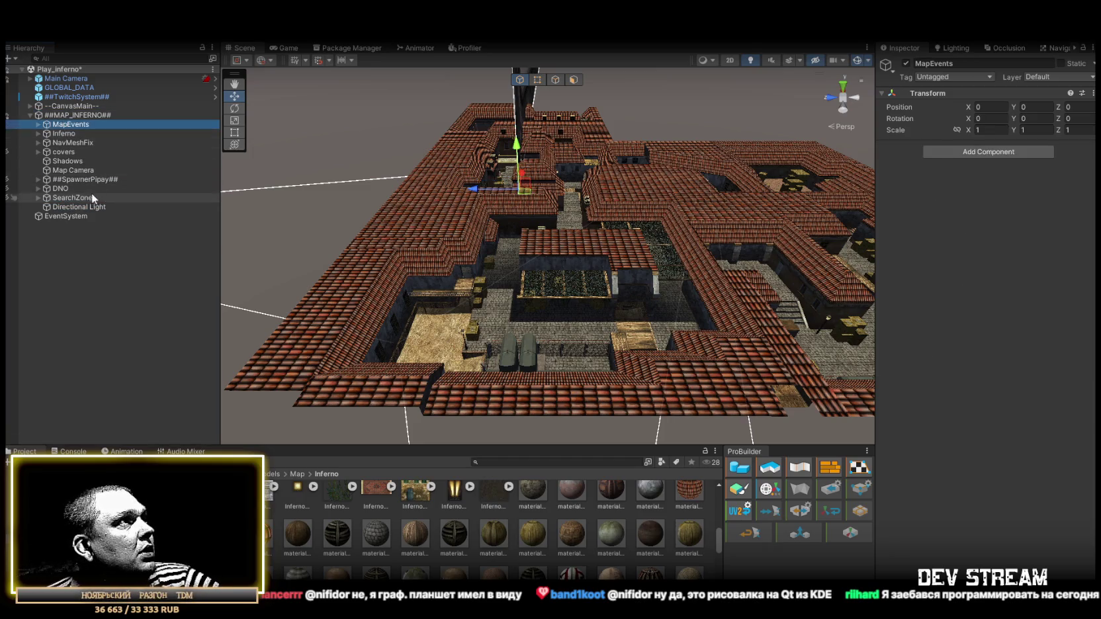
{"action": "left_click", "coordinate": [68, 199]}
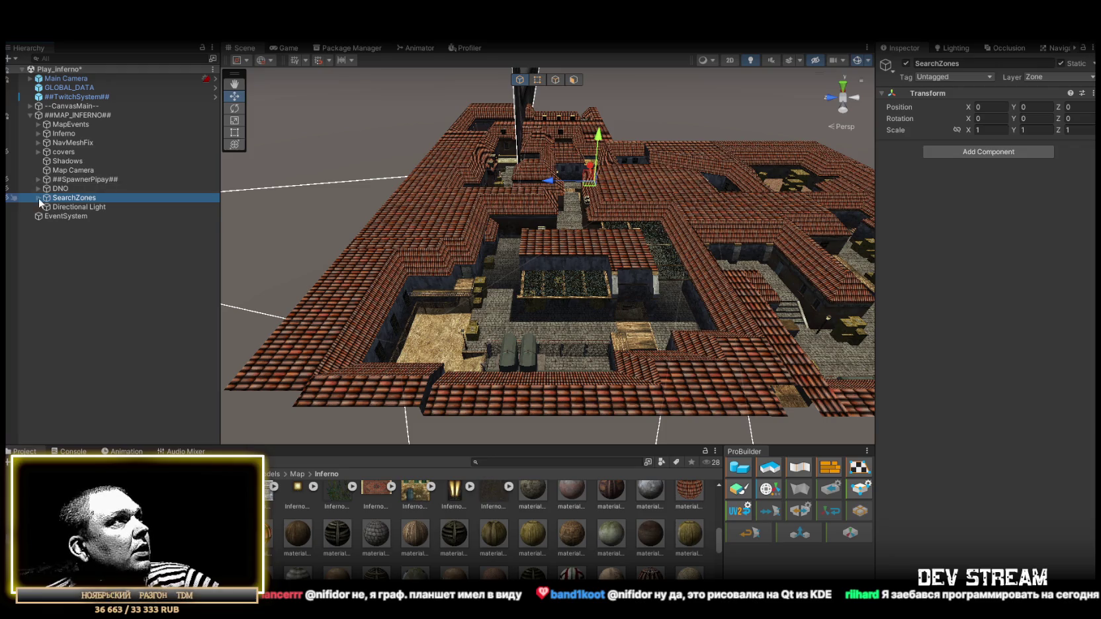
{"action": "left_click", "coordinate": [38, 198]}
- Delete SearchZoneBox (1) through (5) from SearchZones
{"action": "left_click", "coordinate": [93, 216]}
{"action": "left_click", "coordinate": [104, 254], "text": "shift"}
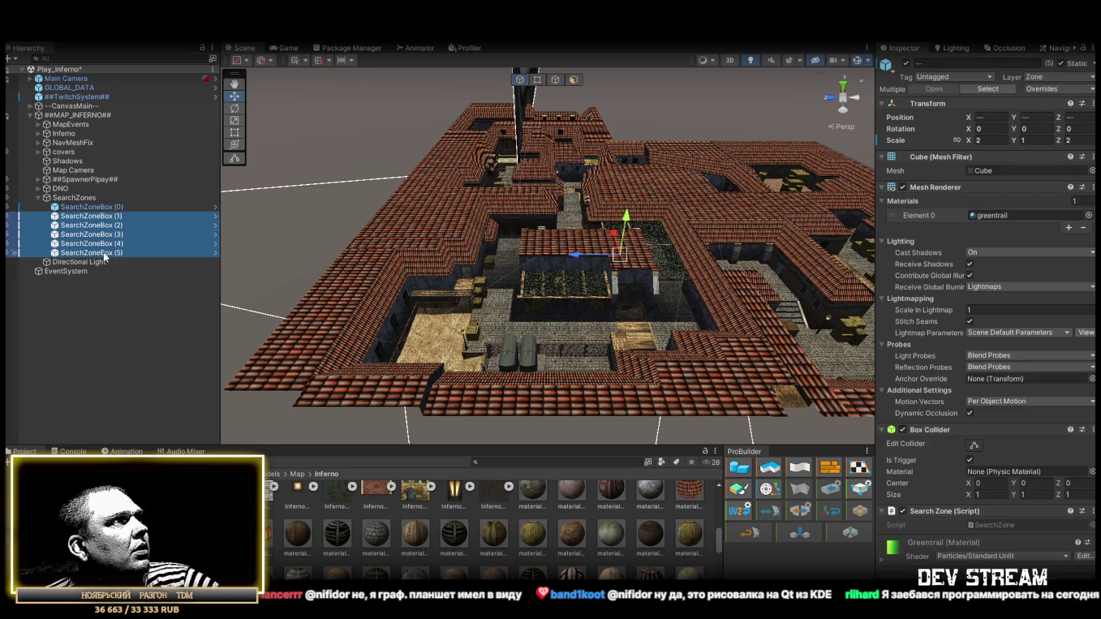
{"action": "key", "text": "Delete"}
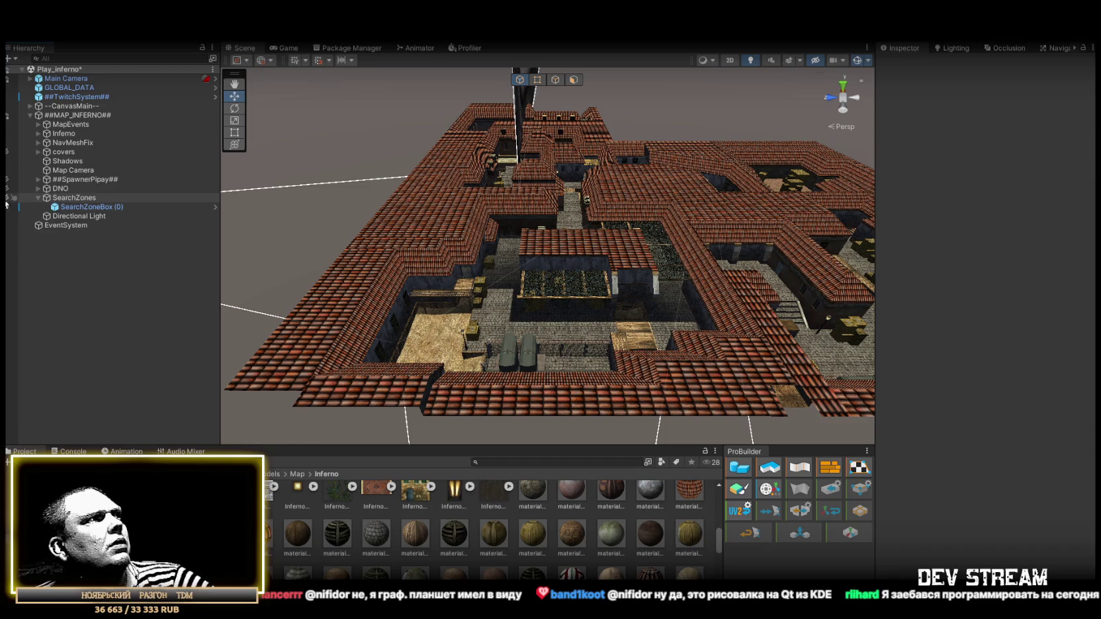
- Move SearchZoneBox (0) into the courtyard
{"action": "left_click", "coordinate": [74, 207]}
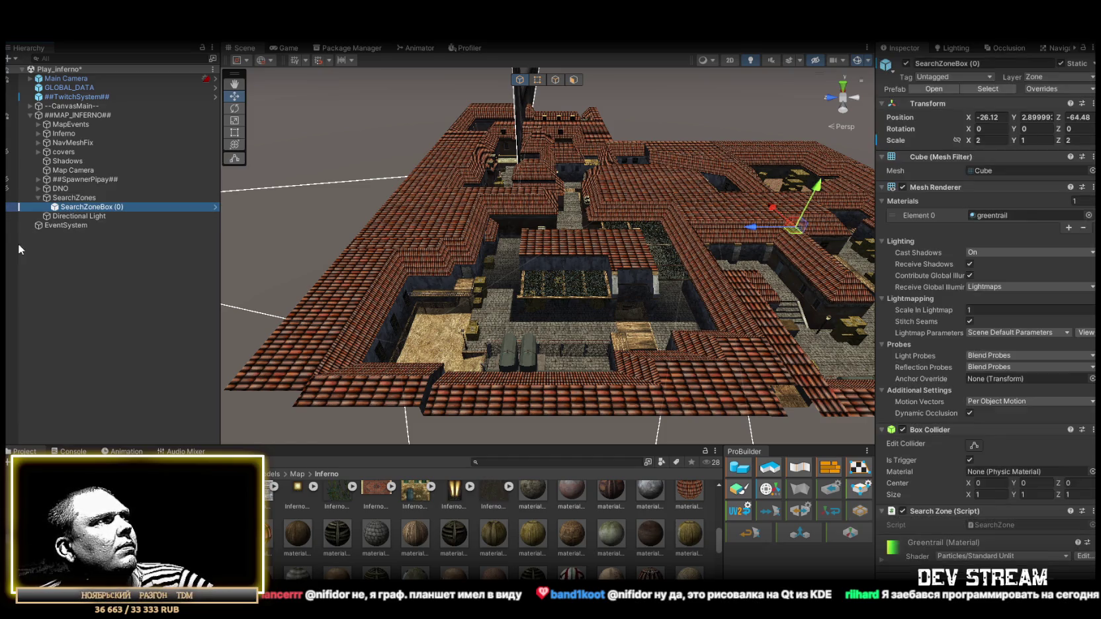
{"action": "left_click_drag", "start_coordinate": [375, 232], "coordinate": [443, 299]}
{"action": "mouse_move", "coordinate": [608, 382]}
{"action": "left_mouse_down"}
{"action": "mouse_move", "coordinate": [597, 321]}
{"action": "mouse_move", "coordinate": [550, 303]}
{"action": "left_mouse_up"}
{"action": "mouse_move", "coordinate": [454, 162]}
{"action": "left_mouse_down"}
{"action": "mouse_move", "coordinate": [530, 323]}
{"action": "mouse_move", "coordinate": [536, 311]}
{"action": "left_mouse_up"}
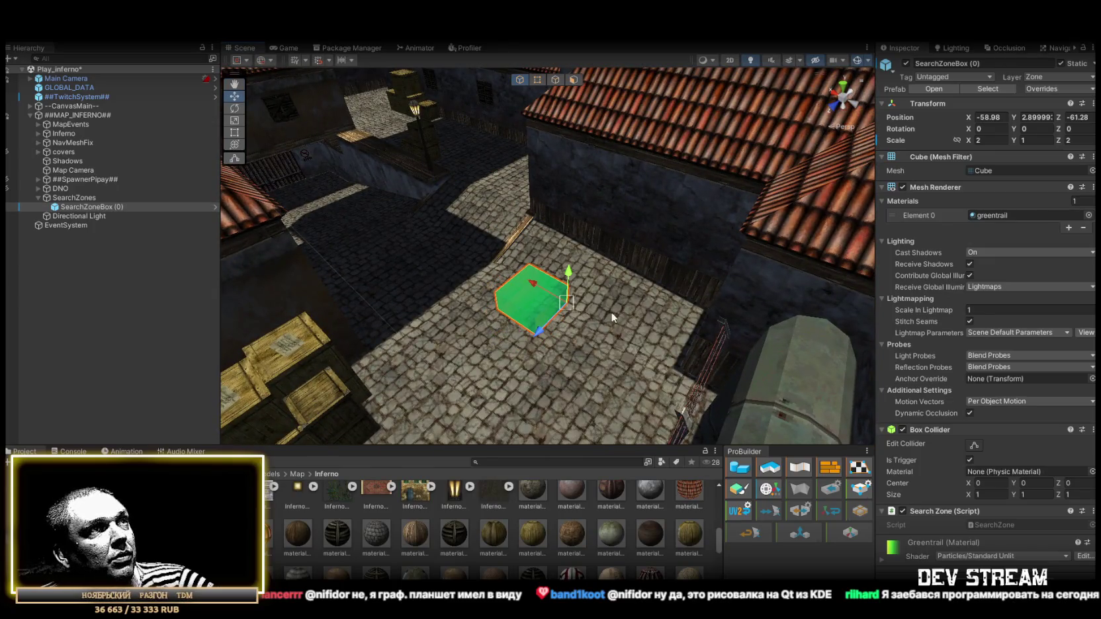
- Switch to Shaded Wireframe, place box (0) at X -61.82, Z -54.04, and duplicate it
{"action": "left_click", "coordinate": [711, 60]}
{"action": "left_click", "coordinate": [734, 103]}
{"action": "mouse_move", "coordinate": [591, 156]}
{"action": "left_mouse_down"}
{"action": "mouse_move", "coordinate": [496, 269]}
{"action": "mouse_move", "coordinate": [644, 329]}
{"action": "left_mouse_up"}
{"action": "scroll", "coordinate": [644, 329], "scroll_direction": "down", "scroll_amount": 10}
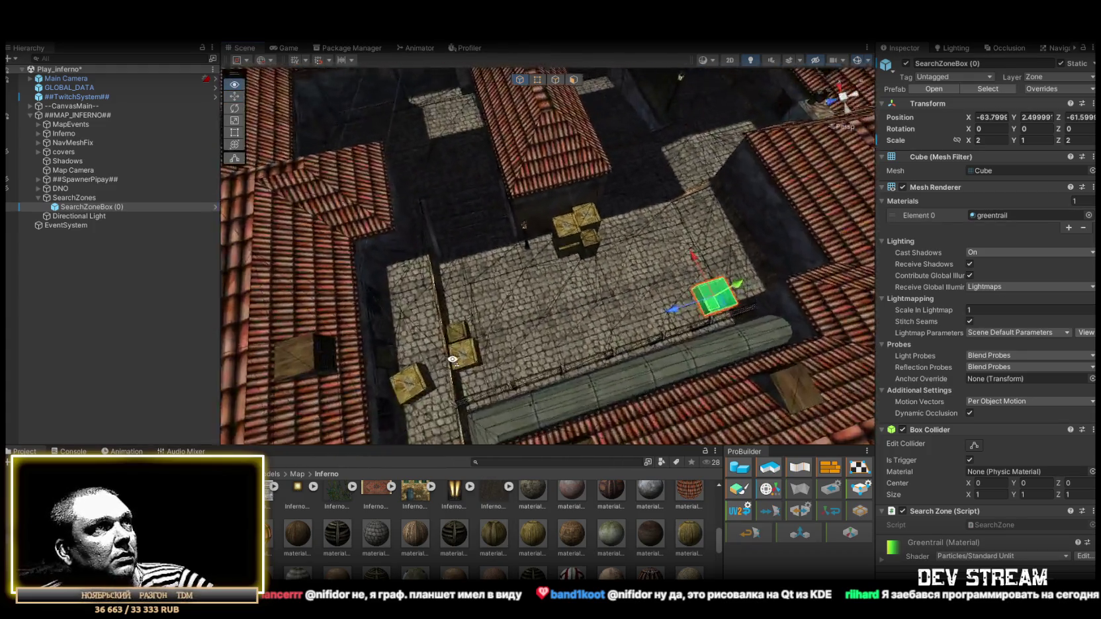
{"action": "mouse_move", "coordinate": [743, 323]}
{"action": "left_mouse_down"}
{"action": "mouse_move", "coordinate": [601, 329]}
{"action": "mouse_move", "coordinate": [550, 265]}
{"action": "mouse_move", "coordinate": [486, 228]}
{"action": "mouse_move", "coordinate": [457, 253]}
{"action": "mouse_move", "coordinate": [409, 262]}
{"action": "mouse_move", "coordinate": [437, 275]}
{"action": "mouse_move", "coordinate": [227, 254]}
{"action": "mouse_move", "coordinate": [314, 215]}
{"action": "left_mouse_up"}
{"action": "key", "text": "ctrl+d"}
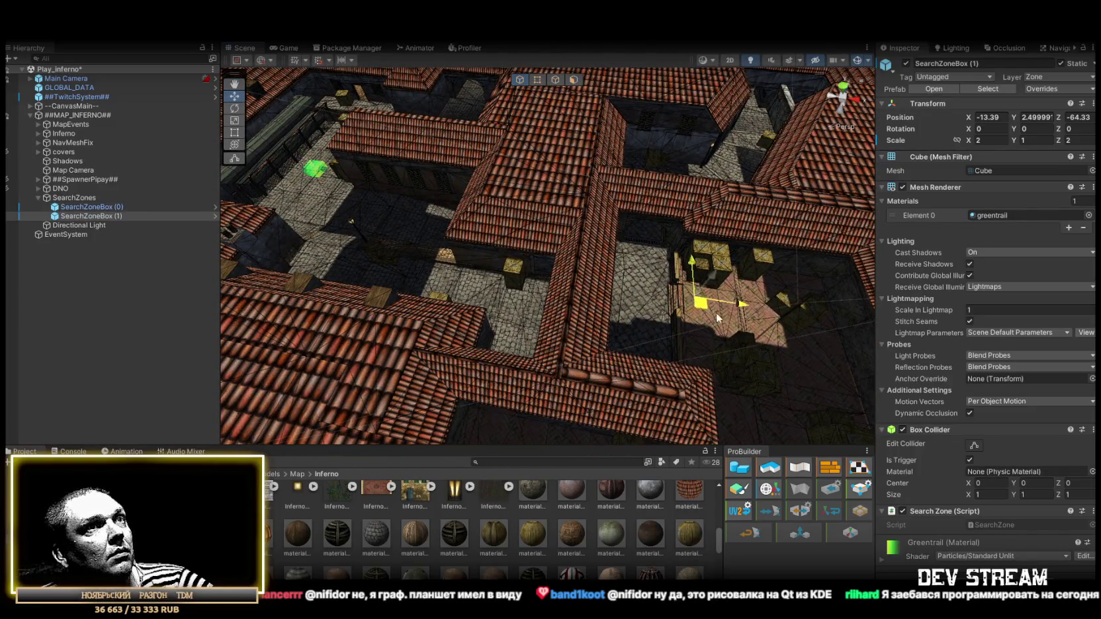
- Place the duplicated SearchZoneBox (1) at a new floor spot in the square
{"action": "left_click_drag", "start_coordinate": [715, 315], "coordinate": [717, 317]}
{"action": "key", "text": "f"}
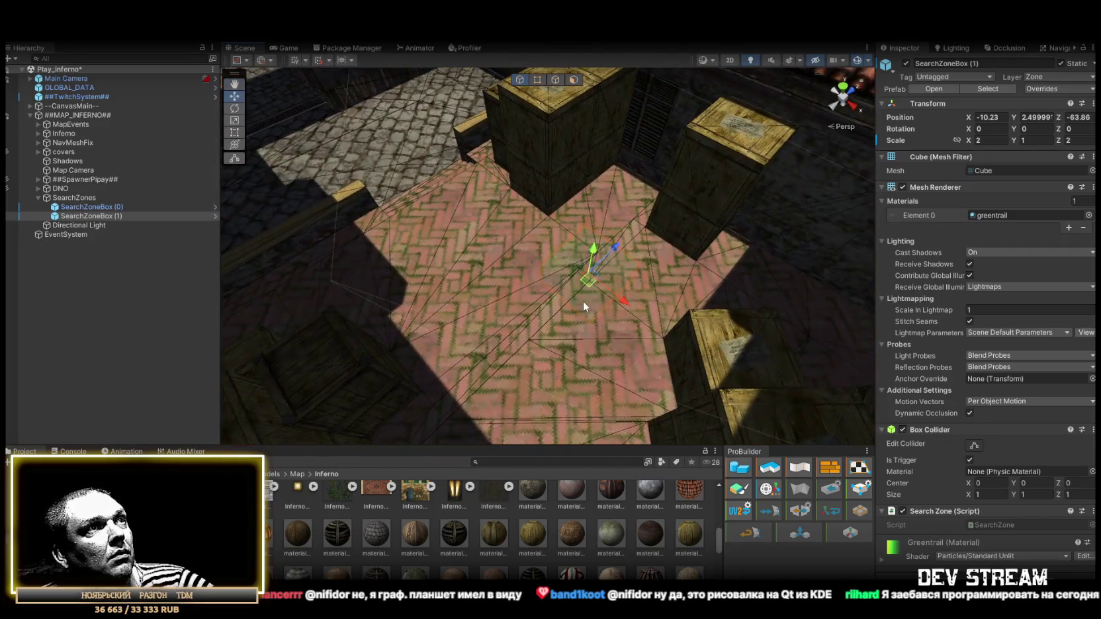
{"action": "left_click_drag", "start_coordinate": [587, 318], "coordinate": [556, 227]}
{"action": "mouse_move", "coordinate": [555, 188]}
{"action": "left_mouse_down"}
{"action": "mouse_move", "coordinate": [533, 310]}
{"action": "mouse_move", "coordinate": [518, 333]}
{"action": "left_mouse_up"}
{"action": "scroll", "coordinate": [517, 361], "scroll_direction": "down", "scroll_amount": 5}
{"action": "mouse_move", "coordinate": [632, 248]}
{"action": "left_mouse_down"}
{"action": "mouse_move", "coordinate": [563, 299]}
{"action": "mouse_move", "coordinate": [543, 331]}
{"action": "mouse_move", "coordinate": [320, 192]}
{"action": "mouse_move", "coordinate": [413, 206]}
{"action": "mouse_move", "coordinate": [521, 201]}
{"action": "mouse_move", "coordinate": [393, 226]}
{"action": "mouse_move", "coordinate": [654, 216]}
{"action": "mouse_move", "coordinate": [428, 261]}
{"action": "mouse_move", "coordinate": [456, 281]}
{"action": "mouse_move", "coordinate": [543, 246]}
{"action": "mouse_move", "coordinate": [612, 263]}
{"action": "mouse_move", "coordinate": [543, 284]}
{"action": "mouse_move", "coordinate": [557, 276]}
{"action": "left_mouse_up"}
- Make SearchZoneBox (2) and (3), placing them near the crate and in the courtyard
{"action": "key", "text": "ctrl+d"}
{"action": "scroll", "coordinate": [673, 379], "scroll_direction": "up", "scroll_amount": 5}
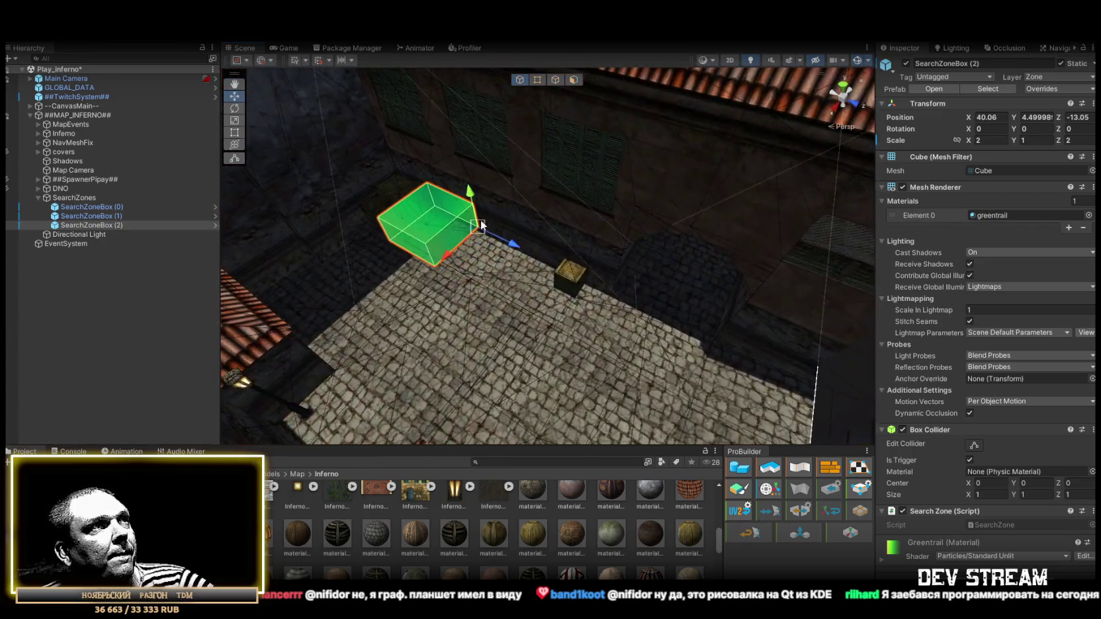
{"action": "mouse_move", "coordinate": [480, 223]}
{"action": "left_mouse_down"}
{"action": "mouse_move", "coordinate": [484, 241]}
{"action": "mouse_move", "coordinate": [554, 294]}
{"action": "mouse_move", "coordinate": [509, 354]}
{"action": "mouse_move", "coordinate": [397, 304]}
{"action": "mouse_move", "coordinate": [340, 307]}
{"action": "mouse_move", "coordinate": [437, 368]}
{"action": "mouse_move", "coordinate": [558, 374]}
{"action": "mouse_move", "coordinate": [372, 260]}
{"action": "left_mouse_up"}
{"action": "key", "text": "ctrl+d"}
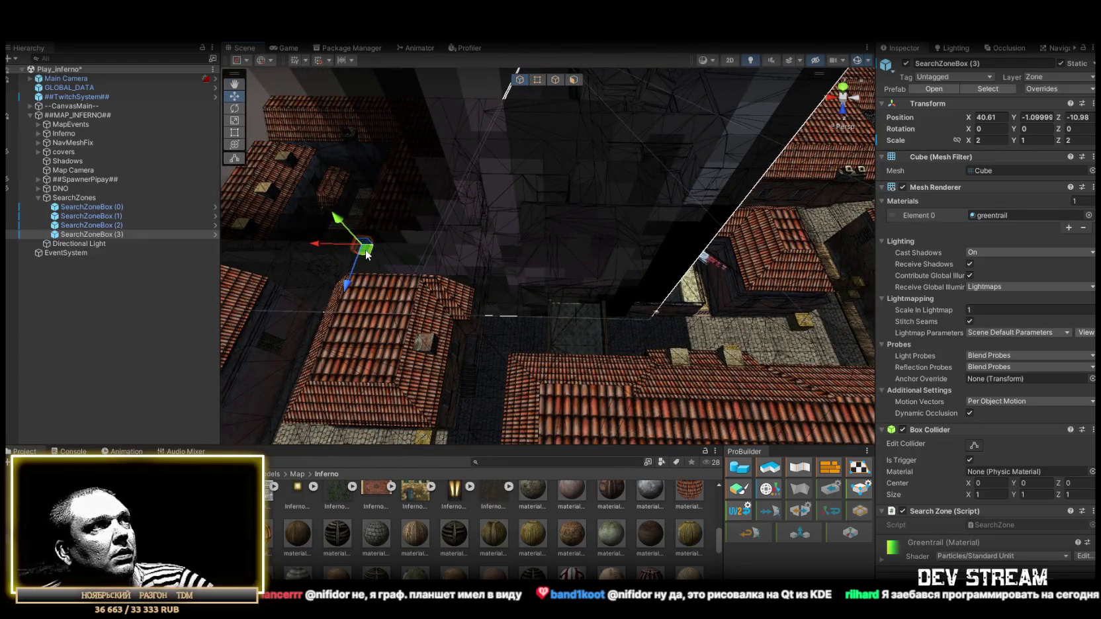
{"action": "left_click_drag", "start_coordinate": [714, 339], "coordinate": [719, 336]}
{"action": "mouse_move", "coordinate": [718, 336]}
{"action": "left_mouse_down"}
{"action": "mouse_move", "coordinate": [624, 284]}
{"action": "mouse_move", "coordinate": [562, 325]}
{"action": "mouse_move", "coordinate": [536, 242]}
{"action": "mouse_move", "coordinate": [415, 232]}
{"action": "mouse_move", "coordinate": [770, 337]}
{"action": "mouse_move", "coordinate": [681, 270]}
{"action": "mouse_move", "coordinate": [470, 244]}
{"action": "mouse_move", "coordinate": [489, 206]}
{"action": "mouse_move", "coordinate": [657, 357]}
{"action": "left_mouse_up"}
- Create SearchZoneBox (4) at X -27.128, Z 3.237, then copy it once more
{"action": "key", "text": "ctrl+d"}
{"action": "mouse_move", "coordinate": [596, 306]}
{"action": "left_mouse_down"}
{"action": "mouse_move", "coordinate": [503, 410]}
{"action": "mouse_move", "coordinate": [486, 371]}
{"action": "left_mouse_up"}
{"action": "mouse_move", "coordinate": [596, 329]}
{"action": "left_mouse_down"}
{"action": "mouse_move", "coordinate": [374, 320]}
{"action": "mouse_move", "coordinate": [761, 294]}
{"action": "mouse_move", "coordinate": [620, 315]}
{"action": "mouse_move", "coordinate": [644, 351]}
{"action": "mouse_move", "coordinate": [427, 224]}
{"action": "left_mouse_up"}
{"action": "key", "text": "ctrl+d"}
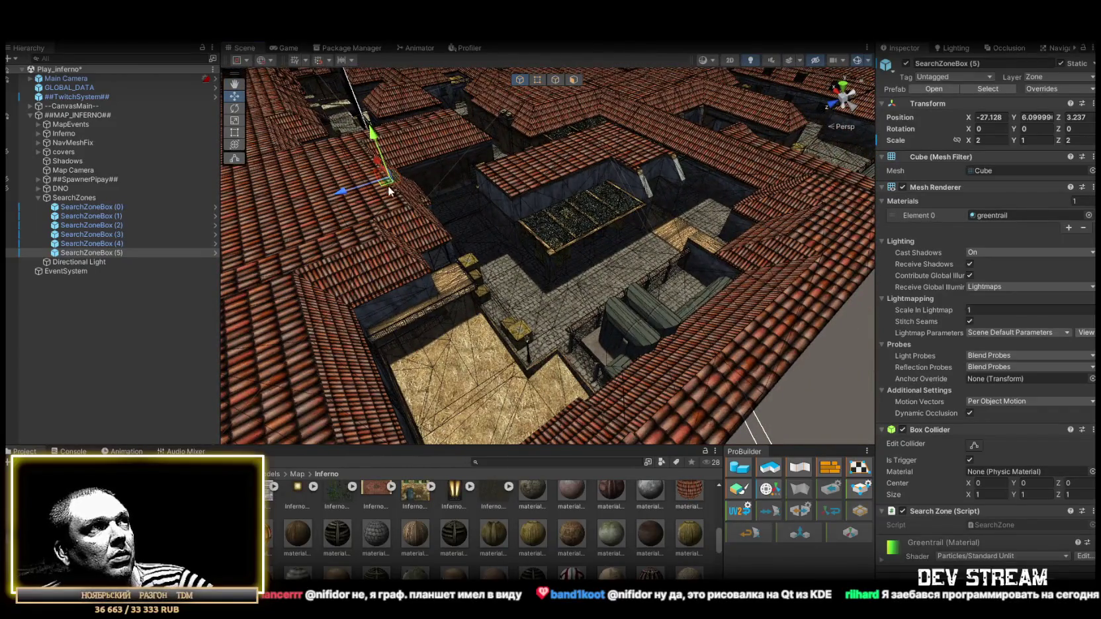
- Move SearchZoneBox (5) along the stone street
{"action": "left_click_drag", "start_coordinate": [624, 291], "coordinate": [624, 296]}
{"action": "scroll", "coordinate": [624, 296], "scroll_direction": "up", "scroll_amount": 10}
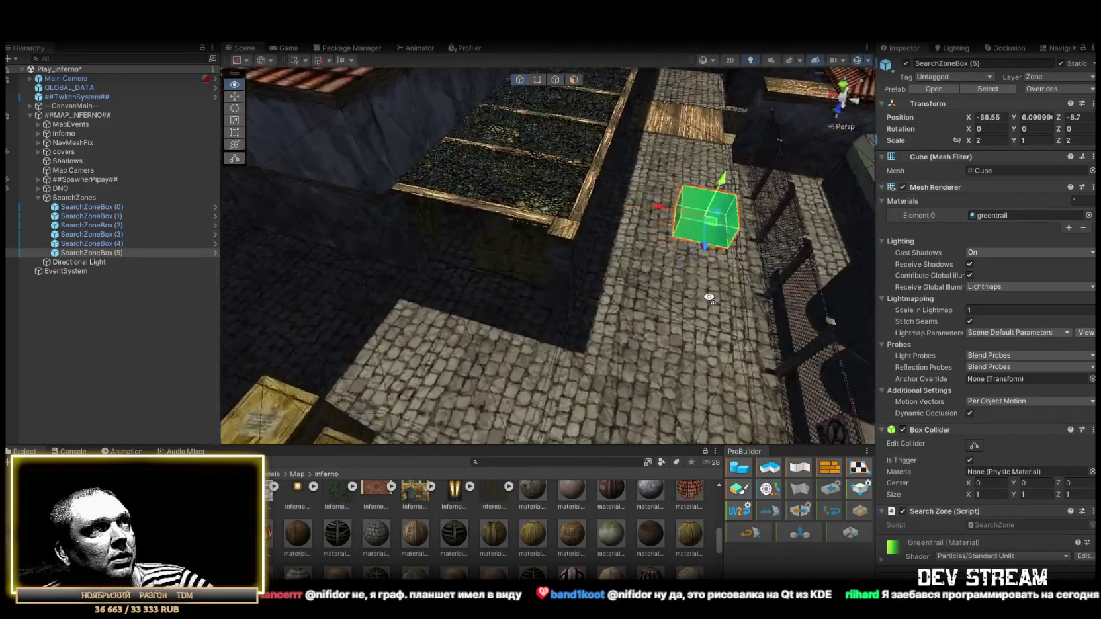
{"action": "mouse_move", "coordinate": [696, 238]}
{"action": "left_mouse_down"}
{"action": "mouse_move", "coordinate": [616, 337]}
{"action": "mouse_move", "coordinate": [511, 401]}
{"action": "mouse_move", "coordinate": [511, 285]}
{"action": "left_mouse_up"}
{"action": "mouse_move", "coordinate": [529, 271]}
{"action": "left_mouse_down"}
{"action": "mouse_move", "coordinate": [596, 248]}
{"action": "mouse_move", "coordinate": [503, 278]}
{"action": "mouse_move", "coordinate": [309, 308]}
{"action": "mouse_move", "coordinate": [693, 334]}
{"action": "mouse_move", "coordinate": [757, 278]}
{"action": "mouse_move", "coordinate": [816, 188]}
{"action": "left_mouse_up"}
- Duplicate it into SearchZoneBox (6) and place it in the courtyard at X -3.09, Z -18.75
{"action": "key", "text": "ctrl+d"}
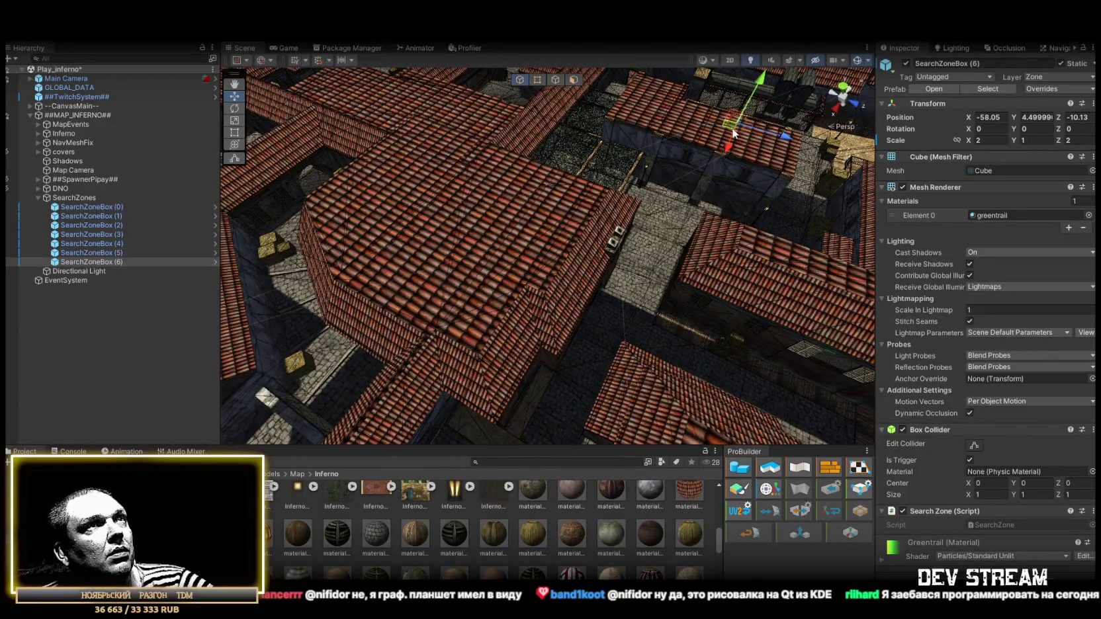
{"action": "key", "text": "f"}
{"action": "mouse_move", "coordinate": [596, 331]}
{"action": "left_mouse_down"}
{"action": "mouse_move", "coordinate": [632, 270]}
{"action": "mouse_move", "coordinate": [804, 248]}
{"action": "mouse_move", "coordinate": [589, 234]}
{"action": "mouse_move", "coordinate": [597, 204]}
{"action": "mouse_move", "coordinate": [582, 206]}
{"action": "mouse_move", "coordinate": [573, 236]}
{"action": "mouse_move", "coordinate": [635, 265]}
{"action": "mouse_move", "coordinate": [785, 278]}
{"action": "mouse_move", "coordinate": [632, 310]}
{"action": "left_mouse_up"}
{"action": "mouse_move", "coordinate": [411, 260]}
{"action": "left_mouse_down"}
{"action": "mouse_move", "coordinate": [625, 296]}
{"action": "mouse_move", "coordinate": [635, 308]}
{"action": "mouse_move", "coordinate": [564, 338]}
{"action": "mouse_move", "coordinate": [96, 212]}
{"action": "left_mouse_up"}
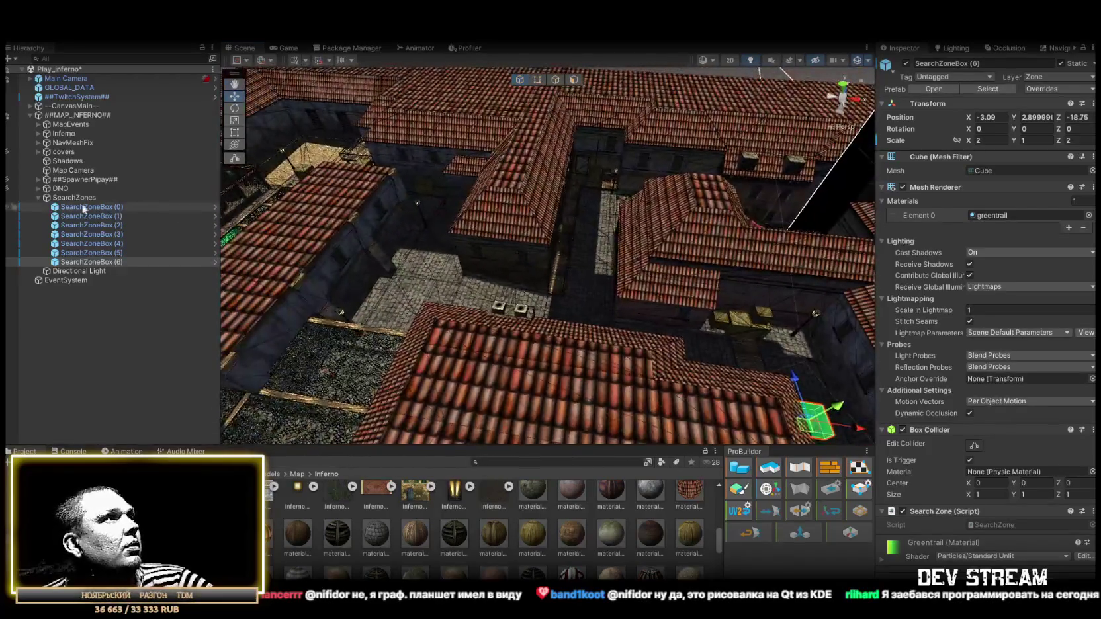
{"action": "mouse_move", "coordinate": [549, 311]}
{"action": "left_mouse_down"}
{"action": "mouse_move", "coordinate": [545, 264]}
{"action": "mouse_move", "coordinate": [843, 278]}
{"action": "left_mouse_up"}
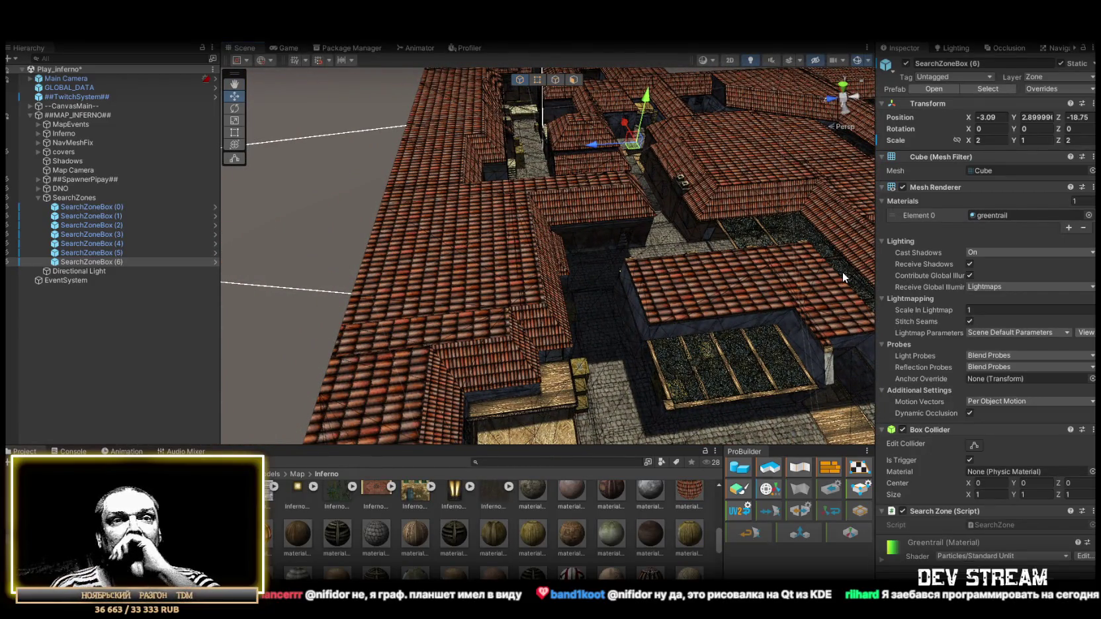
{"action": "mouse_move", "coordinate": [815, 260]}
{"action": "left_mouse_down"}
{"action": "mouse_move", "coordinate": [796, 239]}
{"action": "mouse_move", "coordinate": [645, 228]}
{"action": "left_mouse_up"}
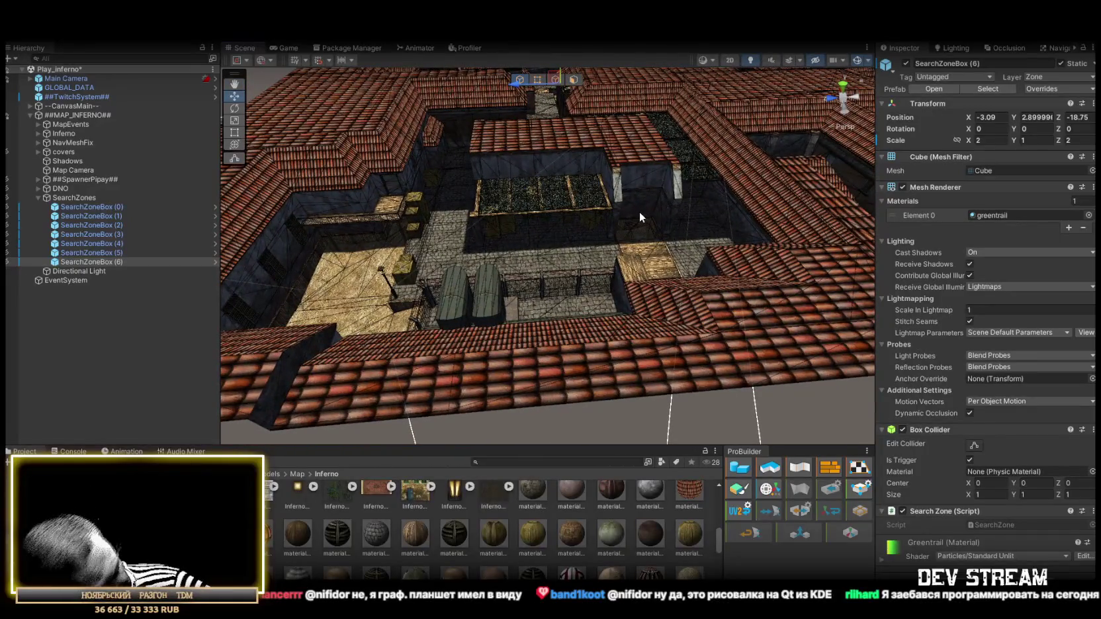
{"action": "mouse_move", "coordinate": [640, 211]}
{"action": "left_mouse_down"}
{"action": "mouse_move", "coordinate": [524, 233]}
{"action": "mouse_move", "coordinate": [689, 226]}
{"action": "mouse_move", "coordinate": [679, 200]}
{"action": "mouse_move", "coordinate": [452, 180]}
{"action": "mouse_move", "coordinate": [423, 162]}
{"action": "mouse_move", "coordinate": [762, 160]}
{"action": "mouse_move", "coordinate": [492, 177]}
{"action": "mouse_move", "coordinate": [674, 239]}
{"action": "mouse_move", "coordinate": [598, 240]}
{"action": "mouse_move", "coordinate": [664, 254]}
{"action": "mouse_move", "coordinate": [573, 236]}
{"action": "mouse_move", "coordinate": [598, 177]}
{"action": "mouse_move", "coordinate": [381, 137]}
{"action": "mouse_move", "coordinate": [455, 83]}
{"action": "mouse_move", "coordinate": [484, 93]}
{"action": "mouse_move", "coordinate": [423, 104]}
{"action": "mouse_move", "coordinate": [558, 135]}
{"action": "mouse_move", "coordinate": [977, 133]}
{"action": "mouse_move", "coordinate": [968, 247]}
{"action": "mouse_move", "coordinate": [607, 254]}
{"action": "mouse_move", "coordinate": [634, 264]}
{"action": "mouse_move", "coordinate": [562, 293]}
{"action": "mouse_move", "coordinate": [493, 286]}
{"action": "mouse_move", "coordinate": [424, 238]}
{"action": "mouse_move", "coordinate": [223, 242]}
{"action": "mouse_move", "coordinate": [367, 197]}
{"action": "mouse_move", "coordinate": [485, 236]}
{"action": "mouse_move", "coordinate": [134, 197]}
{"action": "left_mouse_up"}
{"action": "left_click", "coordinate": [37, 196]}
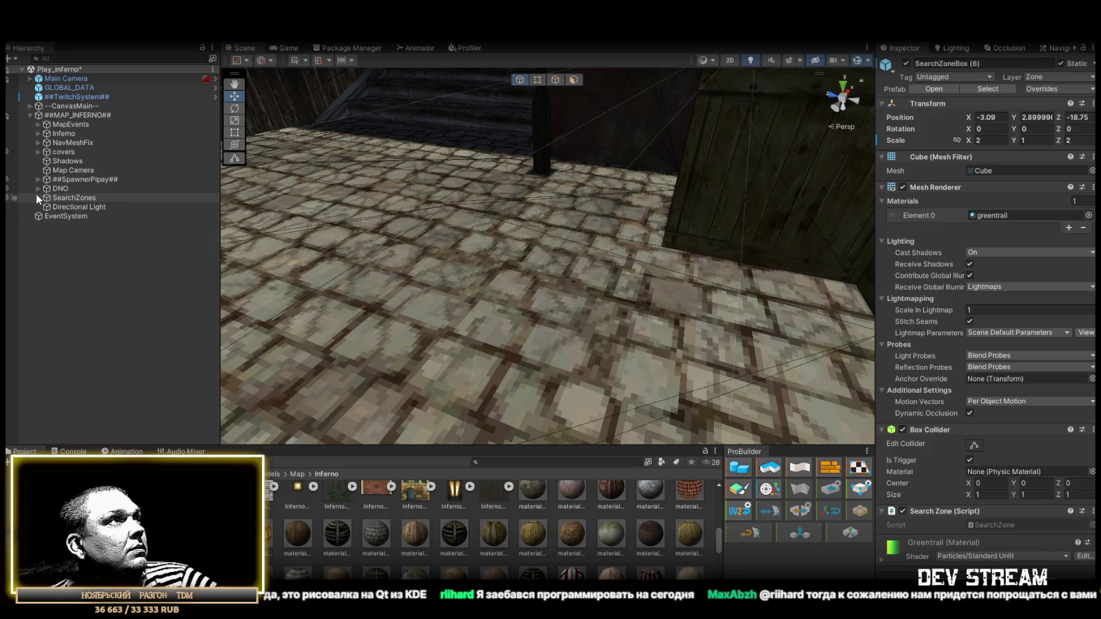
- Delete all Dust2_sp spawn points from ##SpawnerPipay##
{"action": "left_click", "coordinate": [69, 180]}
{"action": "left_click", "coordinate": [37, 180]}
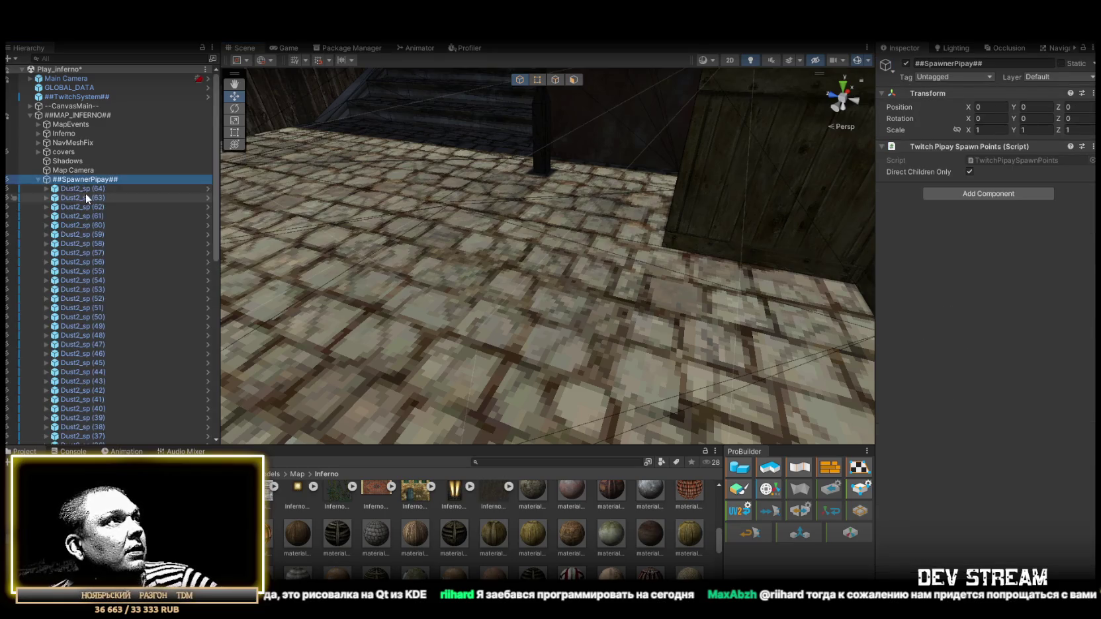
{"action": "left_click", "coordinate": [84, 189]}
{"action": "scroll", "coordinate": [138, 279], "scroll_direction": "down", "scroll_amount": 10}
{"action": "left_click", "coordinate": [93, 405], "text": "shift"}
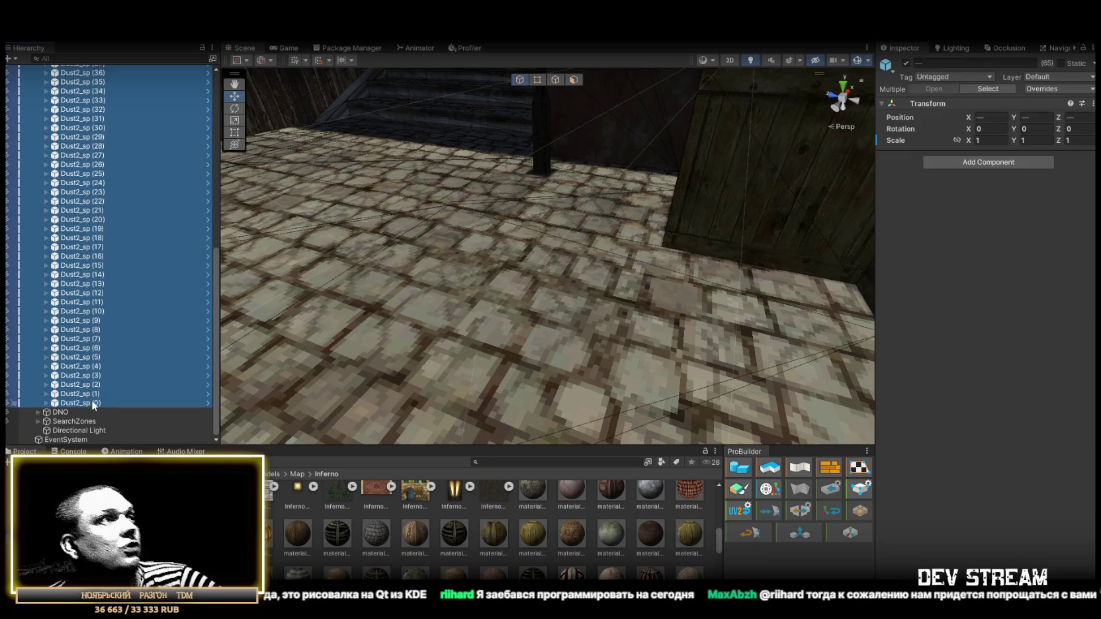
{"action": "key", "text": "Delete"}
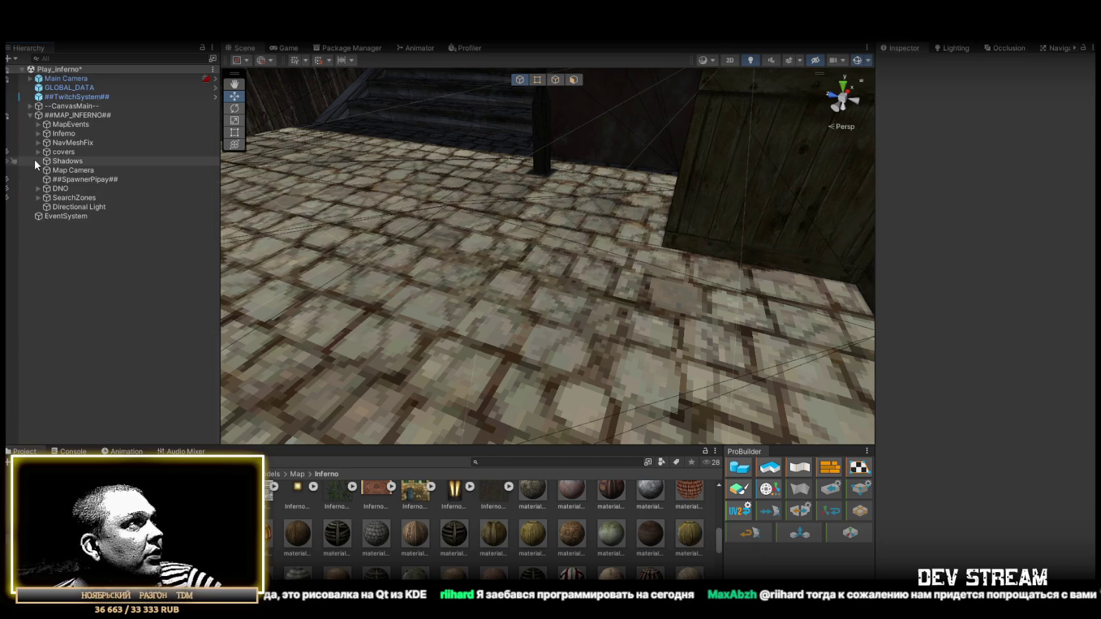
- Select the Map Camera and preview the game's valve_de_dust2 minimap
{"action": "left_click", "coordinate": [60, 170]}
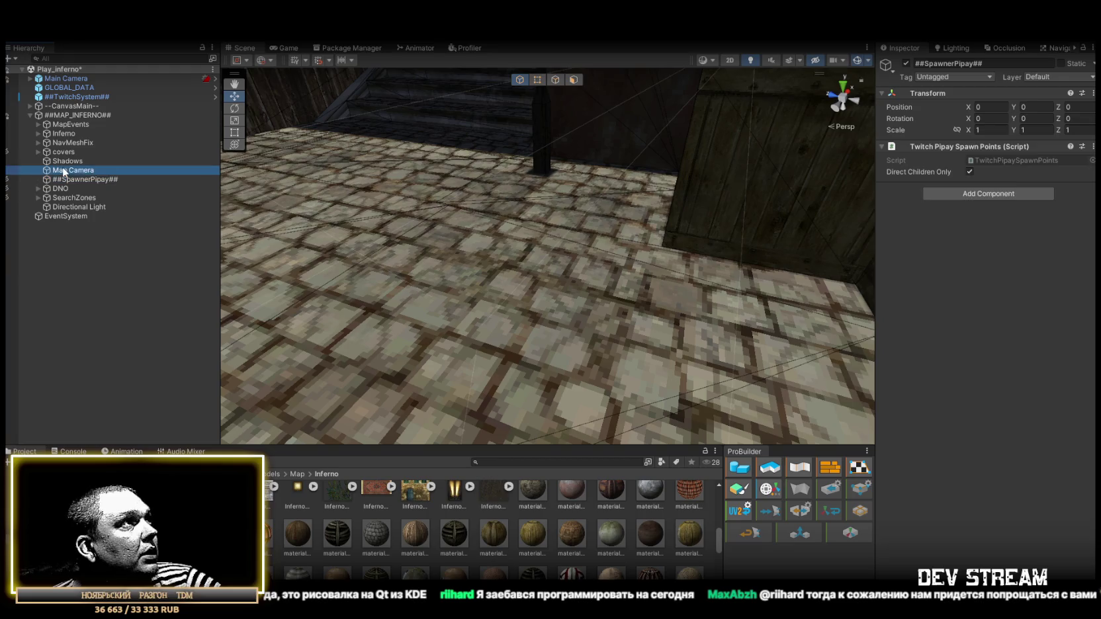
{"action": "left_click_drag", "start_coordinate": [480, 242], "coordinate": [462, 303]}
{"action": "left_click", "coordinate": [289, 48]}
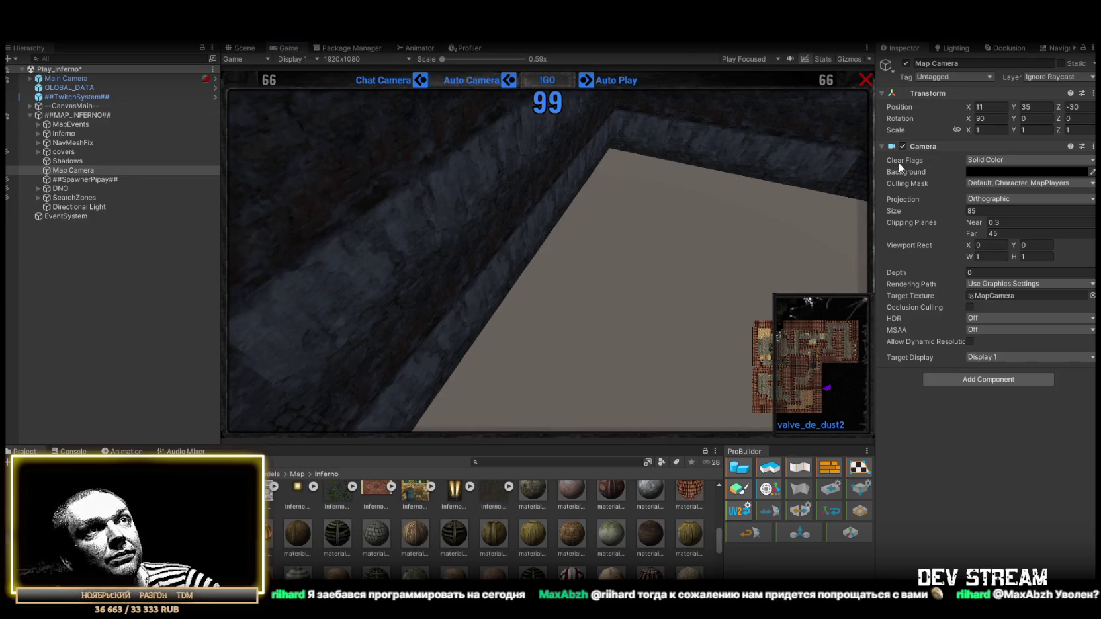
- Rotate the Map Camera and set its position to X -8, Z -33.1
{"action": "mouse_move", "coordinate": [899, 161]}
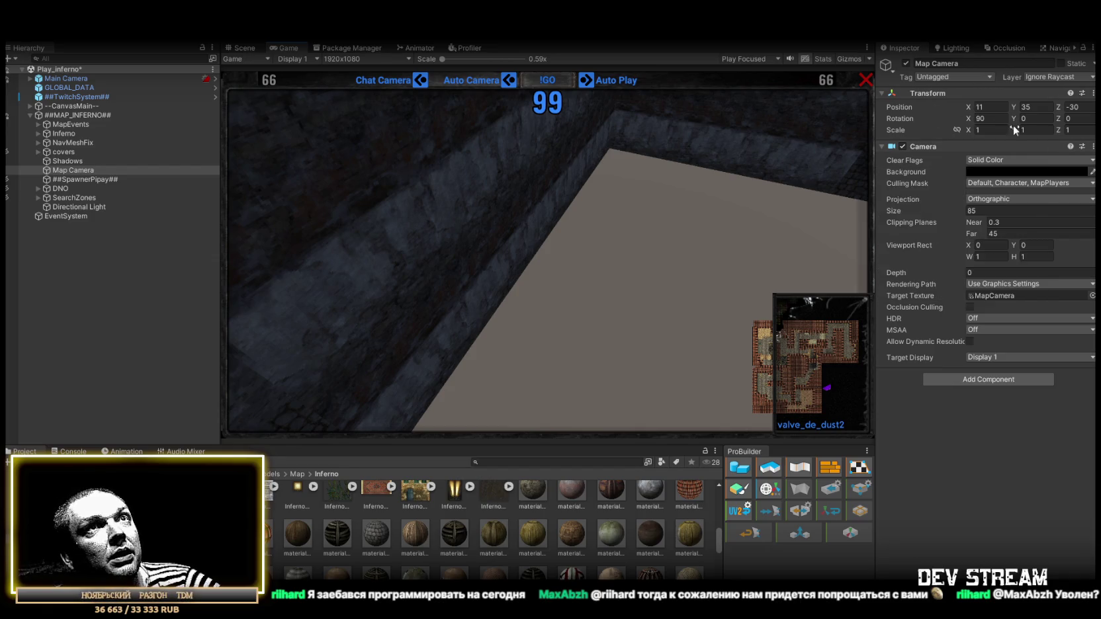
{"action": "mouse_move", "coordinate": [1016, 121]}
{"action": "left_mouse_down"}
{"action": "mouse_move", "coordinate": [871, 116]}
{"action": "mouse_move", "coordinate": [209, 211]}
{"action": "mouse_move", "coordinate": [463, 269]}
{"action": "mouse_move", "coordinate": [557, 253]}
{"action": "left_mouse_up"}
{"action": "type", "text": "90"}
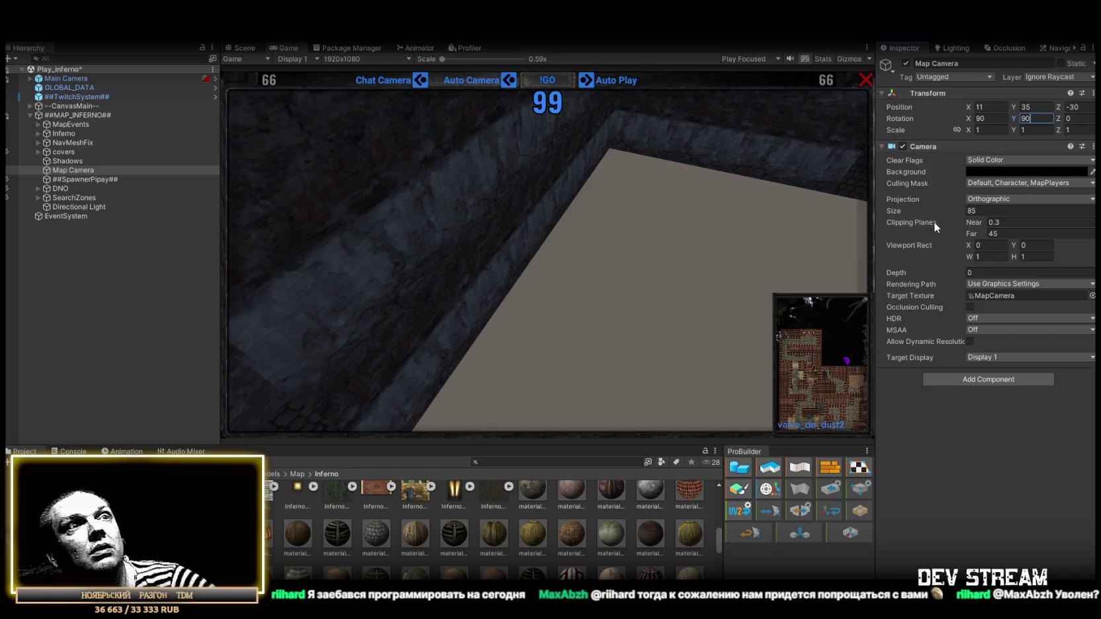
{"action": "left_click_drag", "start_coordinate": [992, 106], "coordinate": [633, 137]}
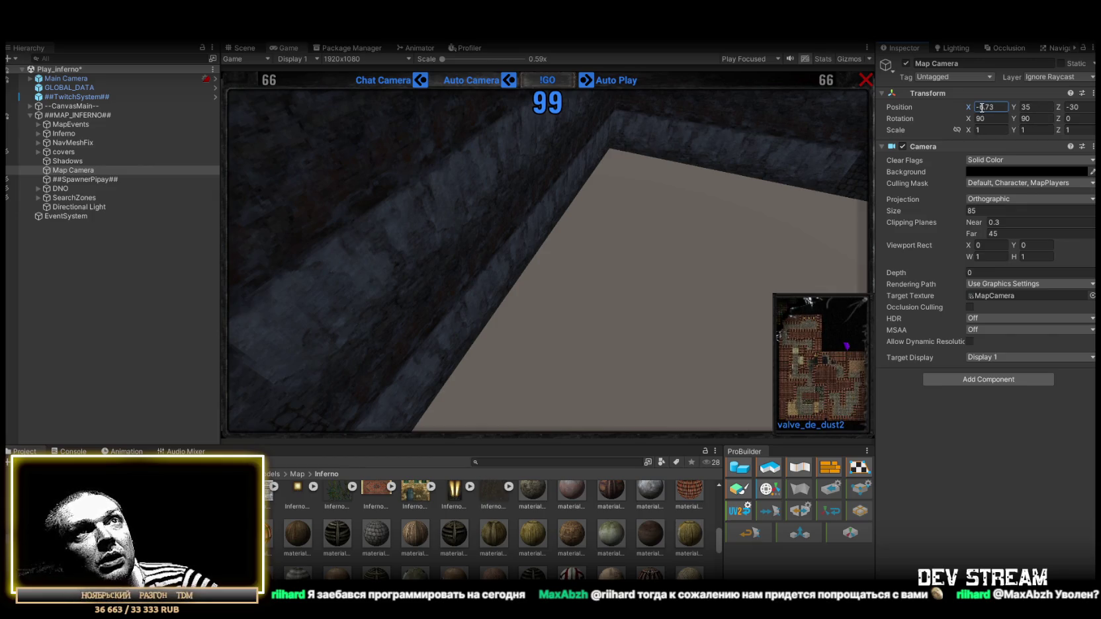
{"action": "type", "text": "-5"}
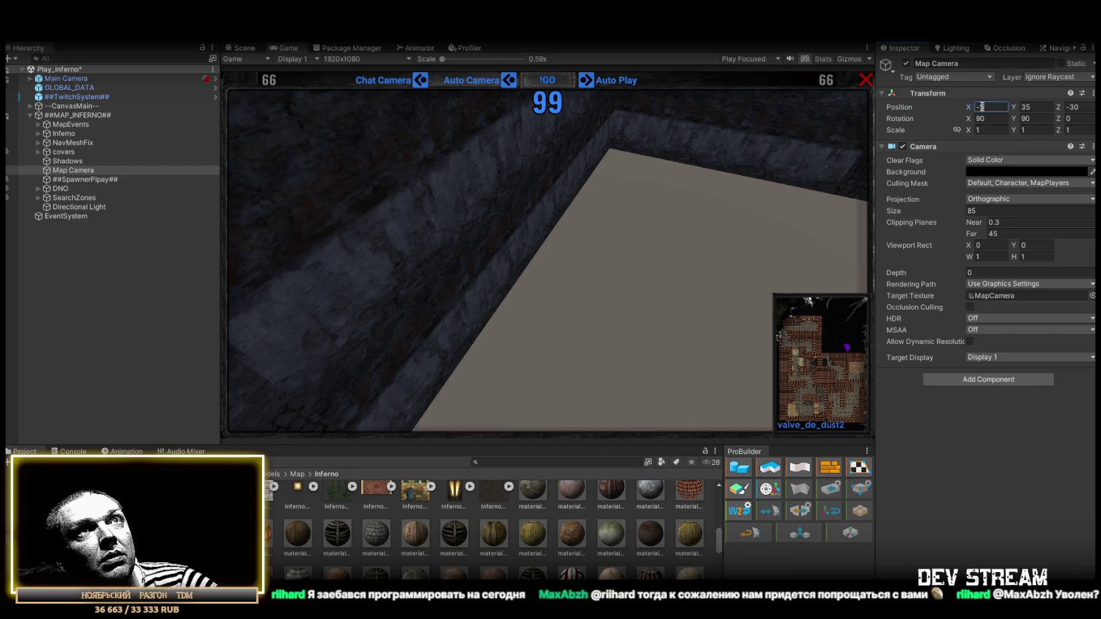
{"action": "key", "text": "BackSpace"}
{"action": "type", "text": "8"}
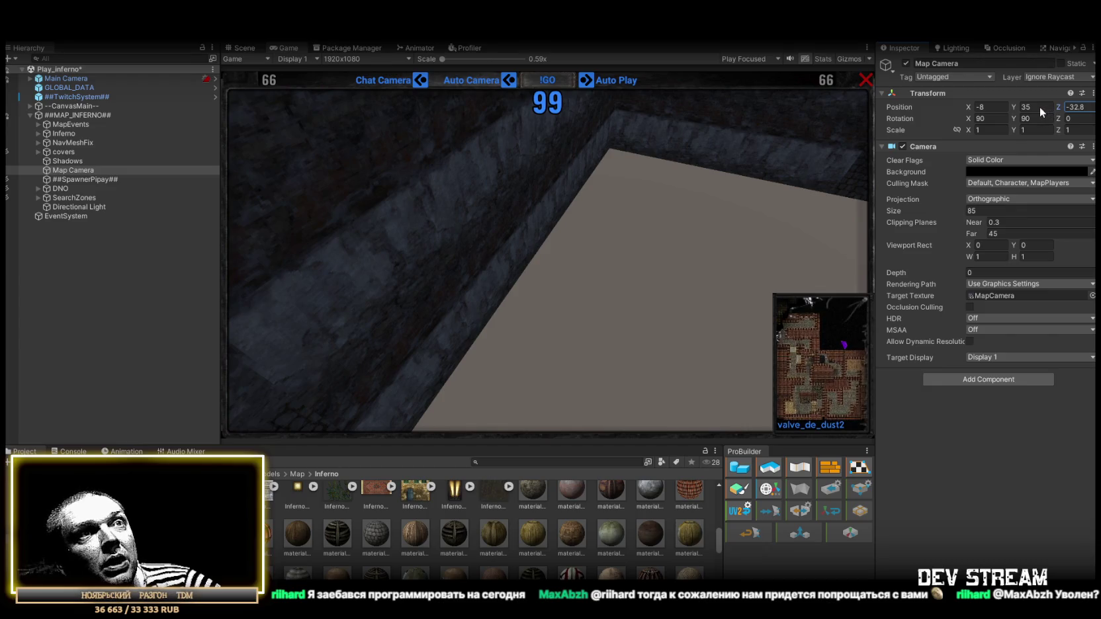
{"action": "left_click", "coordinate": [1073, 107]}
{"action": "type", "text": "-33.1"}
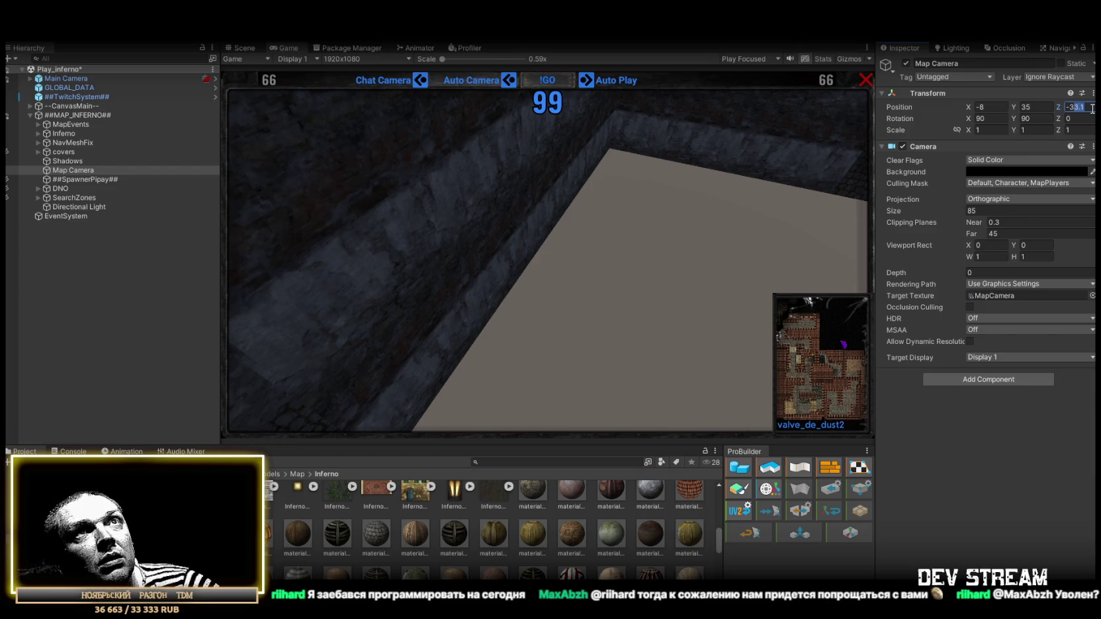
{"action": "type", "text": "-34"}
- Set size 90 and rotation Y -90, then nudge the Map Camera to X -12, Z -31
{"action": "mouse_move", "coordinate": [931, 210]}
{"action": "left_mouse_down"}
{"action": "mouse_move", "coordinate": [959, 209]}
{"action": "mouse_move", "coordinate": [949, 205]}
{"action": "left_mouse_up"}
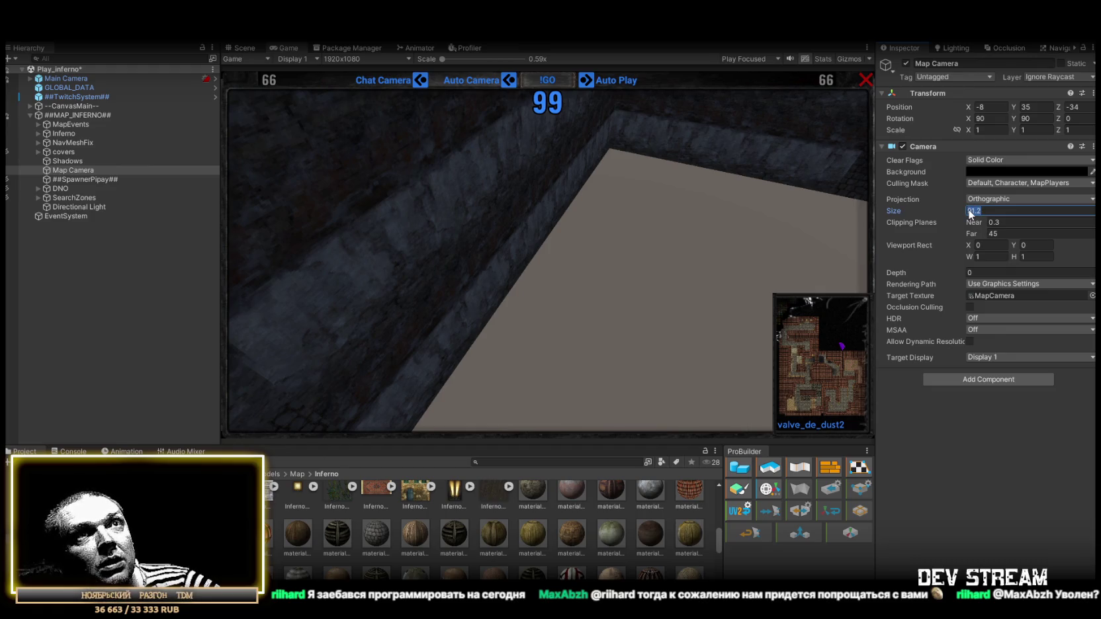
{"action": "type", "text": "90"}
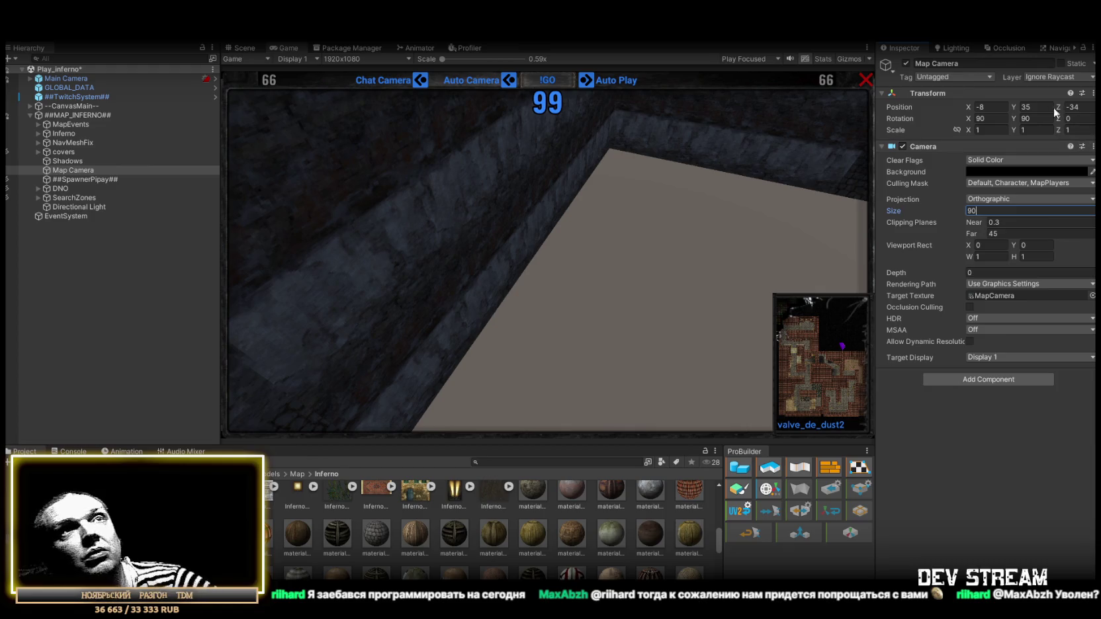
{"action": "type", "text": "-90"}
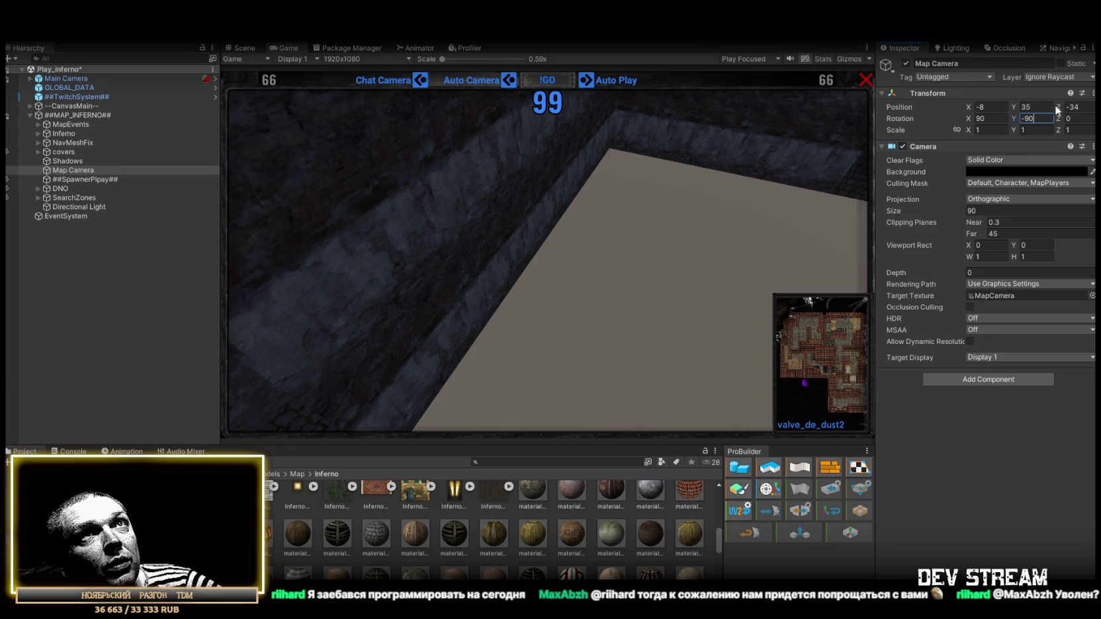
{"action": "left_click_drag", "start_coordinate": [1056, 111], "coordinate": [1063, 106]}
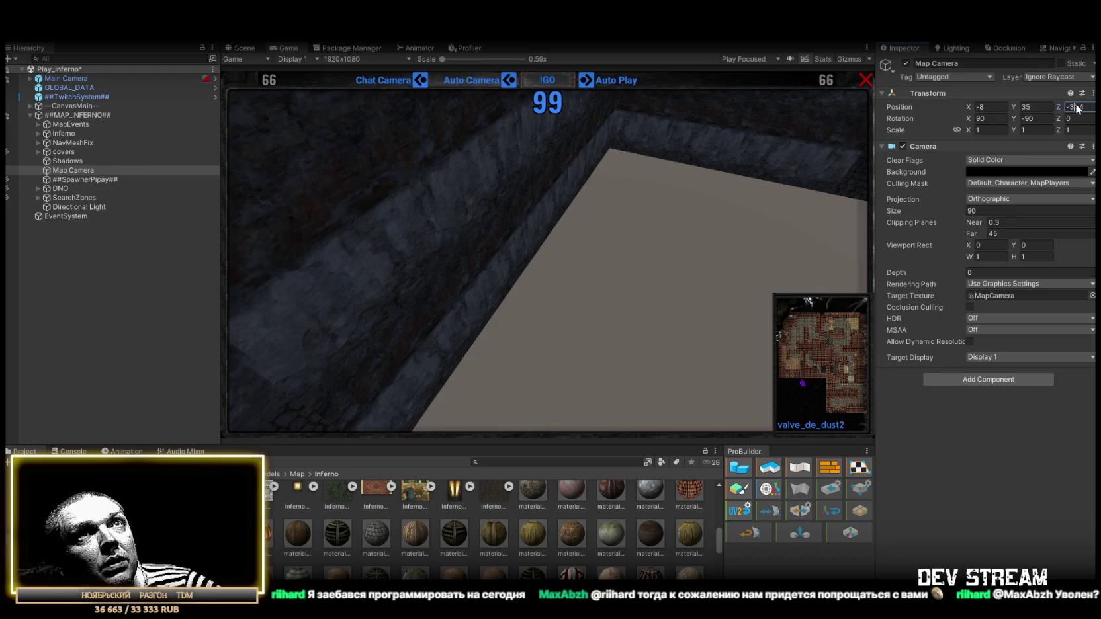
{"action": "left_click_drag", "start_coordinate": [969, 108], "coordinate": [948, 107]}
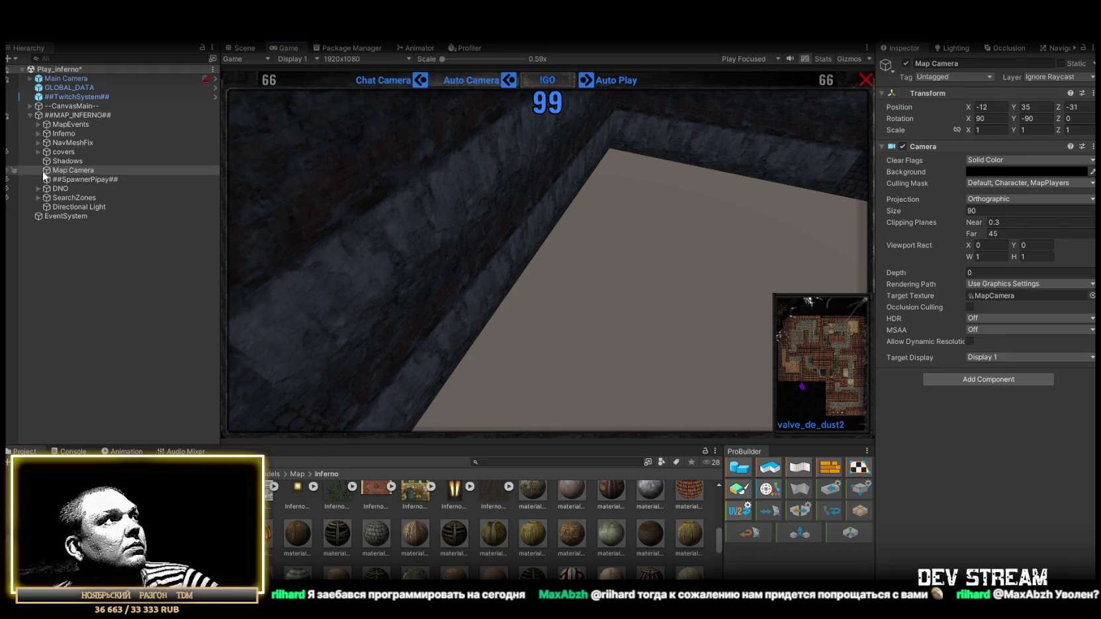
{"action": "left_click", "coordinate": [243, 52]}
{"action": "left_click_drag", "start_coordinate": [595, 199], "coordinate": [639, 189]}
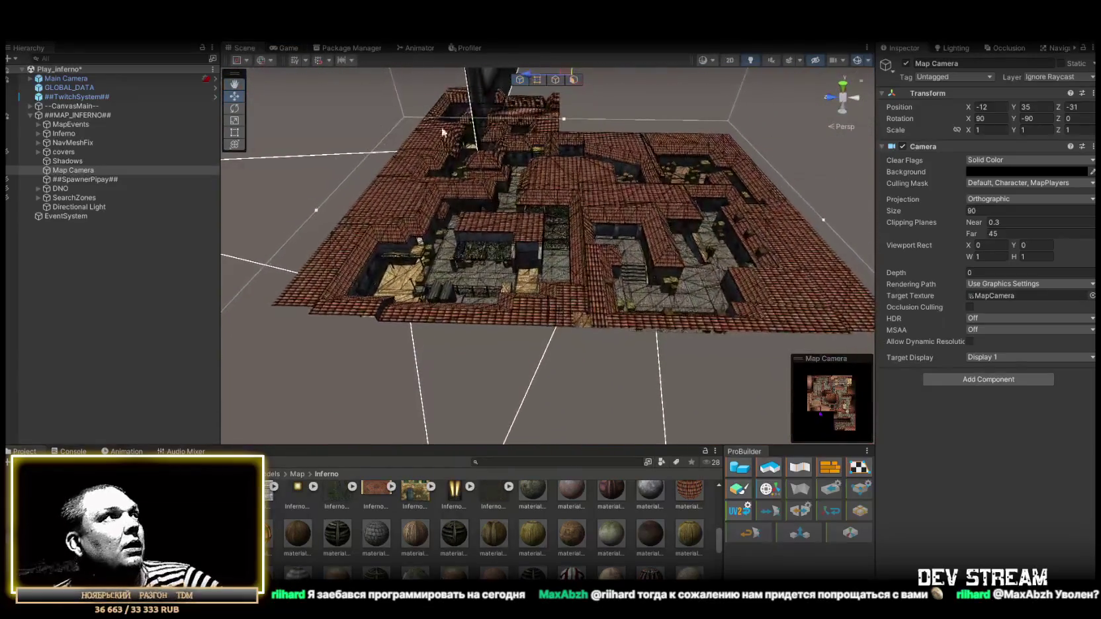
- Delete Quad (10) through Quad (20) under NavMeshFix, keeping Quad (9)
{"action": "left_click", "coordinate": [38, 142]}
{"action": "left_click", "coordinate": [76, 152]}
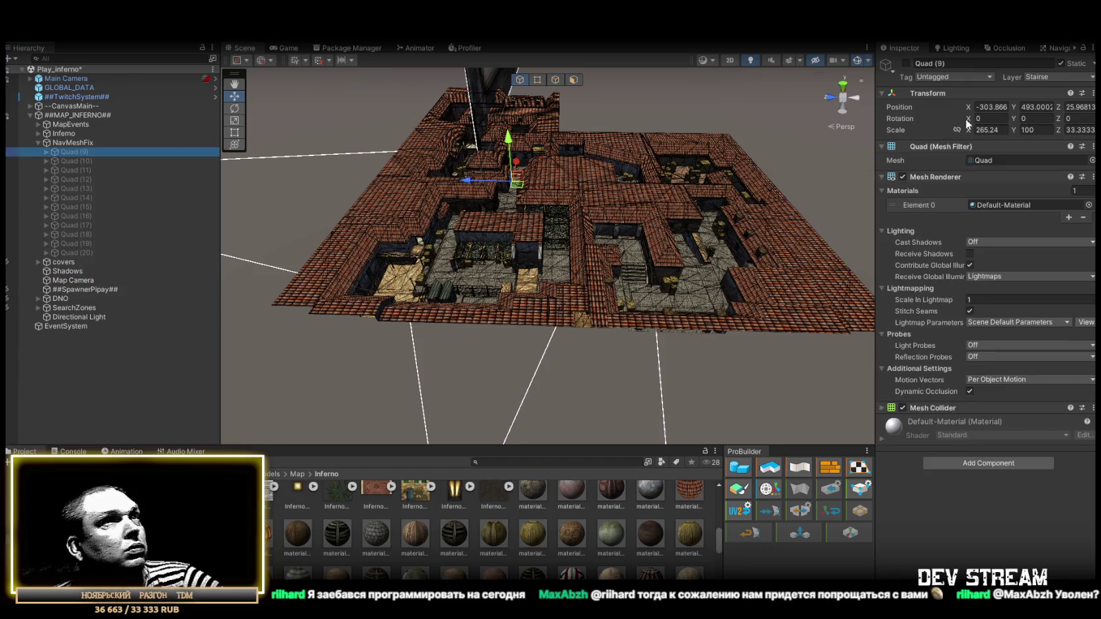
{"action": "left_click", "coordinate": [97, 160]}
{"action": "left_click", "coordinate": [80, 252], "text": "shift"}
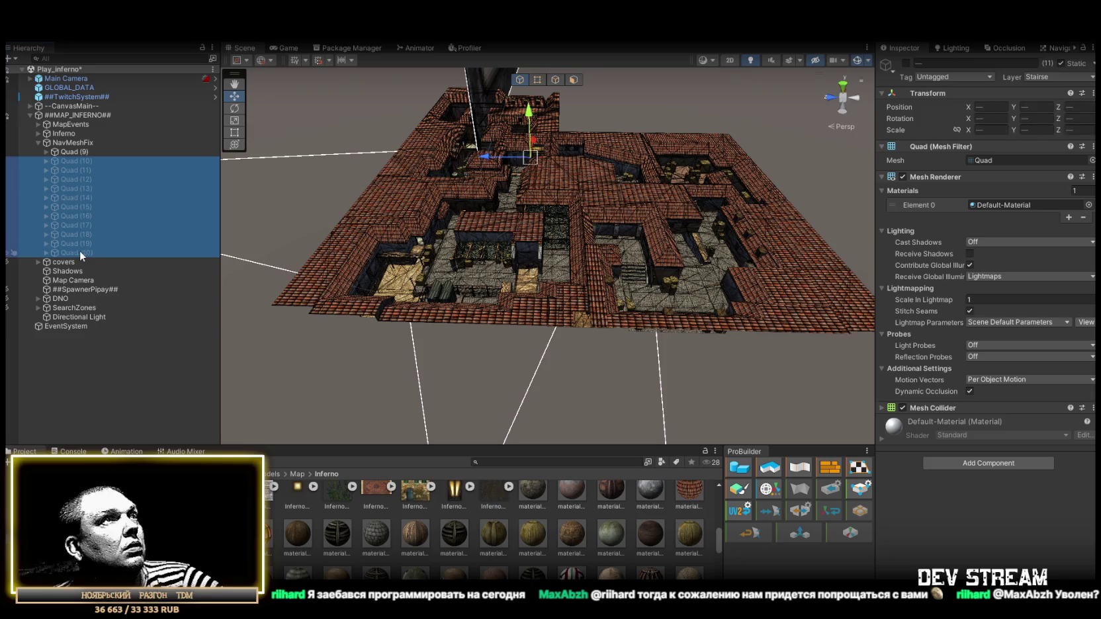
{"action": "key", "text": "Delete"}
{"action": "left_click", "coordinate": [78, 151]}
- Move Quad (9) to position -686, 519, 26
{"action": "left_click_drag", "start_coordinate": [437, 198], "coordinate": [484, 181]}
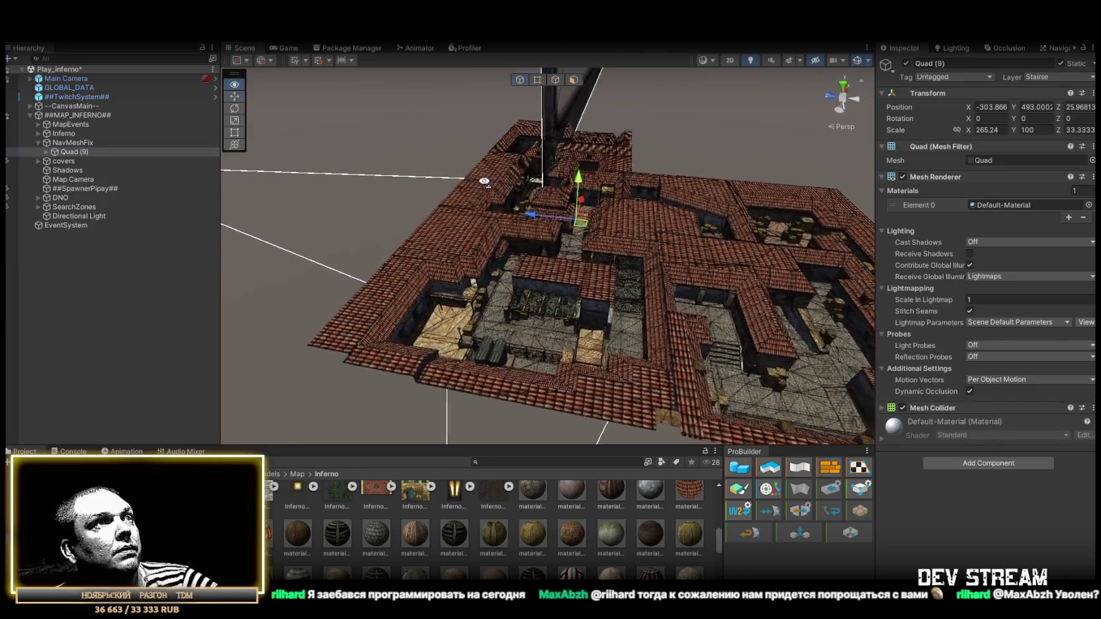
{"action": "scroll", "coordinate": [480, 199], "scroll_direction": "up", "scroll_amount": 10}
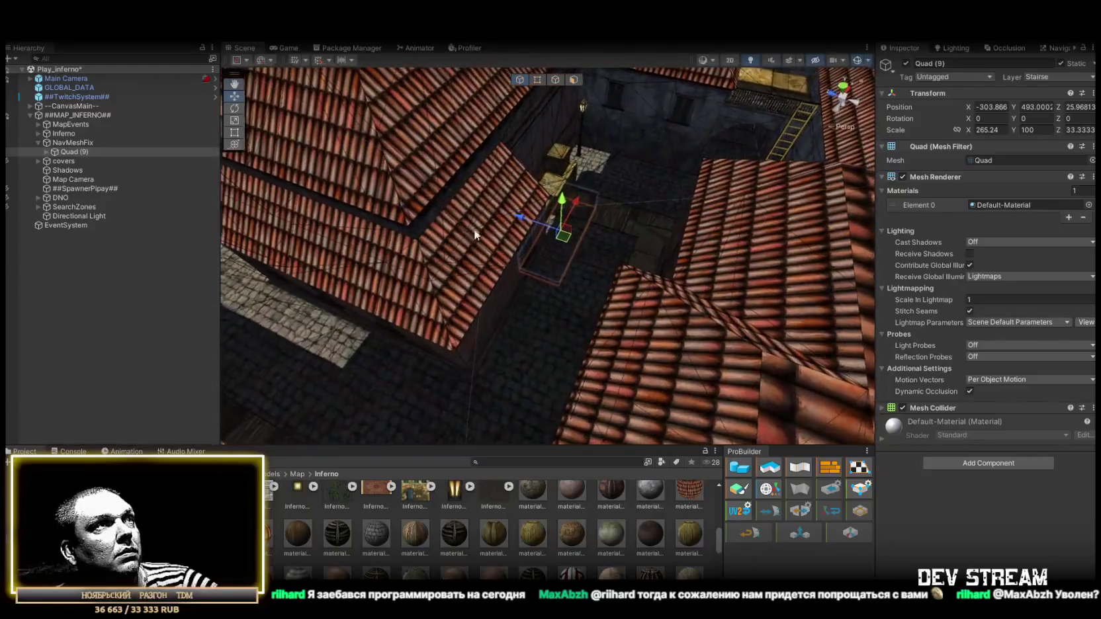
{"action": "left_click_drag", "start_coordinate": [563, 233], "coordinate": [490, 424]}
{"action": "mouse_move", "coordinate": [463, 298]}
{"action": "left_mouse_down"}
{"action": "mouse_move", "coordinate": [406, 281]}
{"action": "mouse_move", "coordinate": [507, 283]}
{"action": "mouse_move", "coordinate": [519, 309]}
{"action": "mouse_move", "coordinate": [512, 279]}
{"action": "mouse_move", "coordinate": [639, 308]}
{"action": "left_mouse_up"}
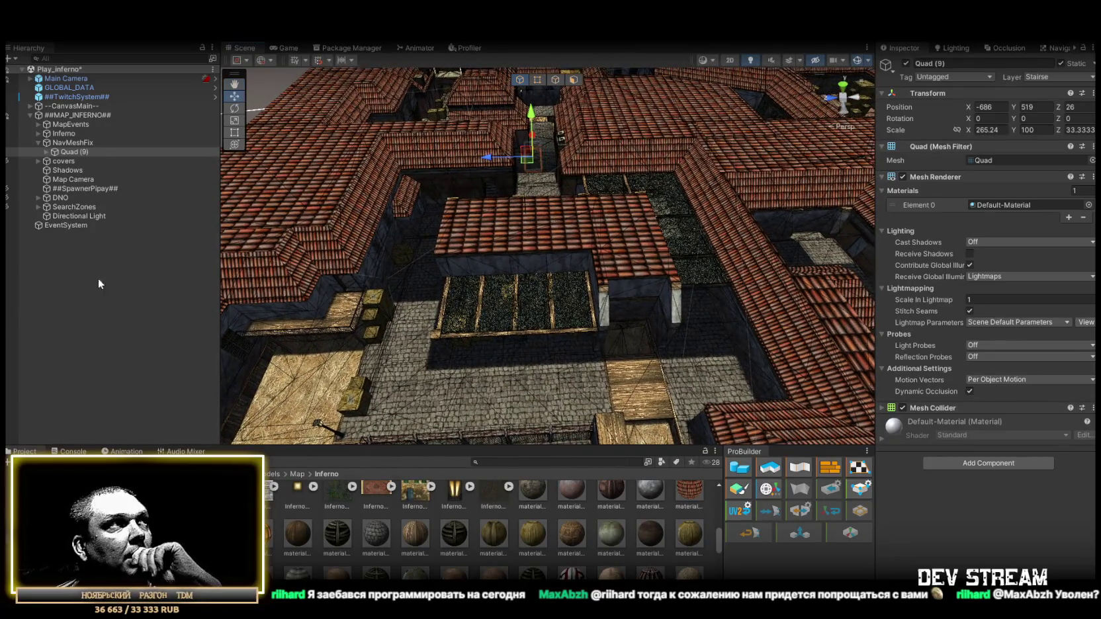
{"action": "right_click", "coordinate": [60, 115]}
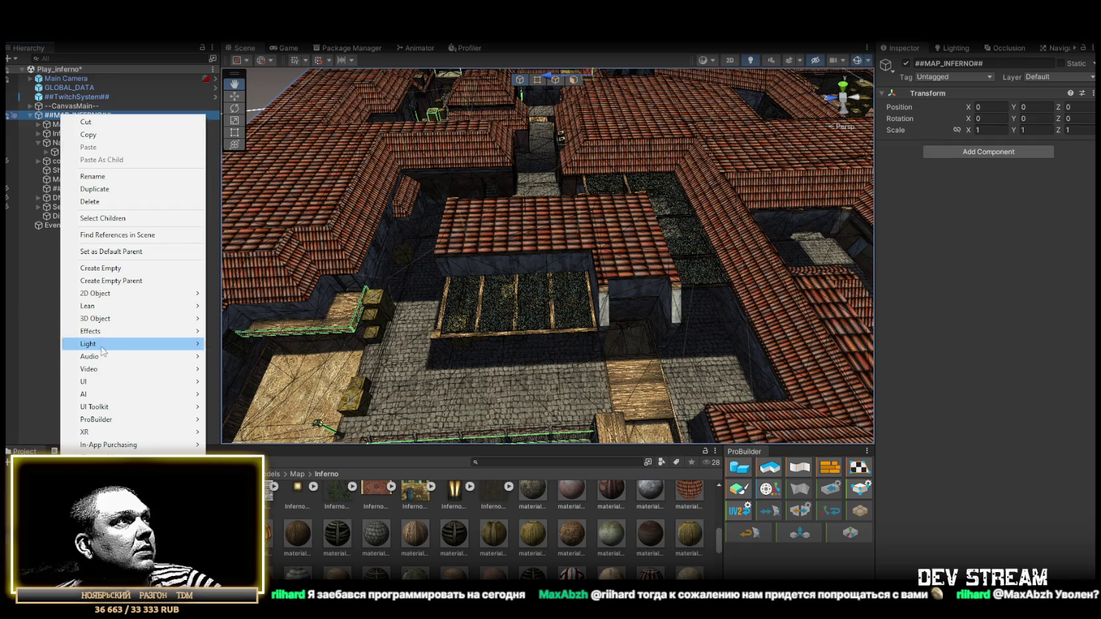
- Create a ProBuilder Cube at 0, 0, 0 and frame it at street level in Face mode
{"action": "mouse_move", "coordinate": [110, 421]}
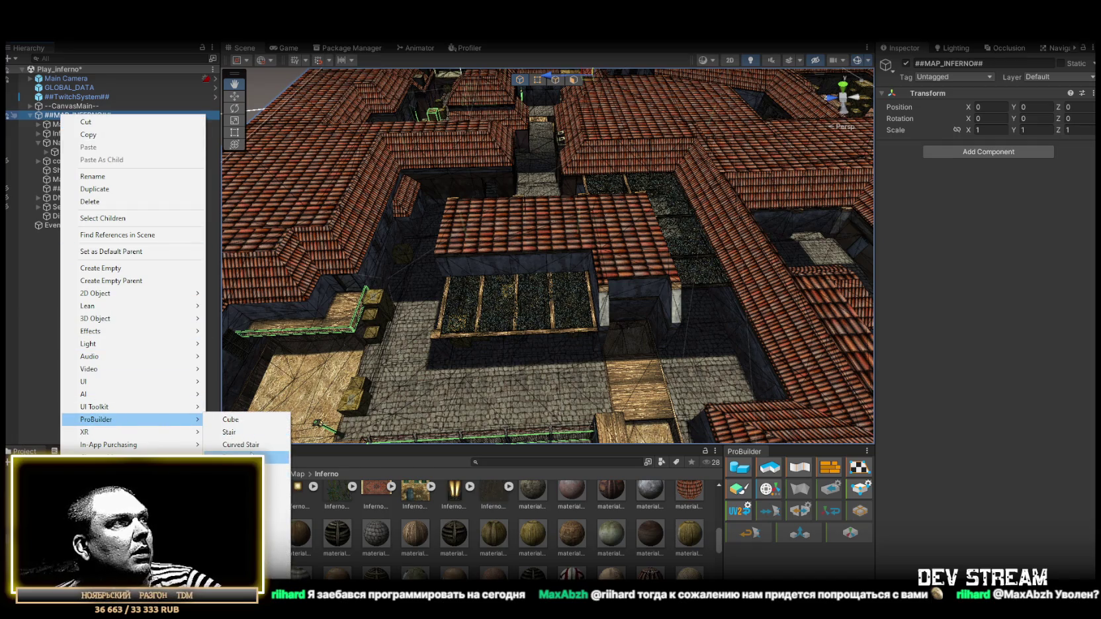
{"action": "left_click", "coordinate": [231, 420]}
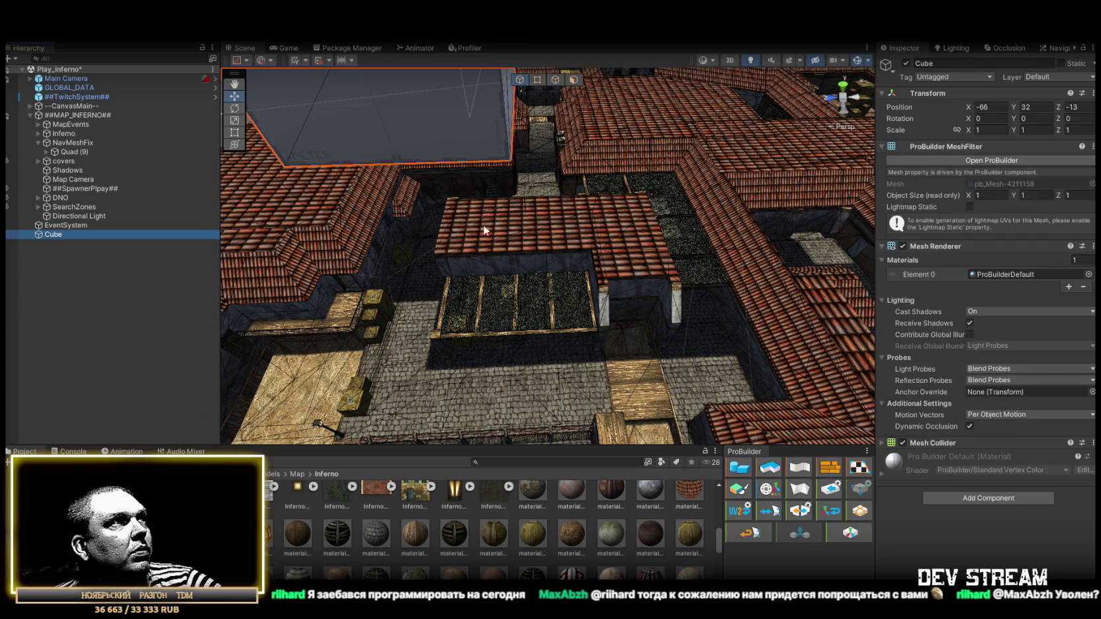
{"action": "key", "text": "f"}
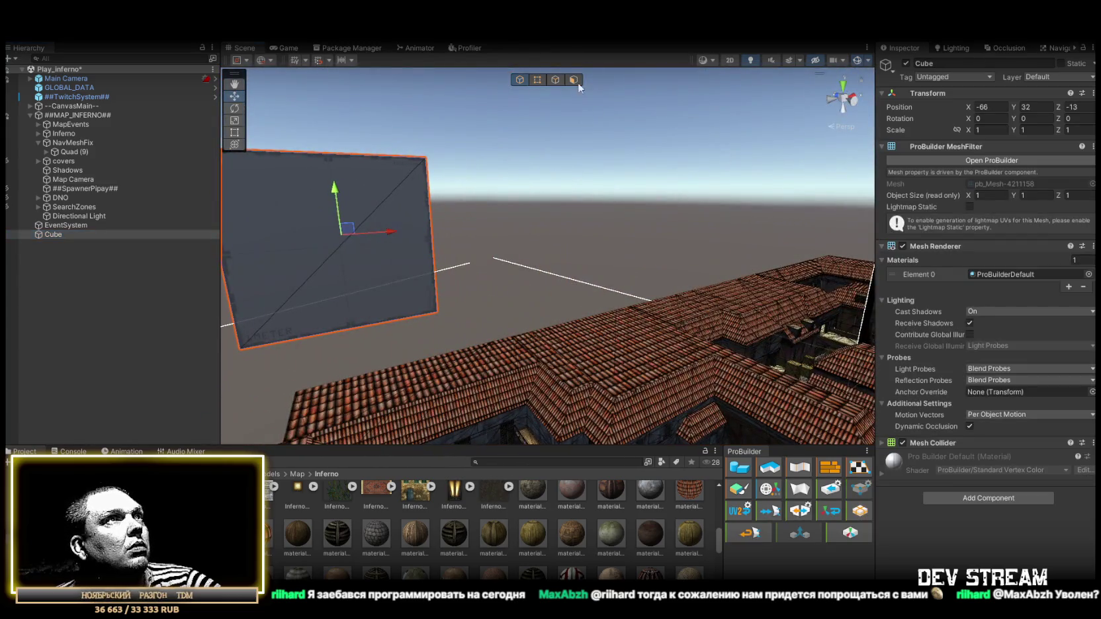
{"action": "left_click", "coordinate": [574, 79]}
{"action": "left_click", "coordinate": [357, 242]}
{"action": "mouse_move", "coordinate": [357, 242]}
{"action": "left_mouse_down"}
{"action": "mouse_move", "coordinate": [572, 247]}
{"action": "mouse_move", "coordinate": [529, 214]}
{"action": "mouse_move", "coordinate": [184, 218]}
{"action": "mouse_move", "coordinate": [438, 253]}
{"action": "mouse_move", "coordinate": [505, 237]}
{"action": "mouse_move", "coordinate": [532, 217]}
{"action": "mouse_move", "coordinate": [584, 301]}
{"action": "mouse_move", "coordinate": [504, 224]}
{"action": "mouse_move", "coordinate": [632, 303]}
{"action": "left_mouse_up"}
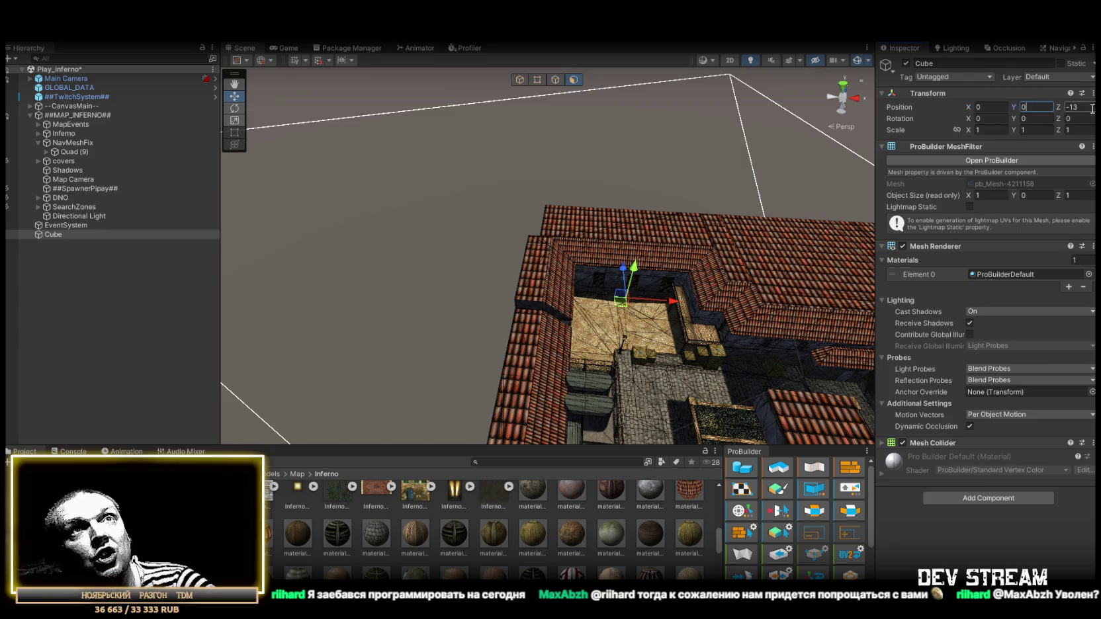
{"action": "mouse_move", "coordinate": [664, 194]}
{"action": "left_mouse_down"}
{"action": "mouse_move", "coordinate": [864, 216]}
{"action": "mouse_move", "coordinate": [781, 199]}
{"action": "left_mouse_up"}
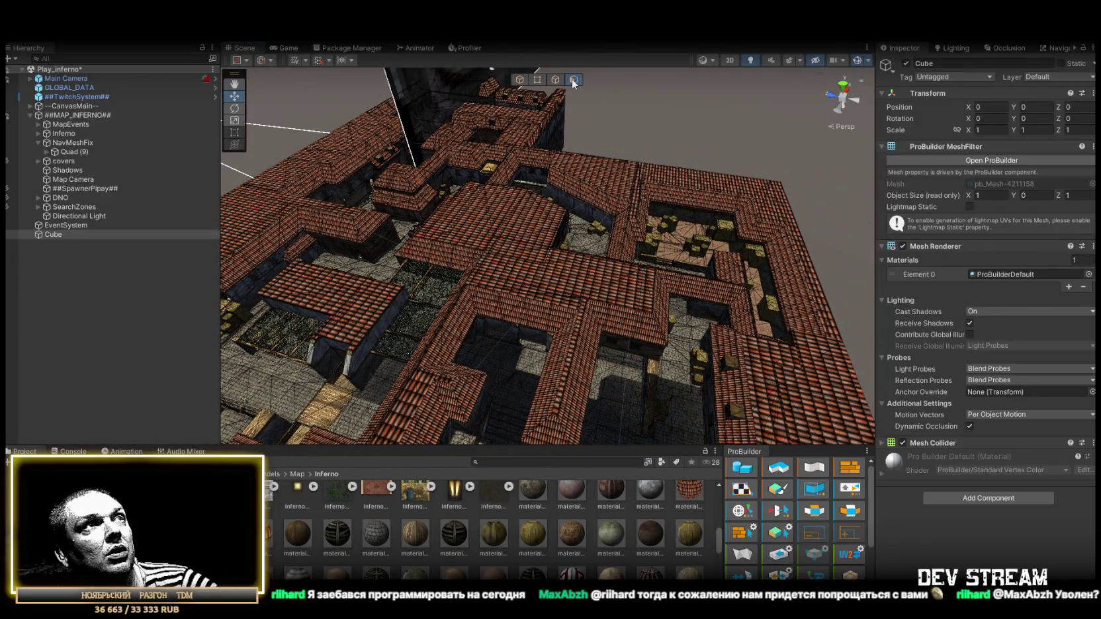
{"action": "mouse_move", "coordinate": [717, 187]}
{"action": "left_mouse_down"}
{"action": "mouse_move", "coordinate": [647, 180]}
{"action": "mouse_move", "coordinate": [641, 190]}
{"action": "left_mouse_up"}
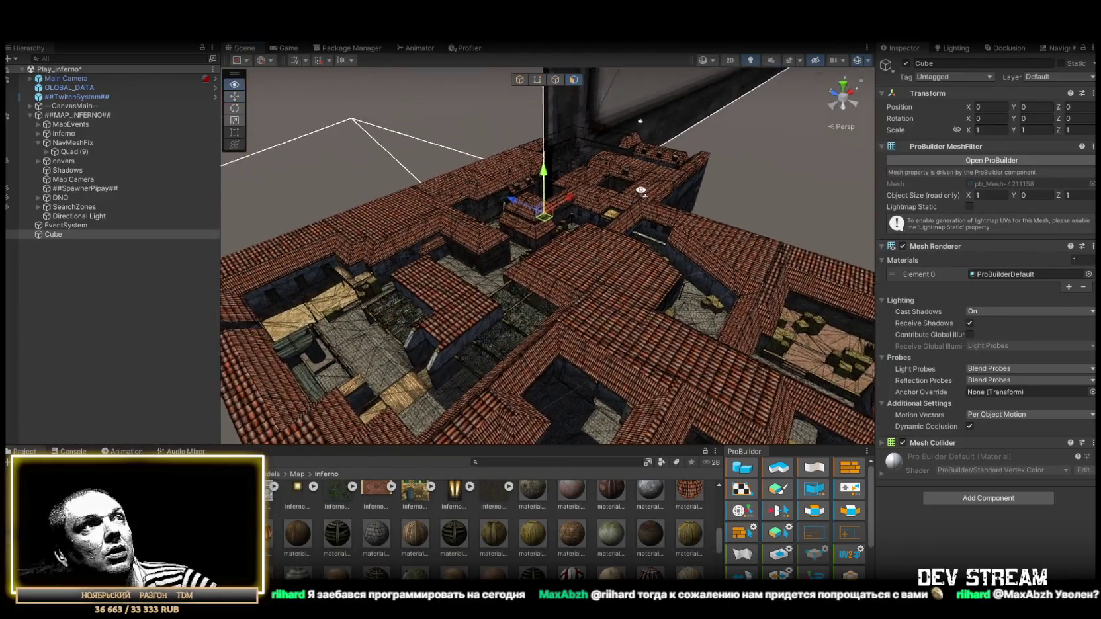
{"action": "key", "text": "f"}
{"action": "mouse_move", "coordinate": [798, 233]}
{"action": "left_mouse_down"}
{"action": "mouse_move", "coordinate": [621, 263]}
{"action": "mouse_move", "coordinate": [728, 274]}
{"action": "mouse_move", "coordinate": [799, 265]}
{"action": "mouse_move", "coordinate": [793, 161]}
{"action": "mouse_move", "coordinate": [799, 189]}
{"action": "mouse_move", "coordinate": [738, 239]}
{"action": "mouse_move", "coordinate": [559, 230]}
{"action": "mouse_move", "coordinate": [613, 254]}
{"action": "left_mouse_up"}
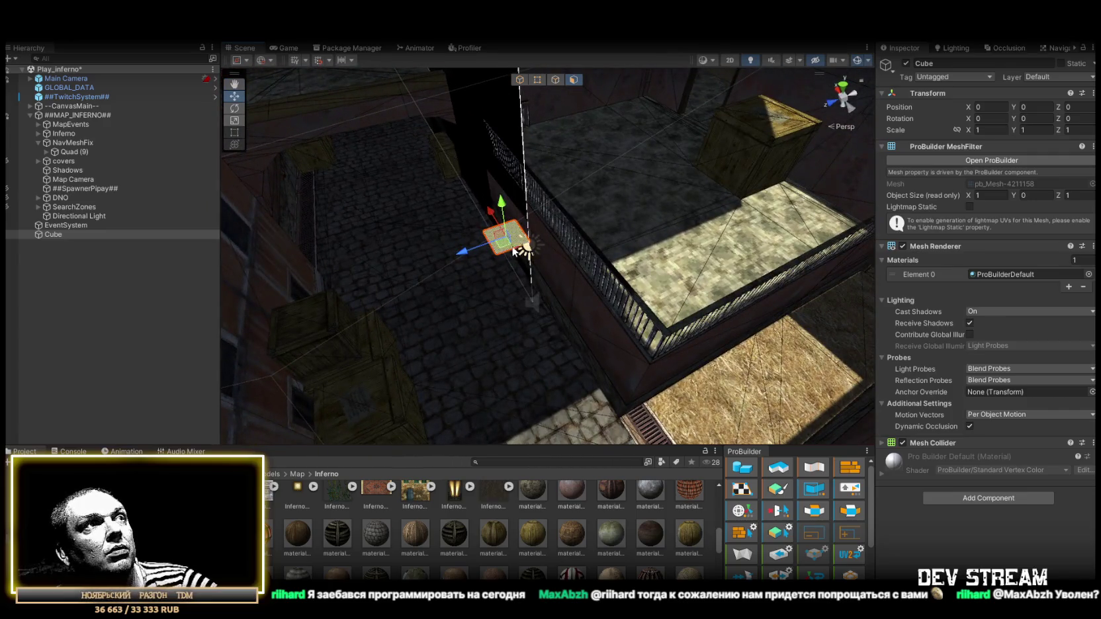
- Move the plane onto the wooden wall and pull its top vertex down
{"action": "key", "text": "f"}
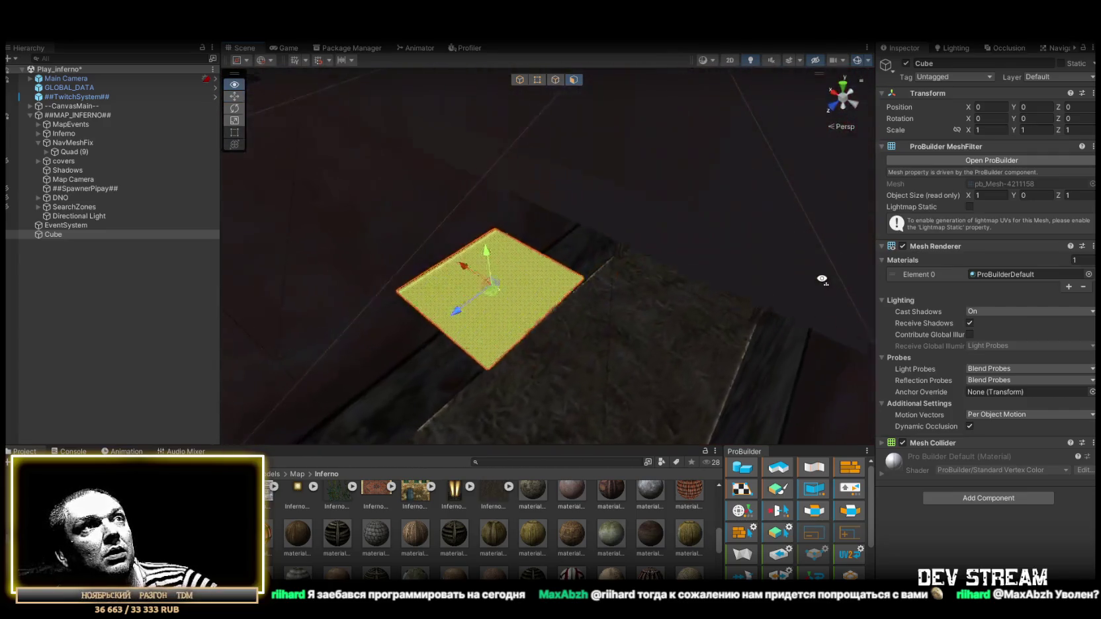
{"action": "left_click_drag", "start_coordinate": [811, 283], "coordinate": [817, 255]}
{"action": "mouse_move", "coordinate": [471, 126]}
{"action": "left_mouse_down"}
{"action": "mouse_move", "coordinate": [672, 132]}
{"action": "mouse_move", "coordinate": [675, 150]}
{"action": "left_mouse_up"}
{"action": "key", "text": "f"}
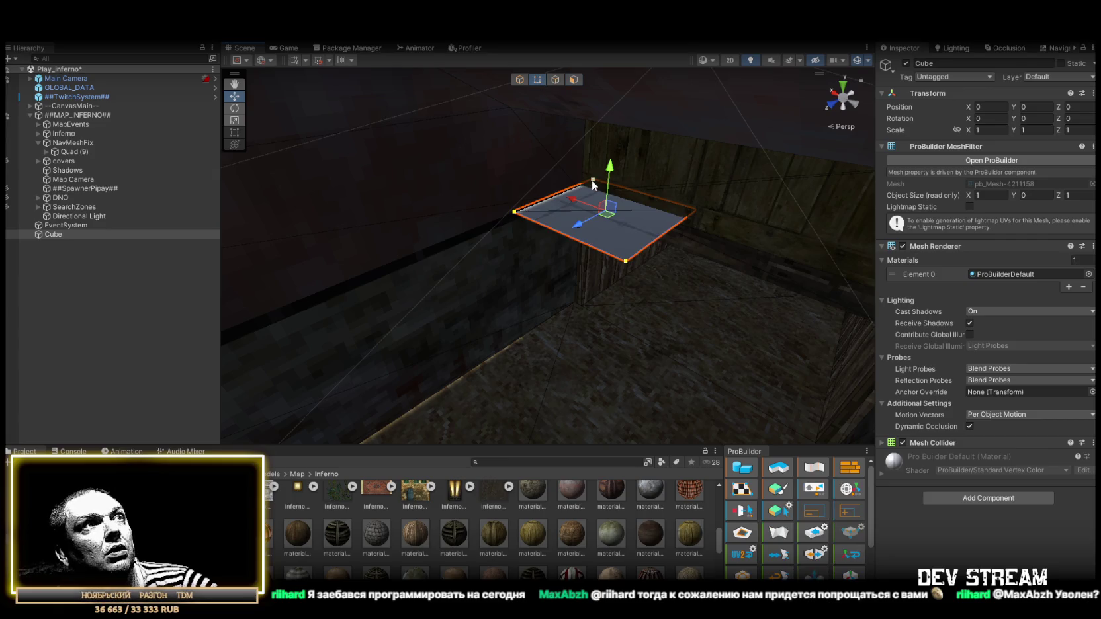
{"action": "left_click", "coordinate": [593, 180]}
{"action": "mouse_move", "coordinate": [592, 180]}
{"action": "left_mouse_down"}
{"action": "mouse_move", "coordinate": [593, 218]}
{"action": "mouse_move", "coordinate": [589, 200]}
{"action": "mouse_move", "coordinate": [704, 231]}
{"action": "left_mouse_up"}
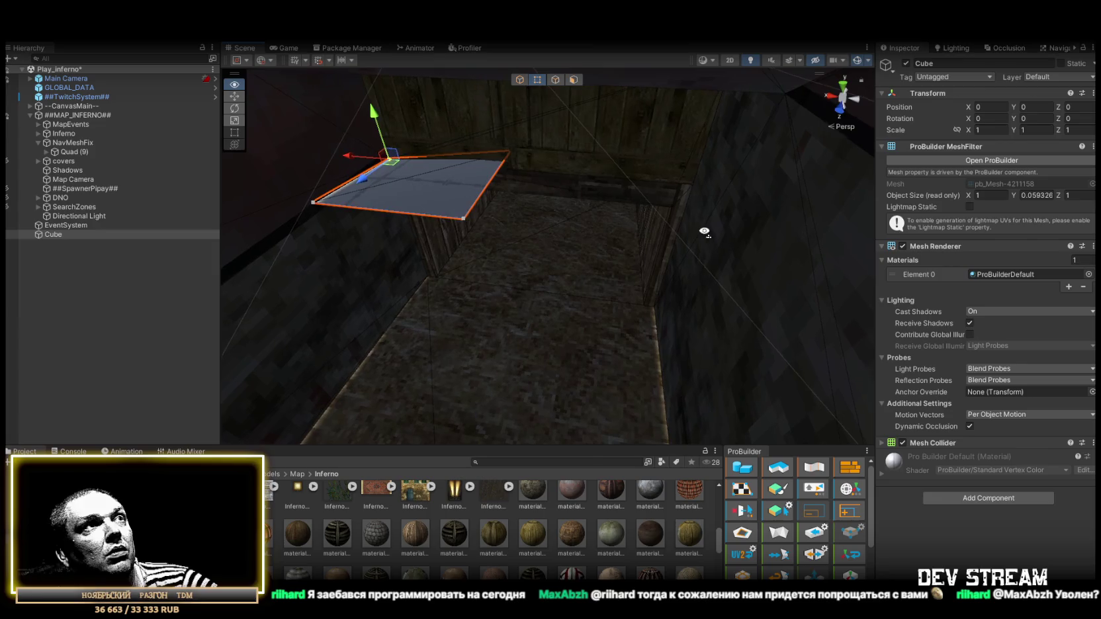
- Drag the remaining corner vertices to stretch and raise the shape
{"action": "left_click", "coordinate": [509, 152]}
{"action": "mouse_move", "coordinate": [517, 154]}
{"action": "left_mouse_down"}
{"action": "mouse_move", "coordinate": [577, 140]}
{"action": "mouse_move", "coordinate": [471, 157]}
{"action": "mouse_move", "coordinate": [675, 170]}
{"action": "left_mouse_up"}
{"action": "left_click", "coordinate": [449, 251]}
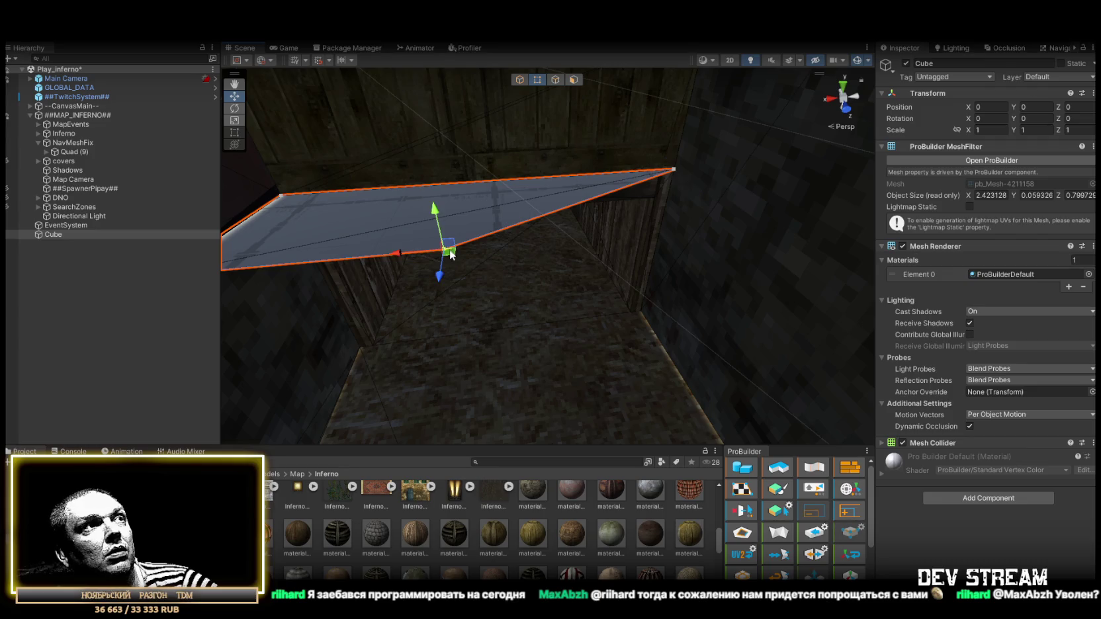
{"action": "mouse_move", "coordinate": [451, 254]}
{"action": "left_mouse_down"}
{"action": "mouse_move", "coordinate": [639, 306]}
{"action": "mouse_move", "coordinate": [394, 283]}
{"action": "mouse_move", "coordinate": [395, 236]}
{"action": "mouse_move", "coordinate": [493, 316]}
{"action": "left_mouse_up"}
{"action": "left_click", "coordinate": [394, 219]}
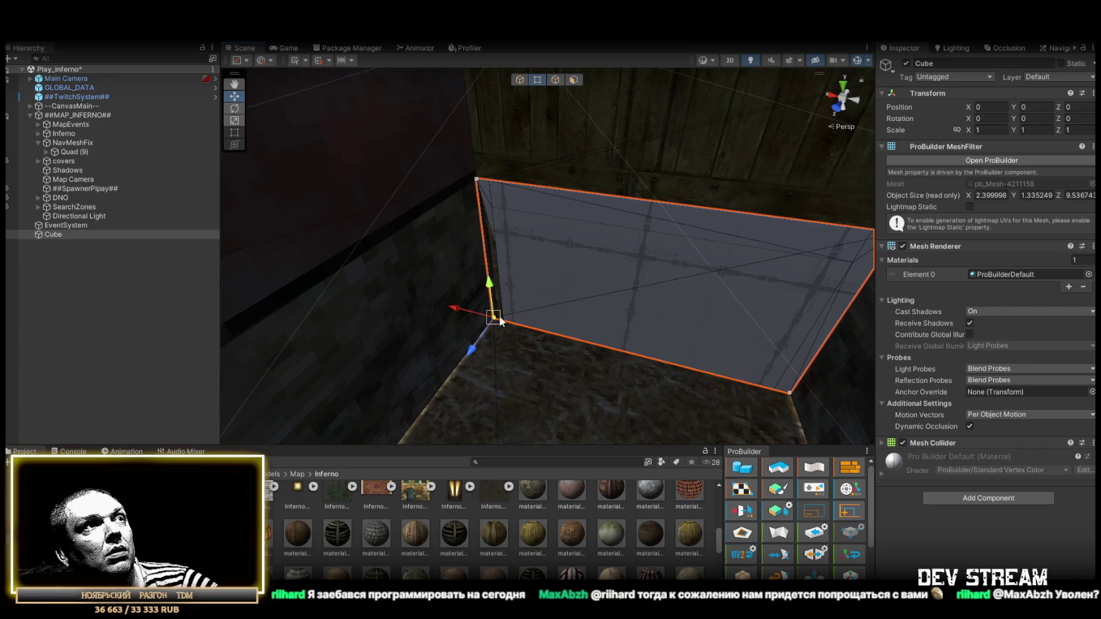
{"action": "scroll", "coordinate": [500, 321], "scroll_direction": "down", "scroll_amount": 5}
- Reshape edges to about 2.4 × 2.27 × 5.8 near the crates and select the top face
{"action": "left_click", "coordinate": [556, 80]}
{"action": "left_click", "coordinate": [736, 230]}
{"action": "mouse_move", "coordinate": [739, 232]}
{"action": "left_mouse_down"}
{"action": "mouse_move", "coordinate": [789, 248]}
{"action": "mouse_move", "coordinate": [737, 248]}
{"action": "mouse_move", "coordinate": [553, 304]}
{"action": "mouse_move", "coordinate": [503, 295]}
{"action": "left_mouse_up"}
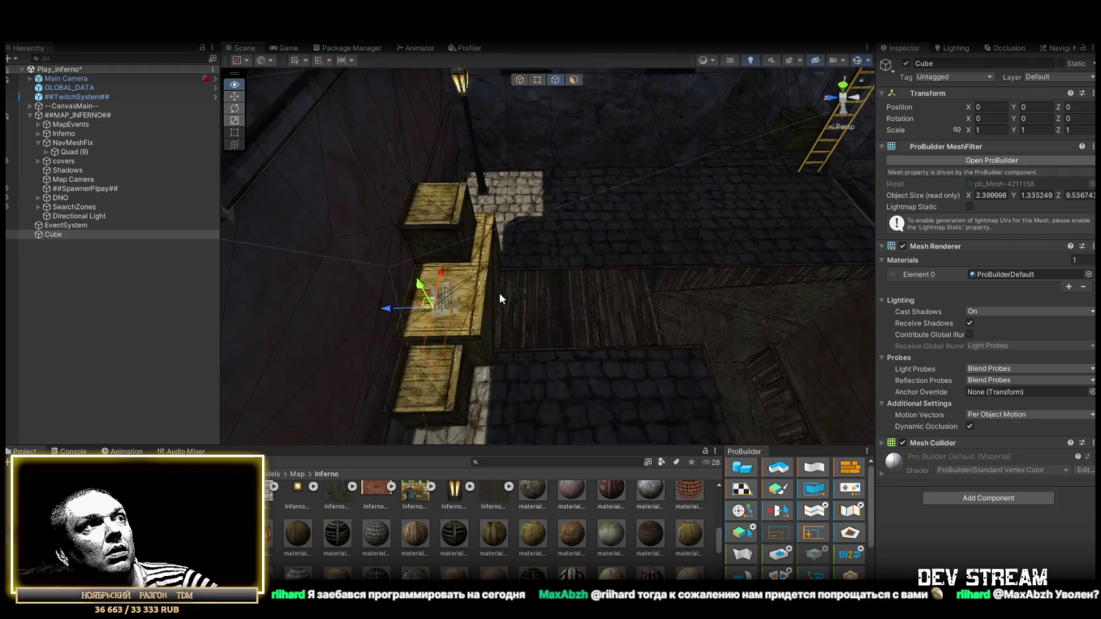
{"action": "key", "text": "ctrl+z"}
{"action": "mouse_move", "coordinate": [675, 332]}
{"action": "left_mouse_down"}
{"action": "mouse_move", "coordinate": [753, 324]}
{"action": "mouse_move", "coordinate": [643, 300]}
{"action": "mouse_move", "coordinate": [637, 316]}
{"action": "mouse_move", "coordinate": [555, 336]}
{"action": "mouse_move", "coordinate": [632, 311]}
{"action": "mouse_move", "coordinate": [654, 250]}
{"action": "mouse_move", "coordinate": [576, 281]}
{"action": "left_mouse_up"}
{"action": "mouse_move", "coordinate": [582, 278]}
{"action": "left_mouse_down"}
{"action": "mouse_move", "coordinate": [637, 229]}
{"action": "mouse_move", "coordinate": [590, 194]}
{"action": "mouse_move", "coordinate": [675, 184]}
{"action": "mouse_move", "coordinate": [653, 196]}
{"action": "mouse_move", "coordinate": [684, 171]}
{"action": "mouse_move", "coordinate": [687, 200]}
{"action": "mouse_move", "coordinate": [635, 235]}
{"action": "mouse_move", "coordinate": [652, 235]}
{"action": "mouse_move", "coordinate": [632, 263]}
{"action": "mouse_move", "coordinate": [501, 252]}
{"action": "mouse_move", "coordinate": [648, 164]}
{"action": "mouse_move", "coordinate": [656, 191]}
{"action": "mouse_move", "coordinate": [639, 271]}
{"action": "mouse_move", "coordinate": [618, 281]}
{"action": "mouse_move", "coordinate": [645, 278]}
{"action": "mouse_move", "coordinate": [550, 312]}
{"action": "mouse_move", "coordinate": [661, 295]}
{"action": "mouse_move", "coordinate": [584, 46]}
{"action": "left_mouse_up"}
{"action": "left_click", "coordinate": [573, 80]}
{"action": "left_click", "coordinate": [685, 303]}
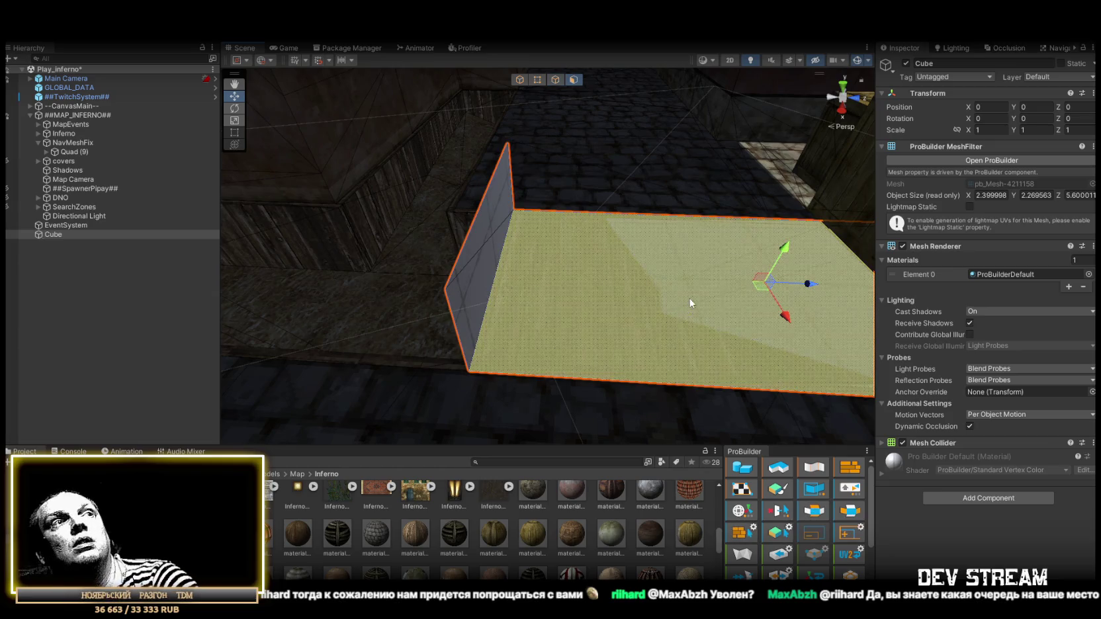
- Delete the top face and extrude the wall's end edge into a long strip across the courtyard
{"action": "key", "text": "Delete"}
{"action": "mouse_move", "coordinate": [666, 177]}
{"action": "left_mouse_down"}
{"action": "mouse_move", "coordinate": [633, 177]}
{"action": "mouse_move", "coordinate": [573, 258]}
{"action": "left_mouse_up"}
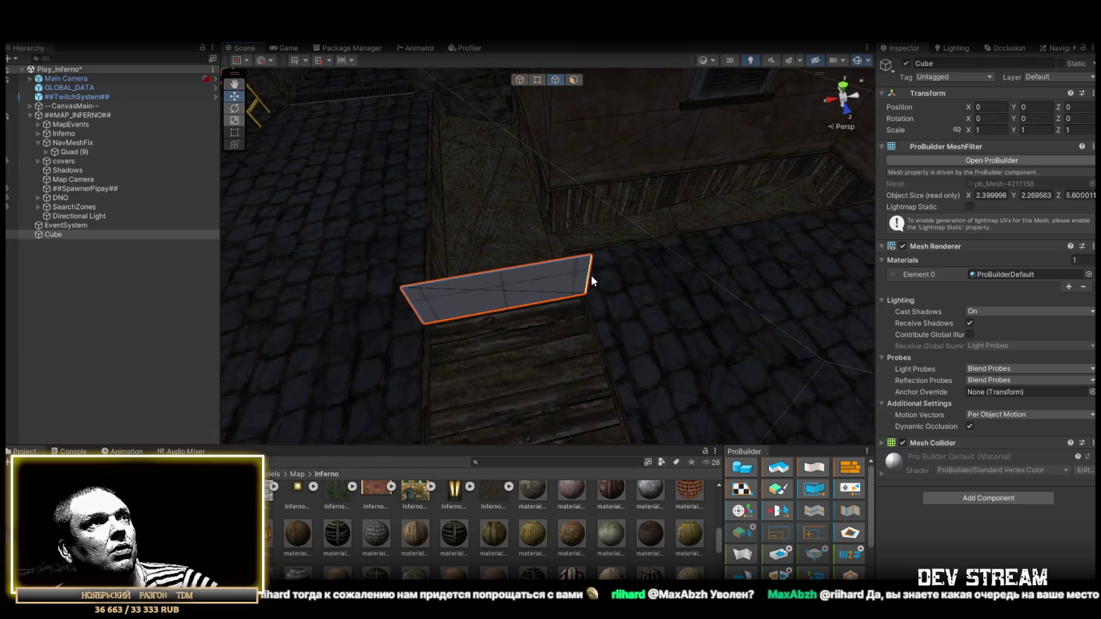
{"action": "left_click", "coordinate": [590, 278]}
{"action": "mouse_move", "coordinate": [659, 238]}
{"action": "left_mouse_down"}
{"action": "mouse_move", "coordinate": [453, 267]}
{"action": "mouse_move", "coordinate": [492, 305]}
{"action": "mouse_move", "coordinate": [576, 259]}
{"action": "mouse_move", "coordinate": [463, 272]}
{"action": "mouse_move", "coordinate": [799, 246]}
{"action": "mouse_move", "coordinate": [504, 253]}
{"action": "mouse_move", "coordinate": [693, 244]}
{"action": "mouse_move", "coordinate": [689, 216]}
{"action": "mouse_move", "coordinate": [733, 245]}
{"action": "left_mouse_up"}
{"action": "left_click", "coordinate": [734, 311]}
{"action": "mouse_move", "coordinate": [742, 317]}
{"action": "left_mouse_down"}
{"action": "mouse_move", "coordinate": [490, 232]}
{"action": "mouse_move", "coordinate": [447, 184]}
{"action": "mouse_move", "coordinate": [730, 202]}
{"action": "mouse_move", "coordinate": [462, 185]}
{"action": "mouse_move", "coordinate": [606, 241]}
{"action": "mouse_move", "coordinate": [433, 251]}
{"action": "mouse_move", "coordinate": [376, 241]}
{"action": "mouse_move", "coordinate": [688, 274]}
{"action": "mouse_move", "coordinate": [688, 311]}
{"action": "mouse_move", "coordinate": [755, 327]}
{"action": "mouse_move", "coordinate": [439, 233]}
{"action": "left_mouse_up"}
{"action": "mouse_move", "coordinate": [357, 210]}
{"action": "left_mouse_down"}
{"action": "mouse_move", "coordinate": [685, 281]}
{"action": "mouse_move", "coordinate": [668, 272]}
{"action": "mouse_move", "coordinate": [615, 361]}
{"action": "mouse_move", "coordinate": [590, 368]}
{"action": "mouse_move", "coordinate": [688, 386]}
{"action": "mouse_move", "coordinate": [501, 363]}
{"action": "mouse_move", "coordinate": [399, 370]}
{"action": "mouse_move", "coordinate": [699, 372]}
{"action": "mouse_move", "coordinate": [559, 208]}
{"action": "left_mouse_up"}
- Delete the unwanted strip face at the base of the wall
{"action": "left_click", "coordinate": [573, 80]}
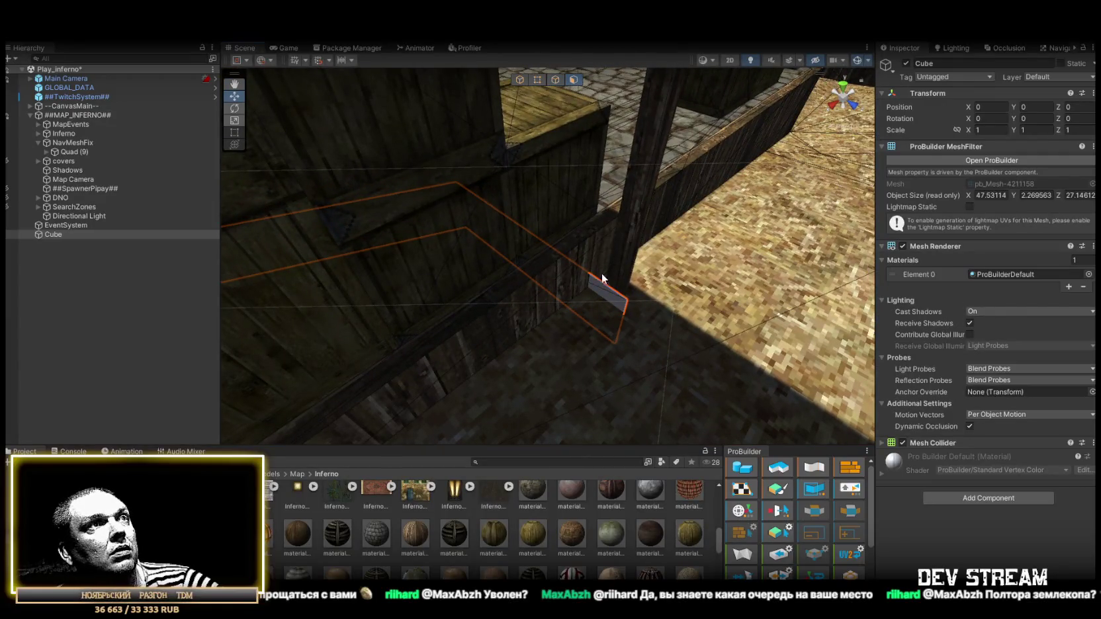
{"action": "left_click", "coordinate": [603, 290]}
{"action": "left_click", "coordinate": [592, 271]}
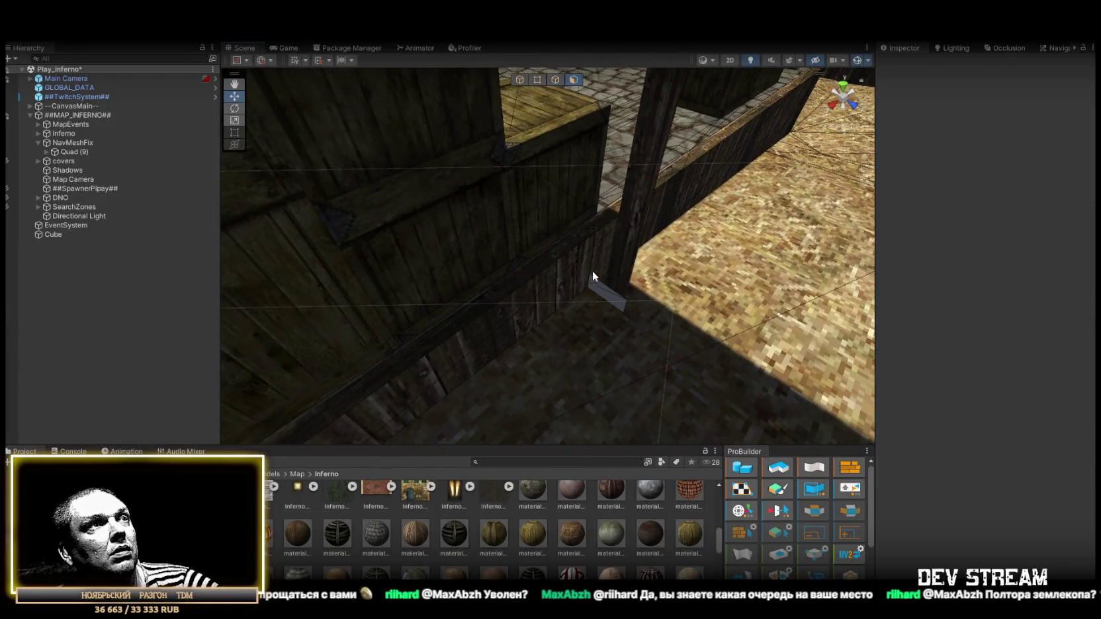
{"action": "left_click", "coordinate": [602, 290]}
{"action": "mouse_move", "coordinate": [568, 254]}
{"action": "left_mouse_down"}
{"action": "mouse_move", "coordinate": [487, 188]}
{"action": "mouse_move", "coordinate": [628, 276]}
{"action": "left_mouse_up"}
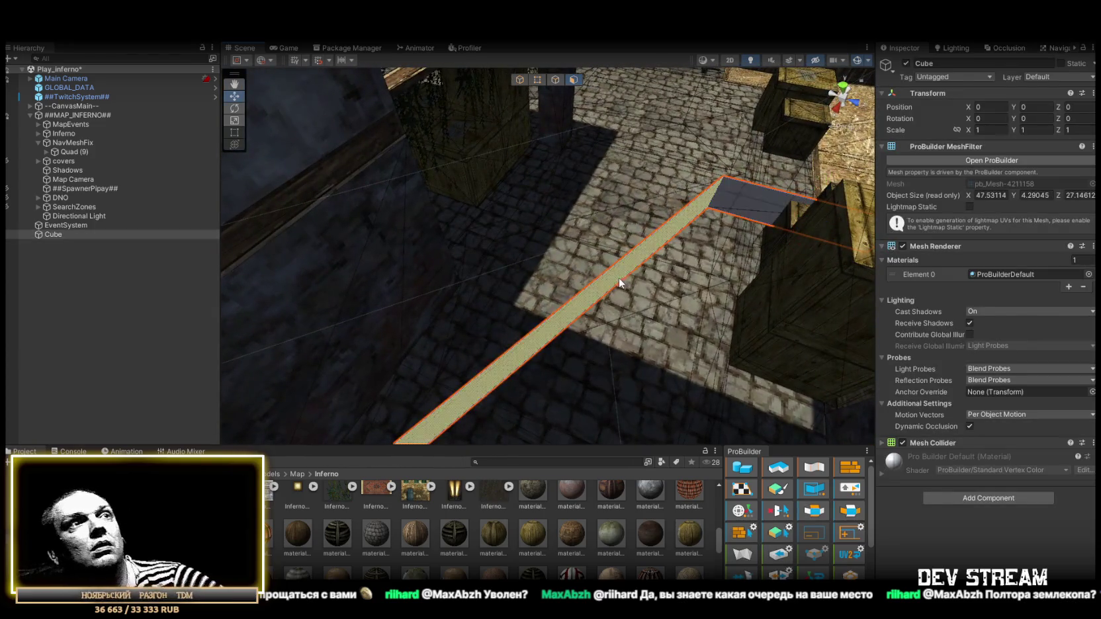
{"action": "key", "text": "Delete"}
- Lower the wall's top edge and shift its left vertical edge to sit against the crates
{"action": "mouse_move", "coordinate": [551, 78]}
{"action": "left_mouse_down"}
{"action": "mouse_move", "coordinate": [556, 132]}
{"action": "mouse_move", "coordinate": [613, 186]}
{"action": "mouse_move", "coordinate": [904, 222]}
{"action": "mouse_move", "coordinate": [615, 216]}
{"action": "left_mouse_up"}
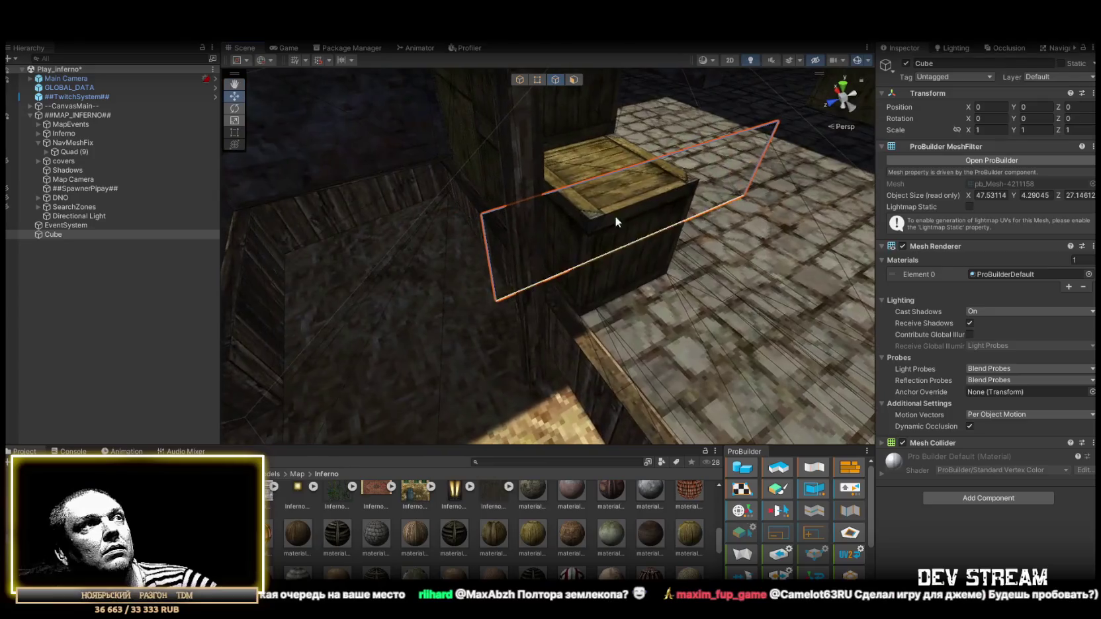
{"action": "left_click", "coordinate": [493, 258]}
{"action": "left_click", "coordinate": [718, 204], "text": "shift"}
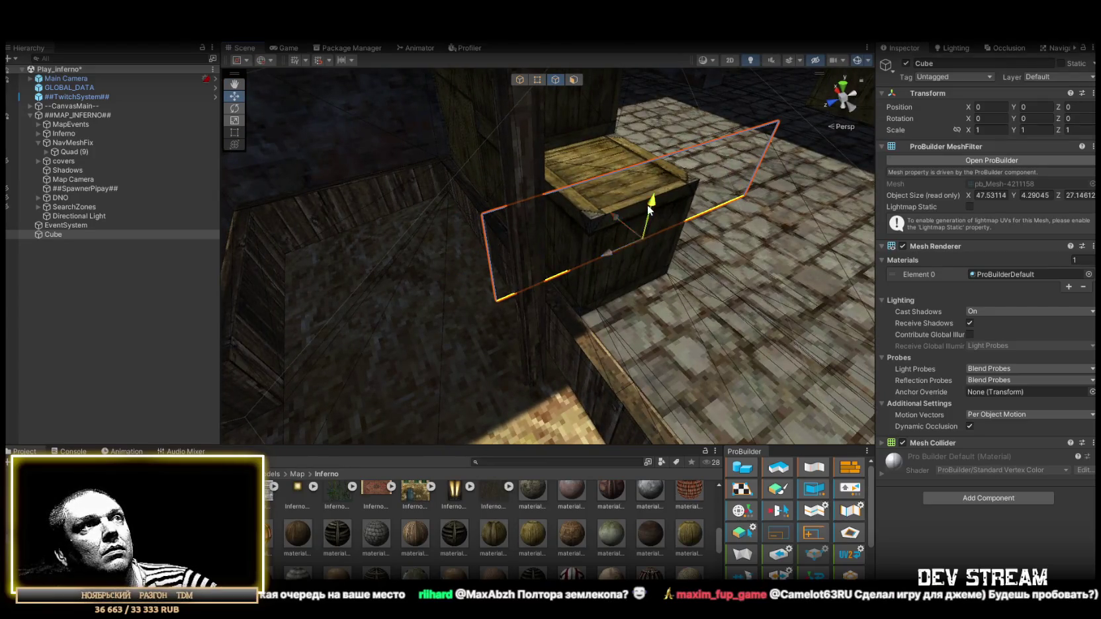
{"action": "left_click", "coordinate": [577, 185]}
{"action": "left_click_drag", "start_coordinate": [667, 132], "coordinate": [662, 146]}
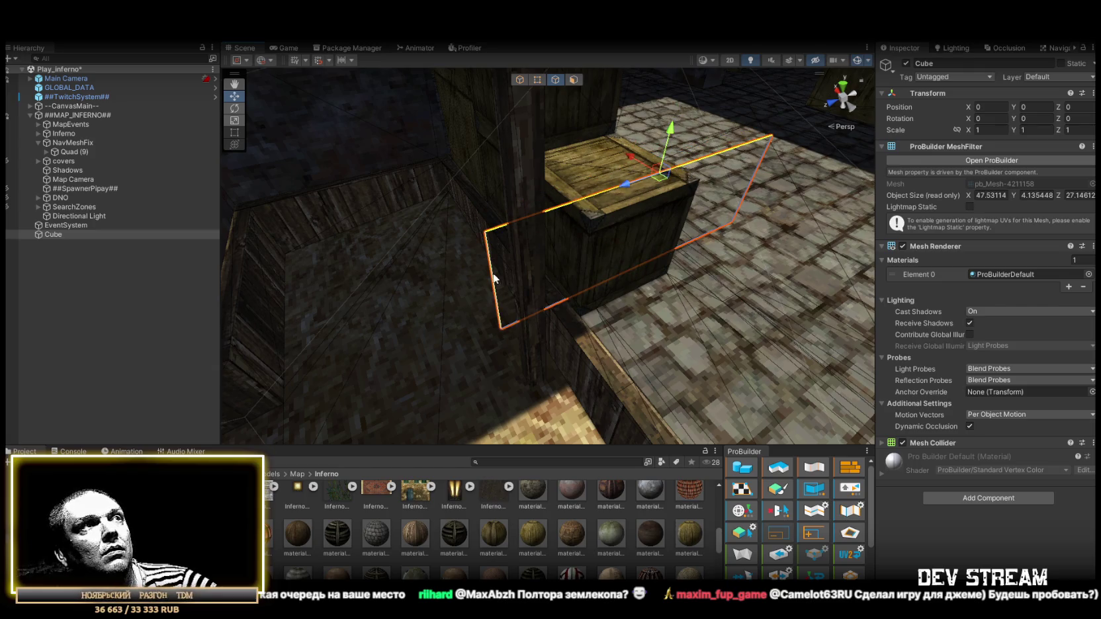
{"action": "left_click", "coordinate": [493, 278]}
{"action": "key", "text": "f"}
{"action": "scroll", "coordinate": [572, 279], "scroll_direction": "down", "scroll_amount": 5}
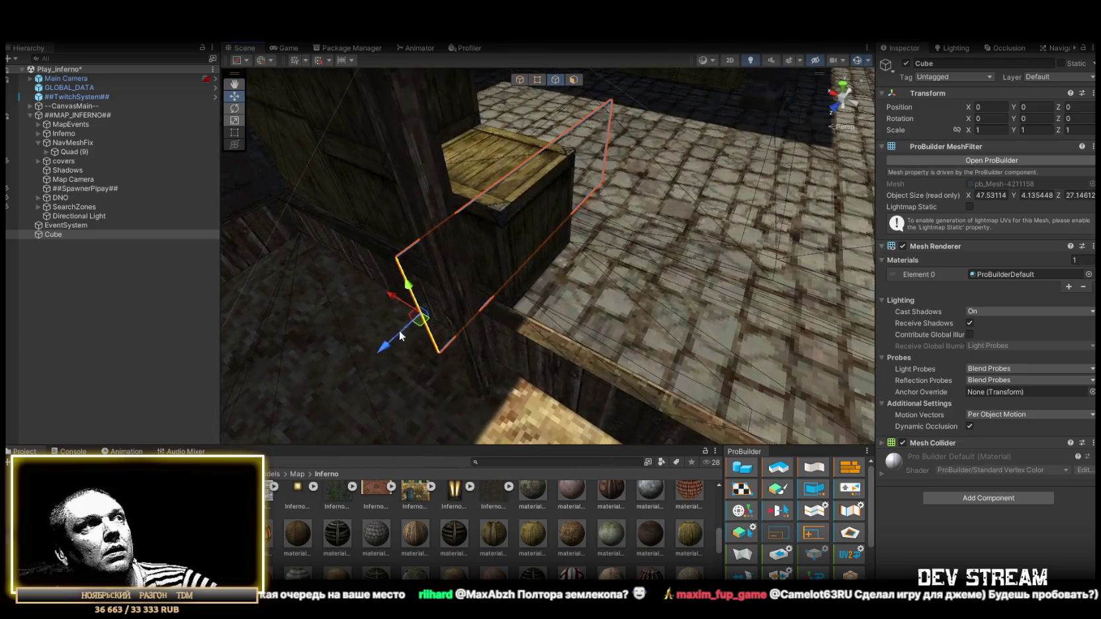
{"action": "left_click_drag", "start_coordinate": [407, 329], "coordinate": [499, 299]}
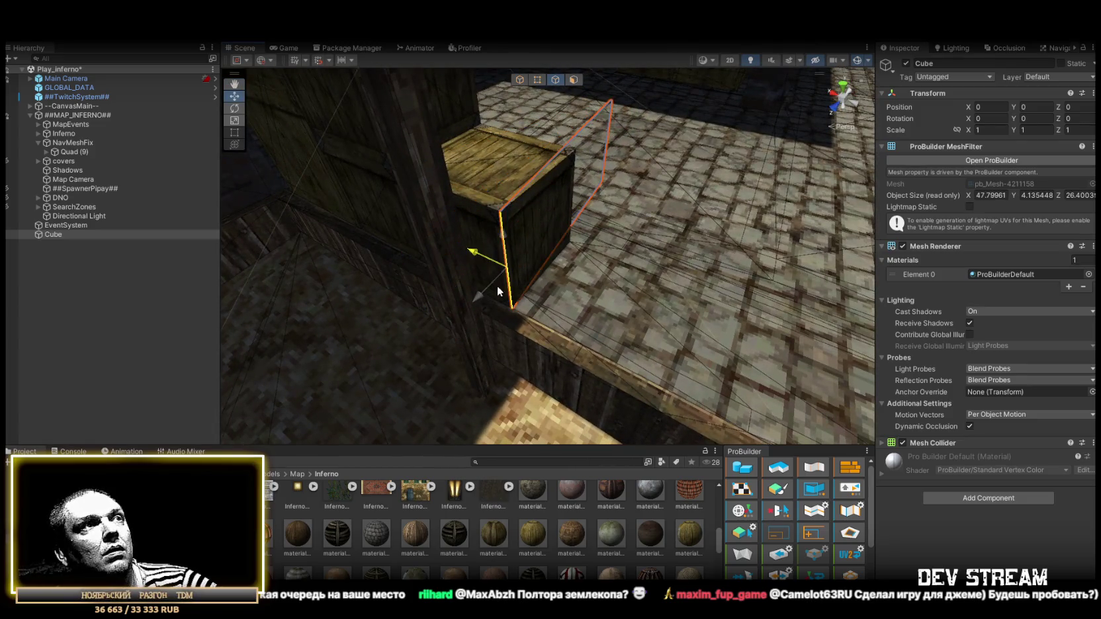
{"action": "left_click_drag", "start_coordinate": [604, 133], "coordinate": [746, 213]}
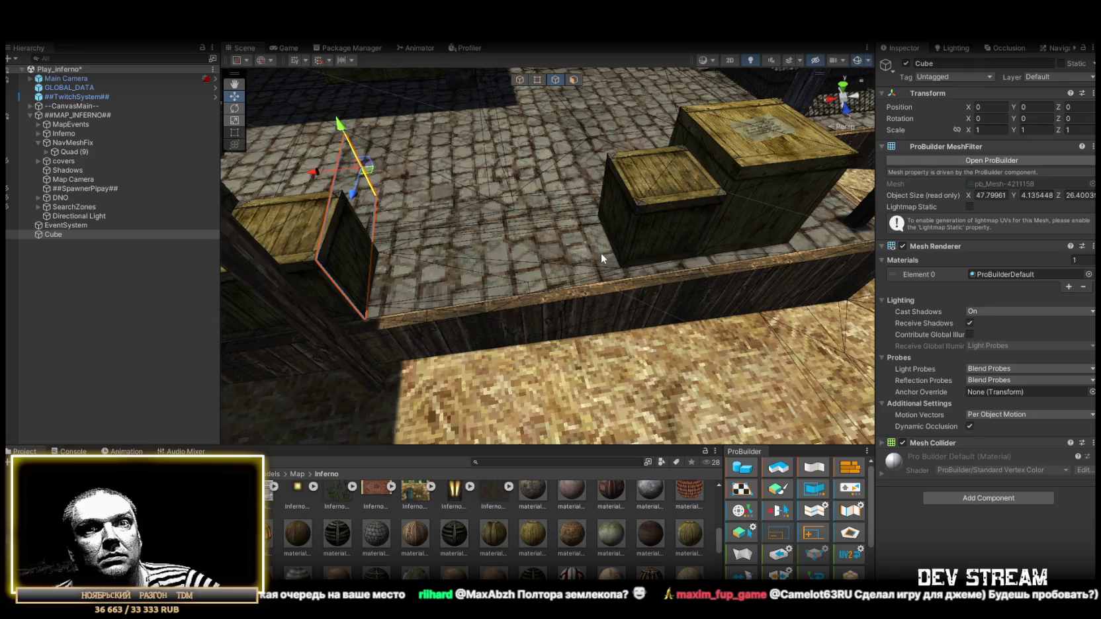
{"action": "left_click_drag", "start_coordinate": [570, 244], "coordinate": [424, 206]}
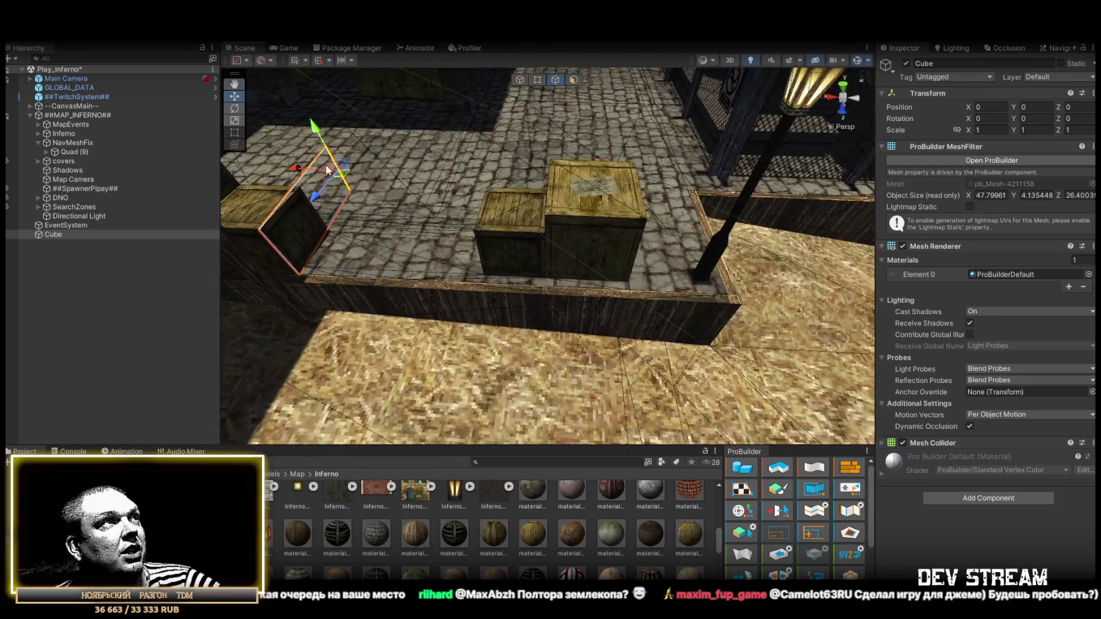
{"action": "mouse_move", "coordinate": [347, 177]}
{"action": "left_mouse_down"}
{"action": "mouse_move", "coordinate": [711, 310]}
{"action": "mouse_move", "coordinate": [740, 278]}
{"action": "mouse_move", "coordinate": [656, 278]}
{"action": "mouse_move", "coordinate": [549, 252]}
{"action": "mouse_move", "coordinate": [536, 265]}
{"action": "mouse_move", "coordinate": [549, 272]}
{"action": "left_mouse_up"}
{"action": "mouse_move", "coordinate": [475, 272]}
{"action": "left_mouse_down"}
{"action": "mouse_move", "coordinate": [554, 307]}
{"action": "mouse_move", "coordinate": [540, 318]}
{"action": "mouse_move", "coordinate": [528, 292]}
{"action": "mouse_move", "coordinate": [422, 264]}
{"action": "mouse_move", "coordinate": [646, 291]}
{"action": "mouse_move", "coordinate": [505, 278]}
{"action": "mouse_move", "coordinate": [584, 283]}
{"action": "left_mouse_up"}
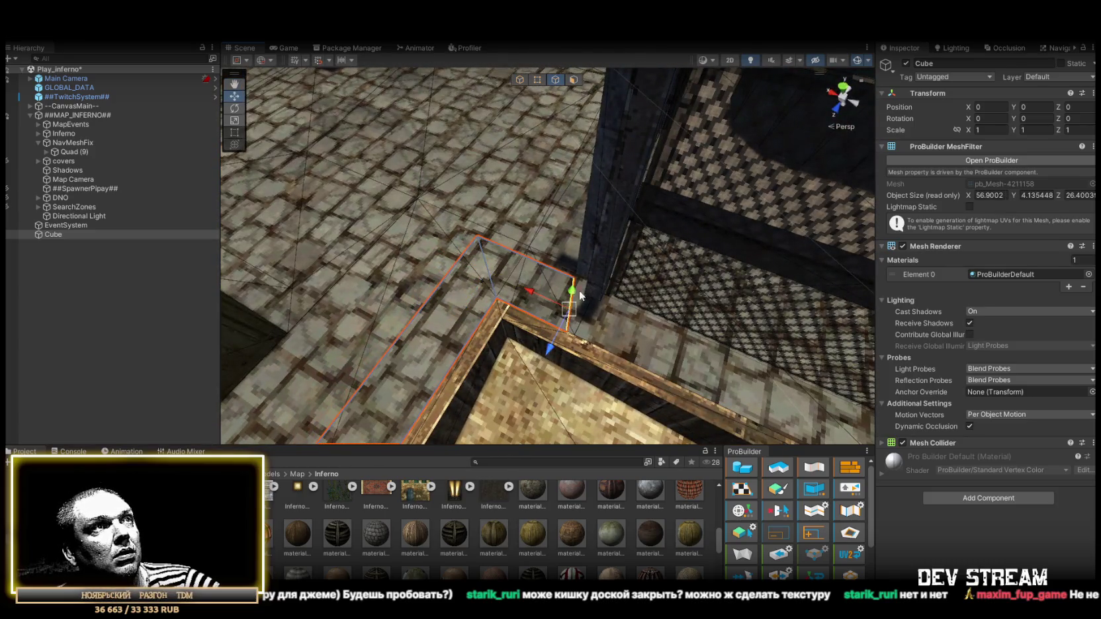
{"action": "mouse_move", "coordinate": [548, 350]}
{"action": "left_mouse_down"}
{"action": "mouse_move", "coordinate": [572, 269]}
{"action": "mouse_move", "coordinate": [560, 238]}
{"action": "left_mouse_up"}
{"action": "key", "text": "ctrl+z"}
{"action": "mouse_move", "coordinate": [575, 281]}
{"action": "left_mouse_down"}
{"action": "mouse_move", "coordinate": [602, 321]}
{"action": "mouse_move", "coordinate": [759, 308]}
{"action": "left_mouse_up"}
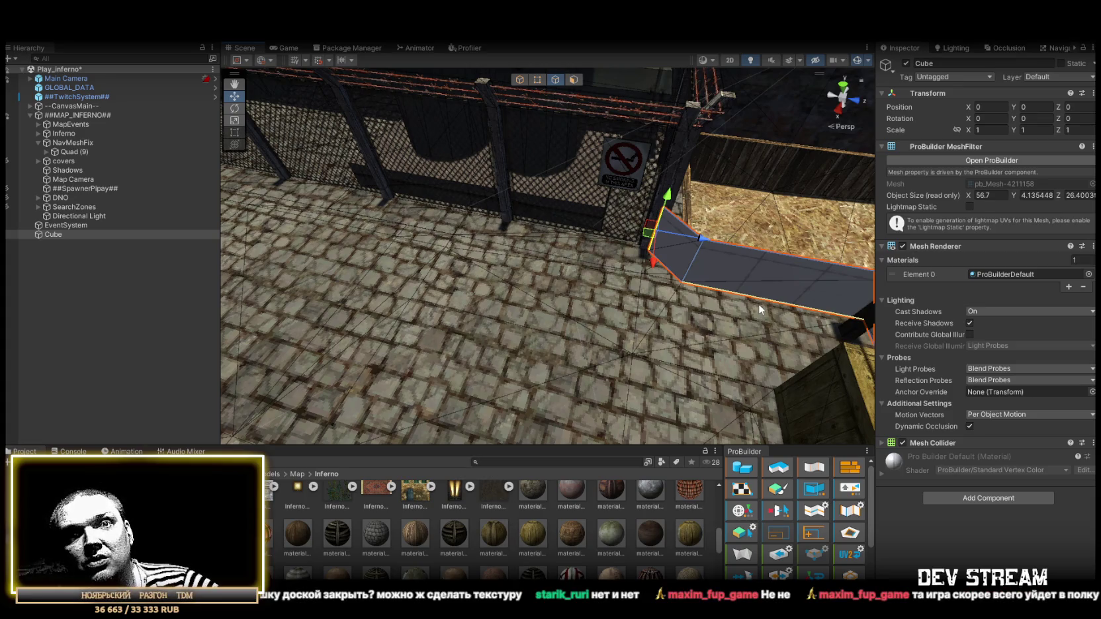
{"action": "mouse_move", "coordinate": [775, 328]}
{"action": "left_mouse_down"}
{"action": "mouse_move", "coordinate": [522, 290]}
{"action": "mouse_move", "coordinate": [610, 281]}
{"action": "mouse_move", "coordinate": [648, 320]}
{"action": "left_mouse_up"}
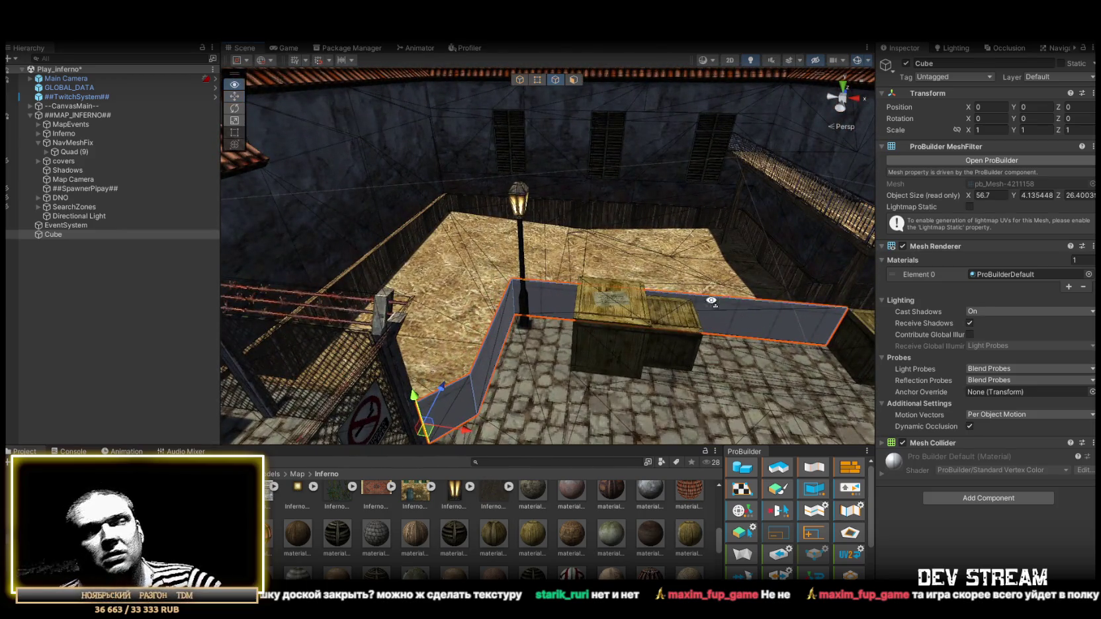
{"action": "scroll", "coordinate": [713, 331], "scroll_direction": "up", "scroll_amount": 4}
{"action": "scroll", "coordinate": [714, 331], "scroll_direction": "down", "scroll_amount": 1}
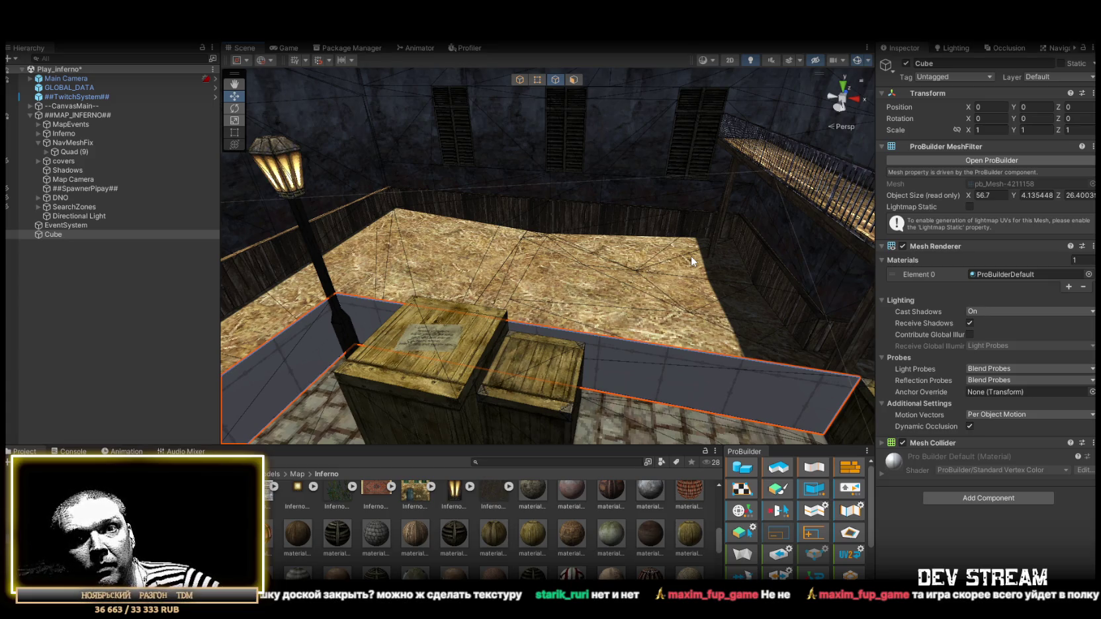
{"action": "mouse_move", "coordinate": [602, 272]}
{"action": "left_mouse_down"}
{"action": "mouse_move", "coordinate": [315, 311]}
{"action": "mouse_move", "coordinate": [384, 301]}
{"action": "left_mouse_up"}
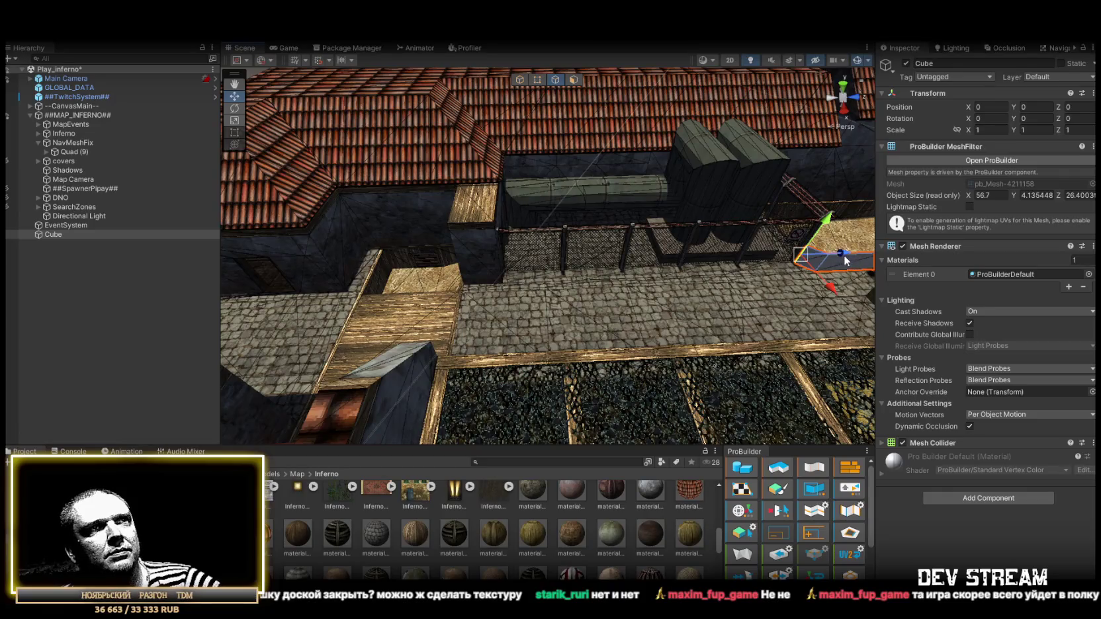
- Slide the wall piece along X across the sunken wooden box
{"action": "mouse_move", "coordinate": [502, 297]}
{"action": "left_mouse_down"}
{"action": "mouse_move", "coordinate": [574, 316]}
{"action": "mouse_move", "coordinate": [537, 315]}
{"action": "mouse_move", "coordinate": [556, 289]}
{"action": "left_mouse_up"}
{"action": "mouse_move", "coordinate": [546, 326]}
{"action": "left_mouse_down"}
{"action": "mouse_move", "coordinate": [525, 305]}
{"action": "mouse_move", "coordinate": [606, 296]}
{"action": "left_mouse_up"}
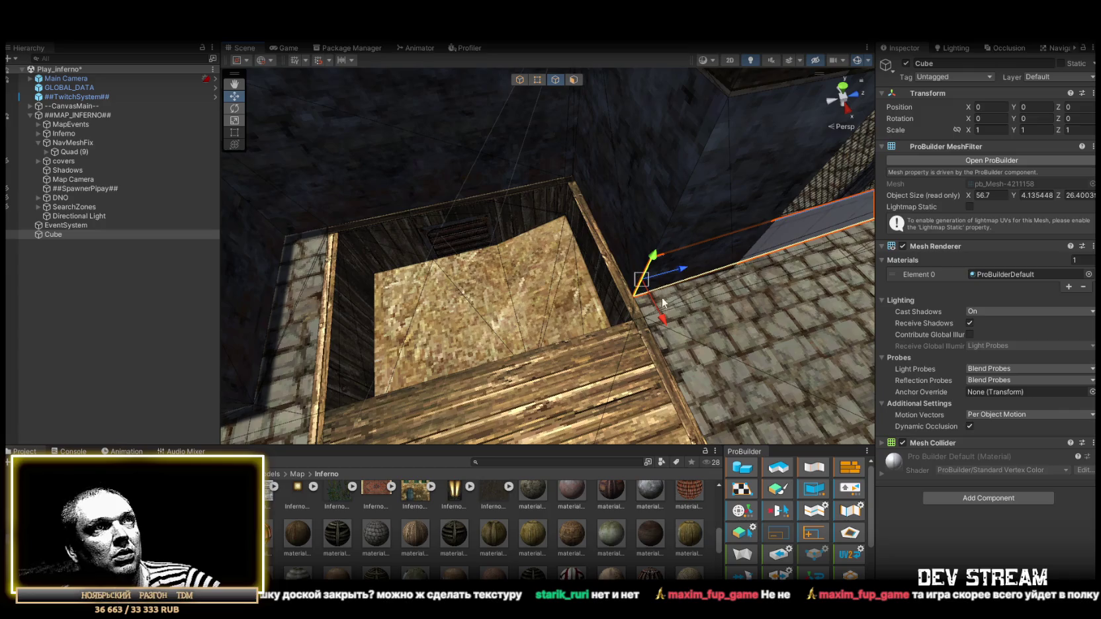
{"action": "mouse_move", "coordinate": [665, 325]}
{"action": "left_mouse_down"}
{"action": "mouse_move", "coordinate": [304, 384]}
{"action": "mouse_move", "coordinate": [465, 318]}
{"action": "left_mouse_up"}
{"action": "key", "text": "f"}
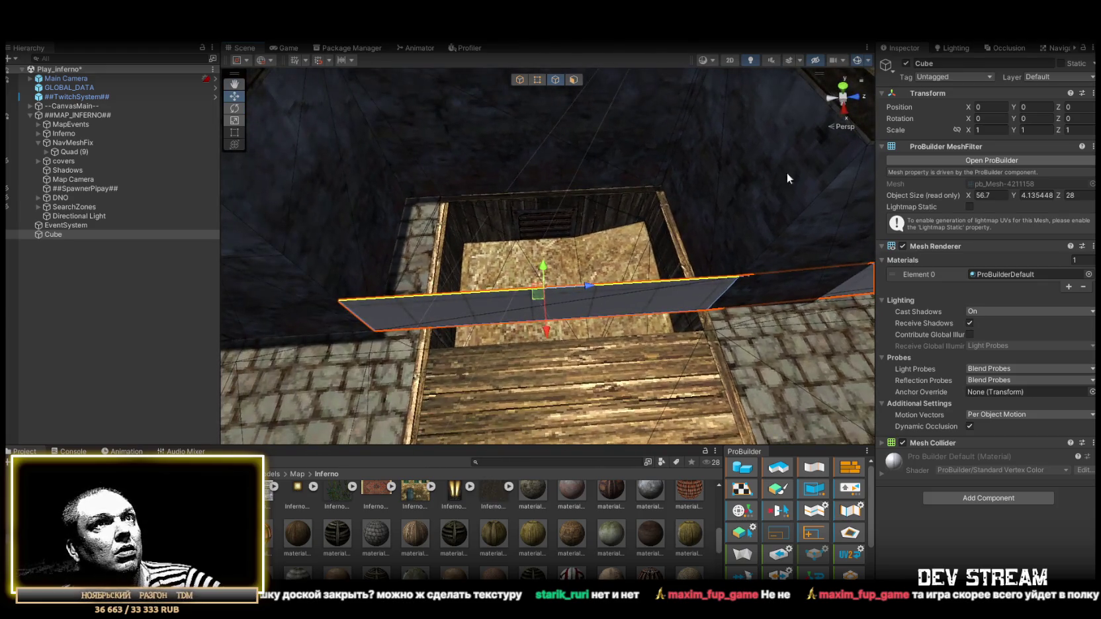
{"action": "scroll", "coordinate": [794, 517], "scroll_direction": "down", "scroll_amount": 3}
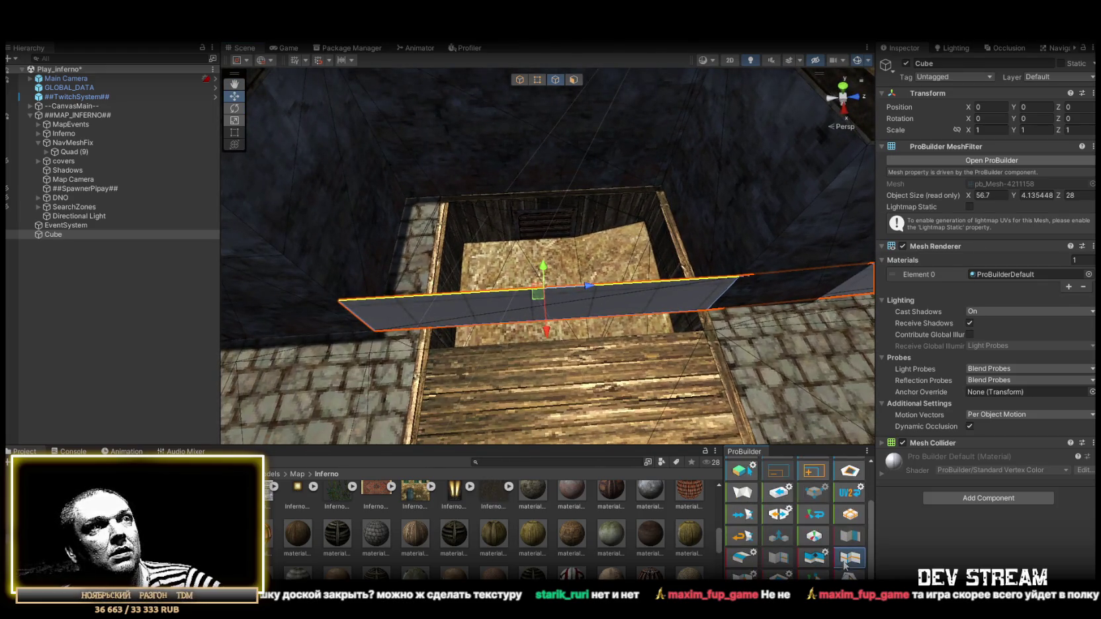
{"action": "left_click_drag", "start_coordinate": [548, 352], "coordinate": [702, 334]}
{"action": "mouse_move", "coordinate": [632, 338]}
{"action": "left_mouse_down"}
{"action": "mouse_move", "coordinate": [644, 351]}
{"action": "mouse_move", "coordinate": [816, 307]}
{"action": "mouse_move", "coordinate": [428, 294]}
{"action": "mouse_move", "coordinate": [530, 332]}
{"action": "mouse_move", "coordinate": [760, 346]}
{"action": "left_mouse_up"}
- Extrude the piece's bottom edge left along the box wall into an L shape
{"action": "left_click", "coordinate": [428, 294]}
{"action": "scroll", "coordinate": [728, 341], "scroll_direction": "up", "scroll_amount": 10}
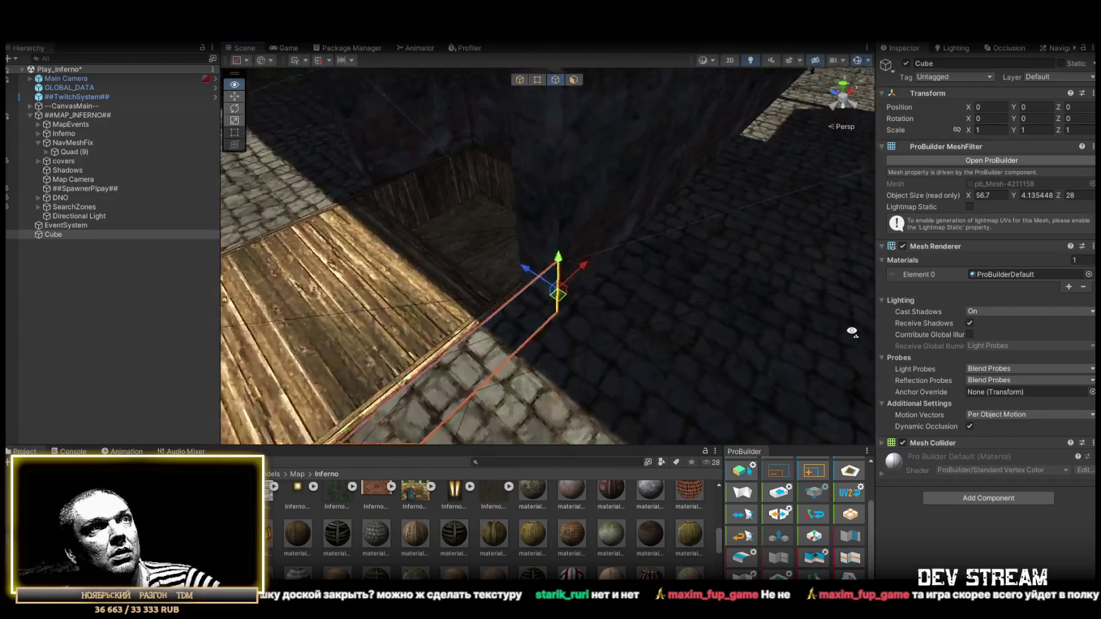
{"action": "left_click_drag", "start_coordinate": [603, 322], "coordinate": [603, 343]}
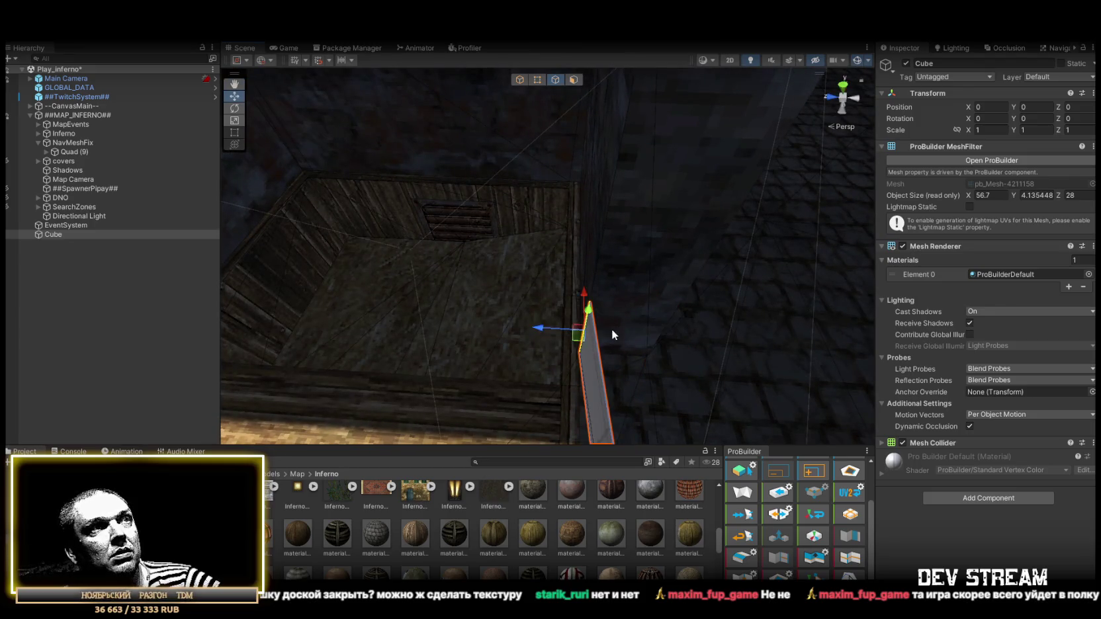
{"action": "scroll", "coordinate": [612, 334], "scroll_direction": "down", "scroll_amount": 5}
{"action": "left_click_drag", "start_coordinate": [656, 284], "coordinate": [367, 301], "text": "shift"}
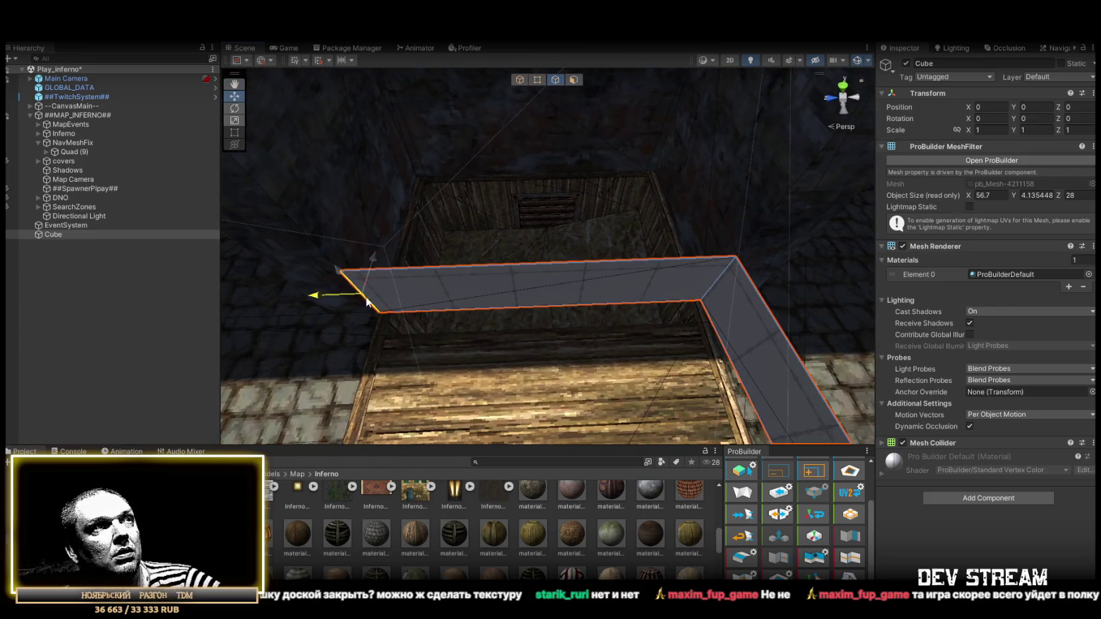
{"action": "left_click", "coordinate": [537, 264]}
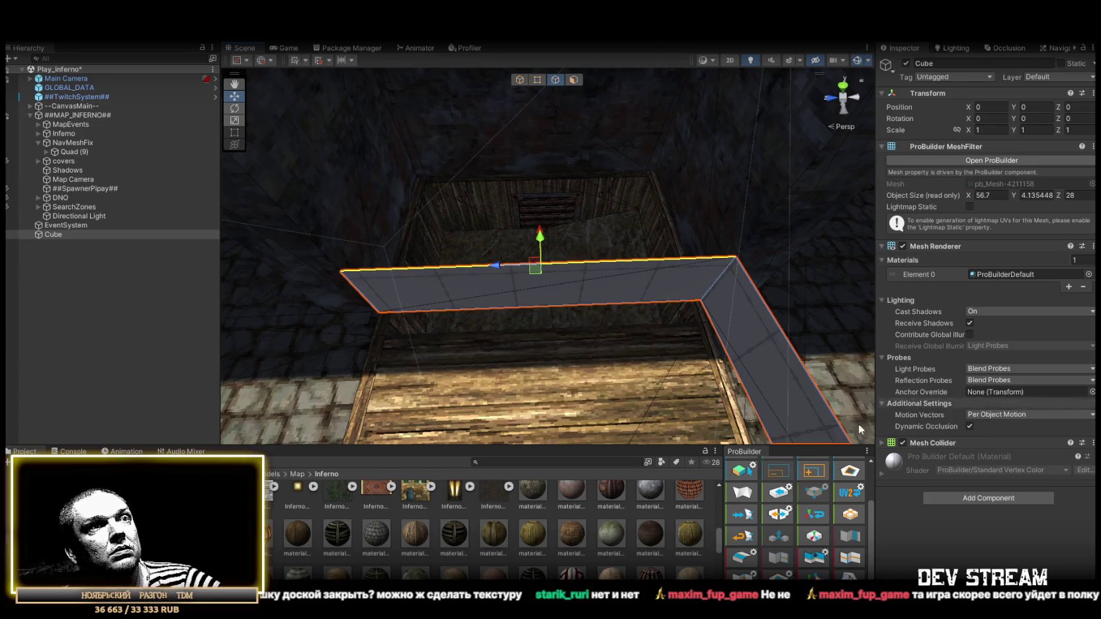
{"action": "left_click", "coordinate": [622, 270]}
{"action": "mouse_move", "coordinate": [622, 271]}
{"action": "left_mouse_down", "text": "alt"}
{"action": "mouse_move", "coordinate": [564, 246]}
{"action": "mouse_move", "coordinate": [580, 247]}
{"action": "mouse_move", "coordinate": [396, 210]}
{"action": "mouse_move", "coordinate": [793, 194]}
{"action": "left_mouse_up", "text": "alt"}
- Delete the L-shaped wall's top face, leaving thin walls
{"action": "left_click", "coordinate": [574, 79]}
{"action": "left_click", "coordinate": [674, 233]}
{"action": "key", "text": "Delete"}
{"action": "mouse_move", "coordinate": [467, 272]}
{"action": "left_mouse_down", "text": "alt"}
{"action": "mouse_move", "coordinate": [600, 253]}
{"action": "mouse_move", "coordinate": [561, 296]}
{"action": "mouse_move", "coordinate": [605, 290]}
{"action": "mouse_move", "coordinate": [627, 308]}
{"action": "mouse_move", "coordinate": [730, 313]}
{"action": "mouse_move", "coordinate": [573, 283]}
{"action": "mouse_move", "coordinate": [616, 271]}
{"action": "left_mouse_up", "text": "alt"}
{"action": "left_click", "coordinate": [597, 284]}
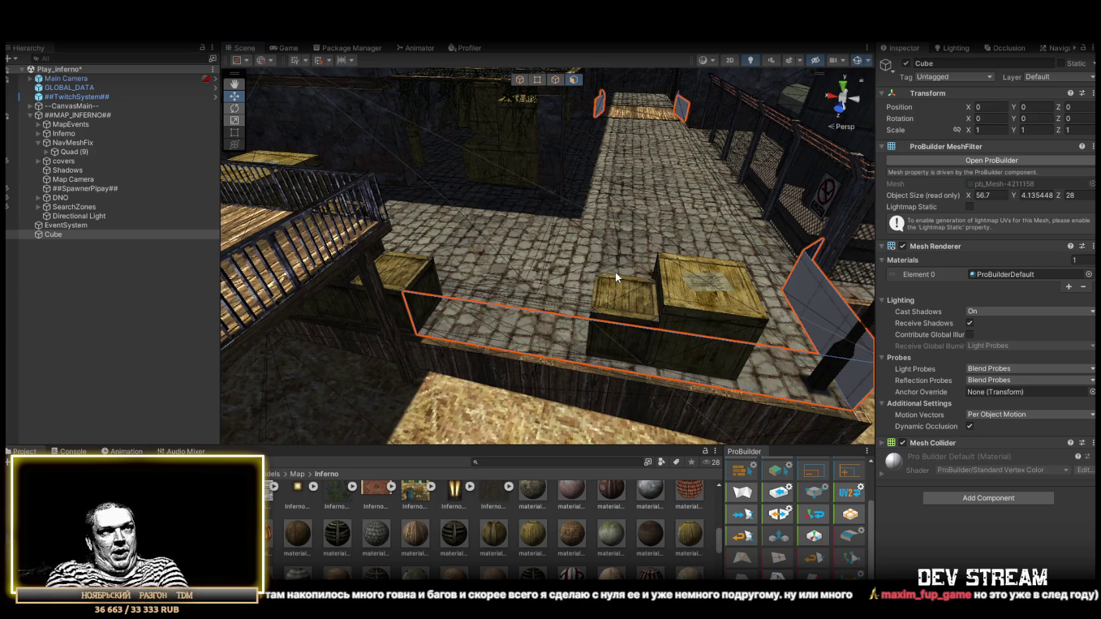
- Select a wall face in face mode near the rooftop area
{"action": "mouse_move", "coordinate": [616, 271]}
{"action": "left_mouse_down"}
{"action": "mouse_move", "coordinate": [427, 234]}
{"action": "mouse_move", "coordinate": [494, 256]}
{"action": "mouse_move", "coordinate": [421, 246]}
{"action": "mouse_move", "coordinate": [482, 213]}
{"action": "mouse_move", "coordinate": [641, 197]}
{"action": "mouse_move", "coordinate": [603, 174]}
{"action": "mouse_move", "coordinate": [266, 182]}
{"action": "mouse_move", "coordinate": [137, 180]}
{"action": "mouse_move", "coordinate": [114, 166]}
{"action": "mouse_move", "coordinate": [364, 256]}
{"action": "mouse_move", "coordinate": [699, 329]}
{"action": "mouse_move", "coordinate": [585, 307]}
{"action": "mouse_move", "coordinate": [366, 342]}
{"action": "mouse_move", "coordinate": [646, 288]}
{"action": "mouse_move", "coordinate": [610, 319]}
{"action": "mouse_move", "coordinate": [460, 319]}
{"action": "mouse_move", "coordinate": [470, 352]}
{"action": "mouse_move", "coordinate": [704, 394]}
{"action": "left_mouse_up"}
{"action": "left_click", "coordinate": [639, 326]}
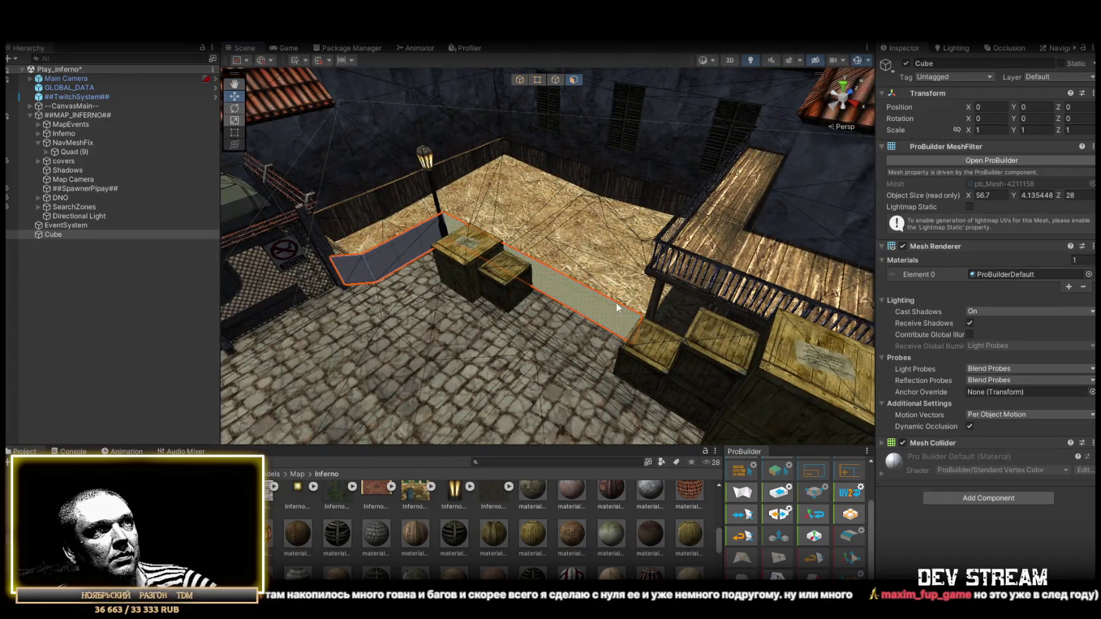
{"action": "left_click", "coordinate": [556, 79]}
{"action": "mouse_move", "coordinate": [636, 318]}
{"action": "left_mouse_down"}
{"action": "mouse_move", "coordinate": [643, 330]}
{"action": "mouse_move", "coordinate": [628, 362]}
{"action": "mouse_move", "coordinate": [636, 314]}
{"action": "mouse_move", "coordinate": [474, 295]}
{"action": "mouse_move", "coordinate": [434, 252]}
{"action": "mouse_move", "coordinate": [430, 285]}
{"action": "mouse_move", "coordinate": [450, 291]}
{"action": "mouse_move", "coordinate": [348, 171]}
{"action": "left_mouse_up"}
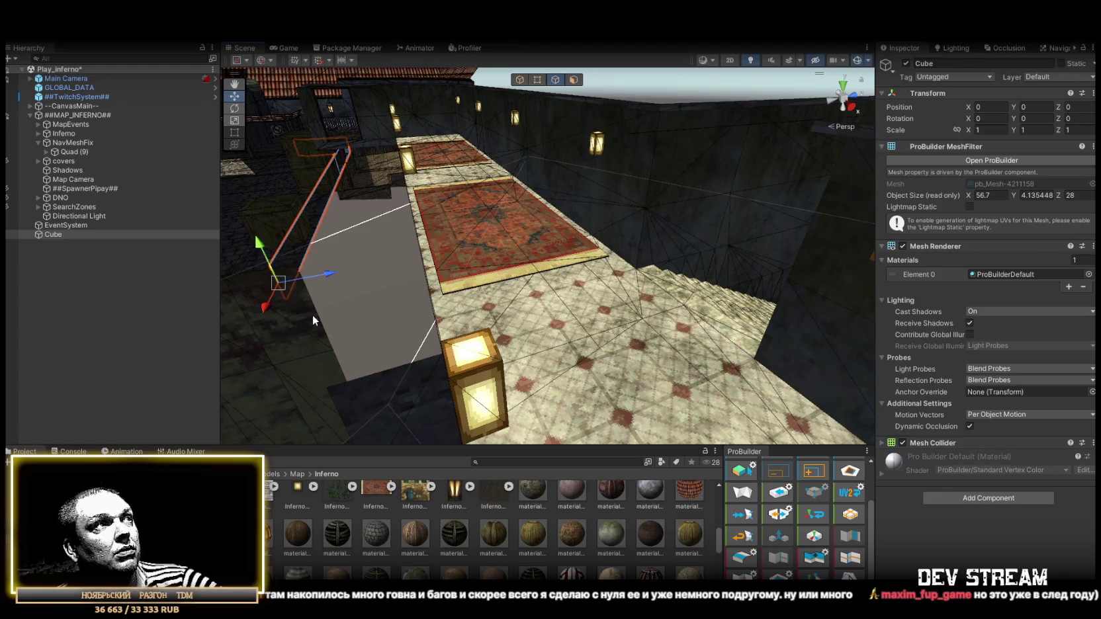
- Stretch the wall face along Z to the carpet, delete the middle span, and select the end edge
{"action": "mouse_move", "coordinate": [367, 162]}
{"action": "left_mouse_down"}
{"action": "mouse_move", "coordinate": [645, 281]}
{"action": "mouse_move", "coordinate": [658, 220]}
{"action": "mouse_move", "coordinate": [671, 225]}
{"action": "mouse_move", "coordinate": [639, 228]}
{"action": "mouse_move", "coordinate": [579, 96]}
{"action": "left_mouse_up"}
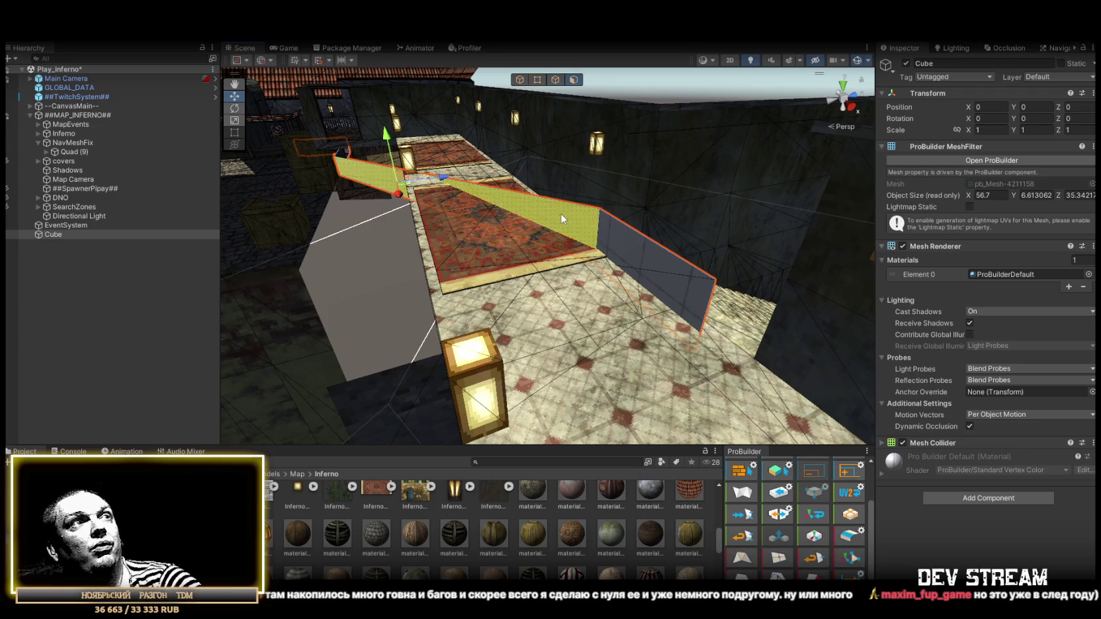
{"action": "key", "text": "Delete"}
{"action": "mouse_move", "coordinate": [616, 264]}
{"action": "left_mouse_down"}
{"action": "mouse_move", "coordinate": [654, 304]}
{"action": "mouse_move", "coordinate": [506, 259]}
{"action": "mouse_move", "coordinate": [476, 236]}
{"action": "mouse_move", "coordinate": [530, 228]}
{"action": "mouse_move", "coordinate": [489, 228]}
{"action": "mouse_move", "coordinate": [523, 288]}
{"action": "mouse_move", "coordinate": [665, 271]}
{"action": "mouse_move", "coordinate": [704, 250]}
{"action": "mouse_move", "coordinate": [628, 221]}
{"action": "left_mouse_up"}
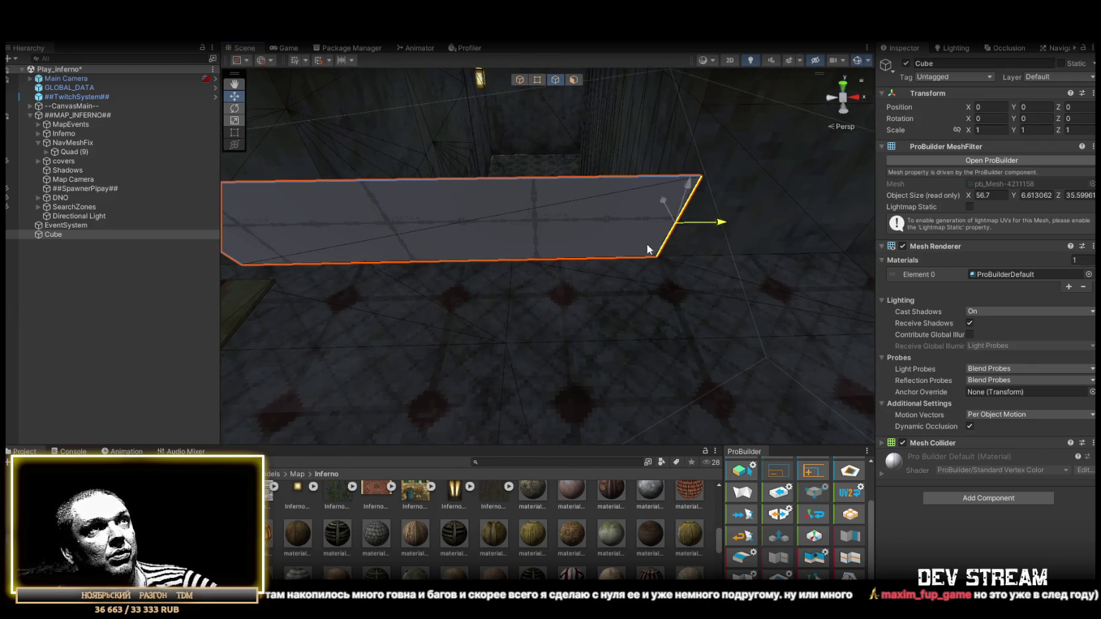
{"action": "mouse_move", "coordinate": [570, 243]}
{"action": "left_mouse_down"}
{"action": "mouse_move", "coordinate": [413, 222]}
{"action": "mouse_move", "coordinate": [377, 229]}
{"action": "mouse_move", "coordinate": [537, 233]}
{"action": "mouse_move", "coordinate": [613, 259]}
{"action": "mouse_move", "coordinate": [491, 258]}
{"action": "mouse_move", "coordinate": [388, 278]}
{"action": "mouse_move", "coordinate": [496, 276]}
{"action": "mouse_move", "coordinate": [488, 269]}
{"action": "mouse_move", "coordinate": [520, 185]}
{"action": "mouse_move", "coordinate": [406, 172]}
{"action": "mouse_move", "coordinate": [423, 211]}
{"action": "mouse_move", "coordinate": [496, 190]}
{"action": "mouse_move", "coordinate": [417, 202]}
{"action": "mouse_move", "coordinate": [595, 263]}
{"action": "mouse_move", "coordinate": [567, 315]}
{"action": "mouse_move", "coordinate": [590, 351]}
{"action": "mouse_move", "coordinate": [583, 302]}
{"action": "mouse_move", "coordinate": [598, 332]}
{"action": "mouse_move", "coordinate": [623, 249]}
{"action": "mouse_move", "coordinate": [599, 232]}
{"action": "mouse_move", "coordinate": [659, 250]}
{"action": "mouse_move", "coordinate": [624, 300]}
{"action": "mouse_move", "coordinate": [570, 312]}
{"action": "mouse_move", "coordinate": [758, 312]}
{"action": "mouse_move", "coordinate": [619, 197]}
{"action": "mouse_move", "coordinate": [787, 319]}
{"action": "left_mouse_up"}
{"action": "left_click", "coordinate": [374, 230]}
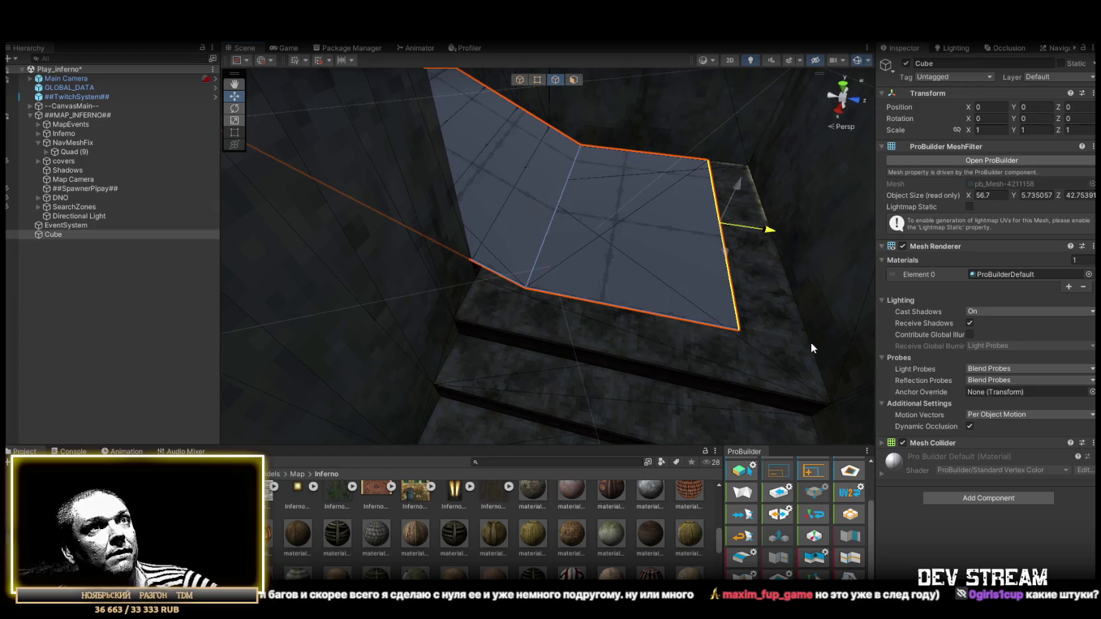
- Pull the wall end back slightly along Z and delete the middle face strip
{"action": "mouse_move", "coordinate": [764, 229]}
{"action": "left_mouse_down"}
{"action": "mouse_move", "coordinate": [667, 222]}
{"action": "mouse_move", "coordinate": [802, 236]}
{"action": "left_mouse_up"}
{"action": "left_click", "coordinate": [573, 79]}
{"action": "left_click", "coordinate": [587, 243]}
{"action": "key", "text": "Delete"}
- Move the remaining pieces' edges along X, down and left so the planes join
{"action": "left_click", "coordinate": [555, 80]}
{"action": "left_click", "coordinate": [675, 317]}
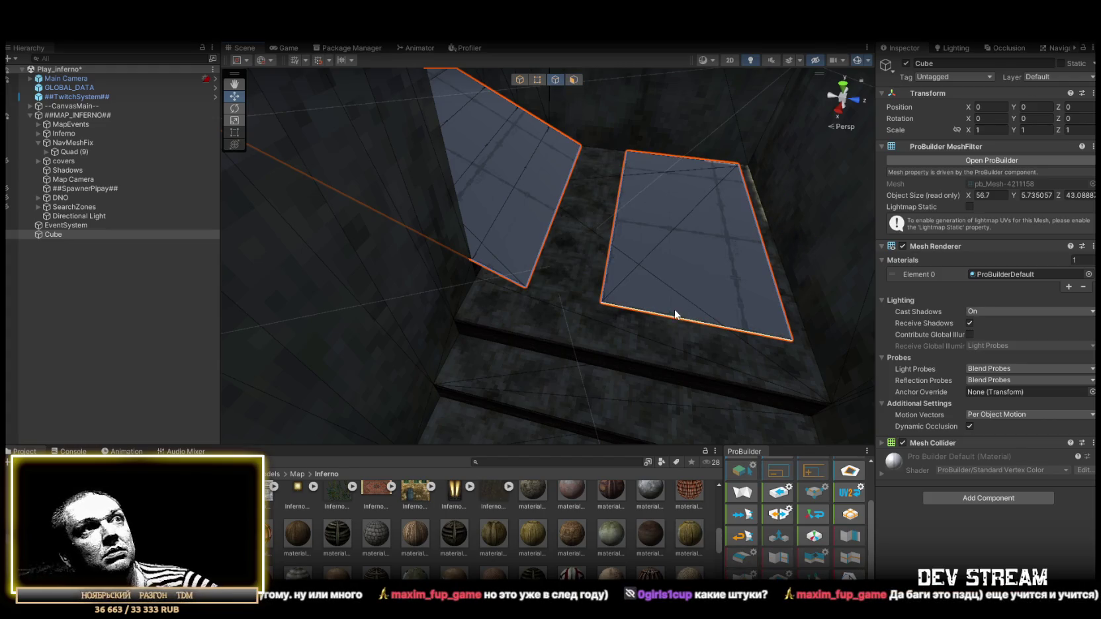
{"action": "key", "text": "f"}
{"action": "mouse_move", "coordinate": [509, 286]}
{"action": "left_mouse_down"}
{"action": "mouse_move", "coordinate": [558, 301]}
{"action": "mouse_move", "coordinate": [530, 286]}
{"action": "mouse_move", "coordinate": [541, 289]}
{"action": "left_mouse_up"}
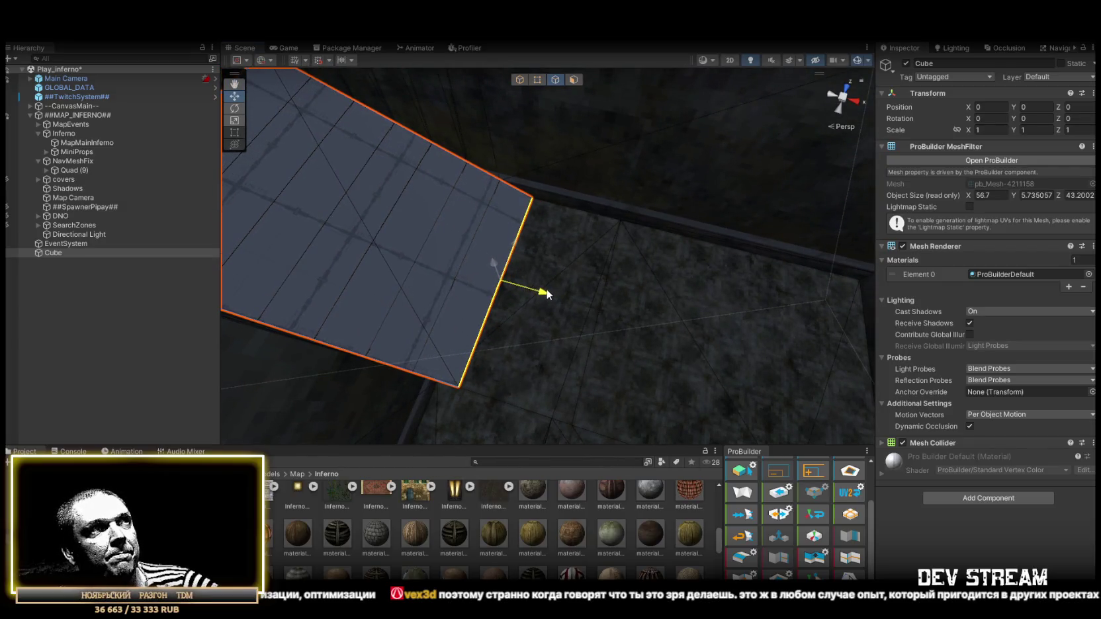
{"action": "mouse_move", "coordinate": [596, 329]}
{"action": "left_mouse_down"}
{"action": "mouse_move", "coordinate": [435, 234]}
{"action": "mouse_move", "coordinate": [563, 298]}
{"action": "mouse_move", "coordinate": [367, 318]}
{"action": "mouse_move", "coordinate": [689, 325]}
{"action": "mouse_move", "coordinate": [725, 312]}
{"action": "mouse_move", "coordinate": [537, 78]}
{"action": "left_mouse_up"}
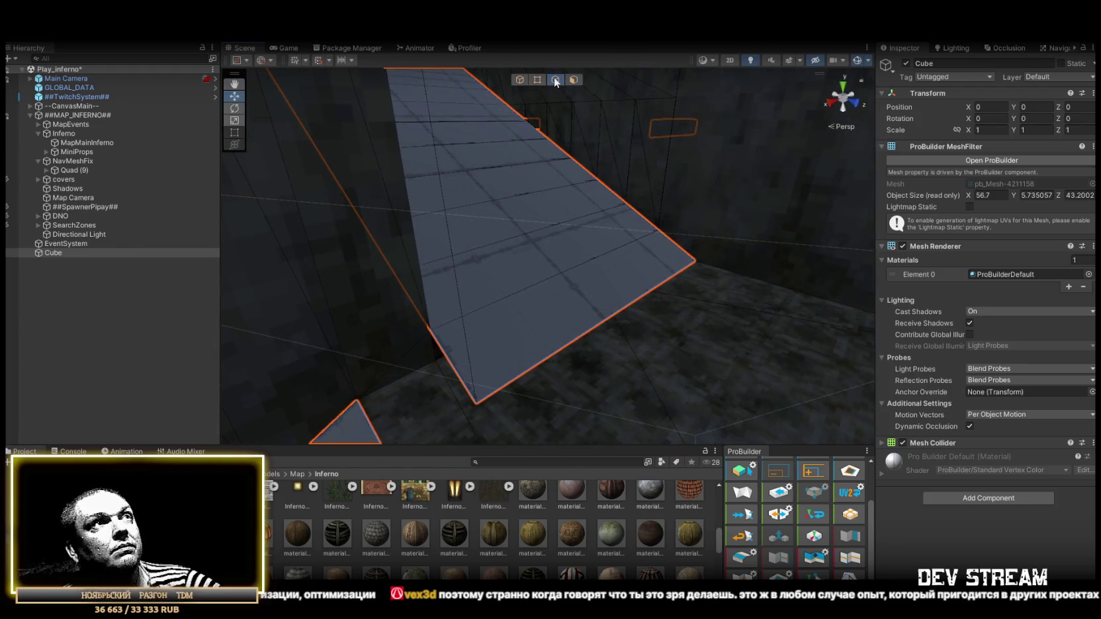
{"action": "left_click", "coordinate": [555, 79]}
{"action": "left_click", "coordinate": [594, 341]}
{"action": "mouse_move", "coordinate": [594, 341]}
{"action": "left_mouse_down"}
{"action": "mouse_move", "coordinate": [705, 273]}
{"action": "mouse_move", "coordinate": [703, 292]}
{"action": "mouse_move", "coordinate": [672, 274]}
{"action": "mouse_move", "coordinate": [765, 294]}
{"action": "left_mouse_up"}
{"action": "left_click_drag", "start_coordinate": [724, 237], "coordinate": [720, 263]}
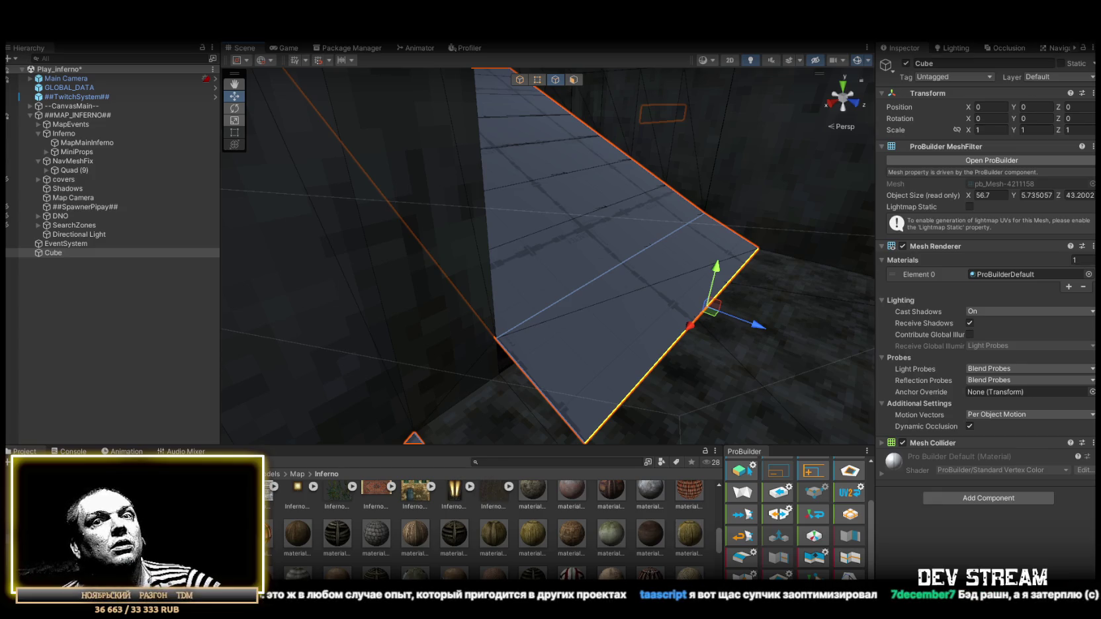
{"action": "mouse_move", "coordinate": [638, 298]}
{"action": "left_mouse_down"}
{"action": "mouse_move", "coordinate": [649, 283]}
{"action": "mouse_move", "coordinate": [464, 278]}
{"action": "left_mouse_up"}
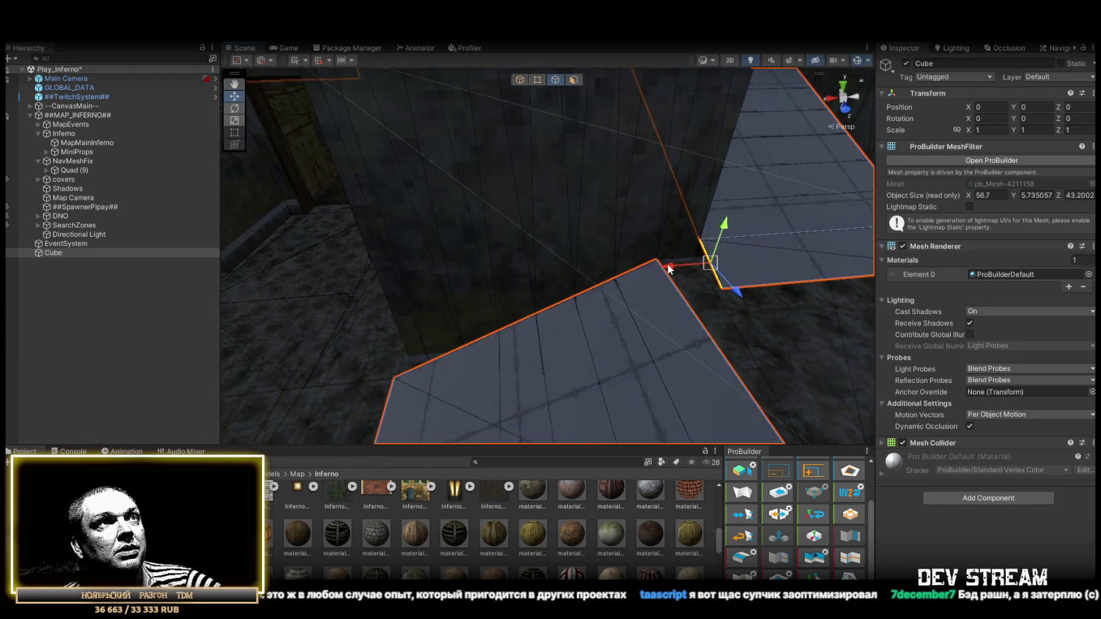
{"action": "left_click_drag", "start_coordinate": [659, 277], "coordinate": [548, 237]}
- Move corner vertices left and down to reshape the notch at the corner
{"action": "left_click", "coordinate": [538, 82]}
{"action": "mouse_move", "coordinate": [596, 274]}
{"action": "left_mouse_down"}
{"action": "mouse_move", "coordinate": [619, 274]}
{"action": "mouse_move", "coordinate": [527, 254]}
{"action": "mouse_move", "coordinate": [616, 211]}
{"action": "left_mouse_up"}
{"action": "mouse_move", "coordinate": [498, 202]}
{"action": "left_mouse_down"}
{"action": "mouse_move", "coordinate": [490, 258]}
{"action": "mouse_move", "coordinate": [484, 246]}
{"action": "mouse_move", "coordinate": [428, 260]}
{"action": "mouse_move", "coordinate": [421, 244]}
{"action": "mouse_move", "coordinate": [418, 253]}
{"action": "left_mouse_up"}
{"action": "mouse_move", "coordinate": [469, 298]}
{"action": "left_mouse_down"}
{"action": "mouse_move", "coordinate": [362, 317]}
{"action": "mouse_move", "coordinate": [399, 310]}
{"action": "left_mouse_up"}
{"action": "mouse_move", "coordinate": [432, 273]}
{"action": "left_mouse_down"}
{"action": "mouse_move", "coordinate": [438, 292]}
{"action": "mouse_move", "coordinate": [641, 327]}
{"action": "mouse_move", "coordinate": [502, 286]}
{"action": "mouse_move", "coordinate": [644, 357]}
{"action": "mouse_move", "coordinate": [708, 372]}
{"action": "left_mouse_up"}
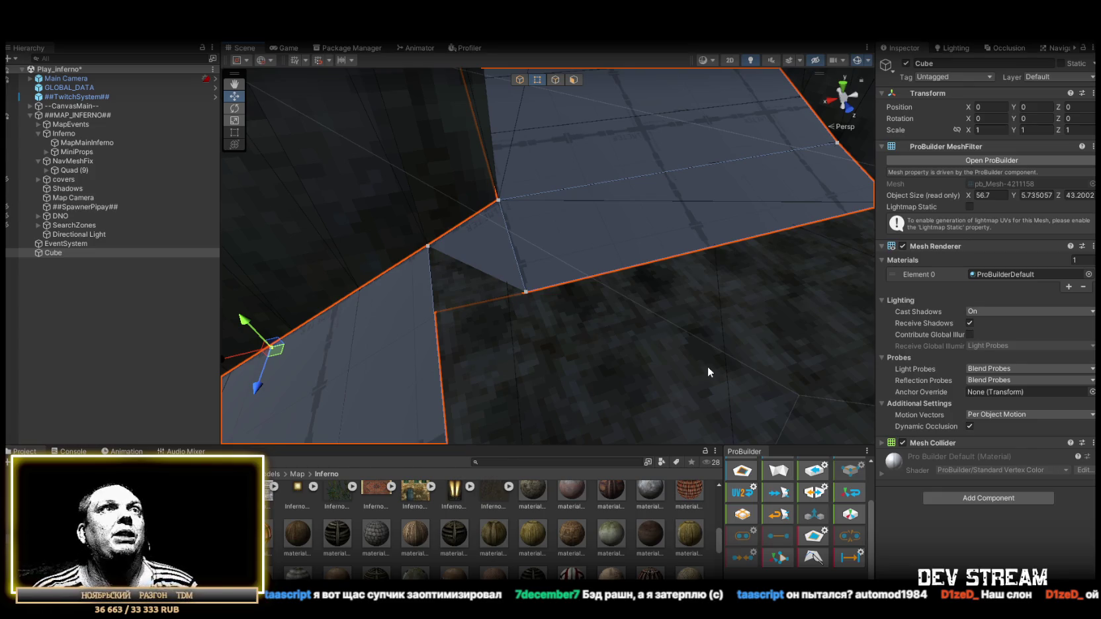
- Drag the sloped wall piece's corner vertex down-left to reshape the join between sections
{"action": "left_click", "coordinate": [559, 79]}
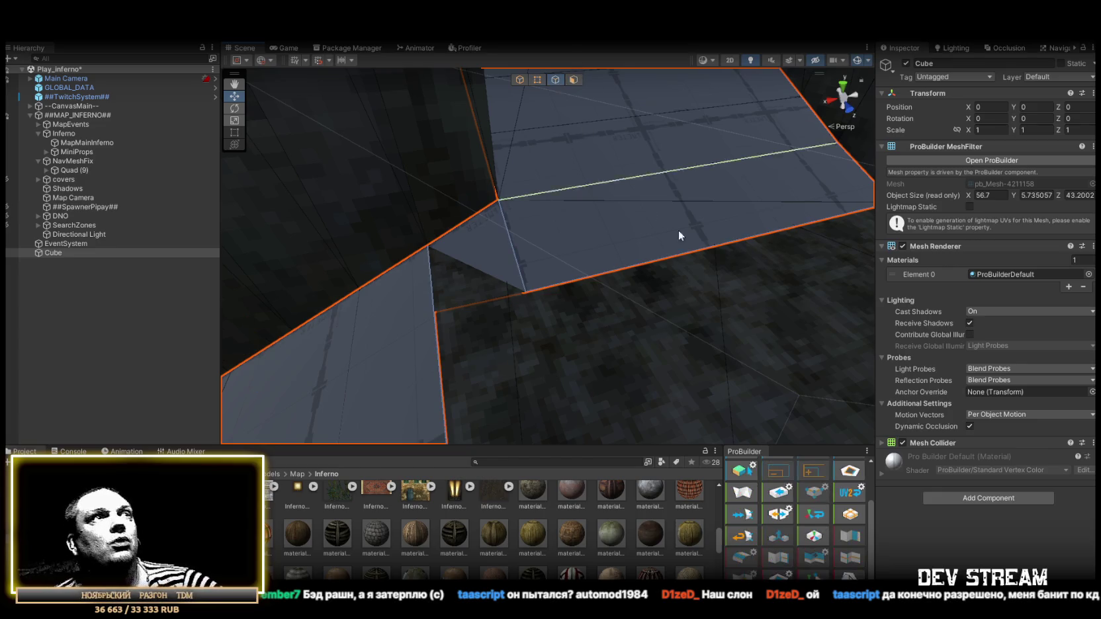
{"action": "left_click", "coordinate": [717, 247]}
{"action": "mouse_move", "coordinate": [717, 247]}
{"action": "left_mouse_down"}
{"action": "mouse_move", "coordinate": [605, 304]}
{"action": "mouse_move", "coordinate": [695, 270]}
{"action": "left_mouse_up"}
{"action": "mouse_move", "coordinate": [574, 228]}
{"action": "left_mouse_down"}
{"action": "mouse_move", "coordinate": [641, 231]}
{"action": "mouse_move", "coordinate": [511, 236]}
{"action": "mouse_move", "coordinate": [541, 224]}
{"action": "left_mouse_up"}
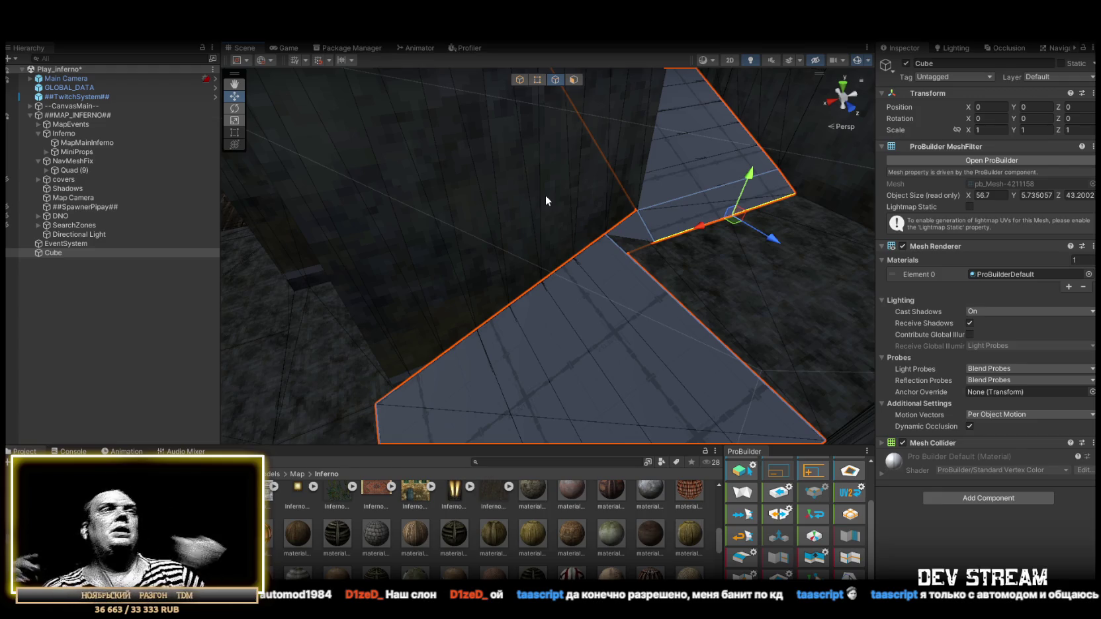
{"action": "mouse_move", "coordinate": [683, 281]}
{"action": "left_mouse_down"}
{"action": "mouse_move", "coordinate": [643, 253]}
{"action": "mouse_move", "coordinate": [690, 303]}
{"action": "mouse_move", "coordinate": [536, 266]}
{"action": "mouse_move", "coordinate": [513, 291]}
{"action": "mouse_move", "coordinate": [596, 321]}
{"action": "left_mouse_up"}
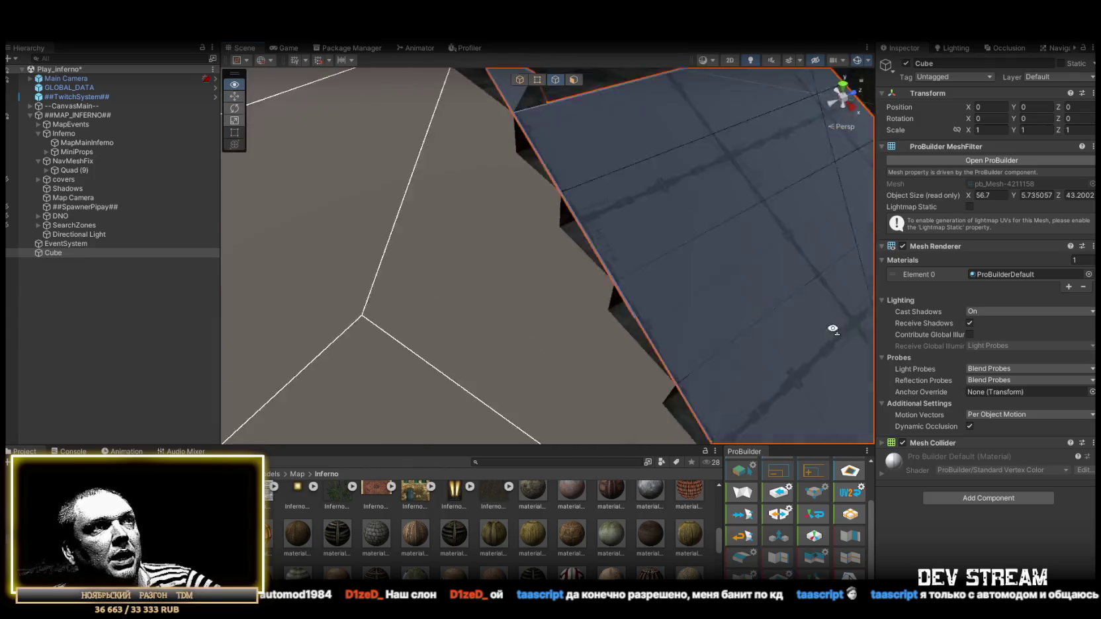
{"action": "mouse_move", "coordinate": [696, 306]}
{"action": "left_mouse_down"}
{"action": "mouse_move", "coordinate": [782, 278]}
{"action": "mouse_move", "coordinate": [580, 119]}
{"action": "left_mouse_up"}
{"action": "left_click", "coordinate": [537, 80]}
{"action": "left_click", "coordinate": [646, 324]}
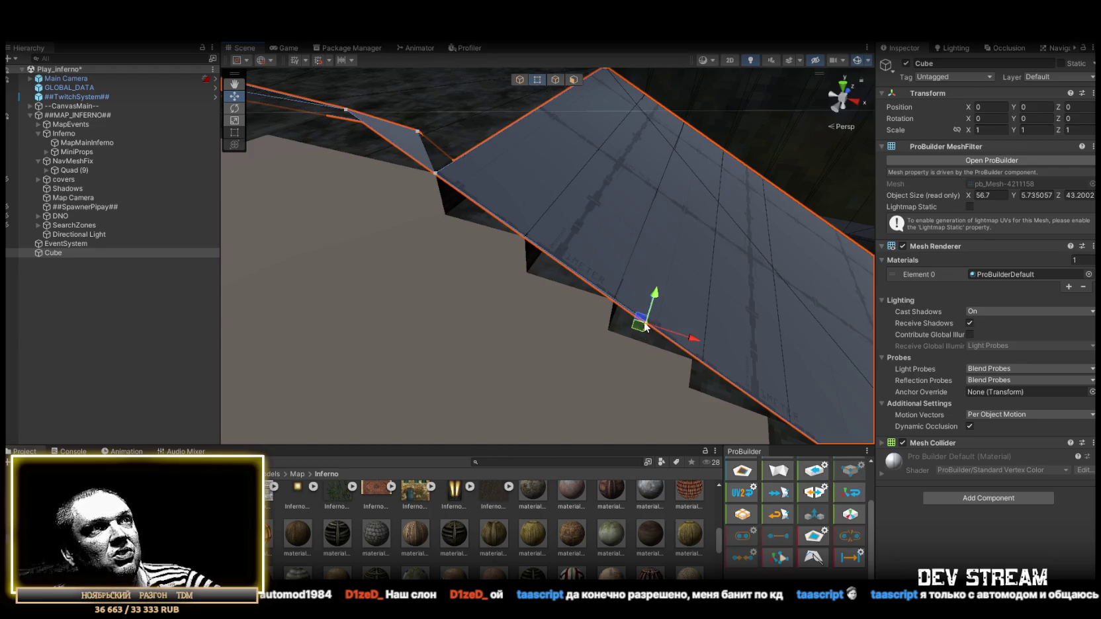
{"action": "mouse_move", "coordinate": [646, 324]}
{"action": "left_mouse_down"}
{"action": "mouse_move", "coordinate": [616, 339]}
{"action": "mouse_move", "coordinate": [698, 363]}
{"action": "mouse_move", "coordinate": [502, 295]}
{"action": "mouse_move", "coordinate": [594, 307]}
{"action": "mouse_move", "coordinate": [455, 309]}
{"action": "mouse_move", "coordinate": [454, 94]}
{"action": "left_mouse_up"}
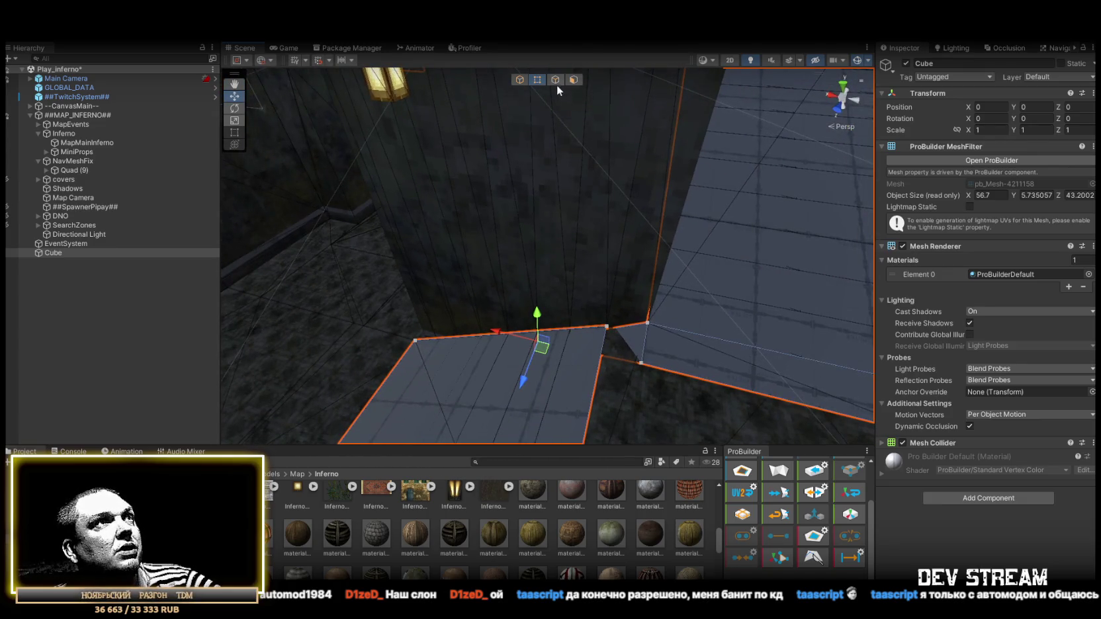
- Extrude an edge upward into a new face and delete the flat floor face
{"action": "key", "text": "h"}
{"action": "key", "text": "f"}
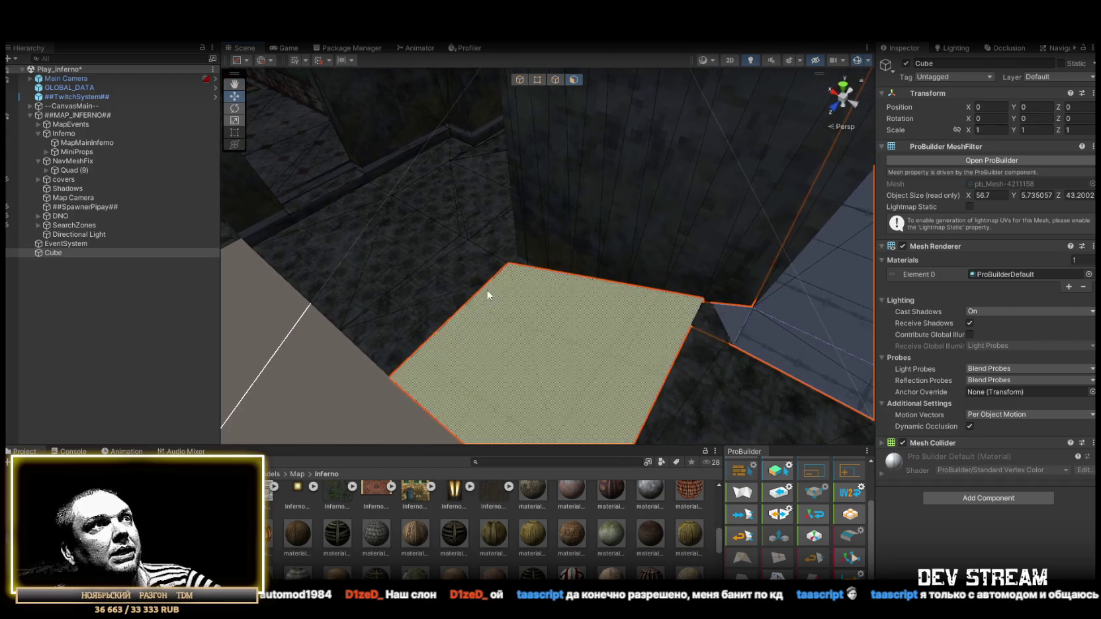
{"action": "left_click", "coordinate": [551, 80]}
{"action": "left_click", "coordinate": [456, 306]}
{"action": "mouse_move", "coordinate": [456, 311]}
{"action": "left_mouse_down"}
{"action": "mouse_move", "coordinate": [458, 342]}
{"action": "mouse_move", "coordinate": [561, 336]}
{"action": "mouse_move", "coordinate": [507, 348]}
{"action": "left_mouse_up"}
{"action": "mouse_move", "coordinate": [566, 352]}
{"action": "left_mouse_down"}
{"action": "mouse_move", "coordinate": [622, 340]}
{"action": "mouse_move", "coordinate": [521, 283]}
{"action": "mouse_move", "coordinate": [601, 304]}
{"action": "mouse_move", "coordinate": [429, 317]}
{"action": "mouse_move", "coordinate": [585, 295]}
{"action": "mouse_move", "coordinate": [366, 305]}
{"action": "mouse_move", "coordinate": [461, 252]}
{"action": "mouse_move", "coordinate": [521, 132]}
{"action": "left_mouse_up"}
{"action": "mouse_move", "coordinate": [464, 252]}
{"action": "left_mouse_down"}
{"action": "mouse_move", "coordinate": [371, 250]}
{"action": "mouse_move", "coordinate": [545, 124]}
{"action": "left_mouse_up"}
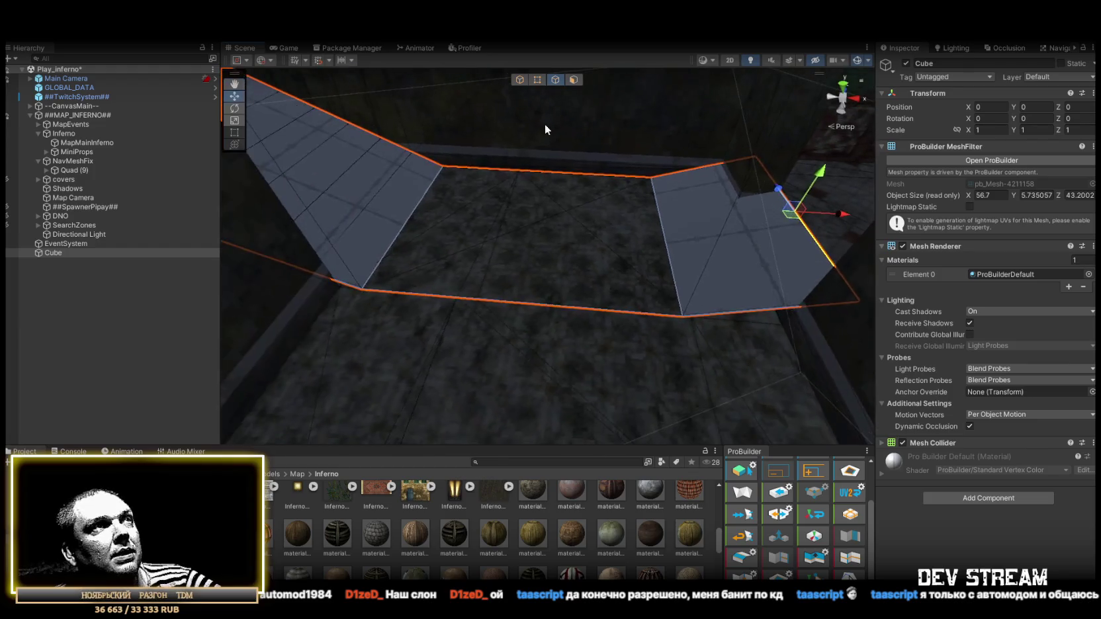
{"action": "left_click", "coordinate": [587, 244]}
{"action": "key", "text": "Delete"}
{"action": "mouse_move", "coordinate": [557, 224]}
{"action": "left_mouse_down"}
{"action": "mouse_move", "coordinate": [472, 236]}
{"action": "mouse_move", "coordinate": [623, 265]}
{"action": "mouse_move", "coordinate": [534, 80]}
{"action": "left_mouse_up"}
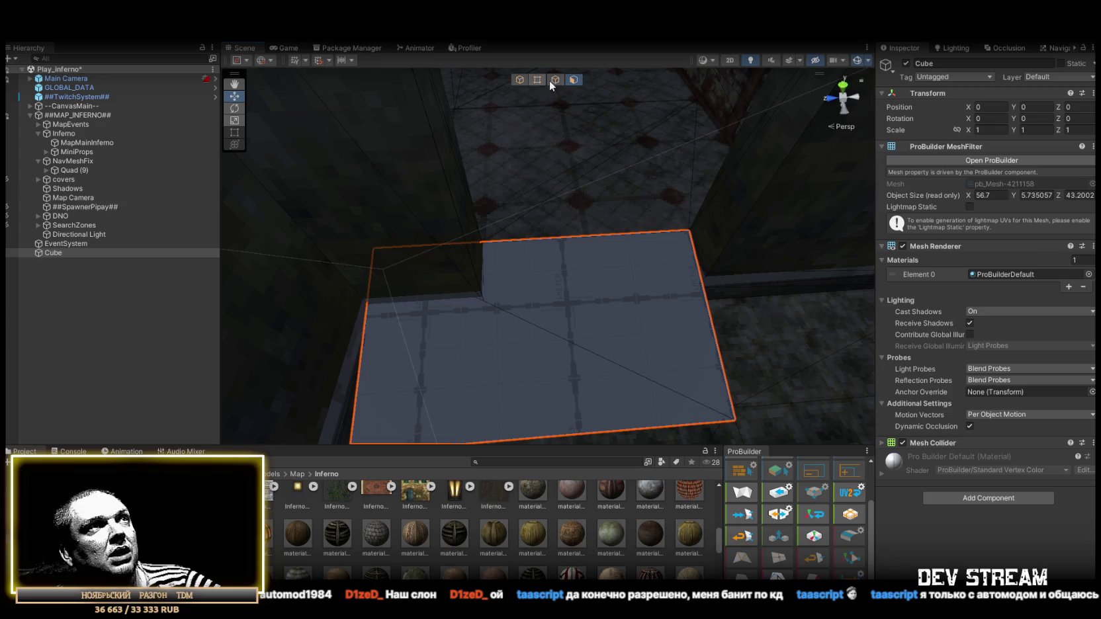
- Extrude a face off the plane's left edge and collapse its outer corners into one point
{"action": "left_click", "coordinate": [555, 79]}
{"action": "left_click", "coordinate": [381, 323]}
{"action": "left_click_drag", "start_coordinate": [318, 347], "coordinate": [488, 276]}
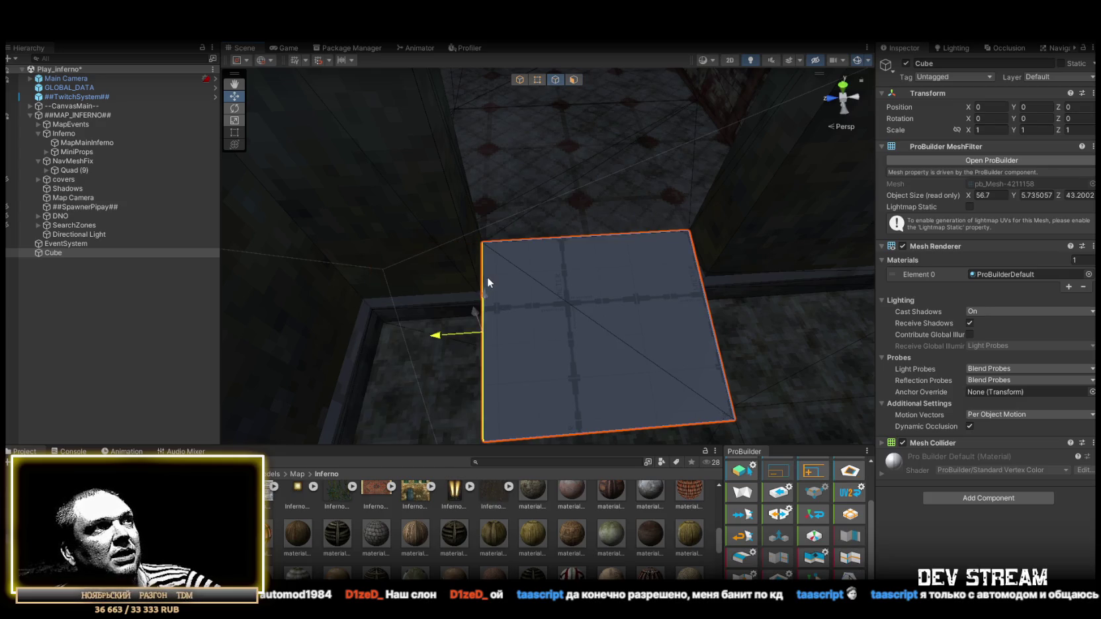
{"action": "left_click_drag", "start_coordinate": [677, 279], "coordinate": [562, 317]}
{"action": "mouse_move", "coordinate": [495, 402]}
{"action": "left_mouse_down"}
{"action": "mouse_move", "coordinate": [674, 313]}
{"action": "mouse_move", "coordinate": [451, 304]}
{"action": "mouse_move", "coordinate": [490, 258]}
{"action": "mouse_move", "coordinate": [469, 269]}
{"action": "mouse_move", "coordinate": [618, 311]}
{"action": "mouse_move", "coordinate": [574, 284]}
{"action": "left_mouse_up"}
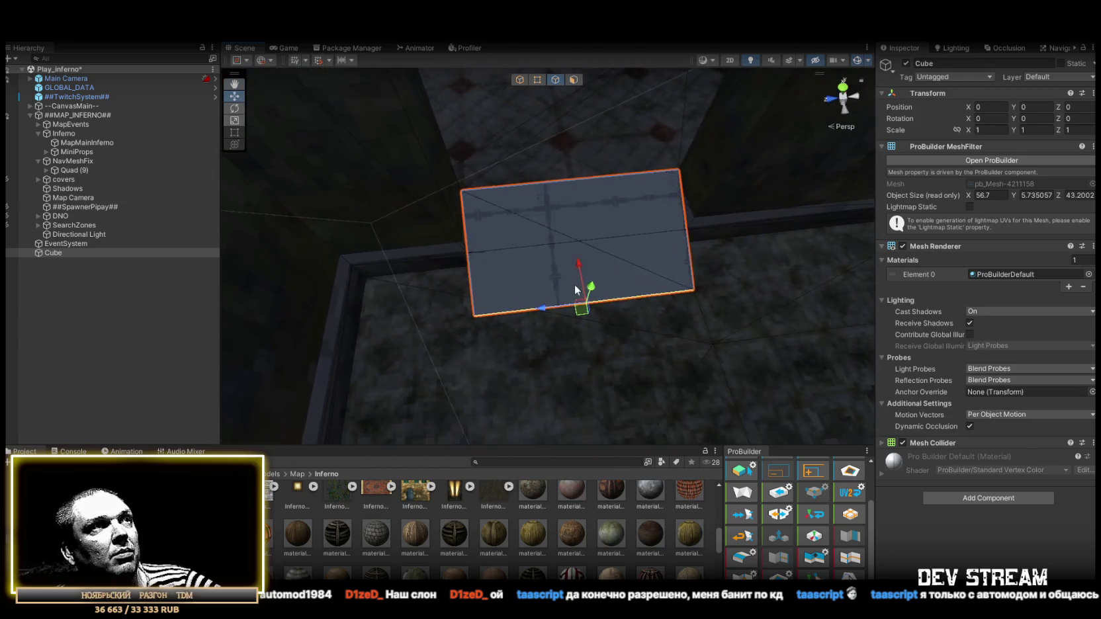
{"action": "left_click_drag", "start_coordinate": [416, 258], "coordinate": [350, 268]}
{"action": "left_click", "coordinate": [535, 79]}
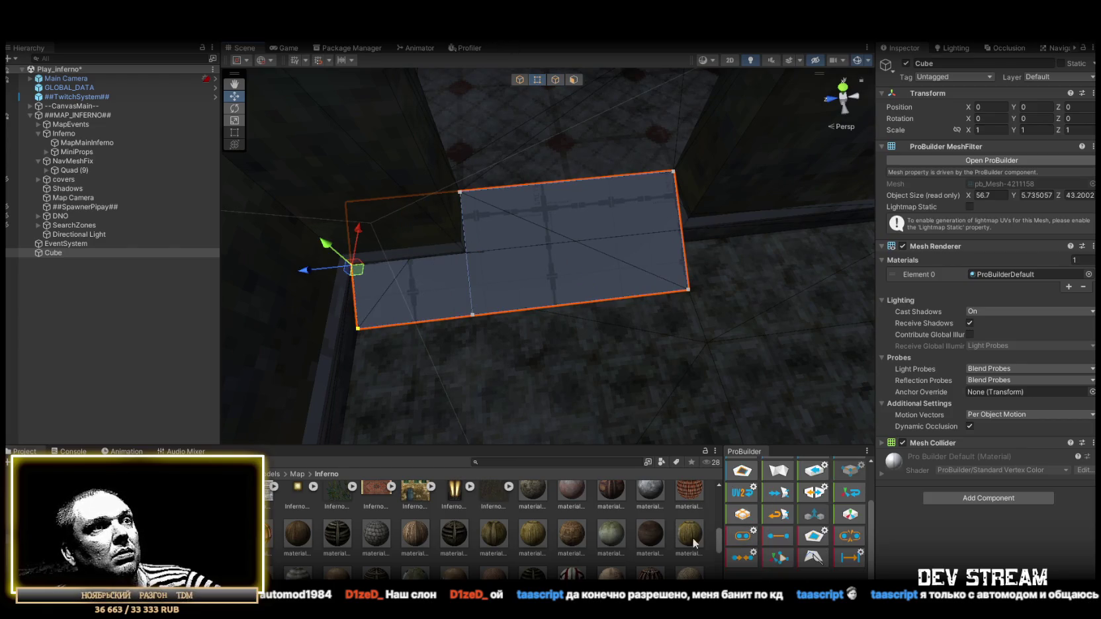
{"action": "left_click", "coordinate": [743, 557]}
{"action": "left_click_drag", "start_coordinate": [330, 262], "coordinate": [365, 289]}
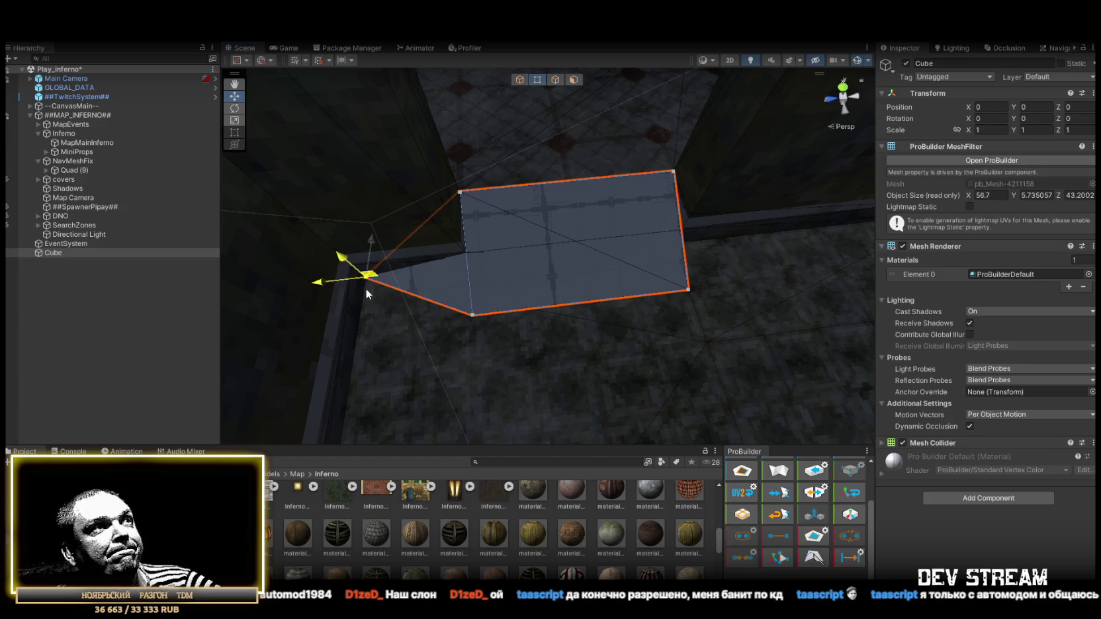
- Extrude a face from the right edge, collapse its corners, and stretch that vertex along the wall
{"action": "left_click", "coordinate": [555, 80]}
{"action": "left_click", "coordinate": [682, 218]}
{"action": "key", "text": "f"}
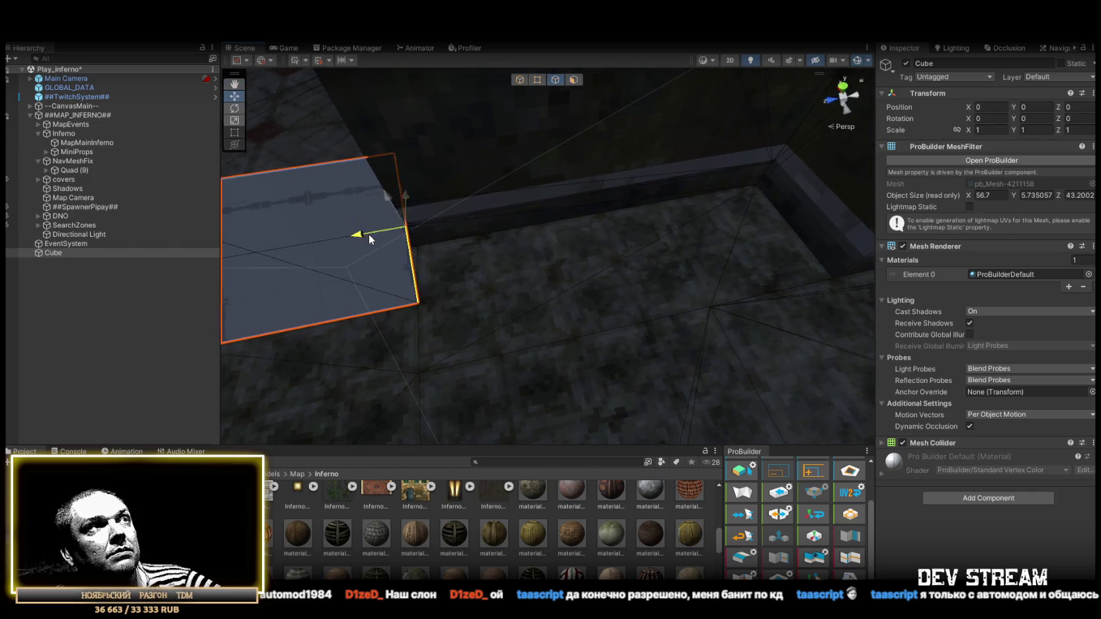
{"action": "left_click_drag", "start_coordinate": [367, 238], "coordinate": [539, 220]}
{"action": "left_click", "coordinate": [536, 82]}
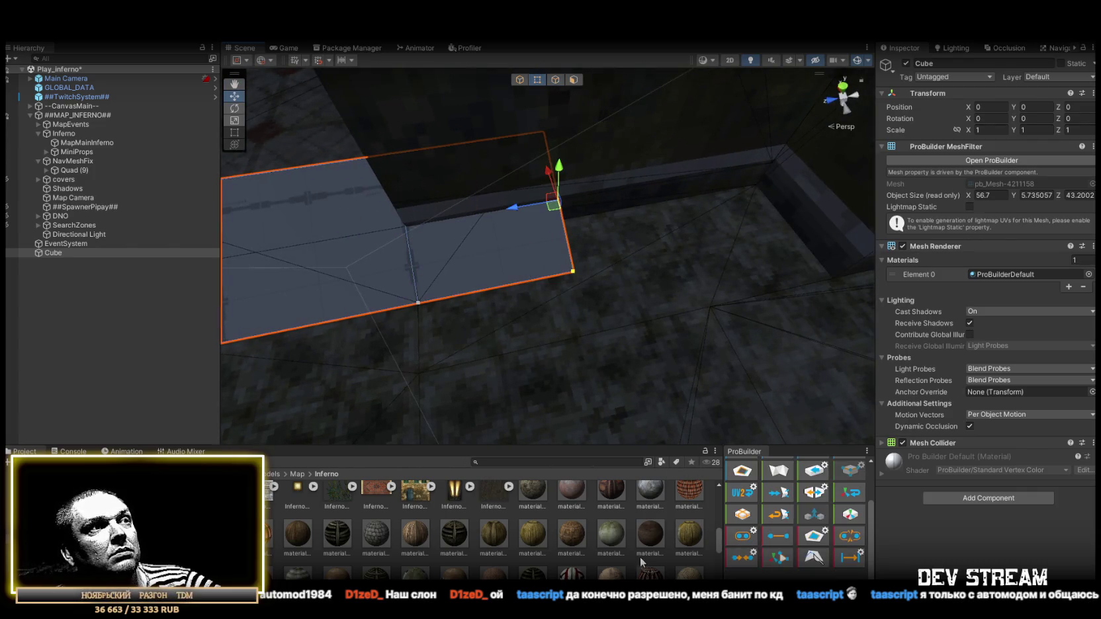
{"action": "left_click", "coordinate": [748, 555]}
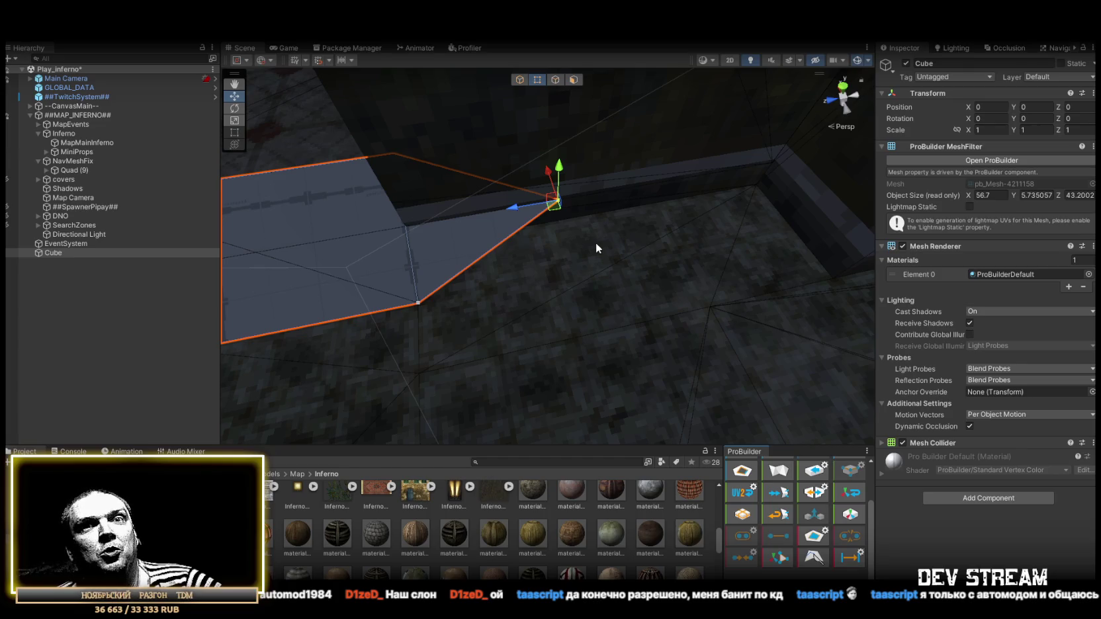
{"action": "mouse_move", "coordinate": [551, 227]}
{"action": "left_mouse_down", "text": "alt"}
{"action": "mouse_move", "coordinate": [568, 199]}
{"action": "mouse_move", "coordinate": [585, 211]}
{"action": "left_mouse_up", "text": "alt"}
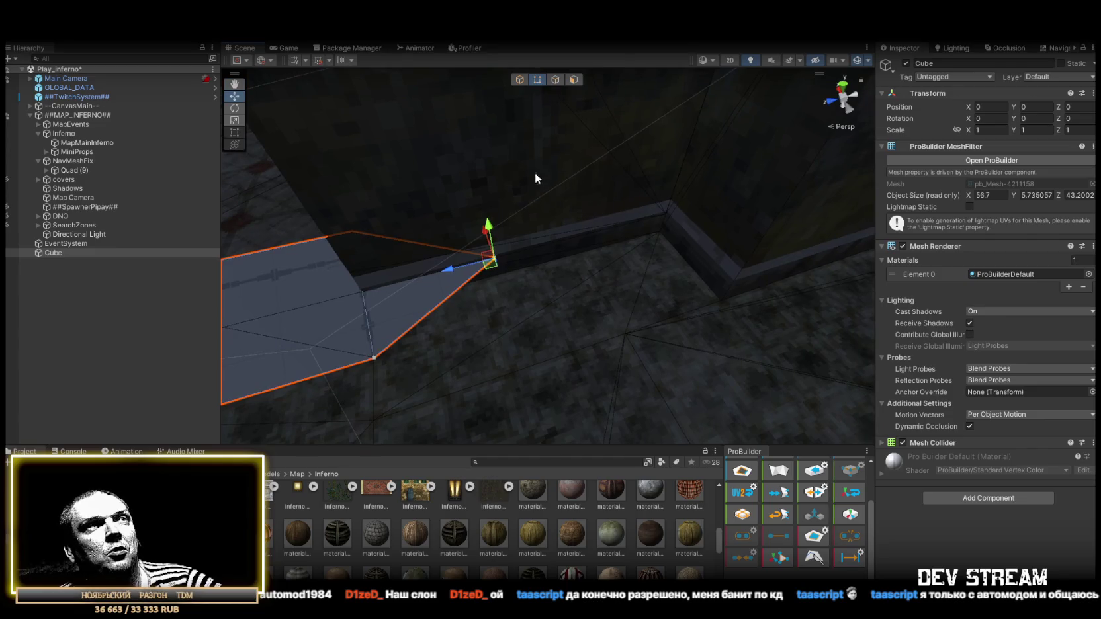
{"action": "mouse_move", "coordinate": [494, 224]}
{"action": "left_mouse_down"}
{"action": "mouse_move", "coordinate": [524, 252]}
{"action": "mouse_move", "coordinate": [702, 252]}
{"action": "left_mouse_up"}
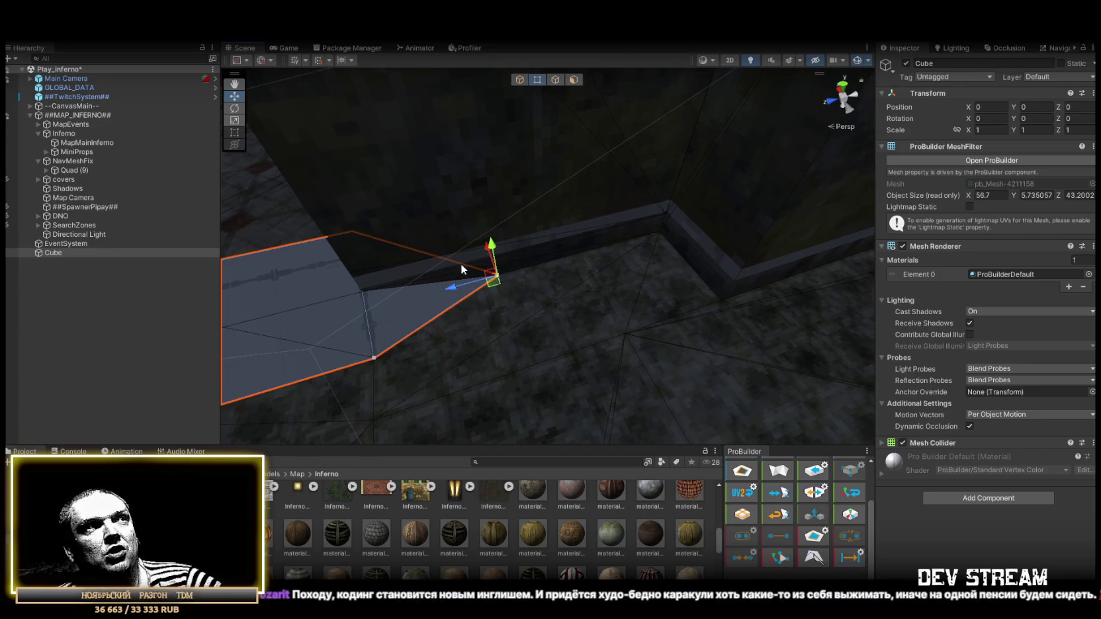
{"action": "left_click_drag", "start_coordinate": [626, 255], "coordinate": [658, 294], "text": "alt"}
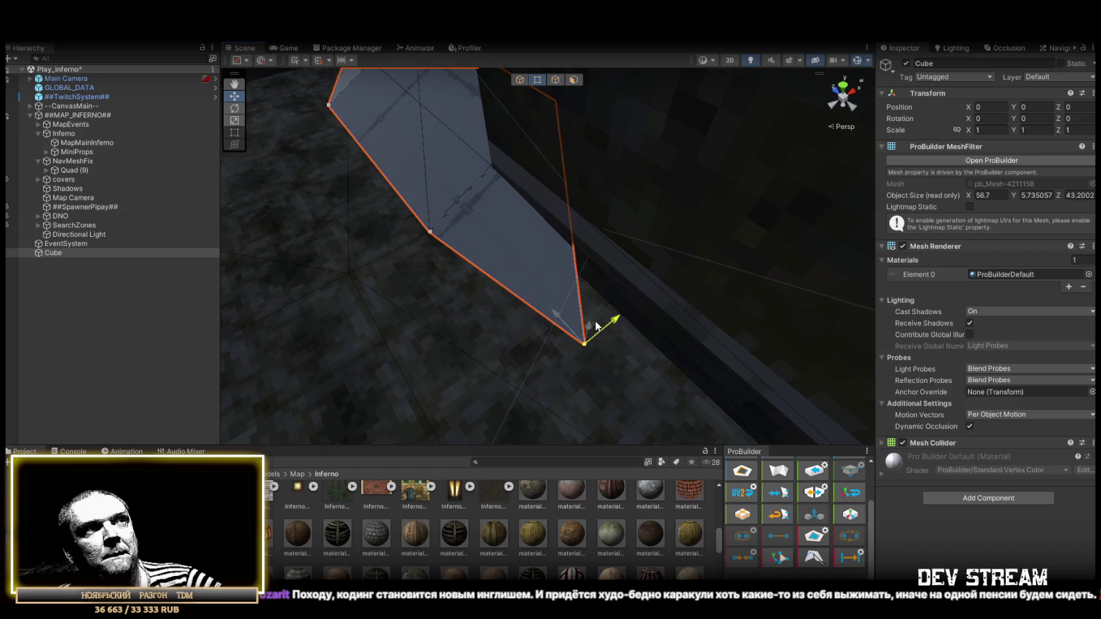
{"action": "mouse_move", "coordinate": [496, 247]}
{"action": "left_mouse_down", "text": "alt"}
{"action": "mouse_move", "coordinate": [676, 290]}
{"action": "mouse_move", "coordinate": [665, 283]}
{"action": "left_mouse_up", "text": "alt"}
{"action": "left_click_drag", "start_coordinate": [579, 289], "coordinate": [595, 286]}
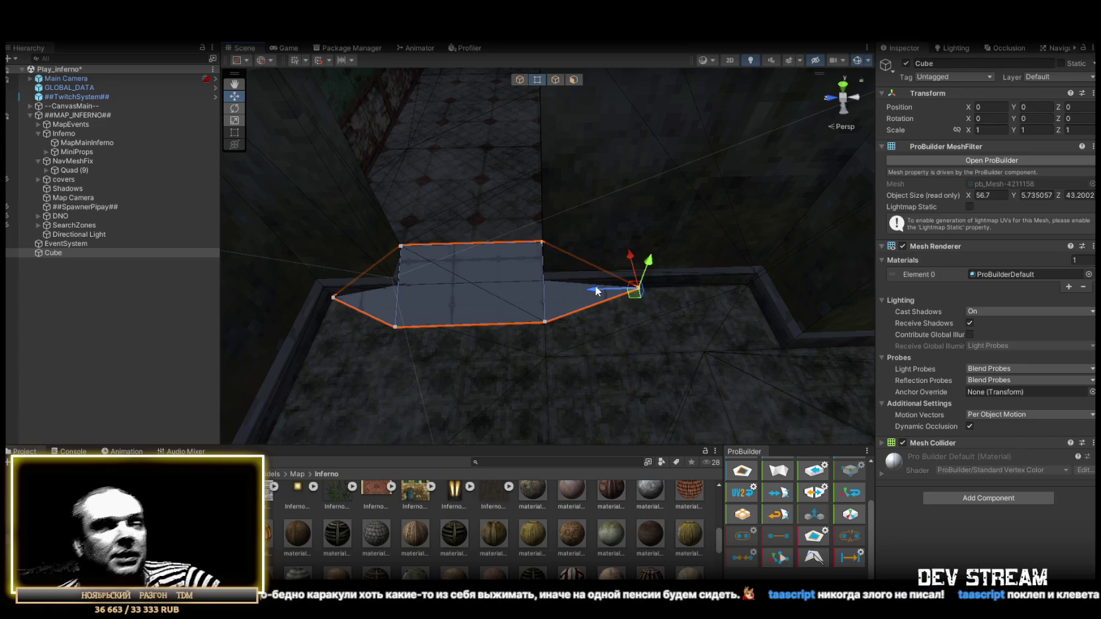
{"action": "mouse_move", "coordinate": [596, 286]}
{"action": "left_mouse_down"}
{"action": "mouse_move", "coordinate": [694, 177]}
{"action": "mouse_move", "coordinate": [546, 276]}
{"action": "mouse_move", "coordinate": [871, 226]}
{"action": "mouse_move", "coordinate": [522, 210]}
{"action": "mouse_move", "coordinate": [659, 278]}
{"action": "mouse_move", "coordinate": [697, 210]}
{"action": "left_mouse_up"}
{"action": "left_click", "coordinate": [574, 80]}
{"action": "mouse_move", "coordinate": [667, 340]}
{"action": "left_mouse_down"}
{"action": "mouse_move", "coordinate": [819, 241]}
{"action": "mouse_move", "coordinate": [730, 207]}
{"action": "mouse_move", "coordinate": [521, 204]}
{"action": "mouse_move", "coordinate": [561, 239]}
{"action": "mouse_move", "coordinate": [454, 273]}
{"action": "mouse_move", "coordinate": [403, 274]}
{"action": "mouse_move", "coordinate": [495, 288]}
{"action": "mouse_move", "coordinate": [340, 271]}
{"action": "mouse_move", "coordinate": [359, 337]}
{"action": "mouse_move", "coordinate": [369, 271]}
{"action": "mouse_move", "coordinate": [394, 308]}
{"action": "mouse_move", "coordinate": [634, 339]}
{"action": "mouse_move", "coordinate": [730, 312]}
{"action": "mouse_move", "coordinate": [806, 266]}
{"action": "mouse_move", "coordinate": [762, 238]}
{"action": "mouse_move", "coordinate": [874, 323]}
{"action": "mouse_move", "coordinate": [599, 274]}
{"action": "mouse_move", "coordinate": [524, 238]}
{"action": "mouse_move", "coordinate": [563, 263]}
{"action": "mouse_move", "coordinate": [617, 324]}
{"action": "left_mouse_up"}
- Select MapMainInferno and ping materials 8, 14, 48, 4, 10, 58, 49, 61, 54, 36 and 6
{"action": "left_click", "coordinate": [100, 143]}
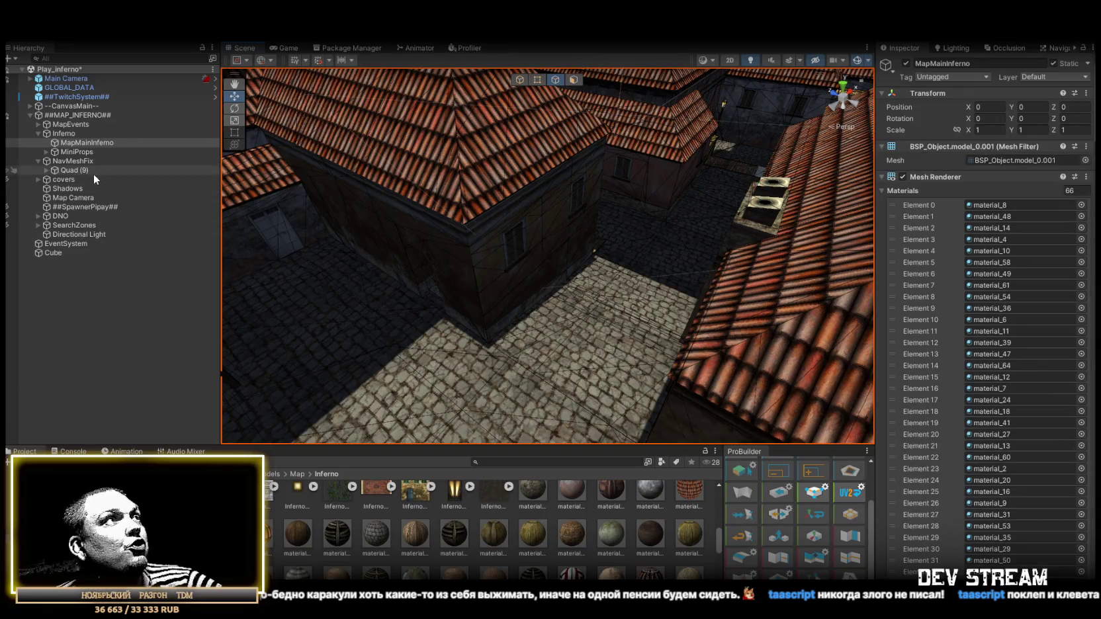
{"action": "left_click", "coordinate": [968, 206]}
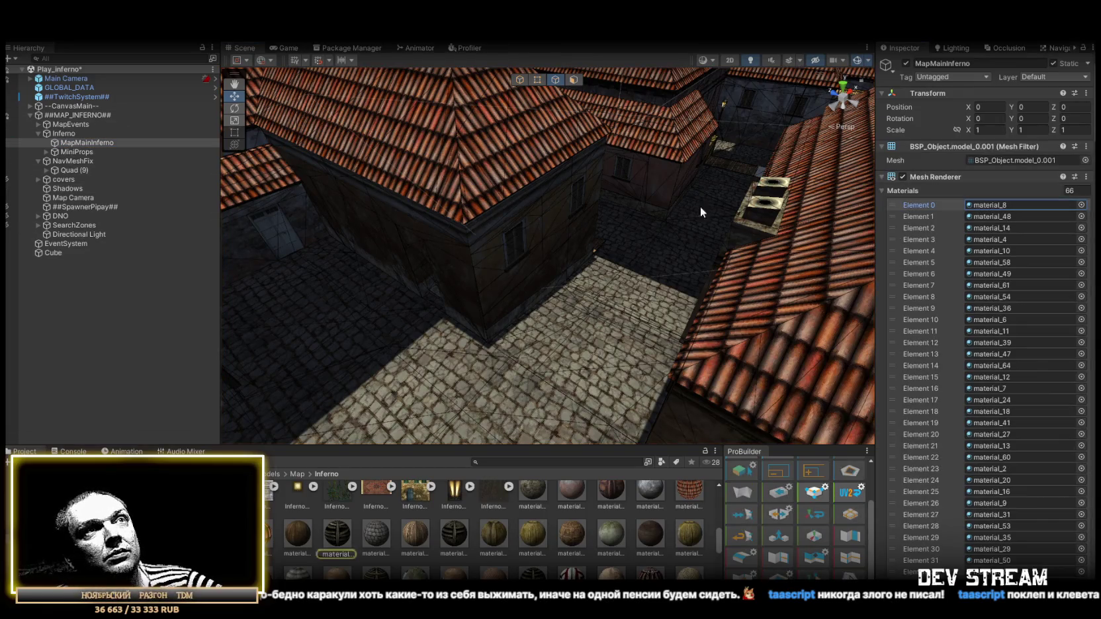
{"action": "scroll", "coordinate": [700, 209], "scroll_direction": "down", "scroll_amount": 10}
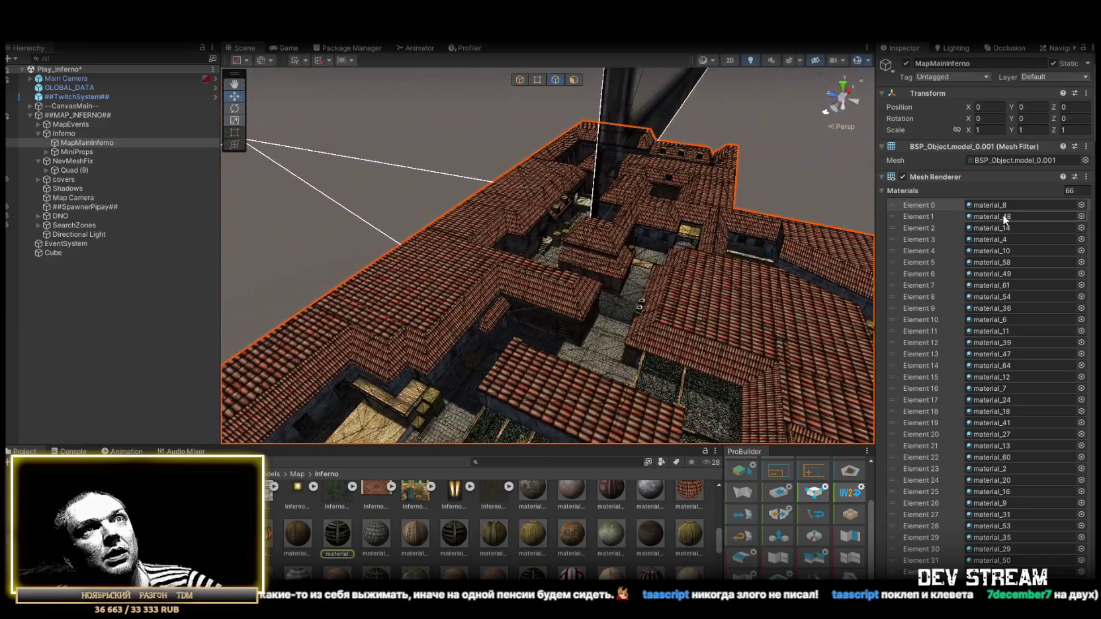
{"action": "left_click", "coordinate": [994, 228]}
{"action": "left_click", "coordinate": [998, 217]}
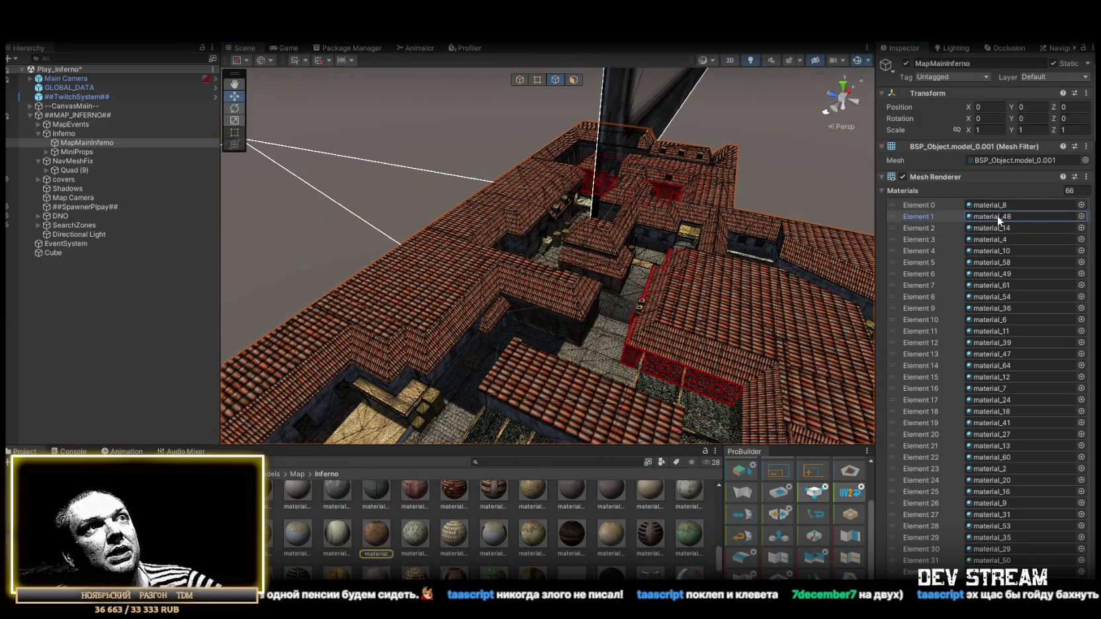
{"action": "left_click", "coordinate": [1000, 229]}
{"action": "left_click", "coordinate": [1000, 239]}
{"action": "left_click", "coordinate": [1003, 252]}
{"action": "left_click", "coordinate": [1002, 263]}
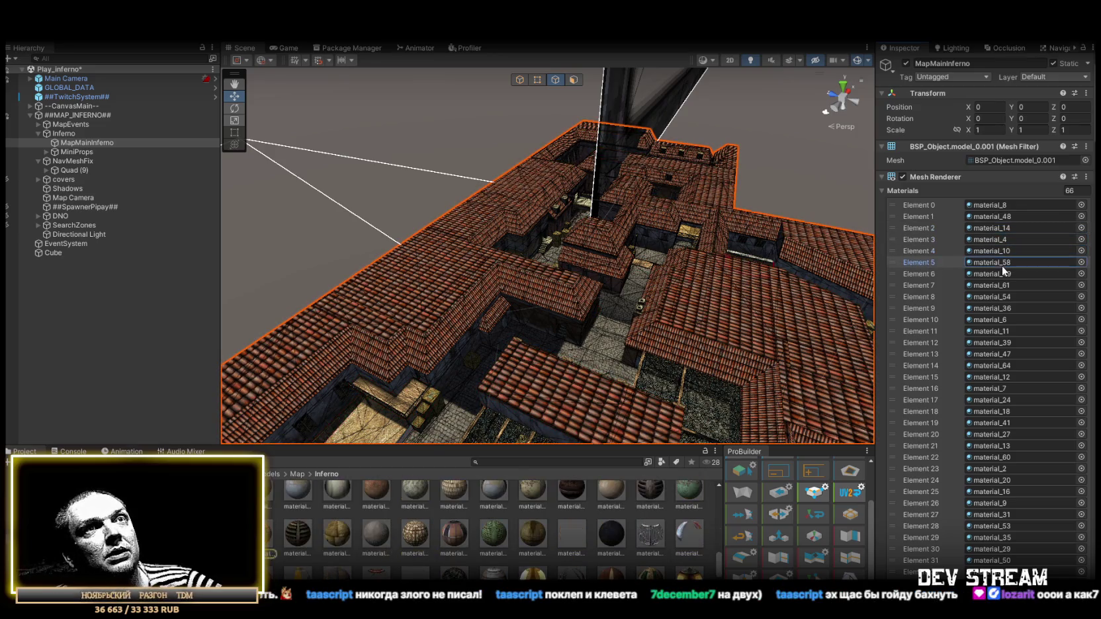
{"action": "left_click", "coordinate": [1000, 275]}
{"action": "left_click", "coordinate": [1000, 285]}
{"action": "left_click", "coordinate": [1000, 297]}
{"action": "left_click", "coordinate": [998, 309]}
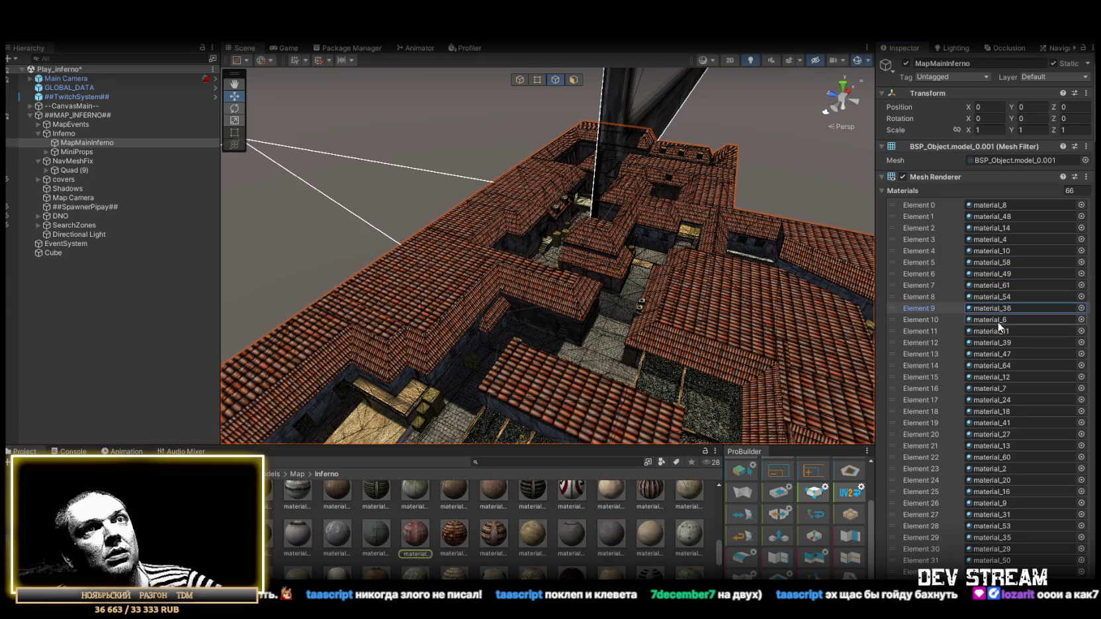
{"action": "left_click", "coordinate": [997, 319]}
- Ping further material slots 36, 6, 11, 39, 47, 64 and 12 to trace their meshes
{"action": "mouse_move", "coordinate": [762, 268]}
{"action": "left_mouse_down"}
{"action": "mouse_move", "coordinate": [636, 281]}
{"action": "mouse_move", "coordinate": [649, 285]}
{"action": "left_mouse_up"}
{"action": "left_click", "coordinate": [995, 308]}
{"action": "left_click", "coordinate": [990, 321]}
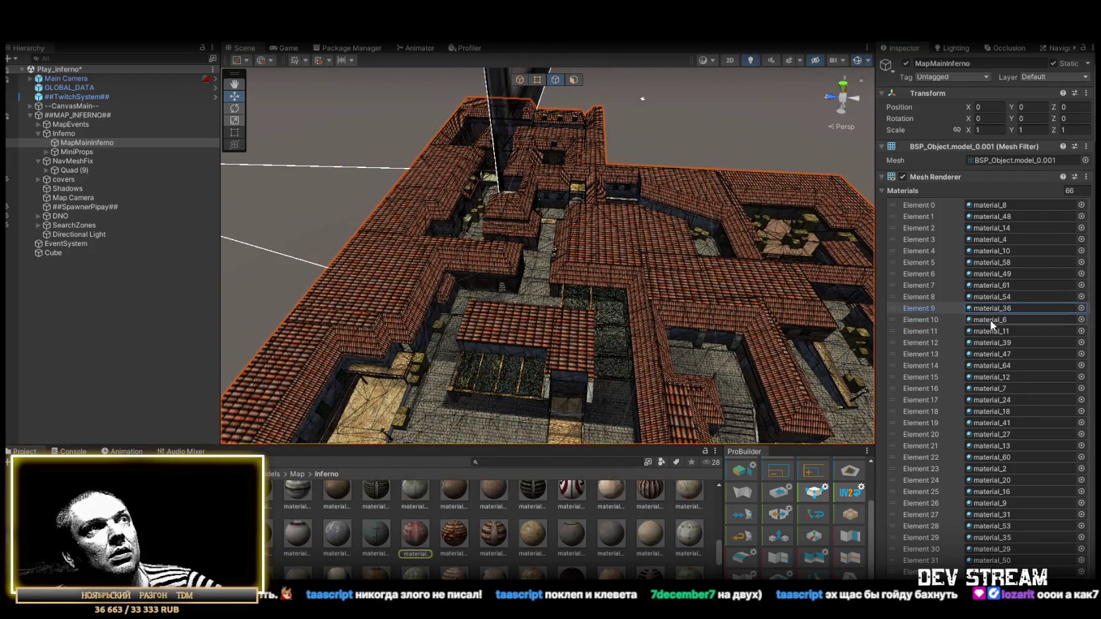
{"action": "left_click", "coordinate": [990, 331]}
{"action": "left_click", "coordinate": [994, 344]}
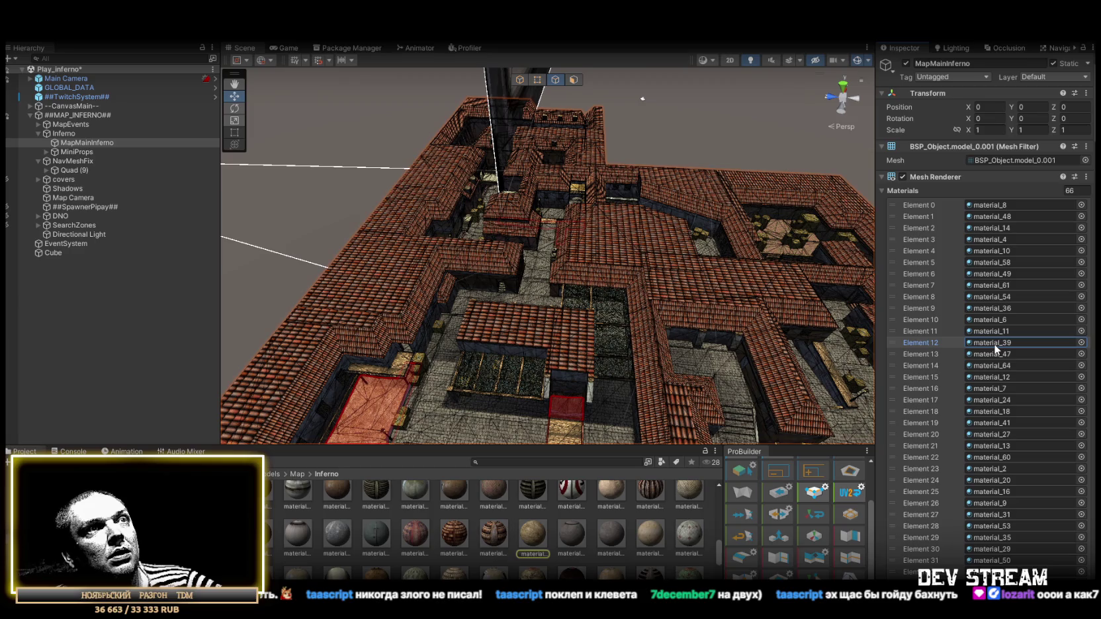
{"action": "left_click", "coordinate": [992, 355]}
{"action": "left_click", "coordinate": [992, 366]}
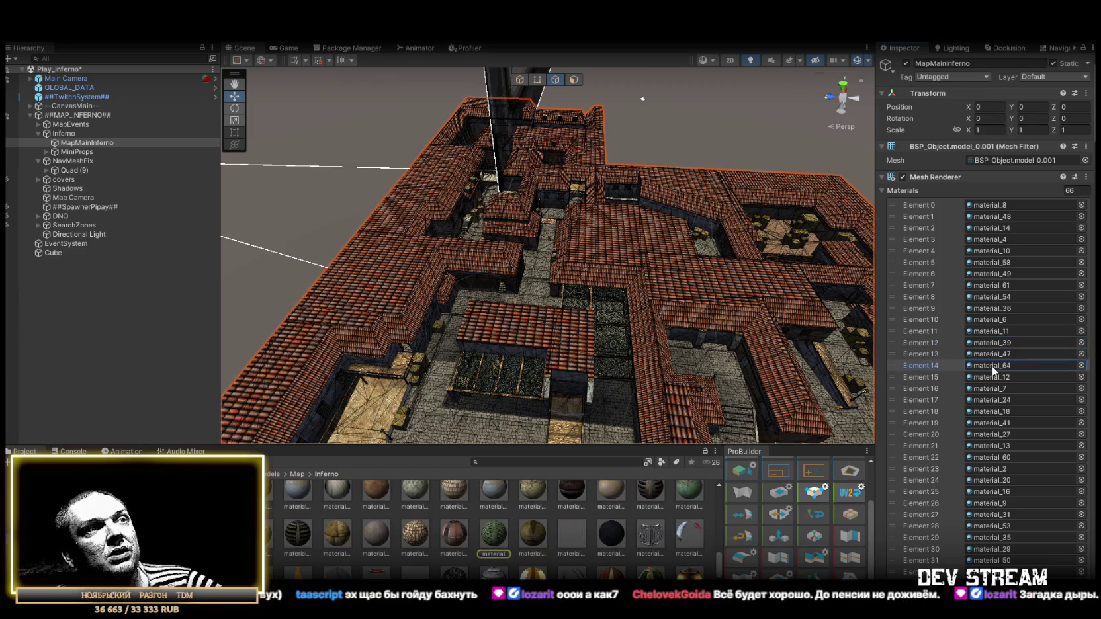
{"action": "left_click", "coordinate": [995, 377]}
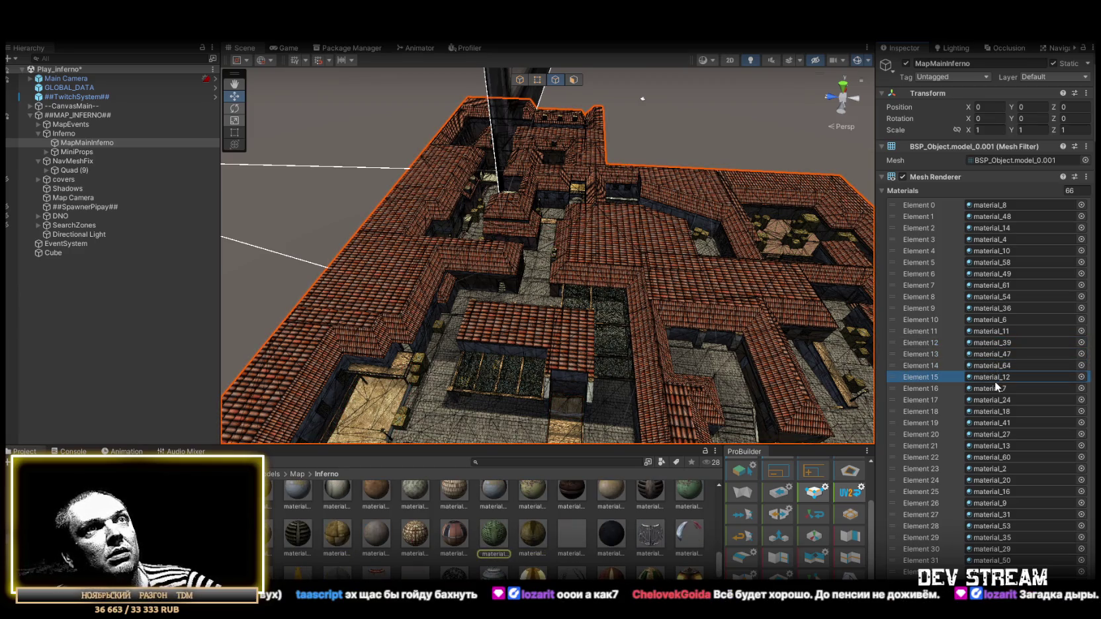
{"action": "left_click", "coordinate": [996, 397]}
{"action": "left_click", "coordinate": [992, 377]}
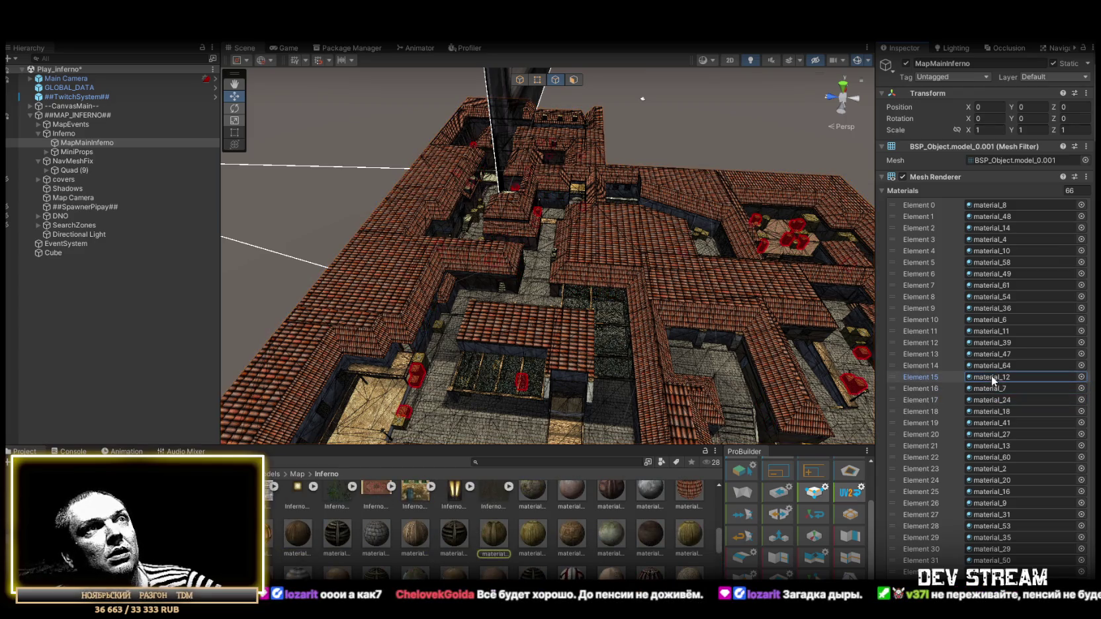
{"action": "mouse_move", "coordinate": [715, 271]}
{"action": "left_mouse_down"}
{"action": "mouse_move", "coordinate": [661, 260]}
{"action": "mouse_move", "coordinate": [446, 265]}
{"action": "left_mouse_up"}
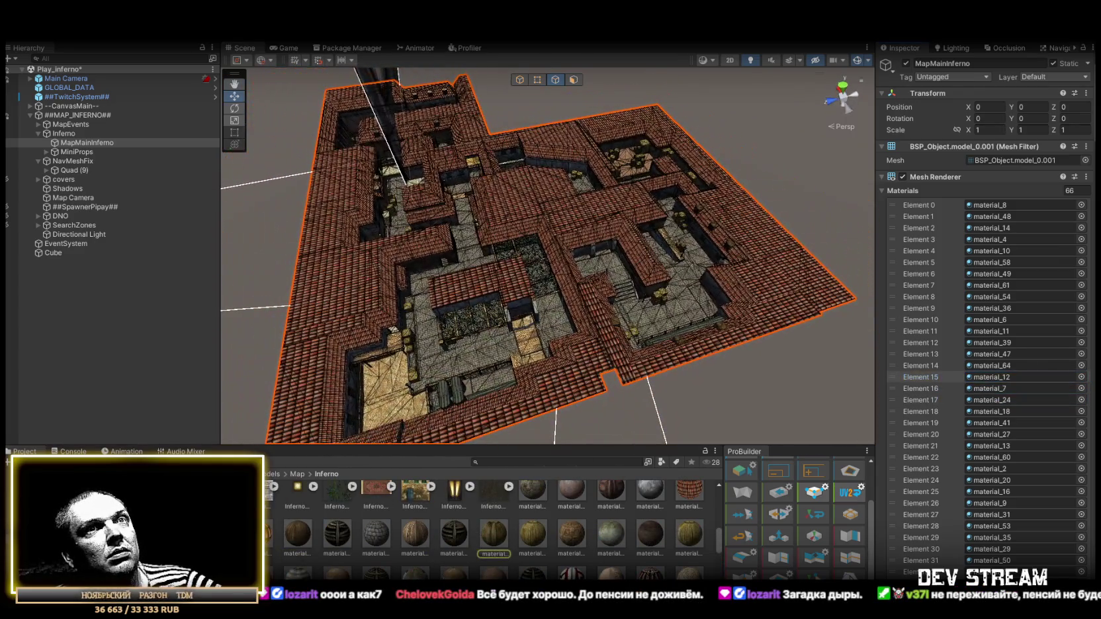
{"action": "left_click", "coordinate": [1006, 363]}
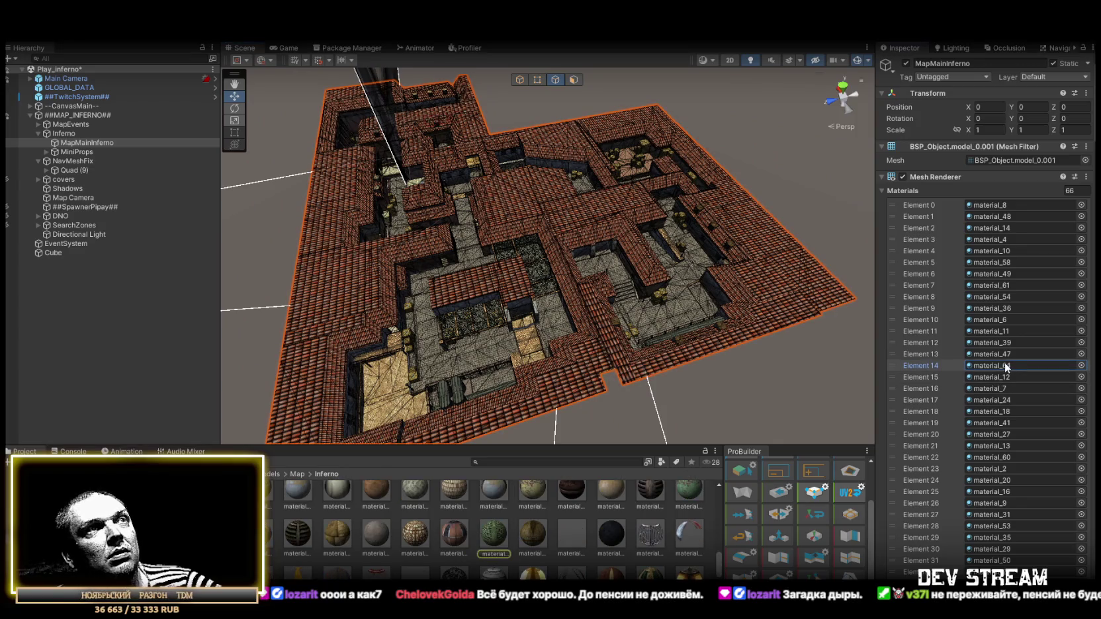
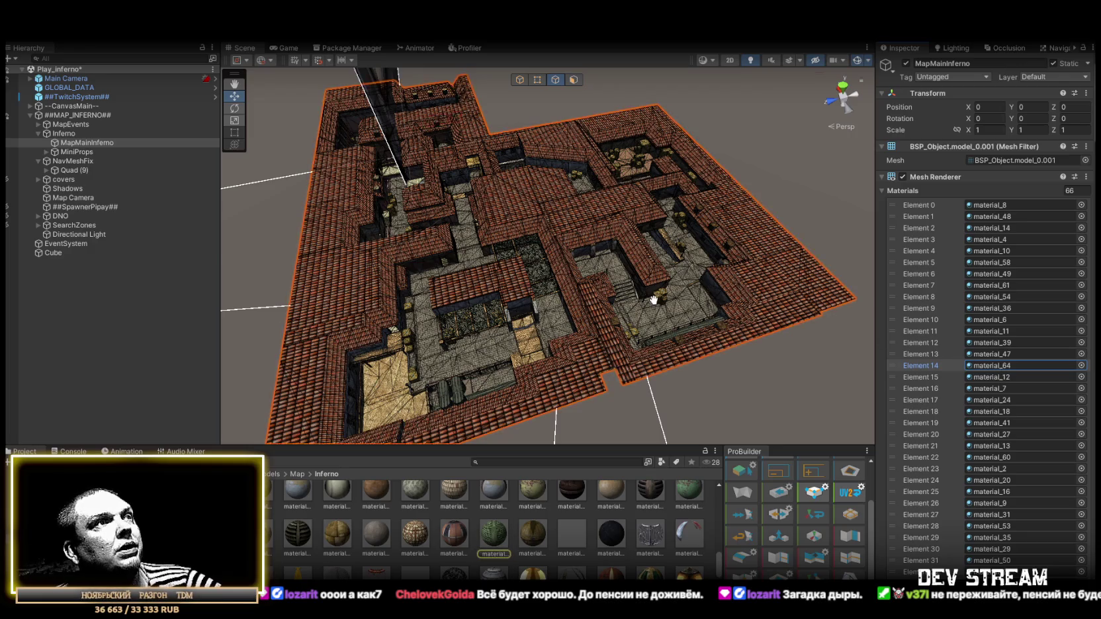
- Zoom and orbit in close over the central courtyard, then highlight the surfaces using material_12
{"action": "scroll", "coordinate": [520, 308], "scroll_direction": "up", "scroll_amount": 10}
{"action": "mouse_move", "coordinate": [520, 307]}
{"action": "left_mouse_down"}
{"action": "mouse_move", "coordinate": [659, 314]}
{"action": "mouse_move", "coordinate": [569, 397]}
{"action": "left_mouse_up"}
{"action": "mouse_move", "coordinate": [490, 535]}
{"action": "left_mouse_down"}
{"action": "mouse_move", "coordinate": [583, 53]}
{"action": "mouse_move", "coordinate": [622, 209]}
{"action": "mouse_move", "coordinate": [499, 256]}
{"action": "mouse_move", "coordinate": [643, 291]}
{"action": "mouse_move", "coordinate": [701, 265]}
{"action": "mouse_move", "coordinate": [553, 211]}
{"action": "mouse_move", "coordinate": [579, 268]}
{"action": "left_mouse_up"}
{"action": "left_click", "coordinate": [993, 375]}
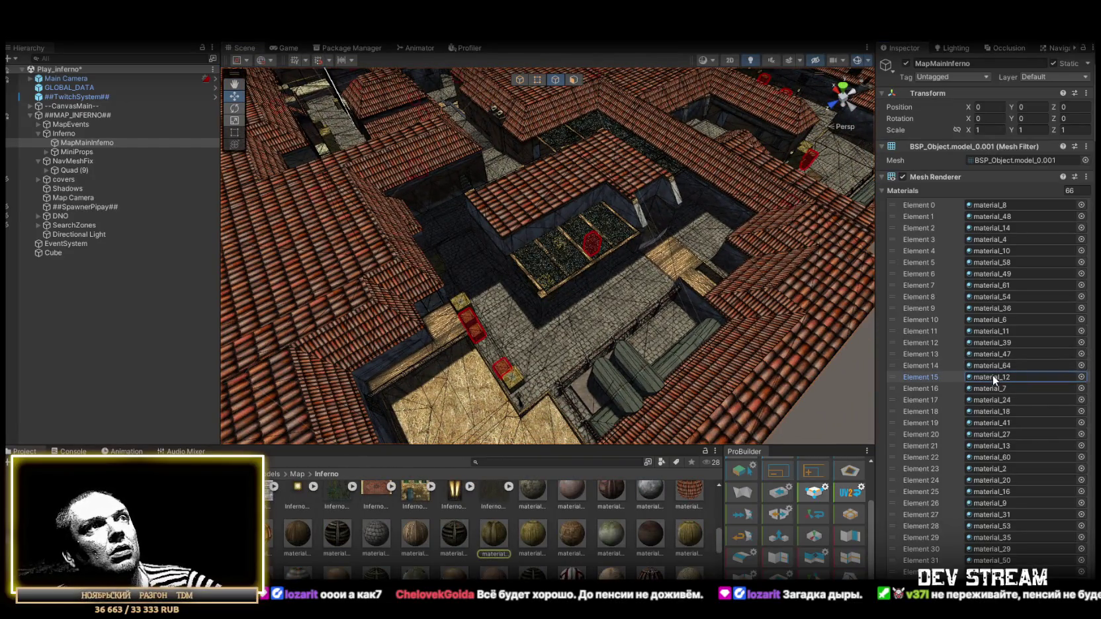
{"action": "left_click", "coordinate": [990, 390]}
{"action": "left_click", "coordinate": [991, 399]}
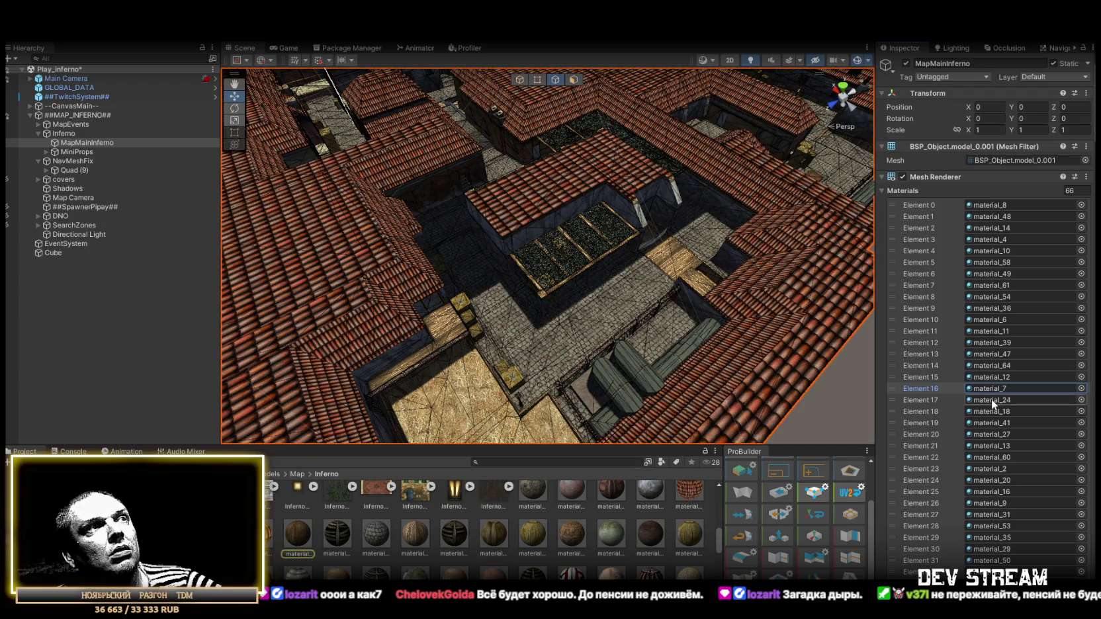
{"action": "left_click", "coordinate": [992, 410]}
{"action": "left_click", "coordinate": [994, 422]}
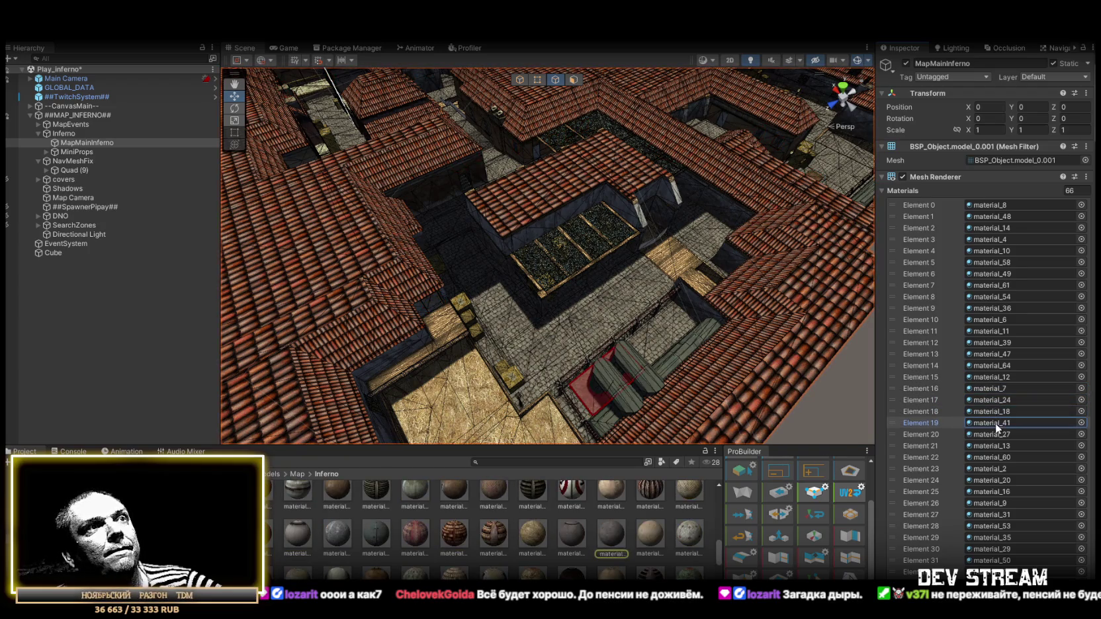
{"action": "left_click", "coordinate": [990, 434]}
{"action": "left_click", "coordinate": [994, 445]}
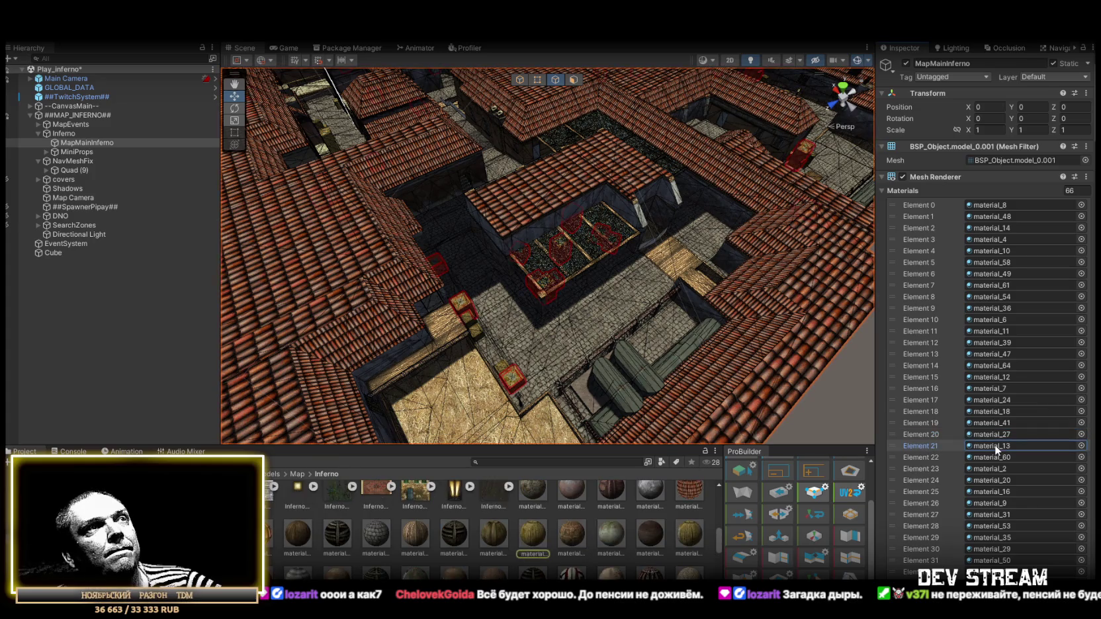
{"action": "left_click", "coordinate": [994, 457]}
{"action": "left_click", "coordinate": [994, 469]}
{"action": "left_click", "coordinate": [994, 479]}
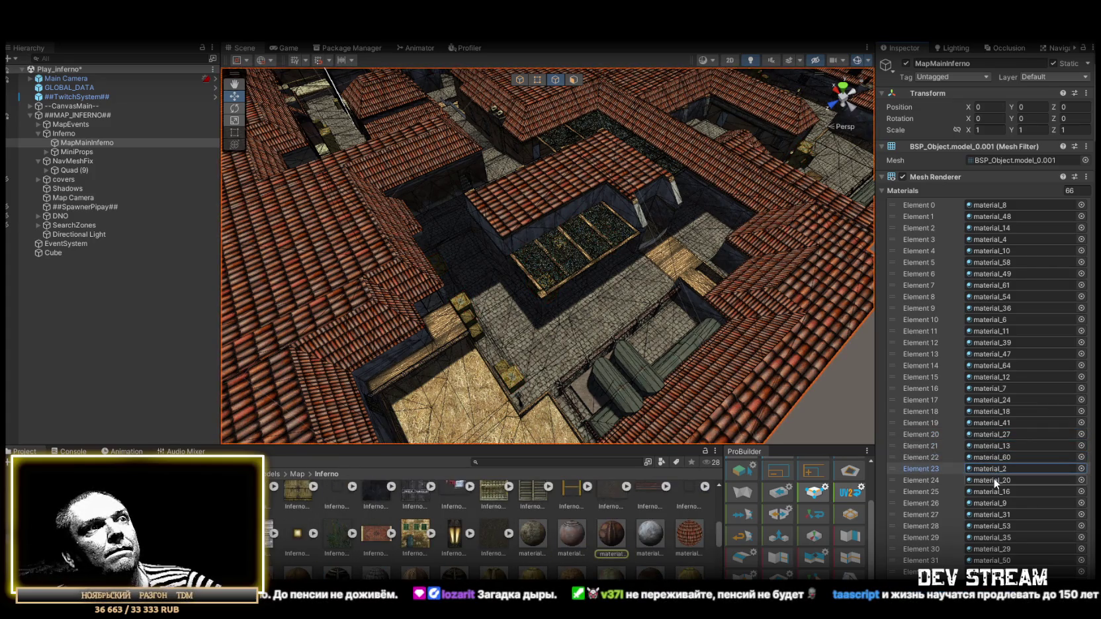
{"action": "left_click", "coordinate": [992, 492]}
{"action": "left_click", "coordinate": [992, 502]}
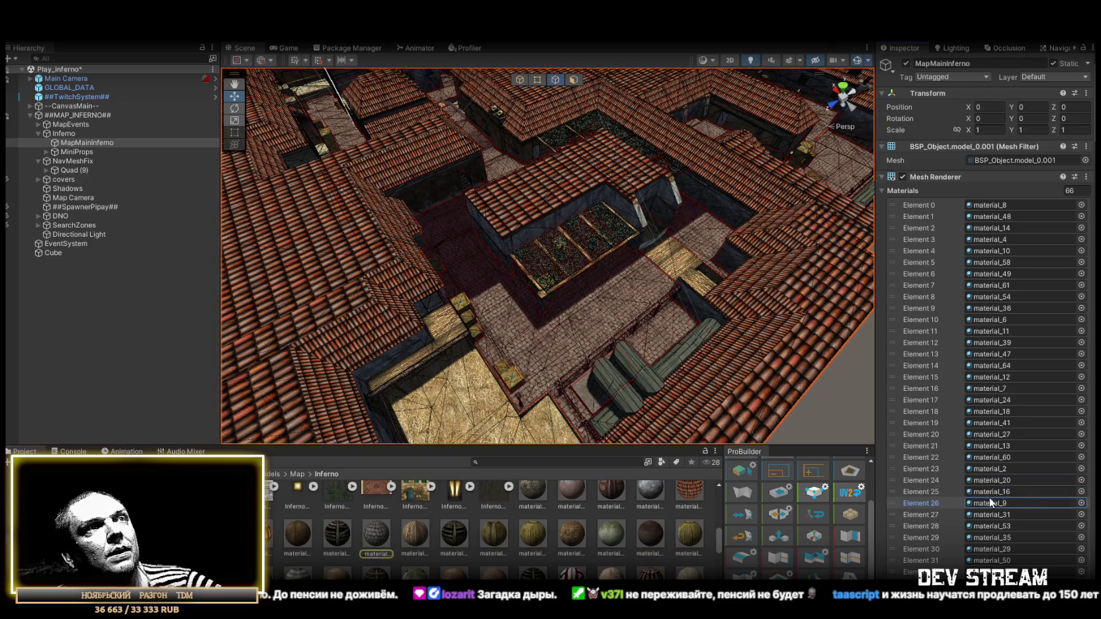
{"action": "left_click", "coordinate": [994, 512]}
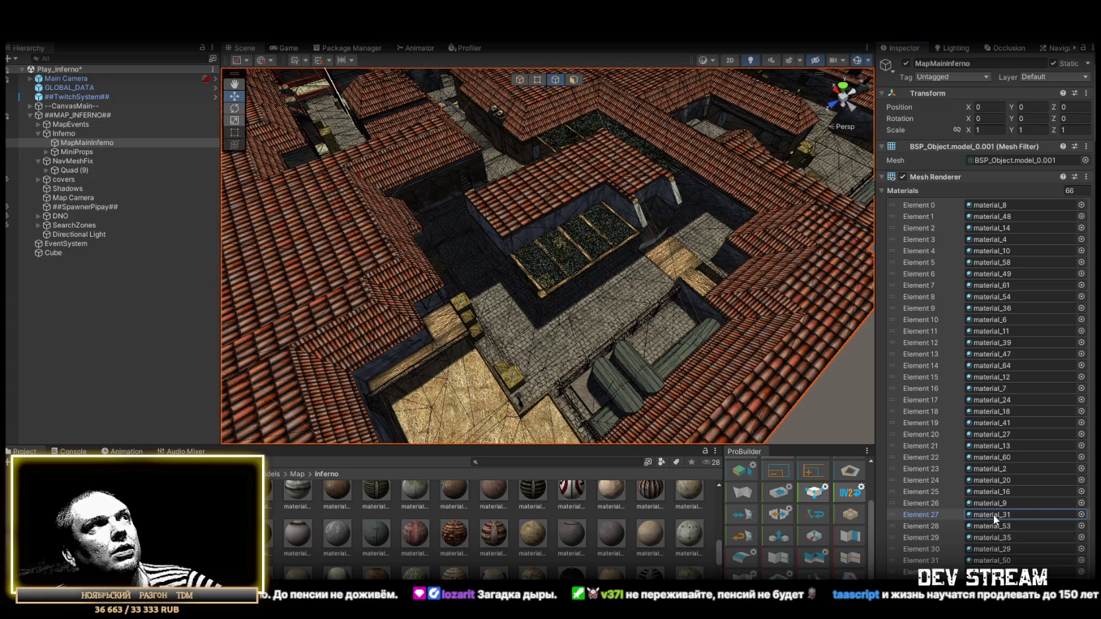
{"action": "left_click", "coordinate": [993, 524]}
{"action": "left_click", "coordinate": [991, 537]}
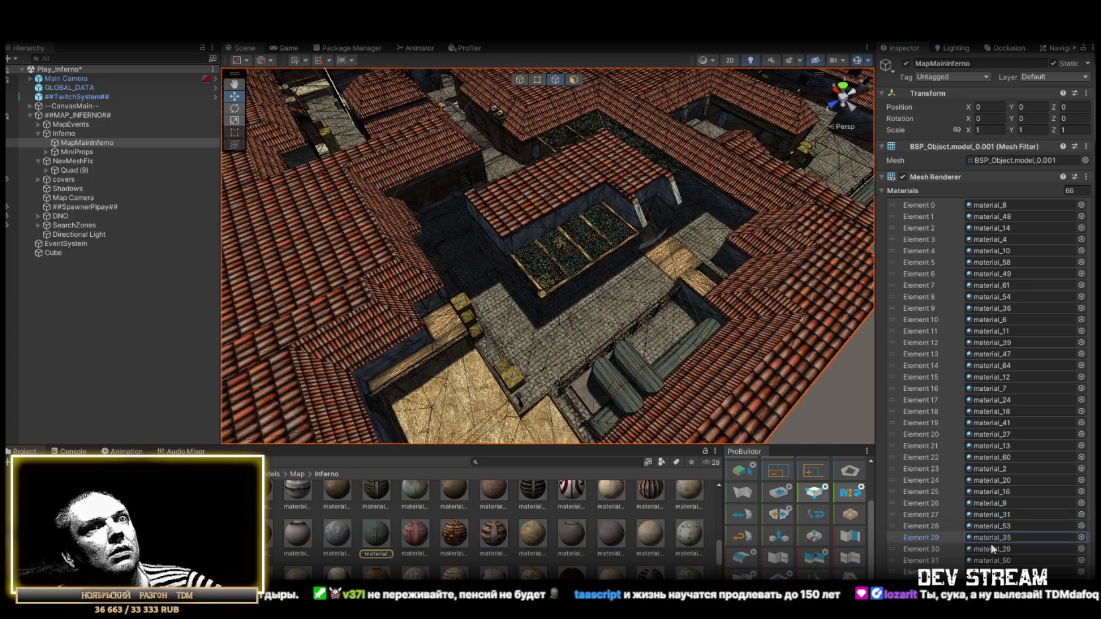
{"action": "left_click", "coordinate": [991, 546]}
{"action": "scroll", "coordinate": [996, 530], "scroll_direction": "down", "scroll_amount": 3}
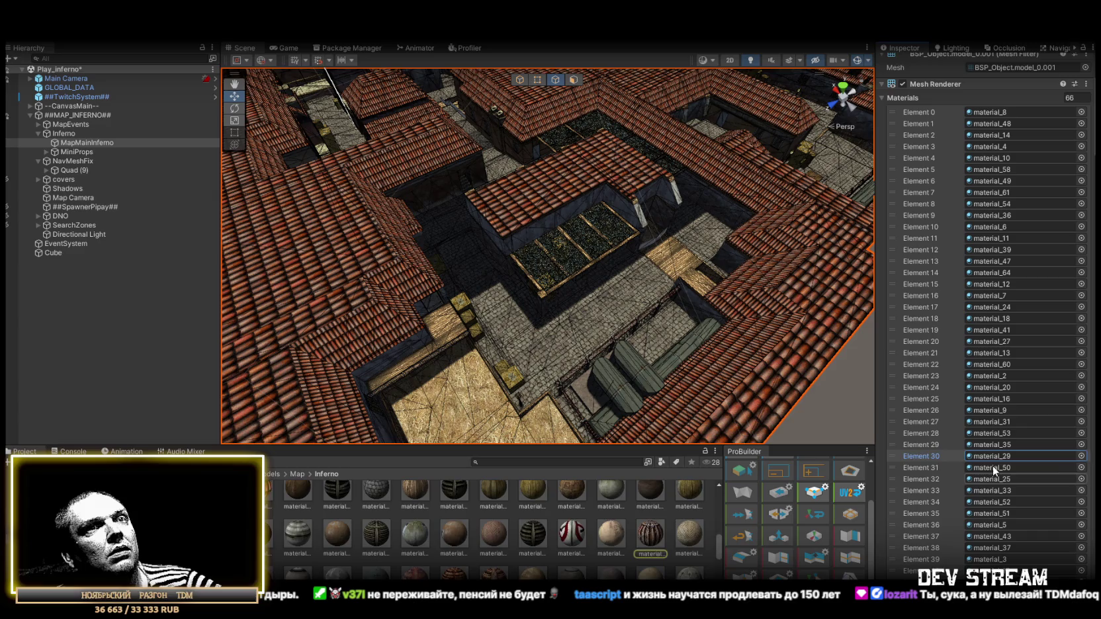
{"action": "left_click", "coordinate": [992, 467]}
{"action": "left_click", "coordinate": [997, 479]}
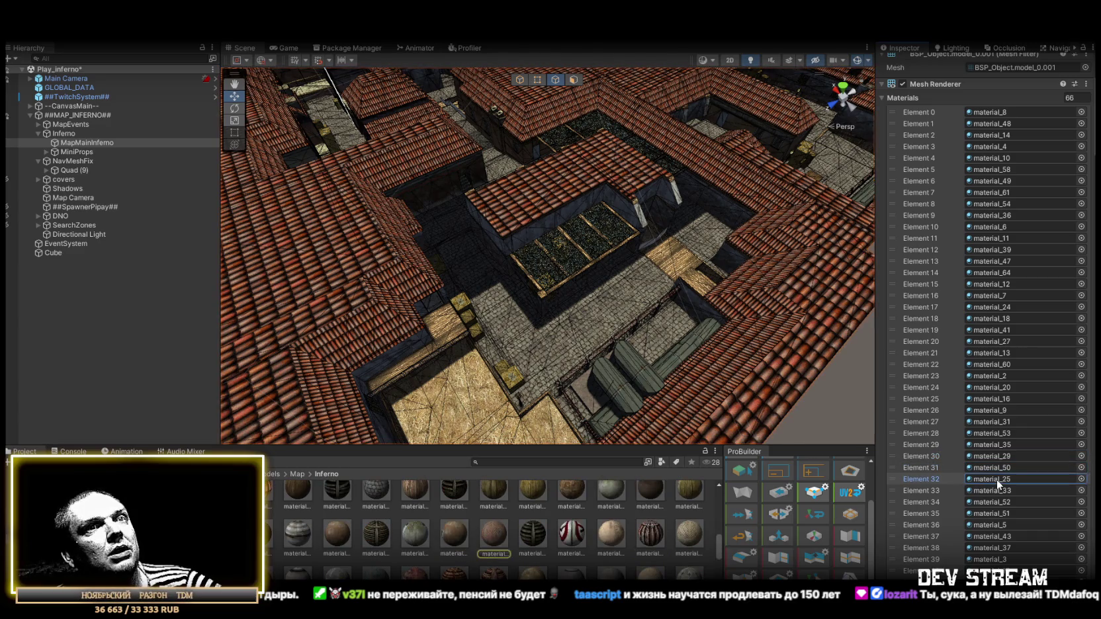
{"action": "left_click", "coordinate": [996, 491]}
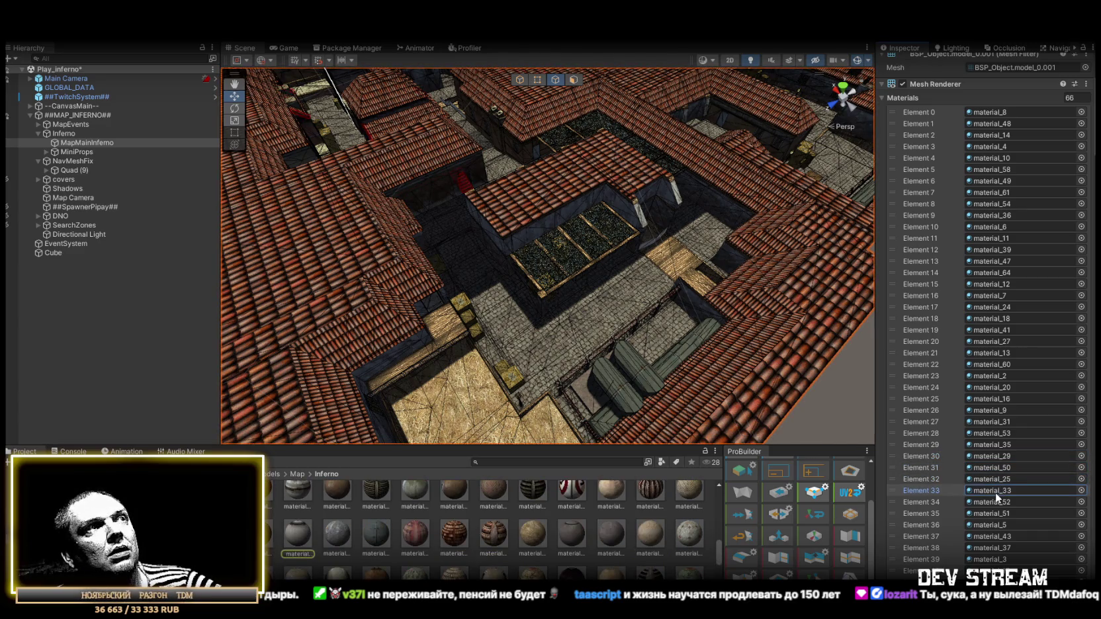
{"action": "left_click", "coordinate": [995, 502]}
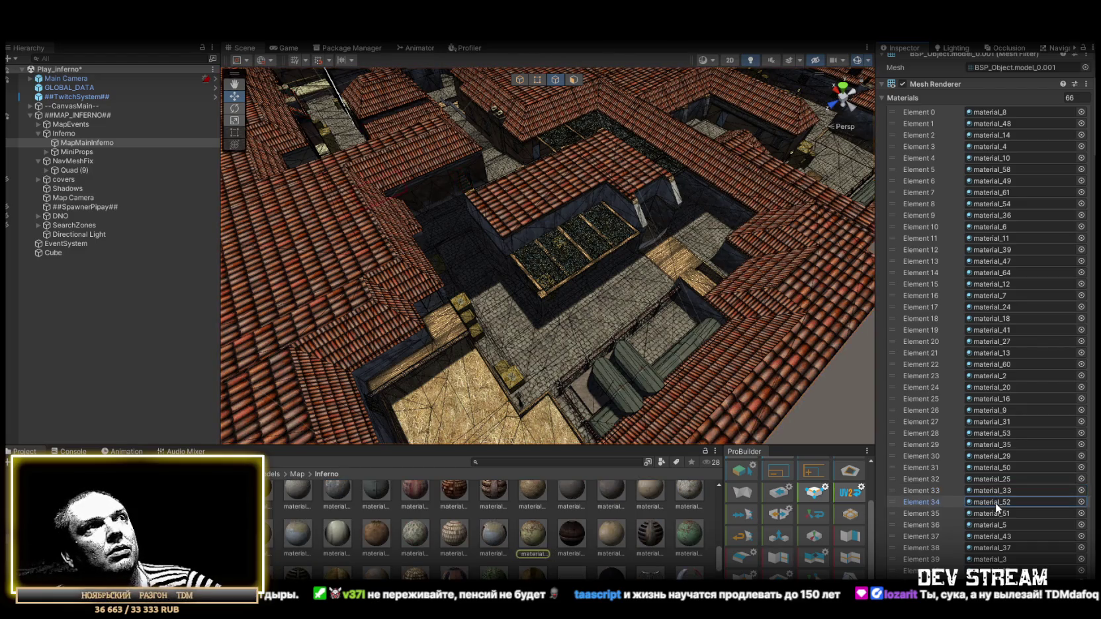
{"action": "left_click", "coordinate": [994, 513]}
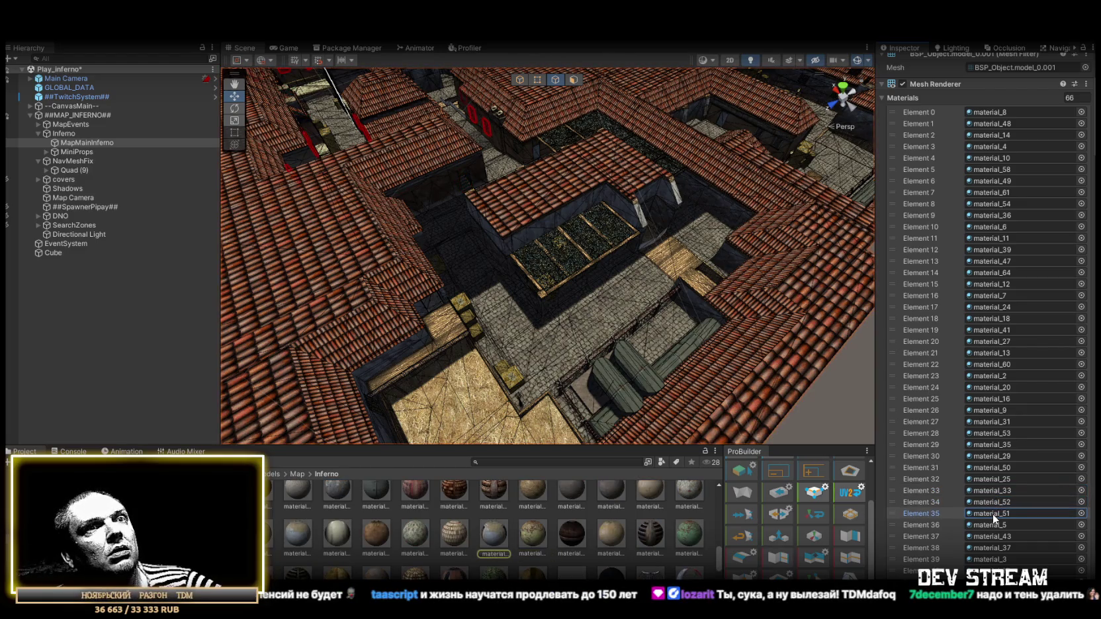
{"action": "left_click", "coordinate": [994, 525]}
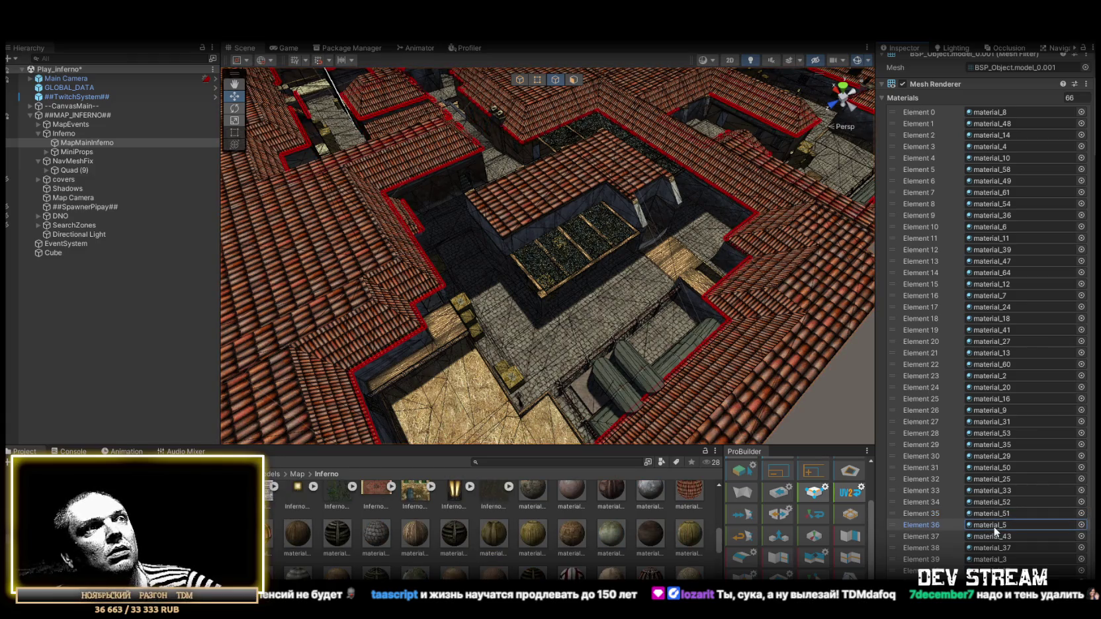
{"action": "left_click", "coordinate": [994, 534]}
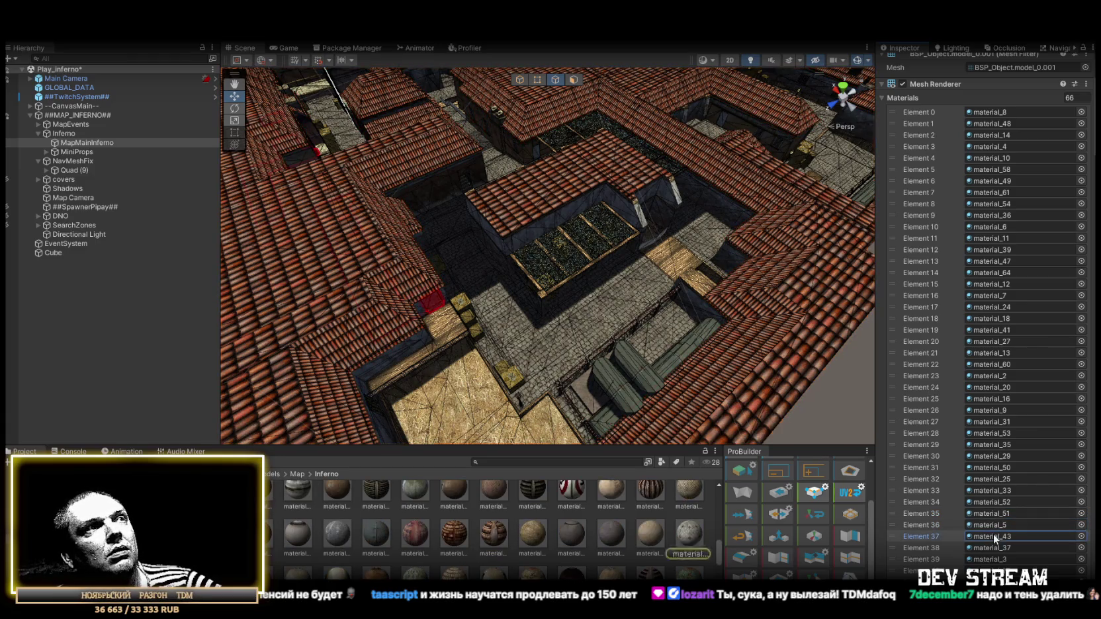
{"action": "scroll", "coordinate": [994, 534], "scroll_direction": "down", "scroll_amount": 5}
{"action": "left_click", "coordinate": [1000, 462]}
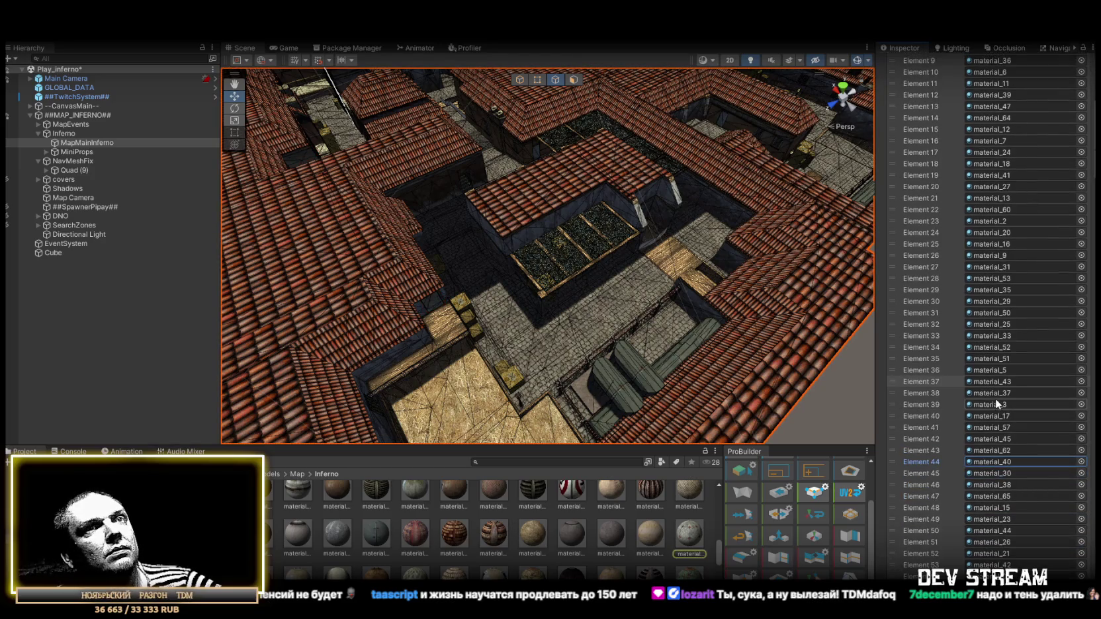
{"action": "left_click", "coordinate": [995, 397]}
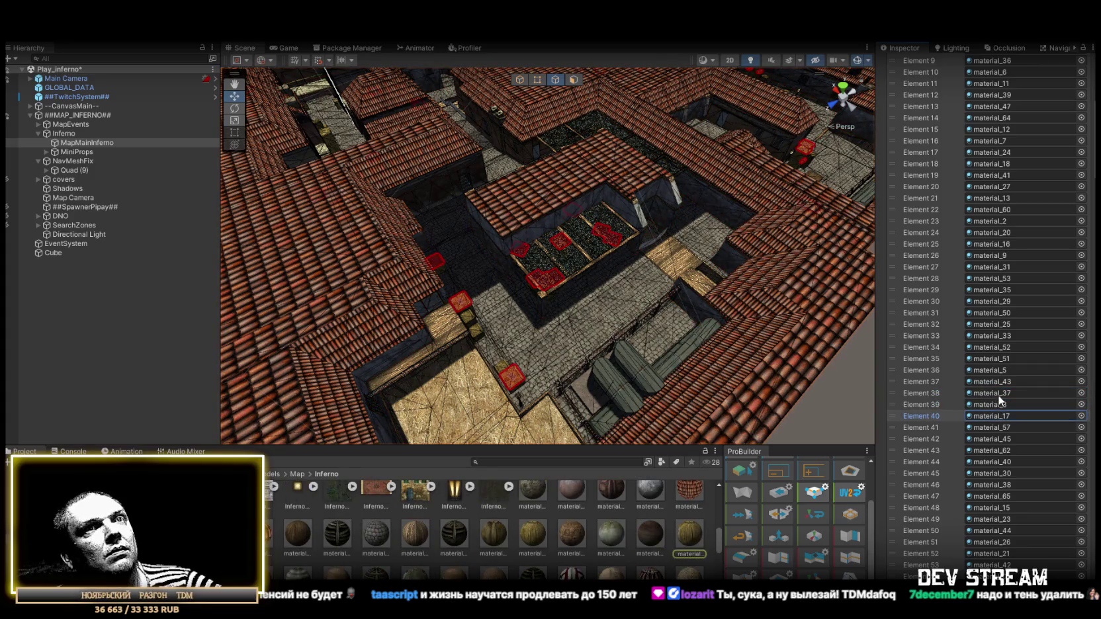
{"action": "key", "text": "f"}
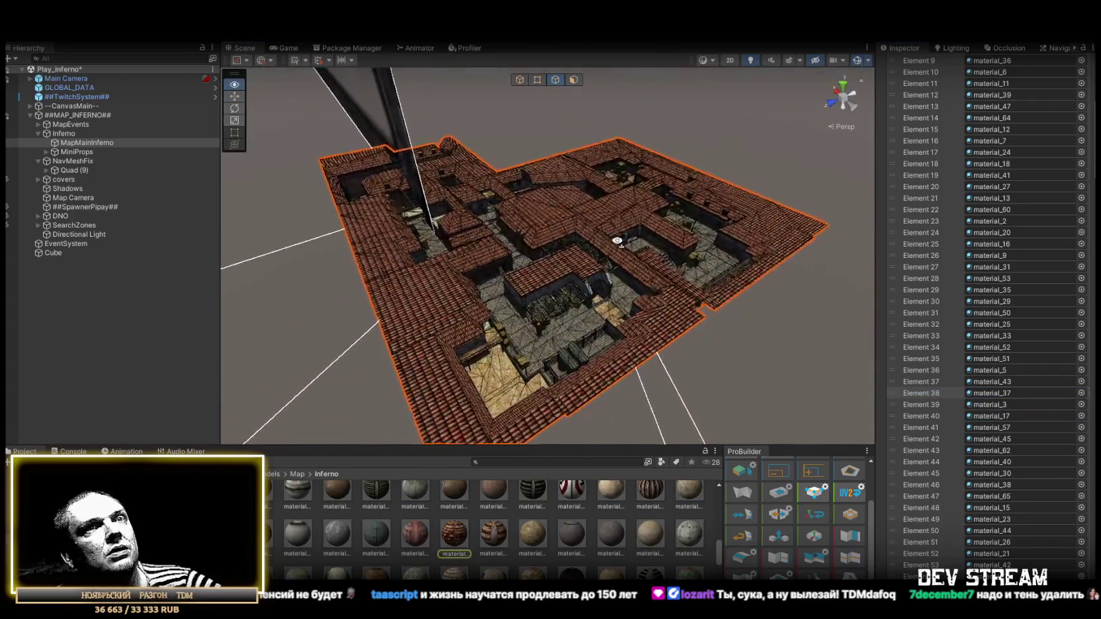
{"action": "left_click", "coordinate": [992, 391]}
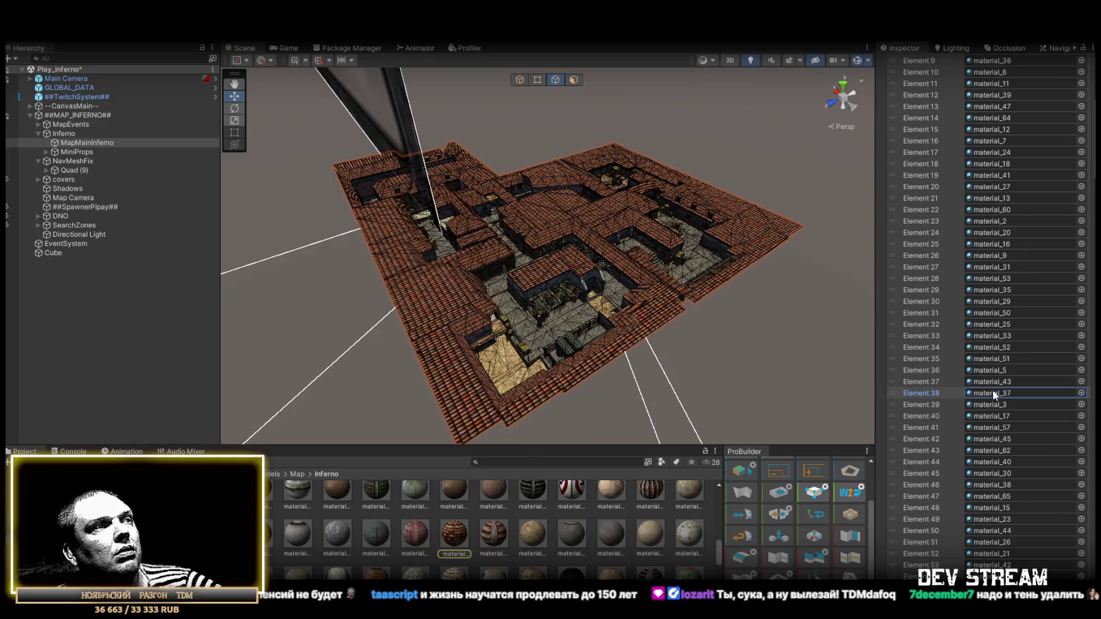
{"action": "left_click", "coordinate": [999, 403]}
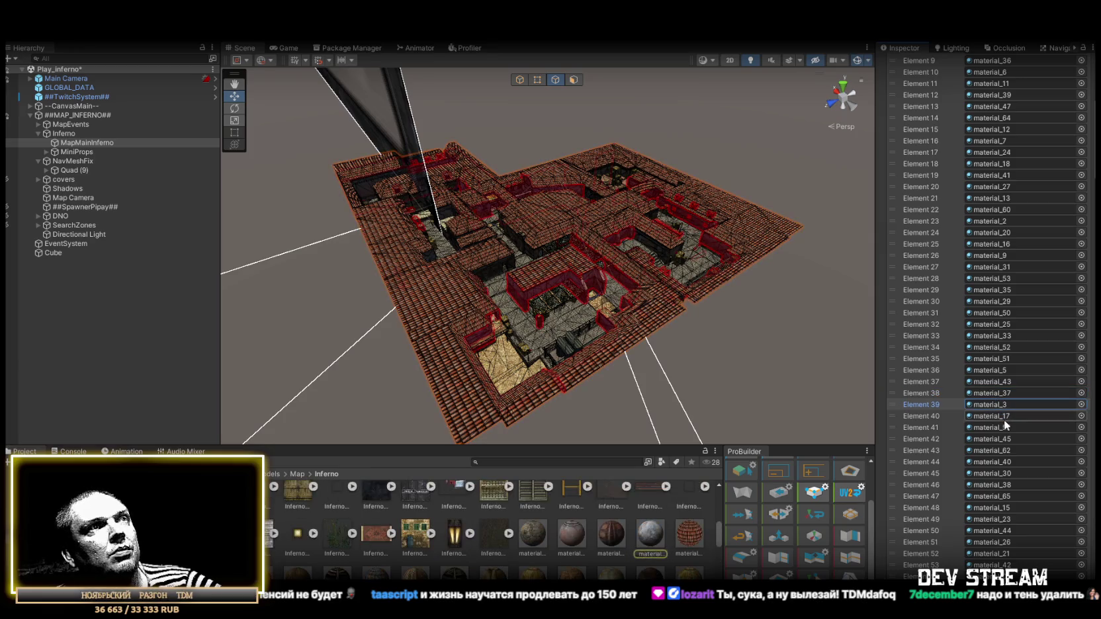
{"action": "left_click", "coordinate": [1005, 429]}
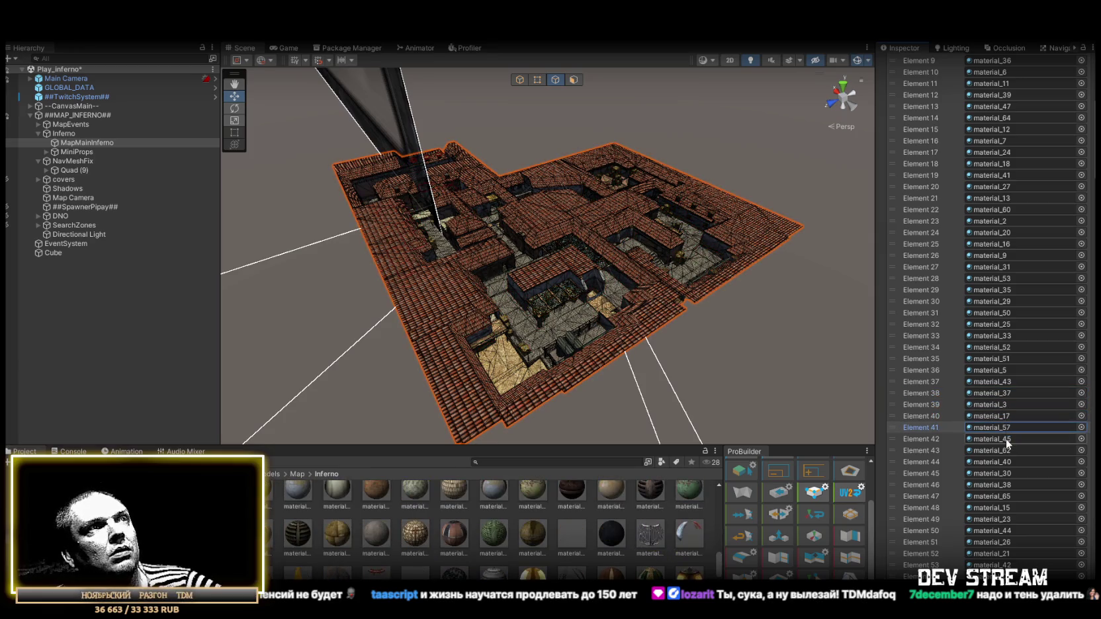
{"action": "left_click", "coordinate": [1006, 439]}
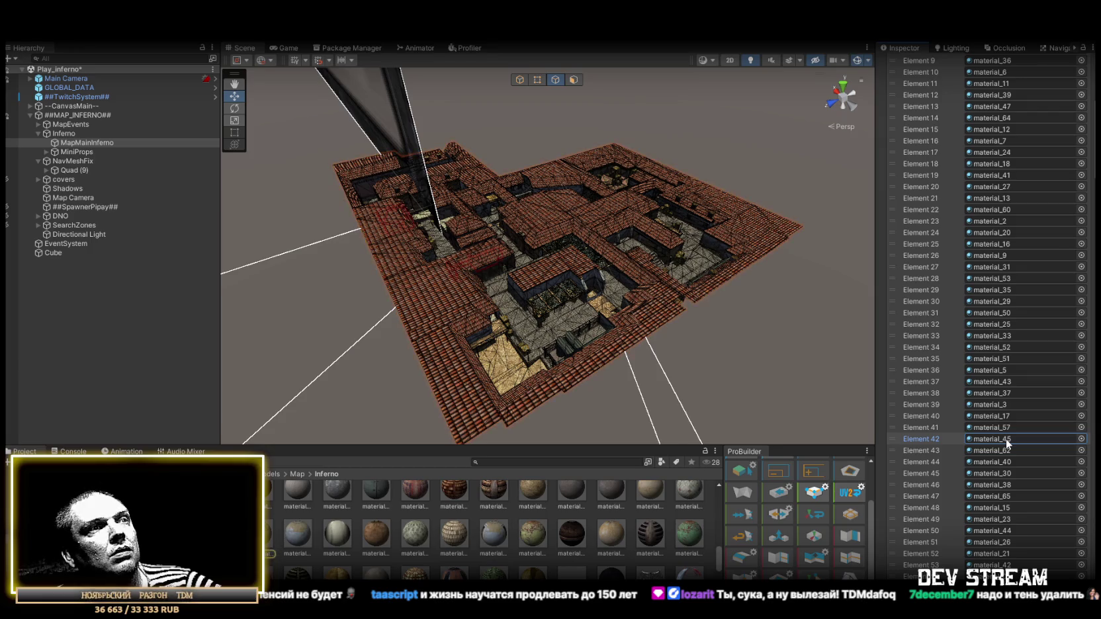
{"action": "left_click", "coordinate": [1004, 449]}
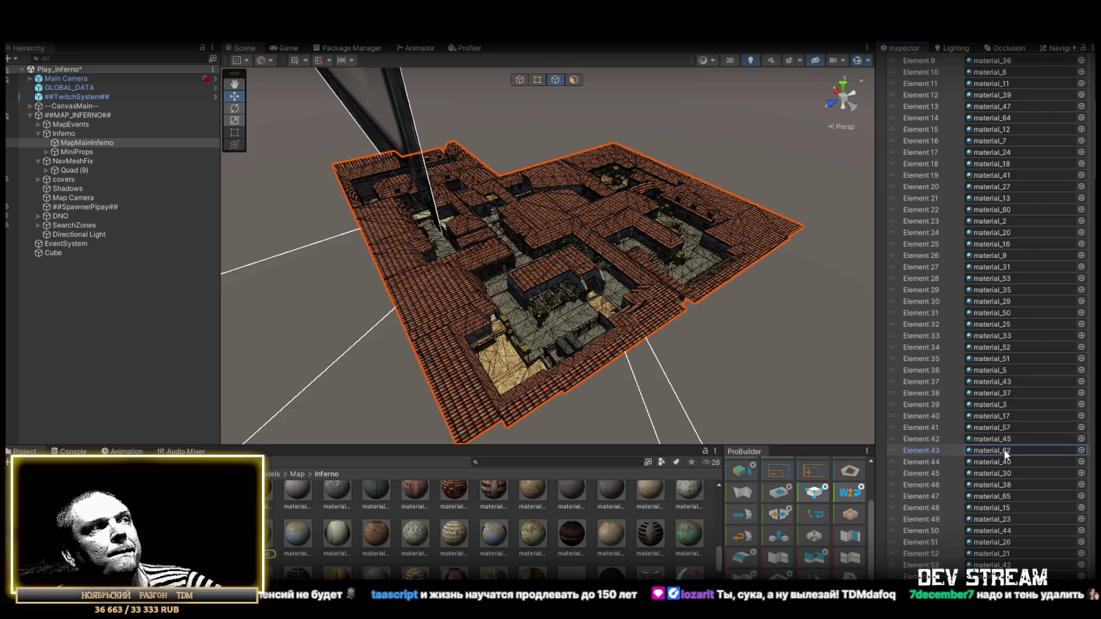
{"action": "left_click", "coordinate": [1002, 459]}
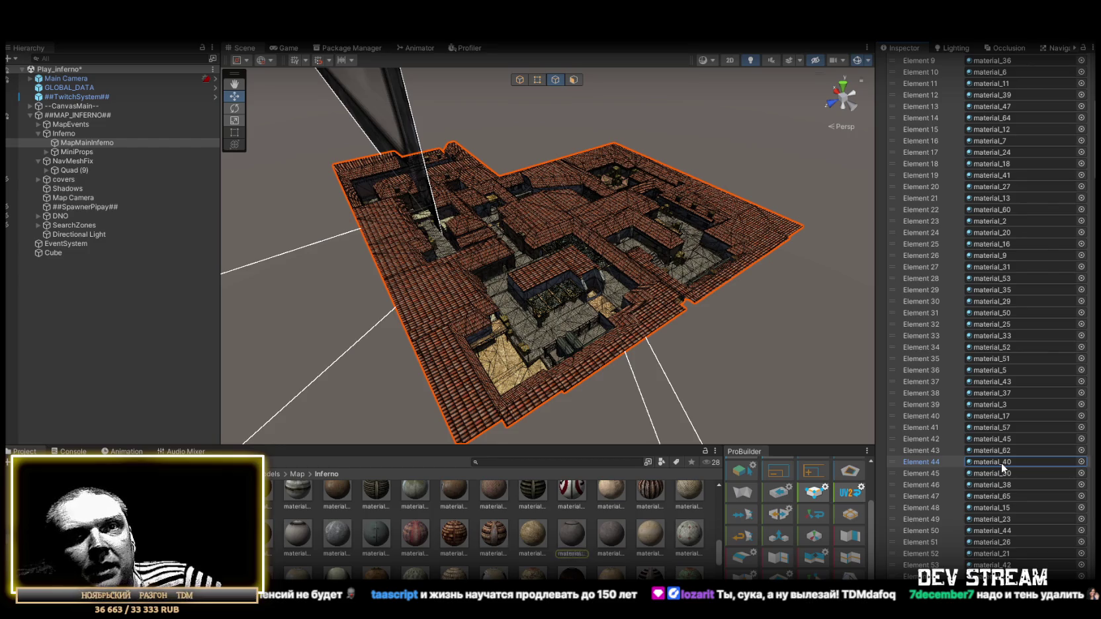
{"action": "left_click", "coordinate": [998, 474]}
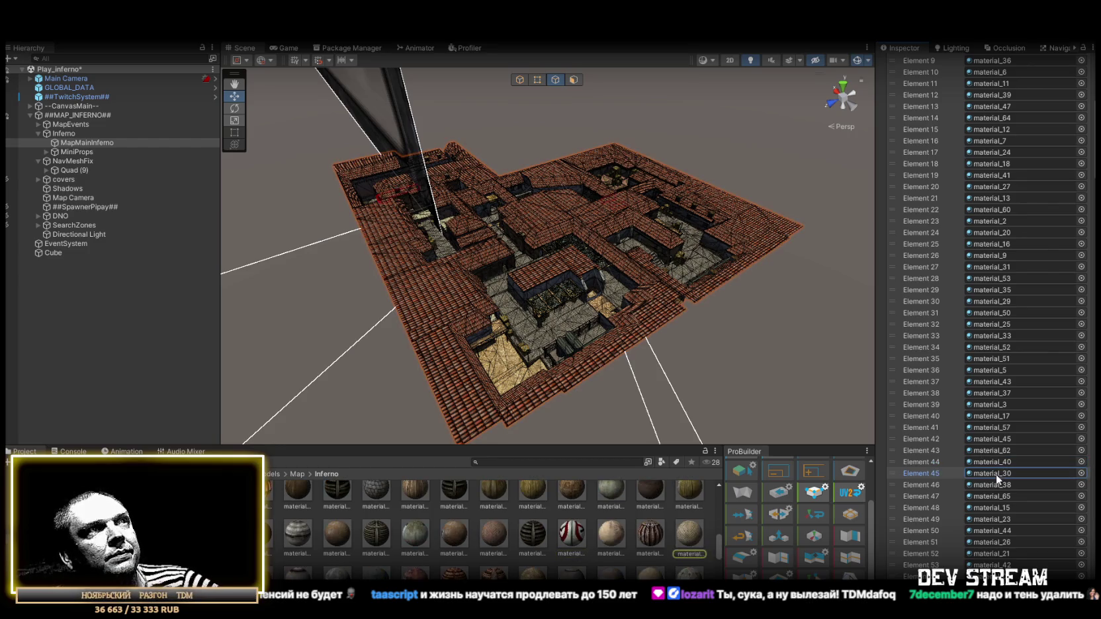
{"action": "left_click", "coordinate": [1001, 484]}
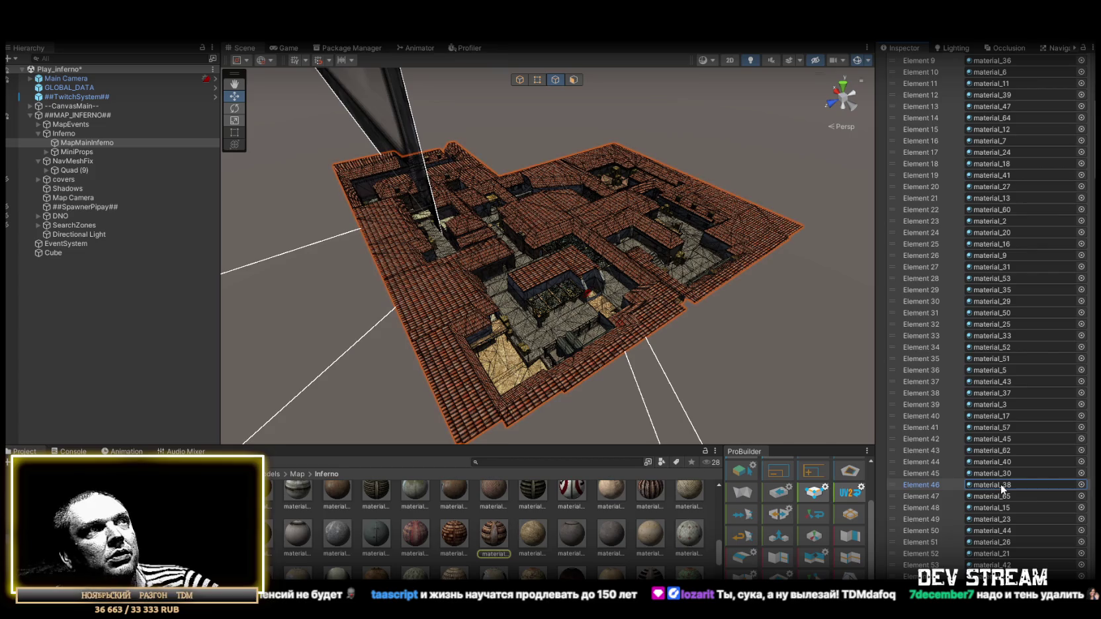
{"action": "left_click", "coordinate": [994, 508]}
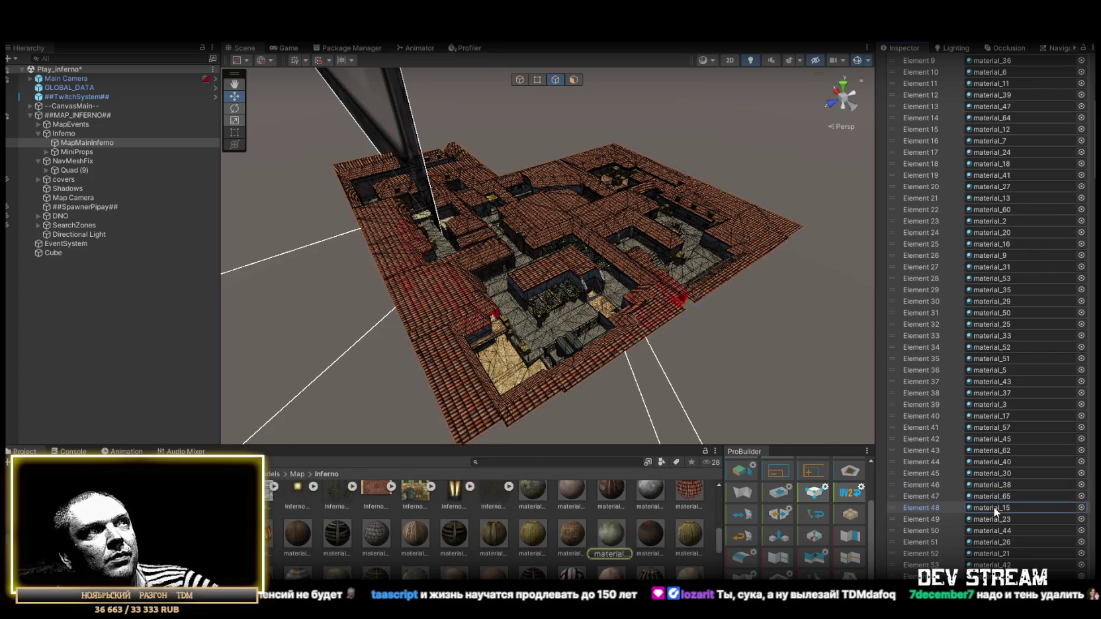
{"action": "left_click", "coordinate": [995, 519]}
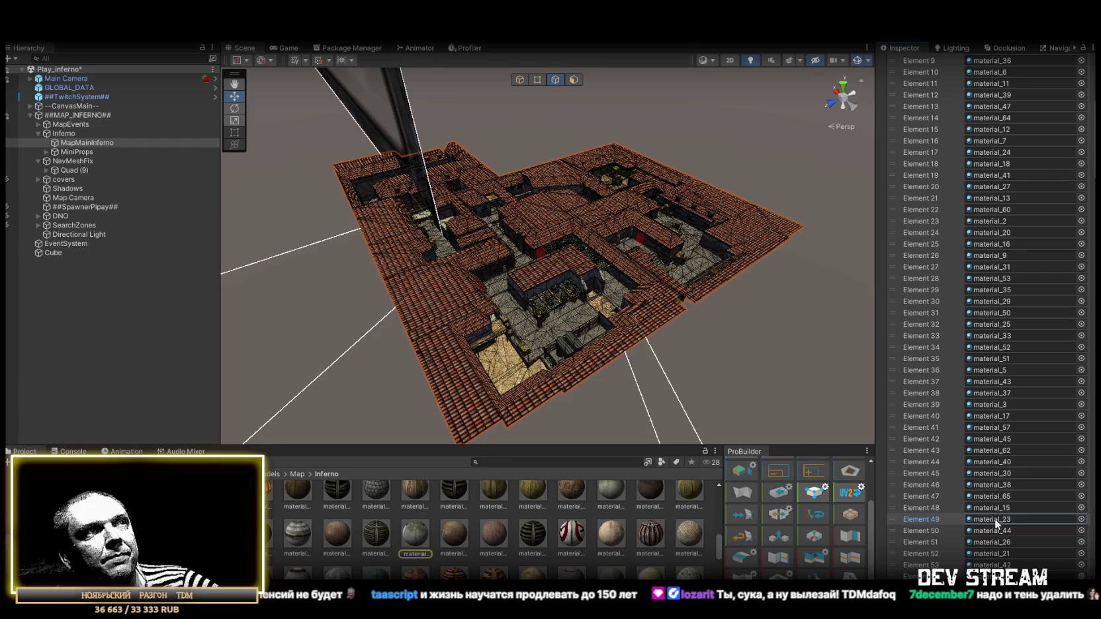
{"action": "left_click", "coordinate": [996, 527]}
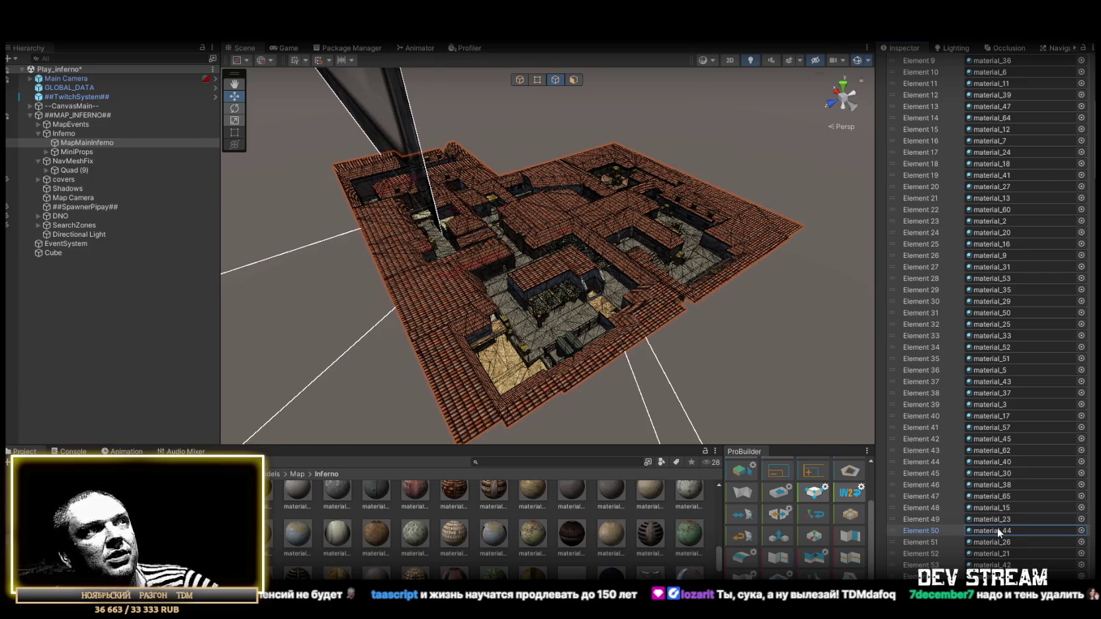
{"action": "left_click", "coordinate": [994, 545]}
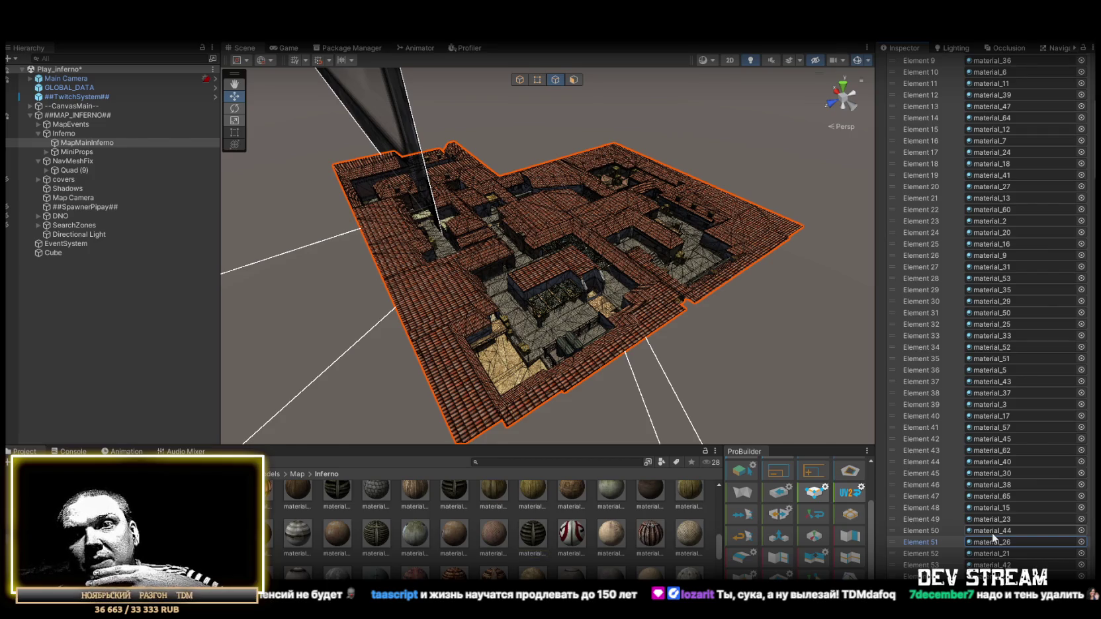
{"action": "left_click", "coordinate": [996, 548]}
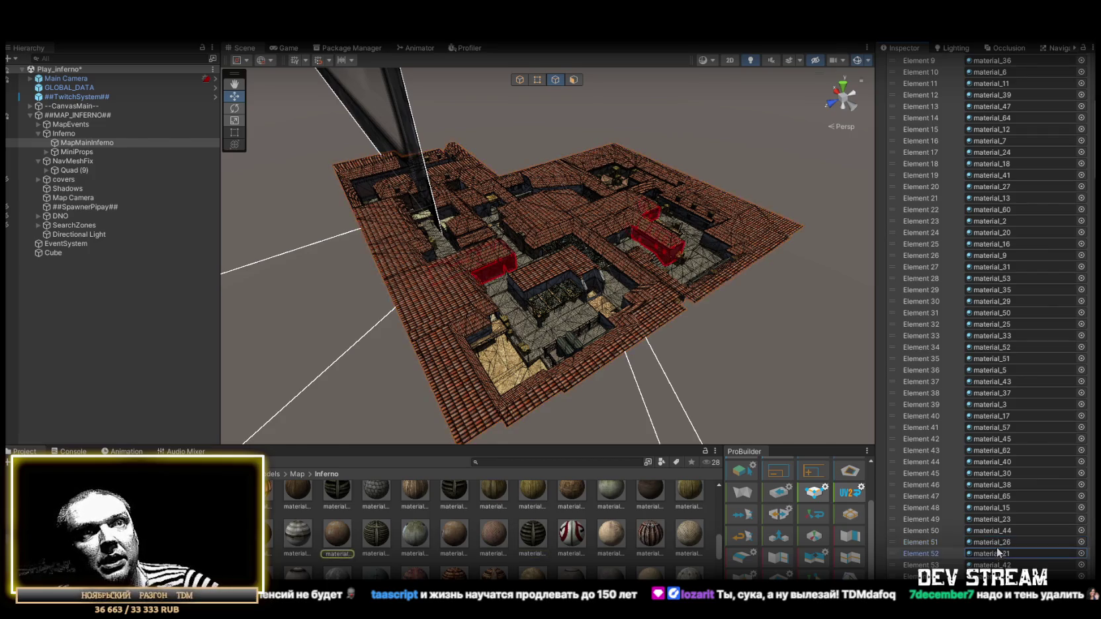
{"action": "left_click", "coordinate": [998, 553]}
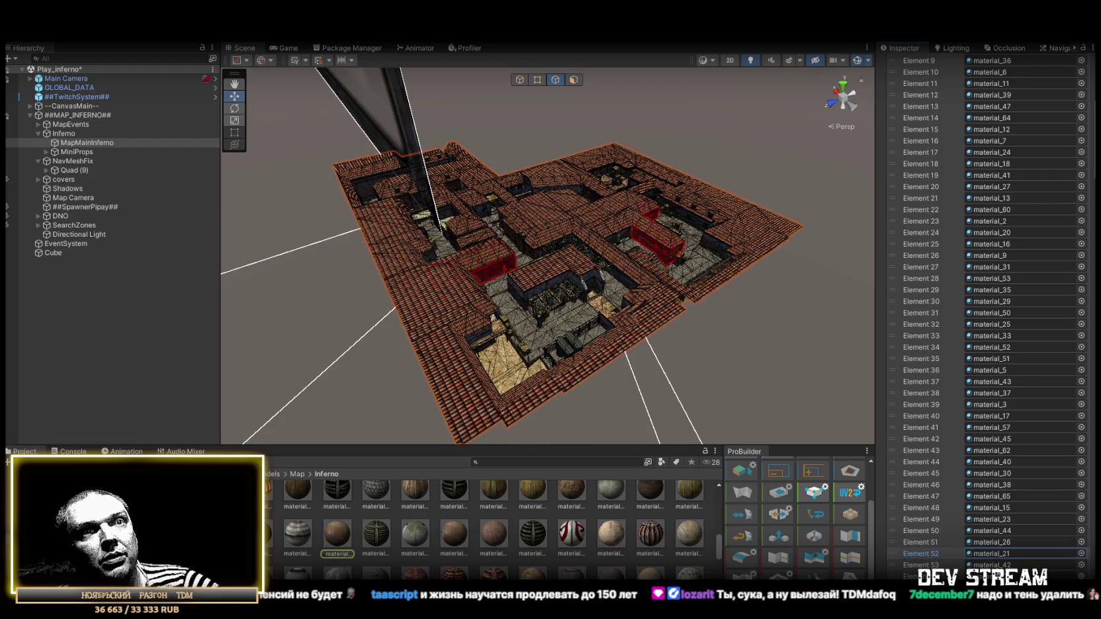
{"action": "left_click", "coordinate": [998, 564]}
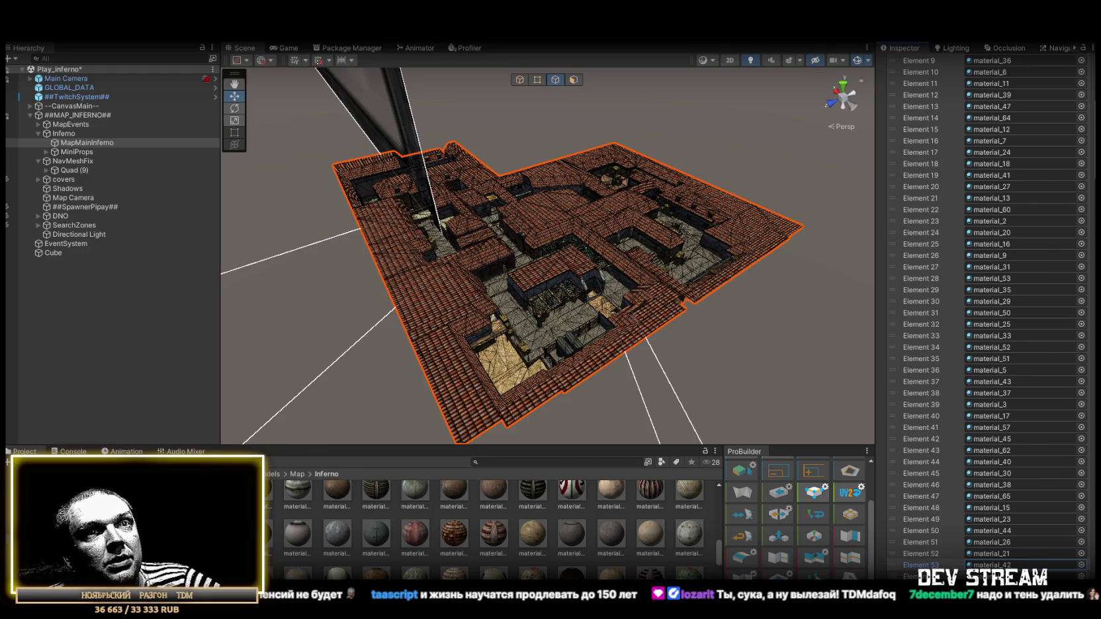
{"action": "scroll", "coordinate": [986, 526], "scroll_direction": "down", "scroll_amount": 3}
{"action": "scroll", "coordinate": [1002, 512], "scroll_direction": "down", "scroll_amount": 3}
{"action": "scroll", "coordinate": [1004, 485], "scroll_direction": "down", "scroll_amount": 5}
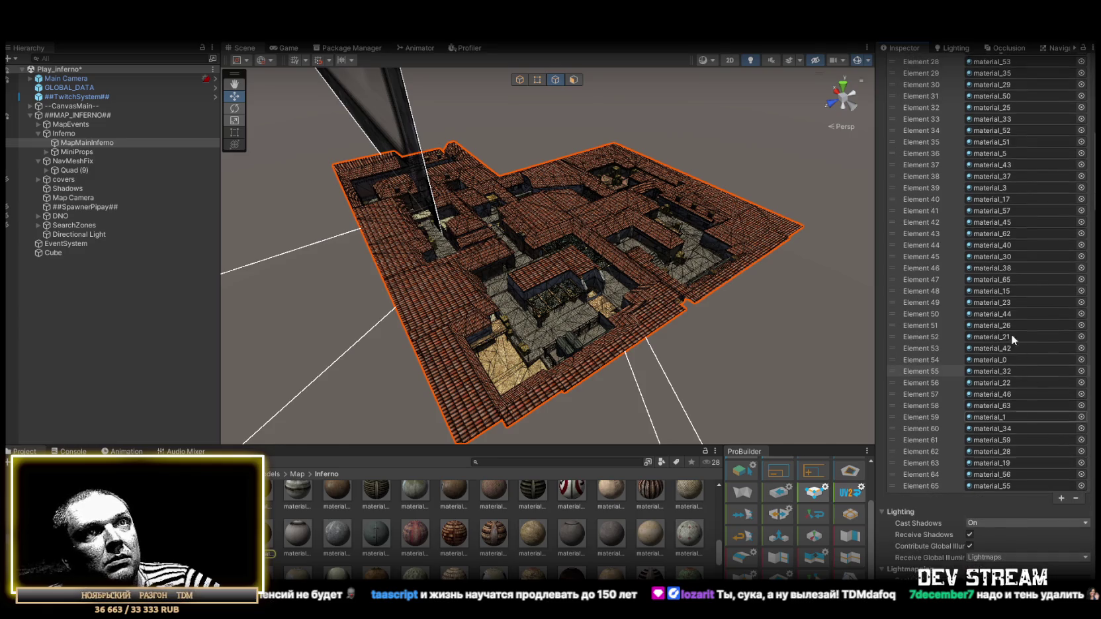
{"action": "left_click", "coordinate": [991, 383]}
{"action": "left_click", "coordinate": [994, 405]}
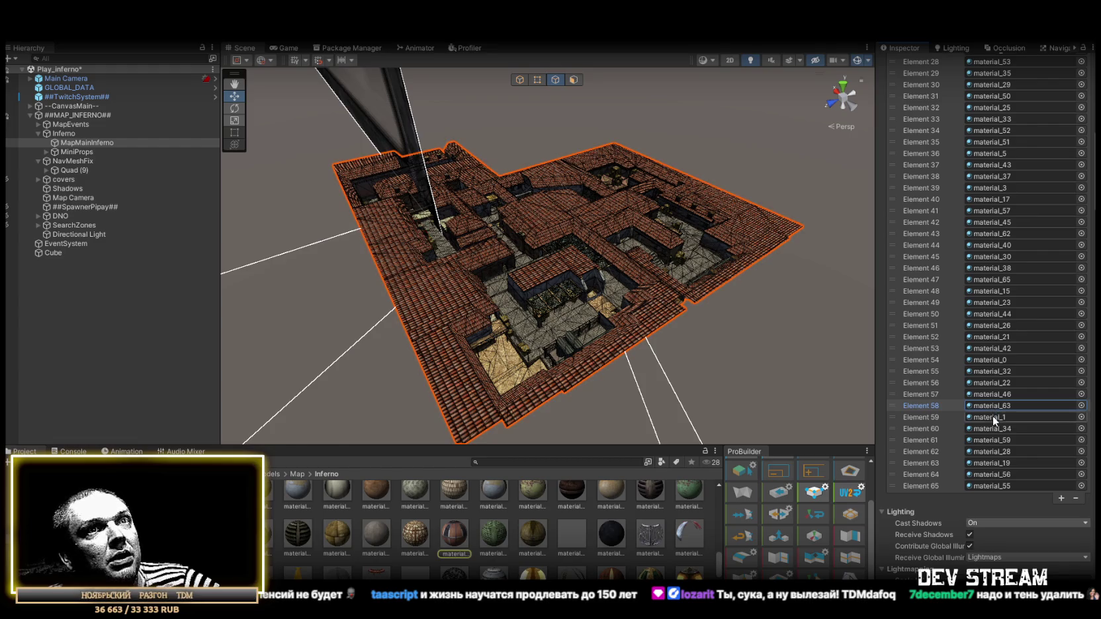
{"action": "left_click", "coordinate": [992, 415]}
{"action": "left_click", "coordinate": [994, 426]}
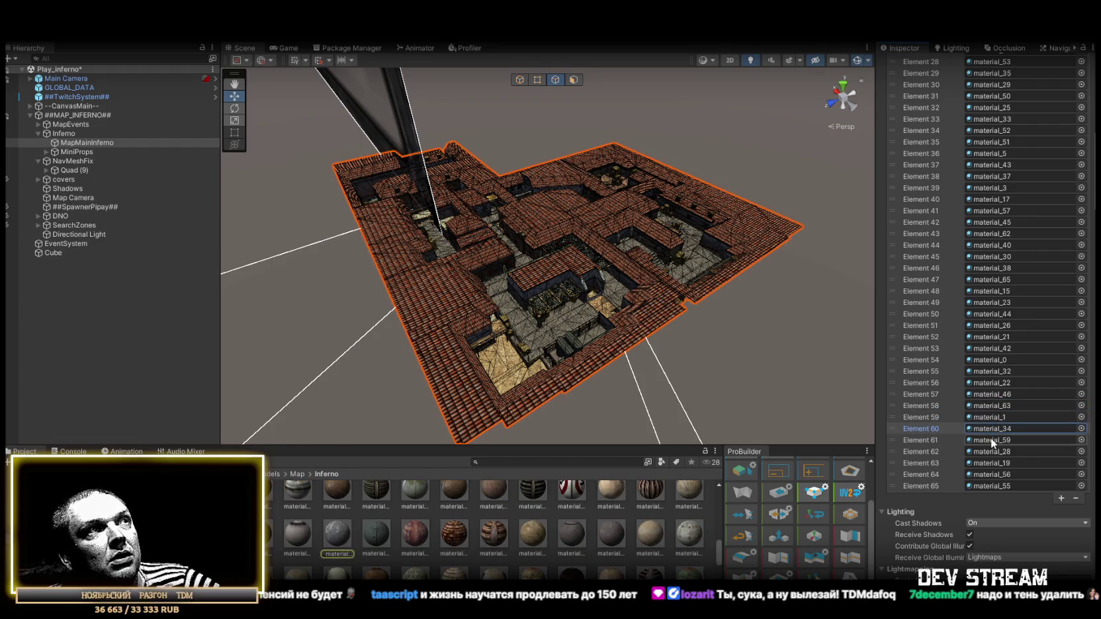
{"action": "left_click", "coordinate": [987, 415]}
{"action": "left_click", "coordinate": [987, 405]}
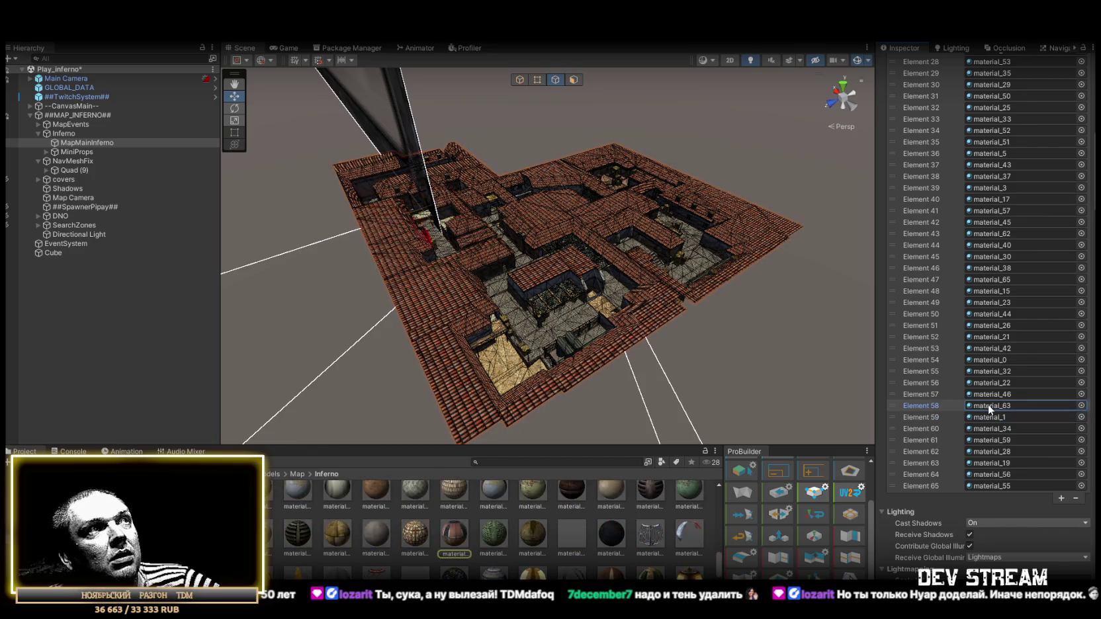
{"action": "left_click", "coordinate": [991, 440]}
{"action": "left_click", "coordinate": [992, 448]}
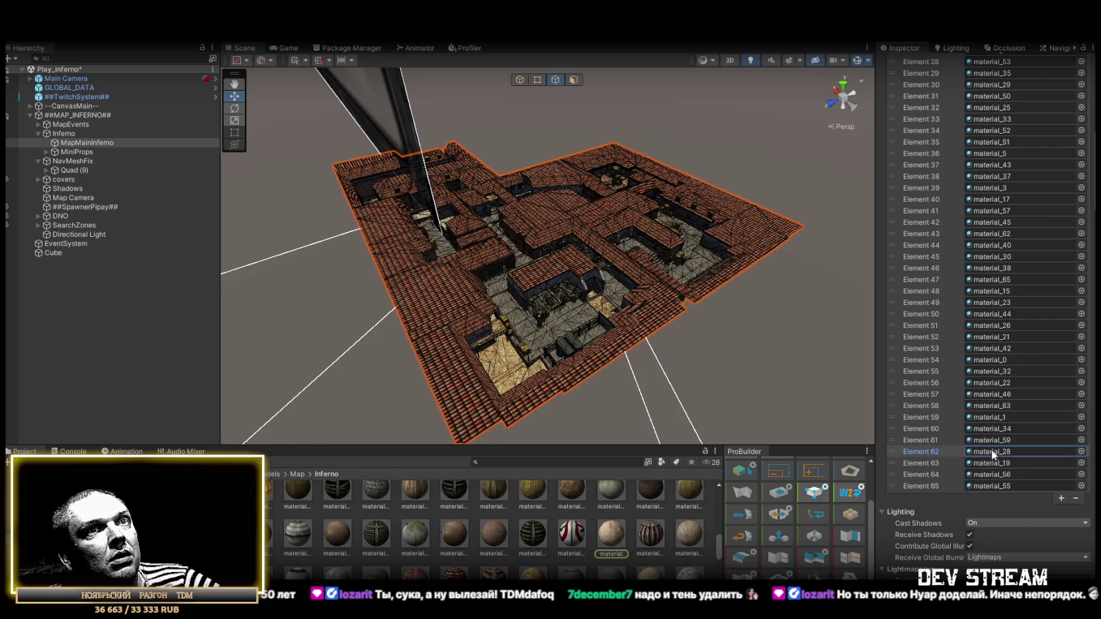
{"action": "left_click", "coordinate": [991, 453]}
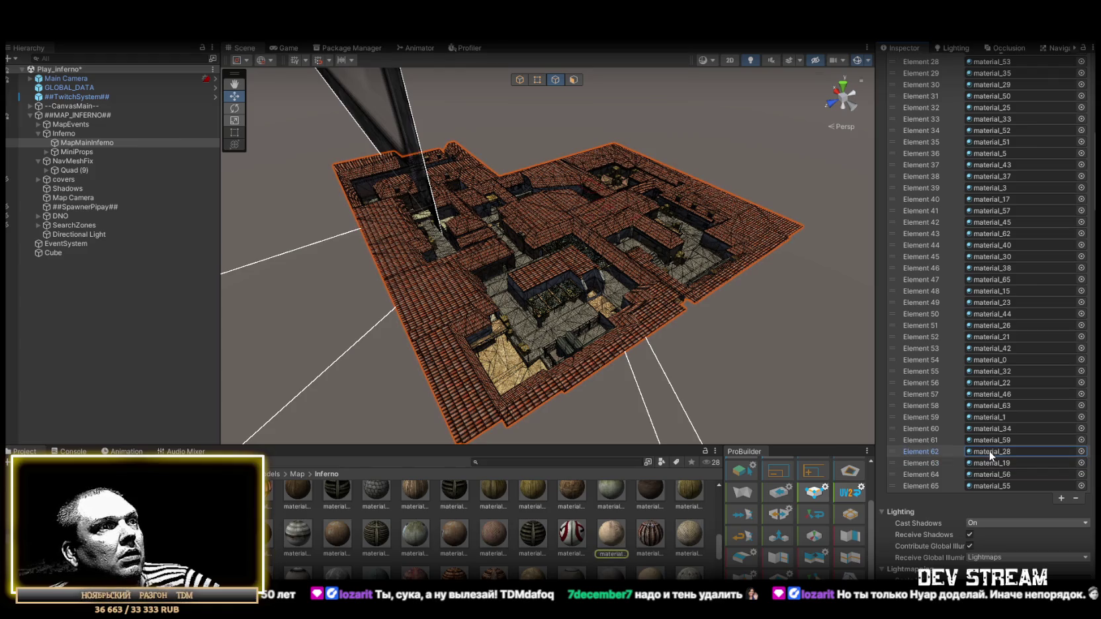
{"action": "left_click", "coordinate": [989, 464]}
{"action": "left_click", "coordinate": [987, 473]}
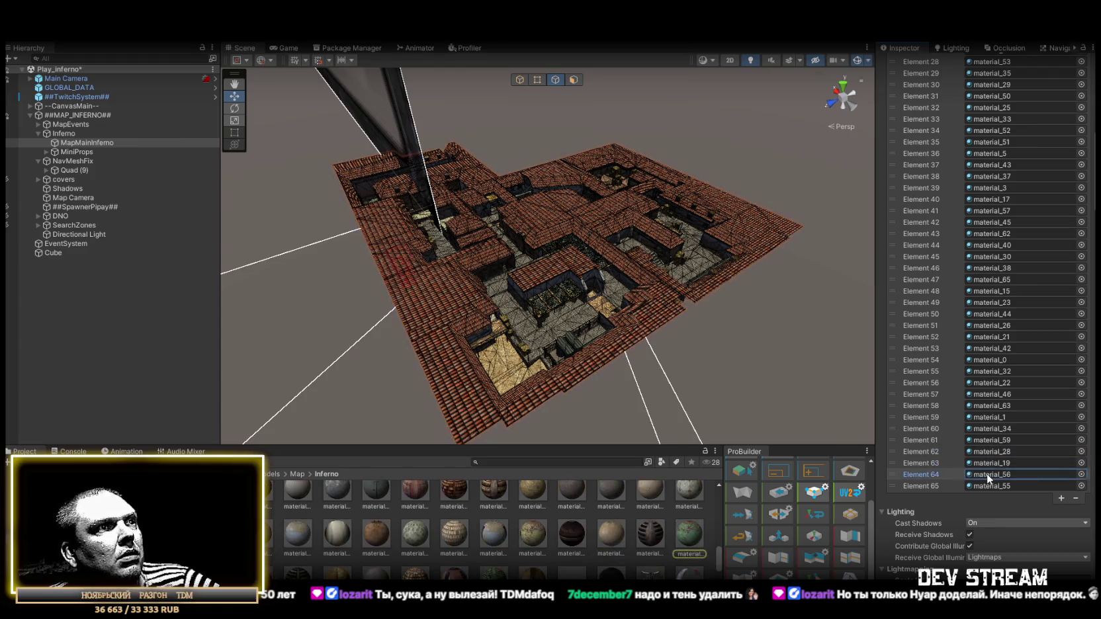
{"action": "left_click", "coordinate": [986, 486]}
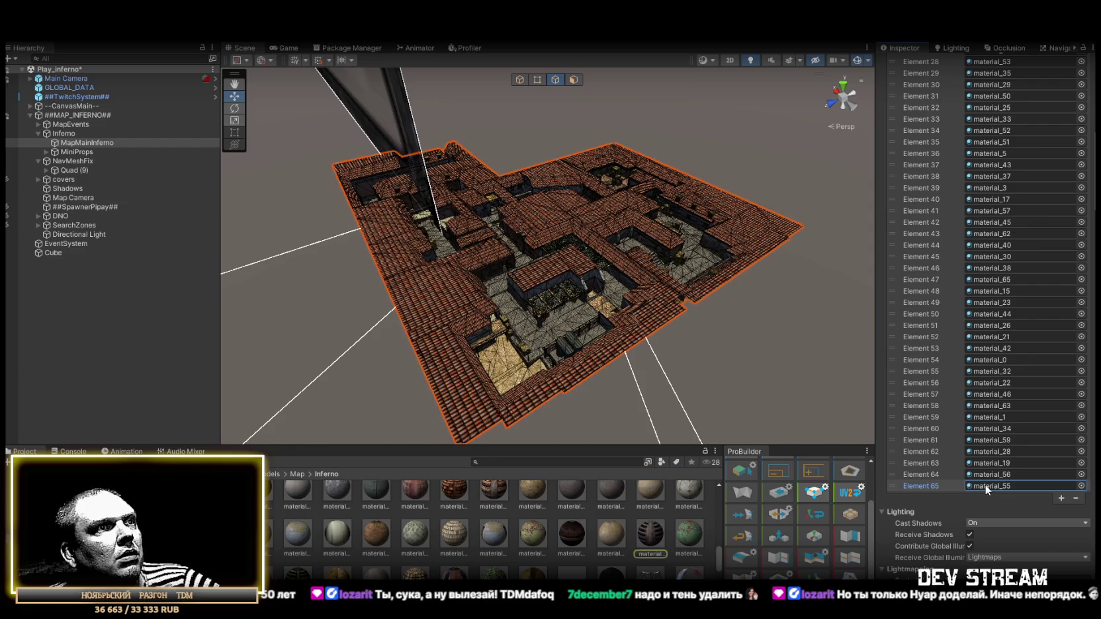
{"action": "scroll", "coordinate": [988, 475], "scroll_direction": "down", "scroll_amount": 6}
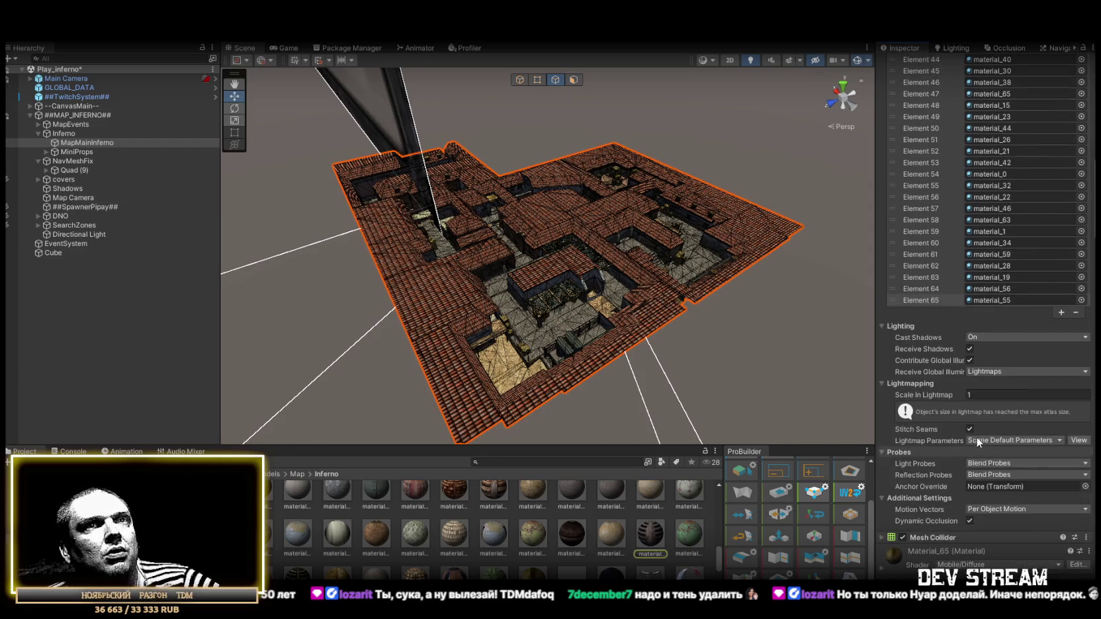
{"action": "left_click_drag", "start_coordinate": [682, 296], "coordinate": [583, 306]}
{"action": "scroll", "coordinate": [585, 291], "scroll_direction": "up", "scroll_amount": 10}
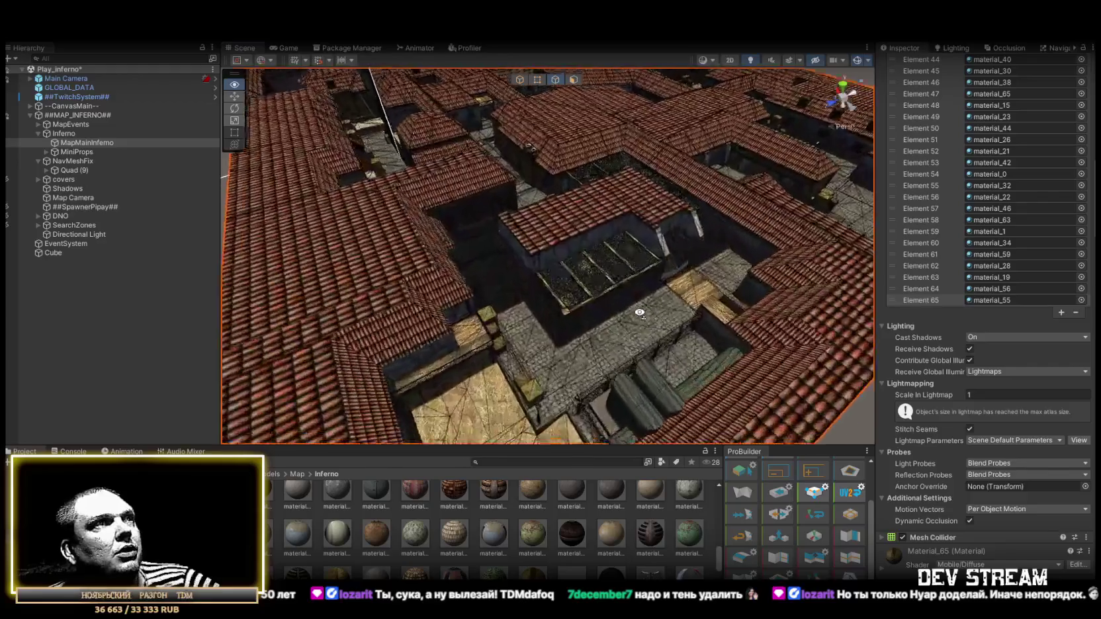
{"action": "mouse_move", "coordinate": [587, 259]}
{"action": "left_mouse_down"}
{"action": "mouse_move", "coordinate": [562, 135]}
{"action": "mouse_move", "coordinate": [556, 144]}
{"action": "mouse_move", "coordinate": [706, 226]}
{"action": "mouse_move", "coordinate": [457, 246]}
{"action": "mouse_move", "coordinate": [796, 258]}
{"action": "mouse_move", "coordinate": [742, 304]}
{"action": "mouse_move", "coordinate": [592, 349]}
{"action": "mouse_move", "coordinate": [499, 344]}
{"action": "mouse_move", "coordinate": [353, 364]}
{"action": "left_mouse_up"}
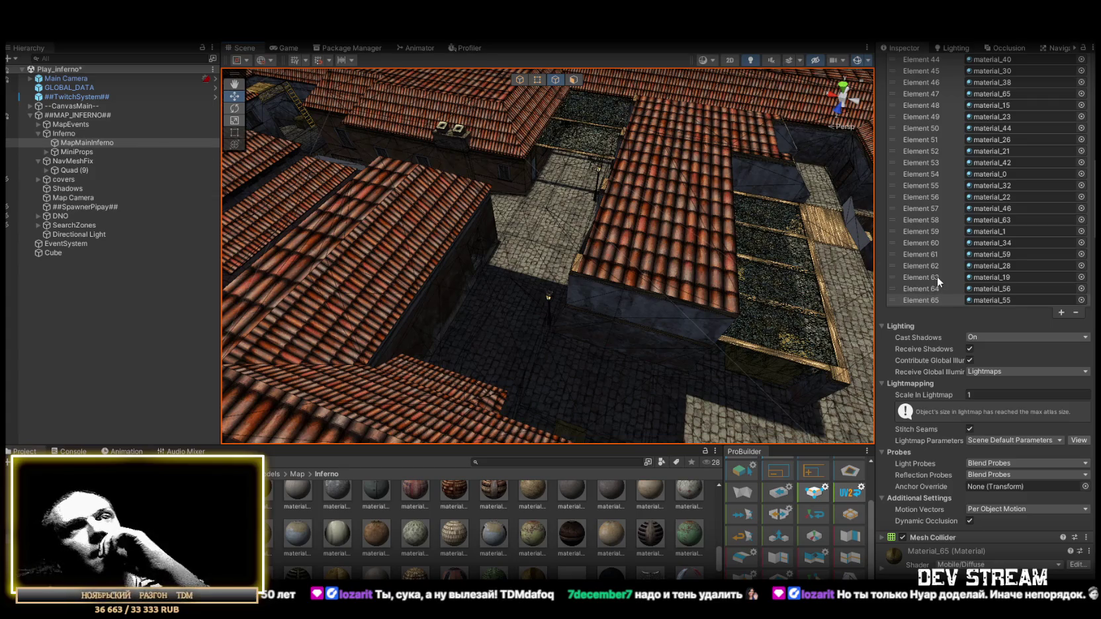
{"action": "left_click", "coordinate": [1006, 338]}
{"action": "left_click", "coordinate": [999, 352]}
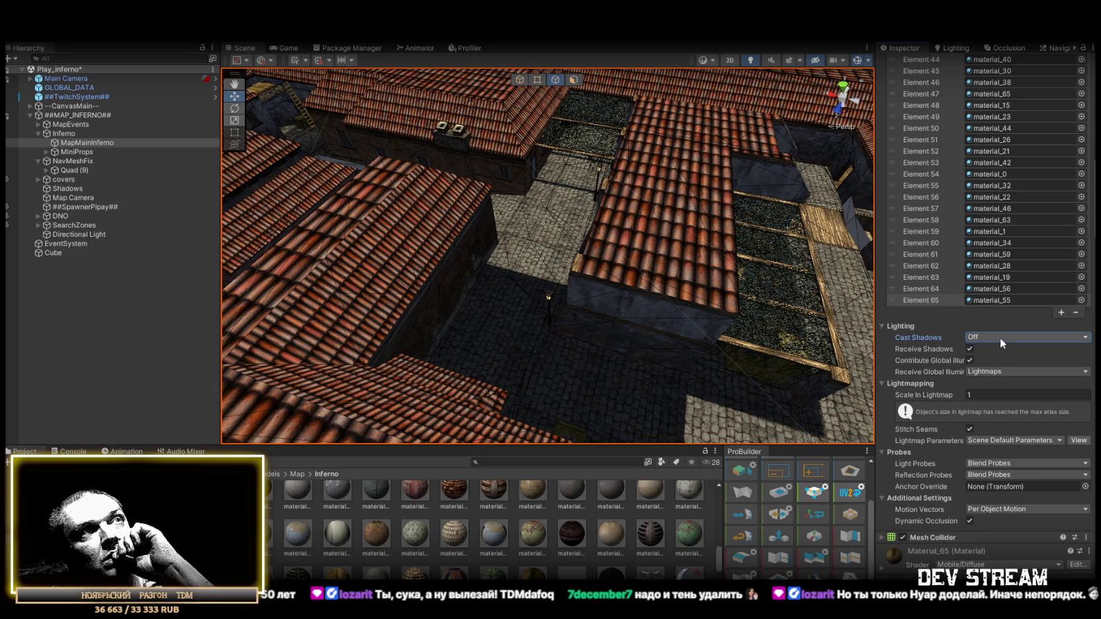
{"action": "left_click", "coordinate": [1000, 337]}
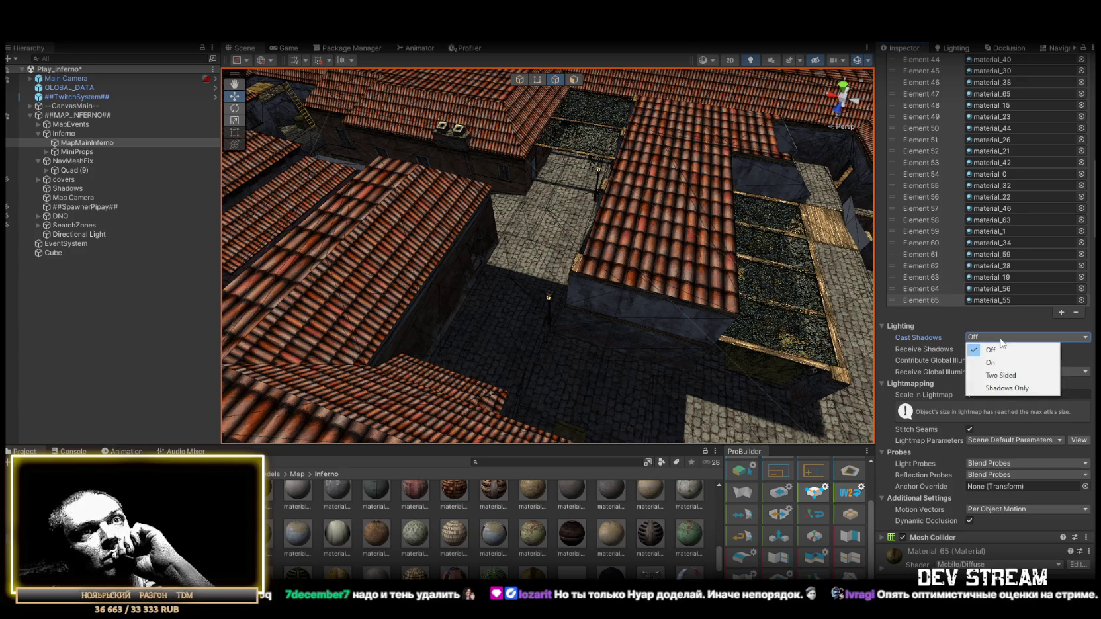
{"action": "left_click", "coordinate": [995, 364]}
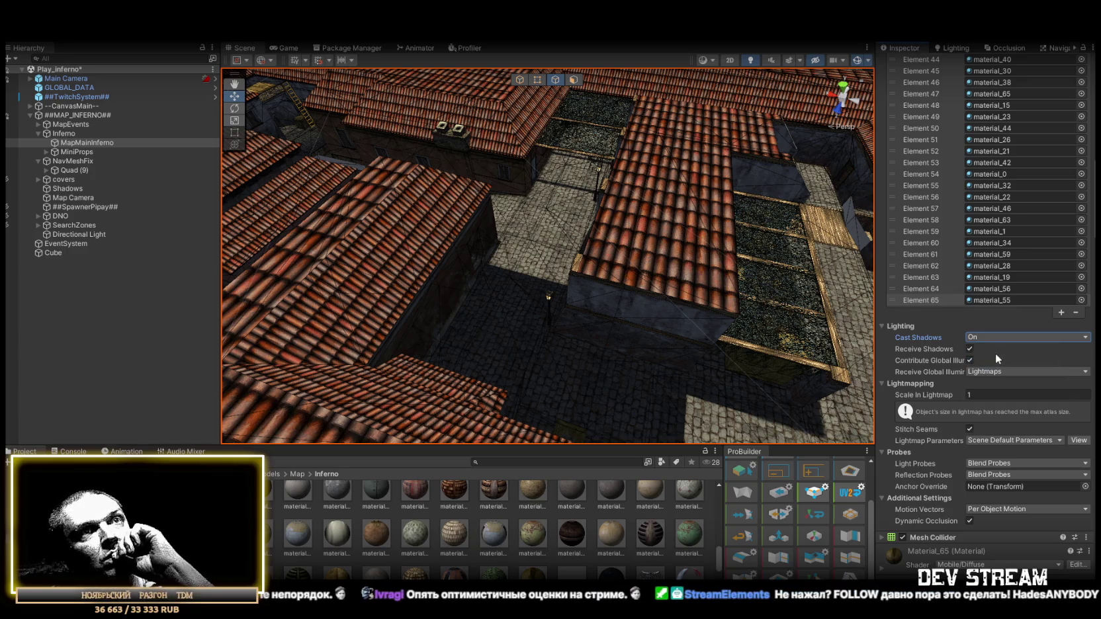
{"action": "left_click", "coordinate": [995, 341]}
{"action": "left_click", "coordinate": [1000, 350]}
{"action": "left_click", "coordinate": [1000, 339]}
{"action": "left_click", "coordinate": [1000, 361]}
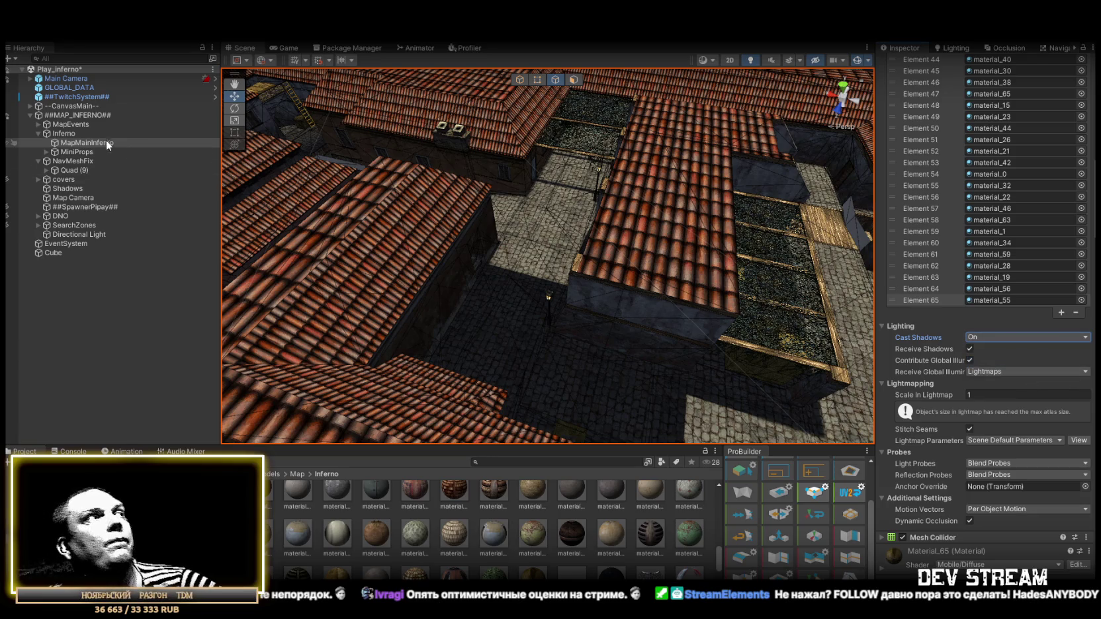
- Select the BSP prop models from model_1.001 to model_146 under MiniProps
{"action": "left_click", "coordinate": [114, 133]}
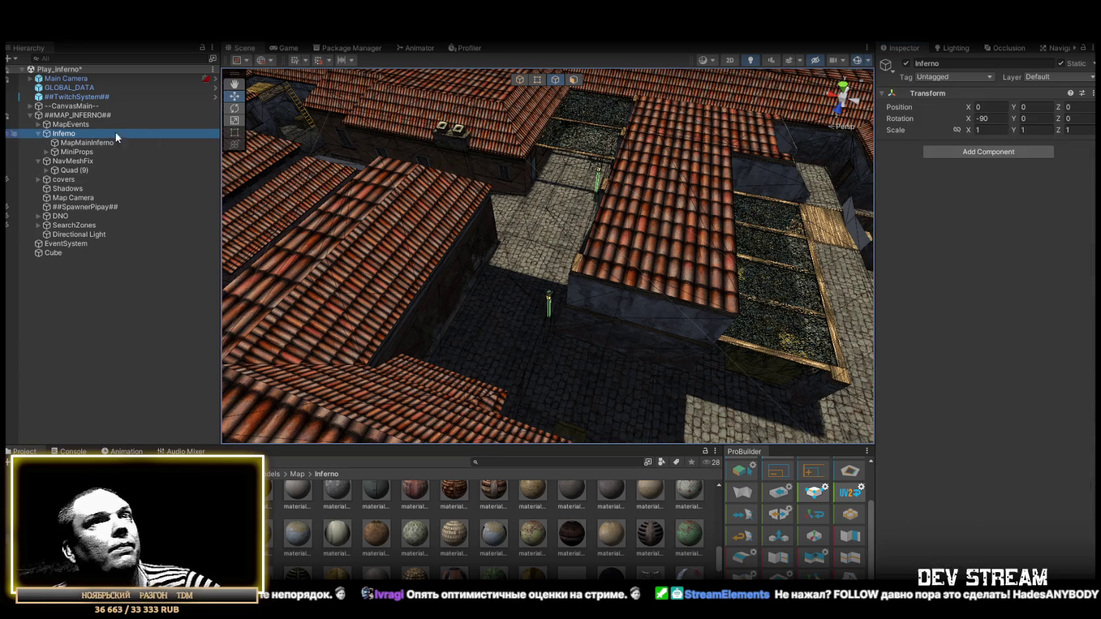
{"action": "left_click", "coordinate": [81, 143]}
{"action": "left_click", "coordinate": [46, 151]}
{"action": "left_click", "coordinate": [99, 161]}
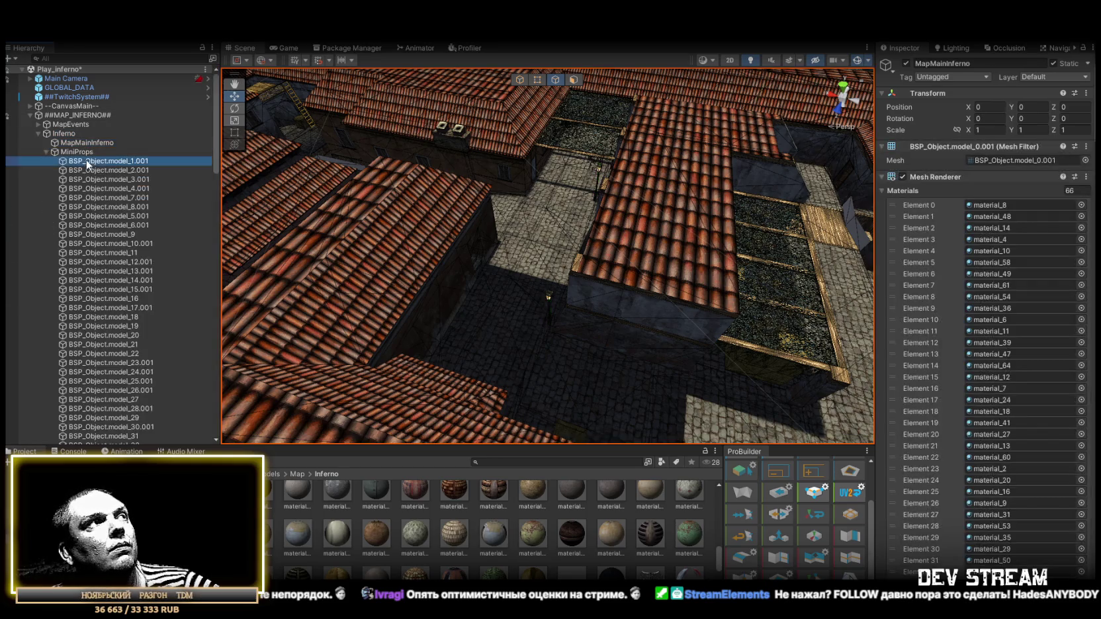
{"action": "scroll", "coordinate": [126, 231], "scroll_direction": "down", "scroll_amount": 10}
{"action": "scroll", "coordinate": [127, 231], "scroll_direction": "down", "scroll_amount": 15}
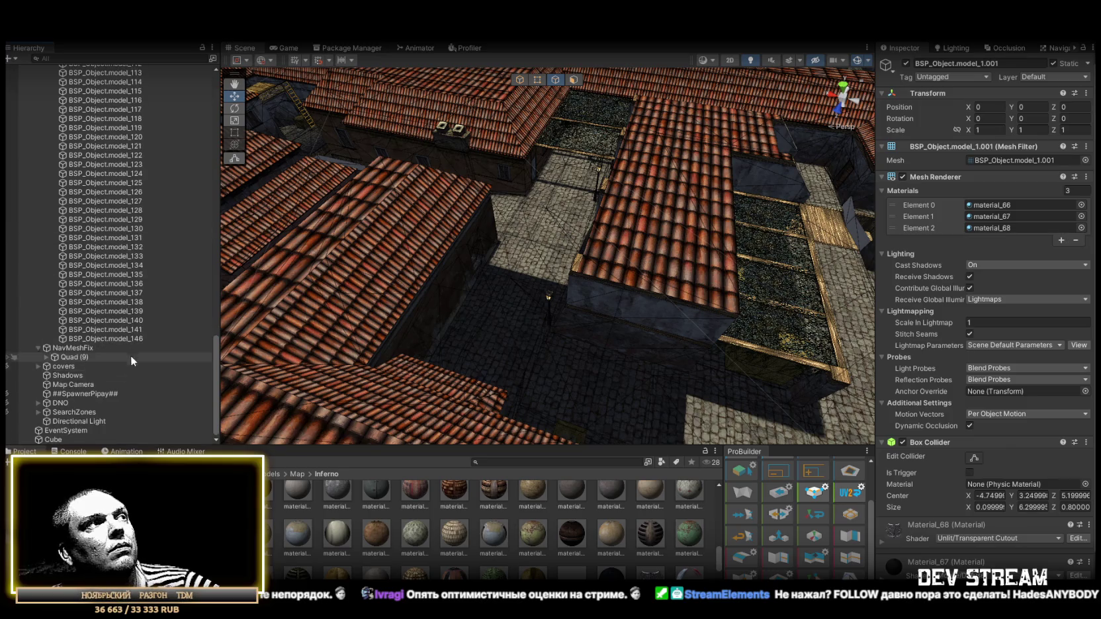
{"action": "left_click", "coordinate": [166, 338], "text": "shift"}
- Set Cast Shadows to On for all the selected models
{"action": "left_click", "coordinate": [1009, 241]}
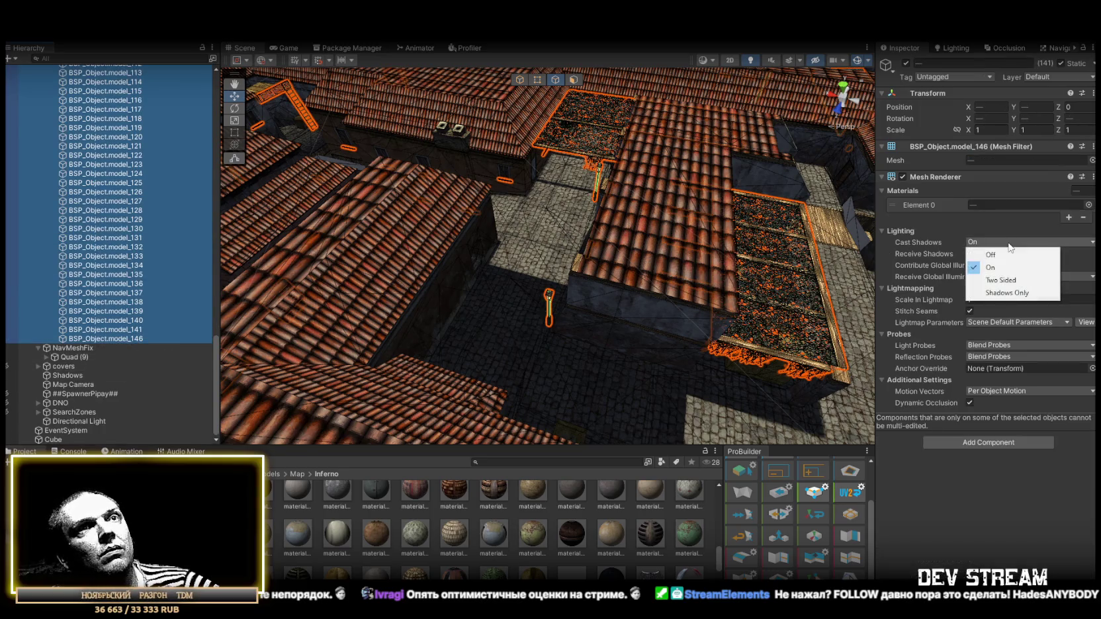
{"action": "left_click", "coordinate": [1005, 255]}
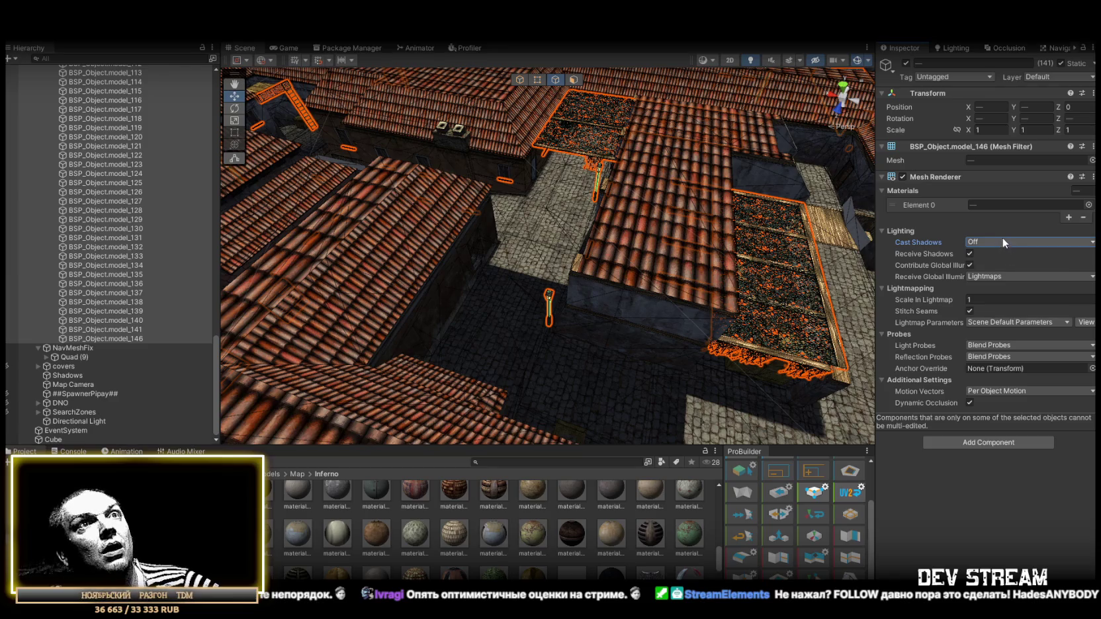
{"action": "left_click", "coordinate": [1001, 240]}
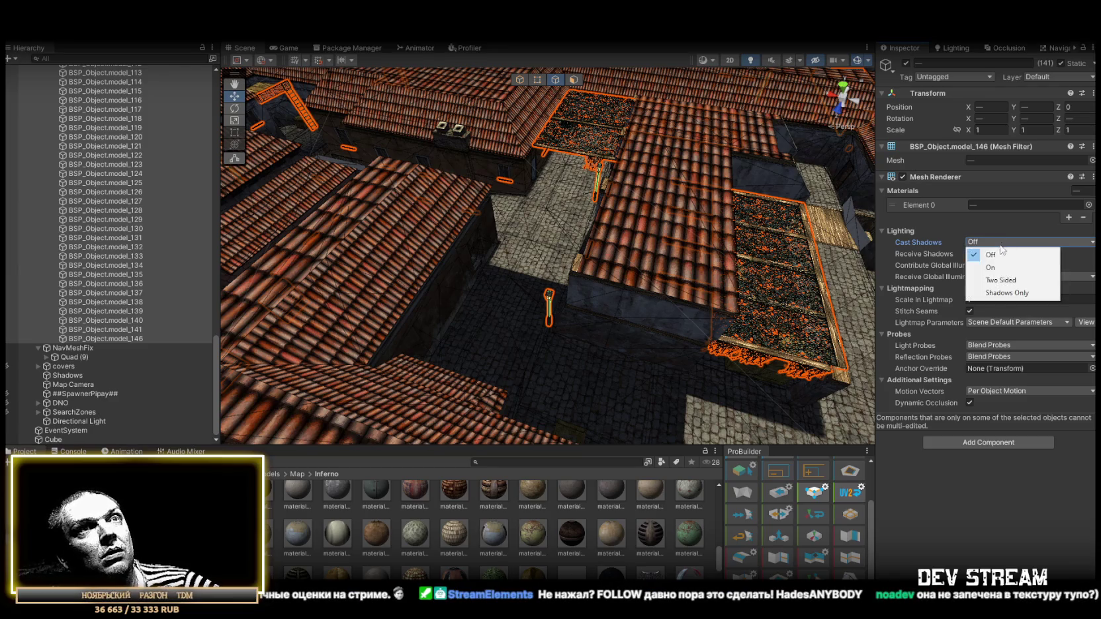
{"action": "left_click", "coordinate": [994, 268]}
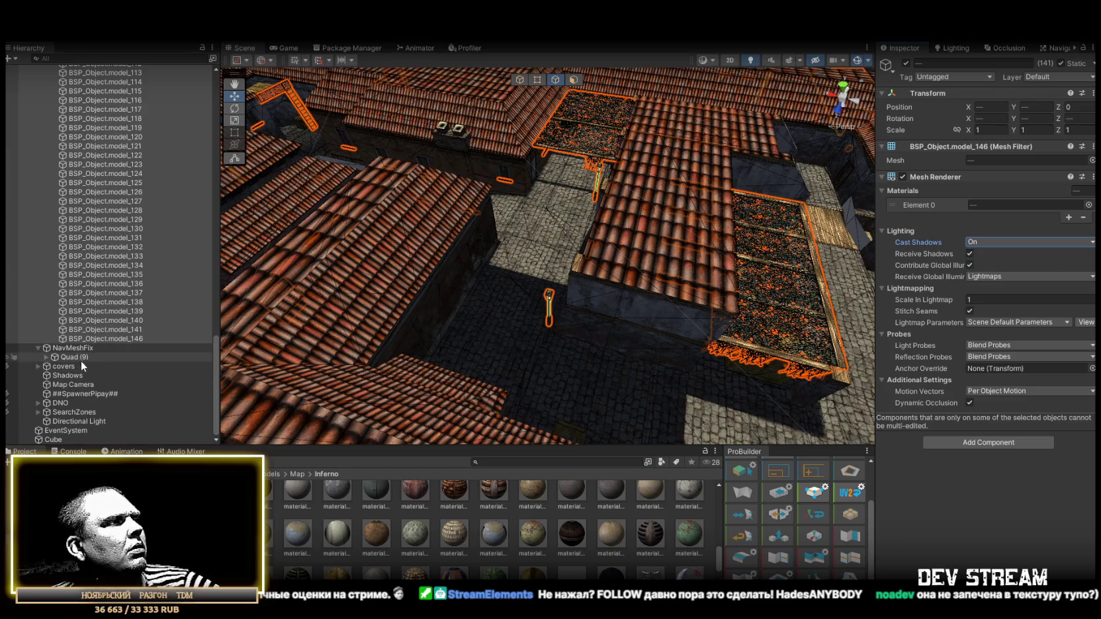
- Toggle the Directional Light off and back on to compare the lighting
{"action": "left_click", "coordinate": [86, 421]}
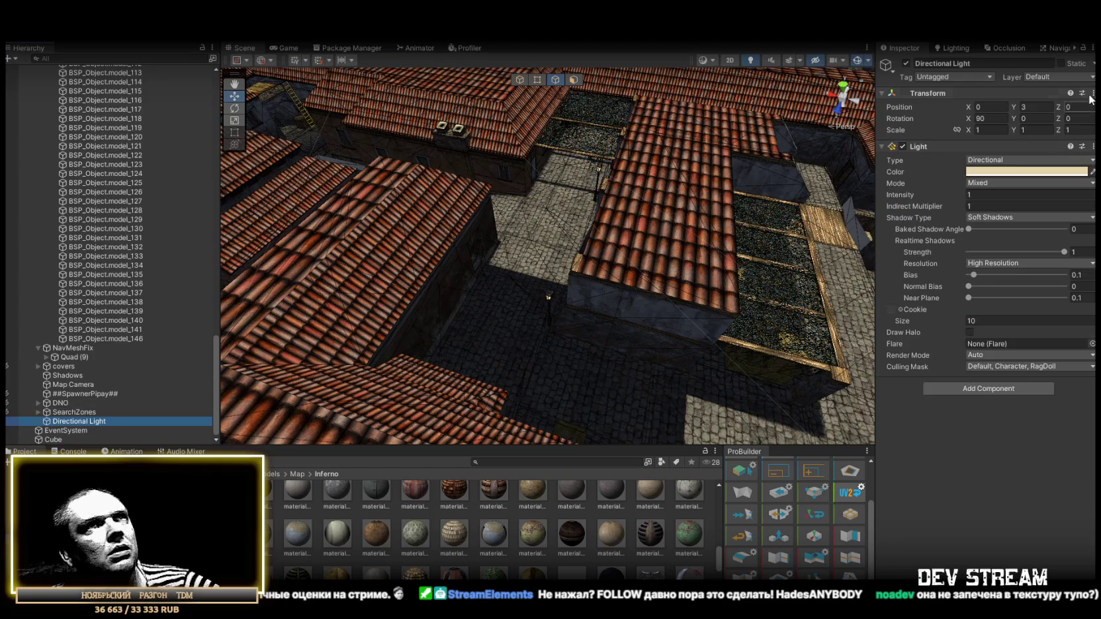
{"action": "left_click", "coordinate": [907, 63]}
{"action": "left_click", "coordinate": [907, 63]}
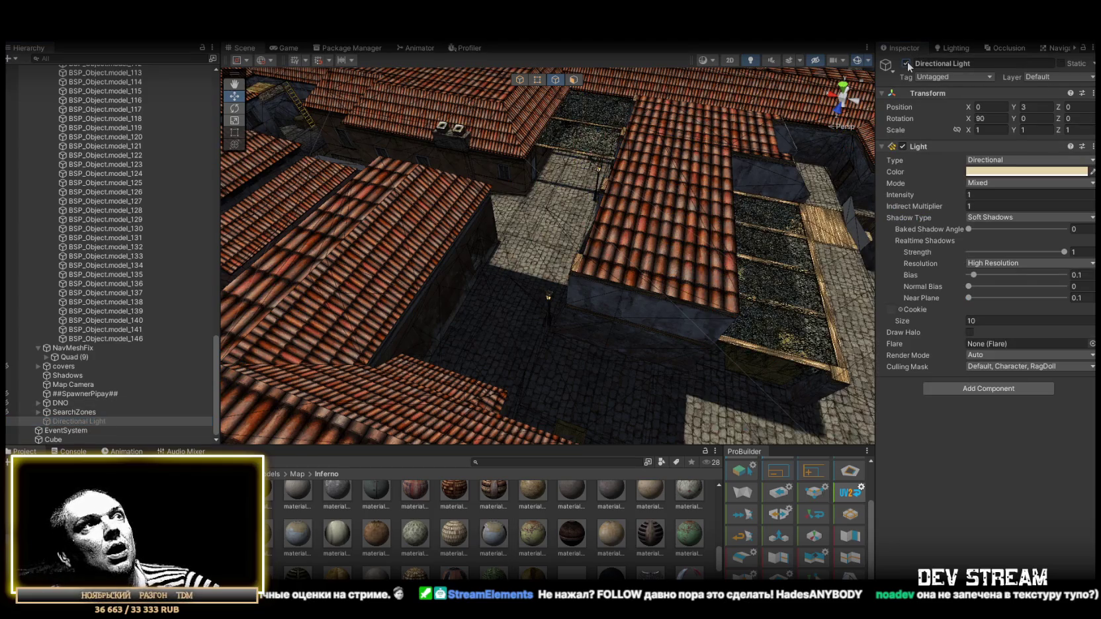
{"action": "left_click", "coordinate": [907, 63]}
{"action": "left_click", "coordinate": [907, 63]}
{"action": "mouse_move", "coordinate": [595, 218]}
{"action": "left_mouse_down"}
{"action": "mouse_move", "coordinate": [562, 210]}
{"action": "mouse_move", "coordinate": [427, 235]}
{"action": "mouse_move", "coordinate": [450, 211]}
{"action": "mouse_move", "coordinate": [453, 179]}
{"action": "mouse_move", "coordinate": [469, 176]}
{"action": "mouse_move", "coordinate": [674, 229]}
{"action": "mouse_move", "coordinate": [494, 228]}
{"action": "mouse_move", "coordinate": [236, 299]}
{"action": "left_mouse_up"}
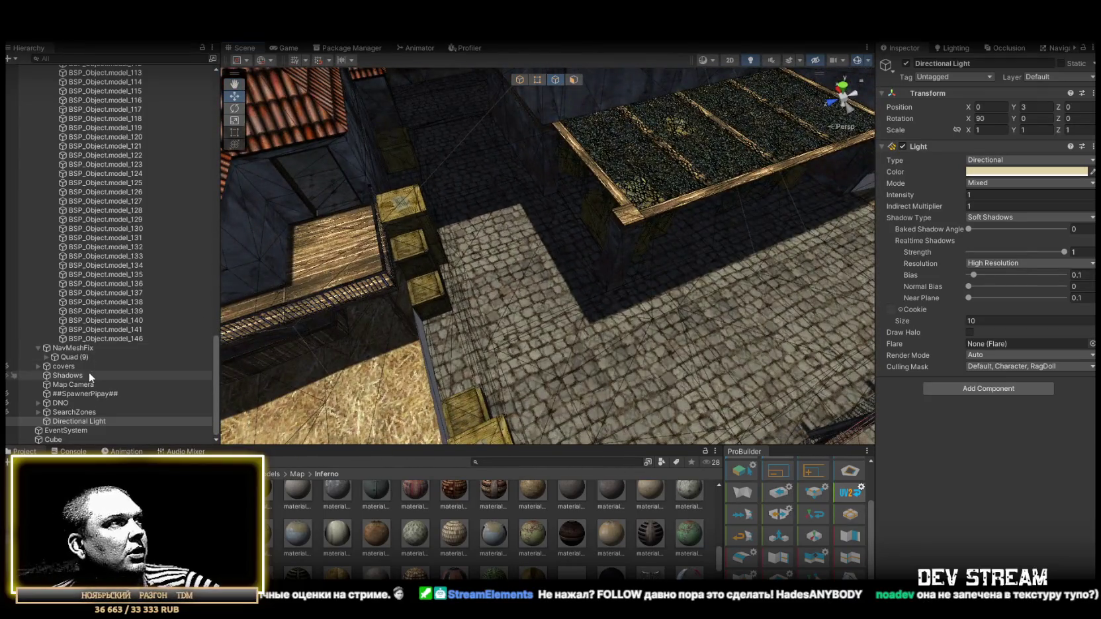
- Select model_1.001 to model_146 plus MapMainInferno and toggle their Mesh Renderer off and on
{"action": "left_click", "coordinate": [105, 339]}
{"action": "scroll", "coordinate": [126, 344], "scroll_direction": "up", "scroll_amount": 15}
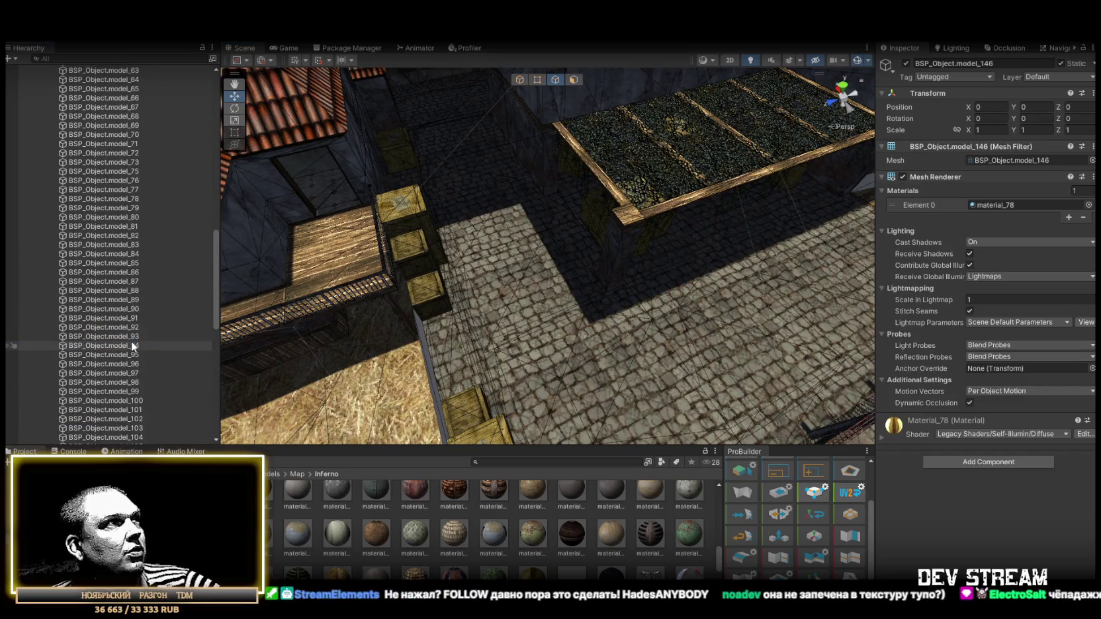
{"action": "scroll", "coordinate": [131, 341], "scroll_direction": "up", "scroll_amount": 10}
{"action": "left_click", "coordinate": [98, 159], "text": "shift"}
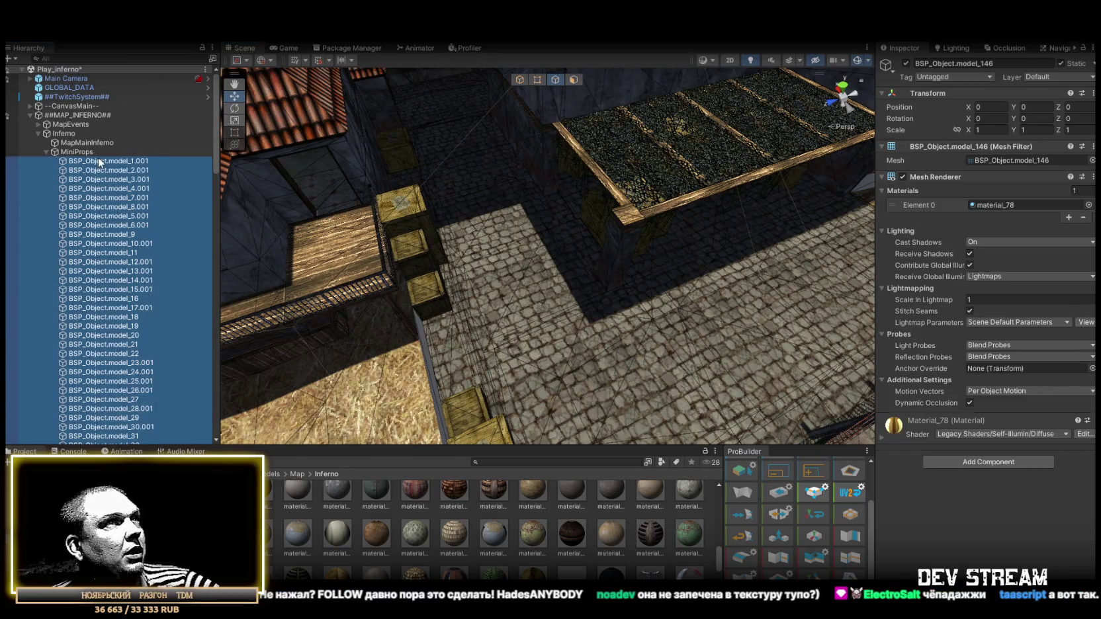
{"action": "left_click", "coordinate": [903, 177]}
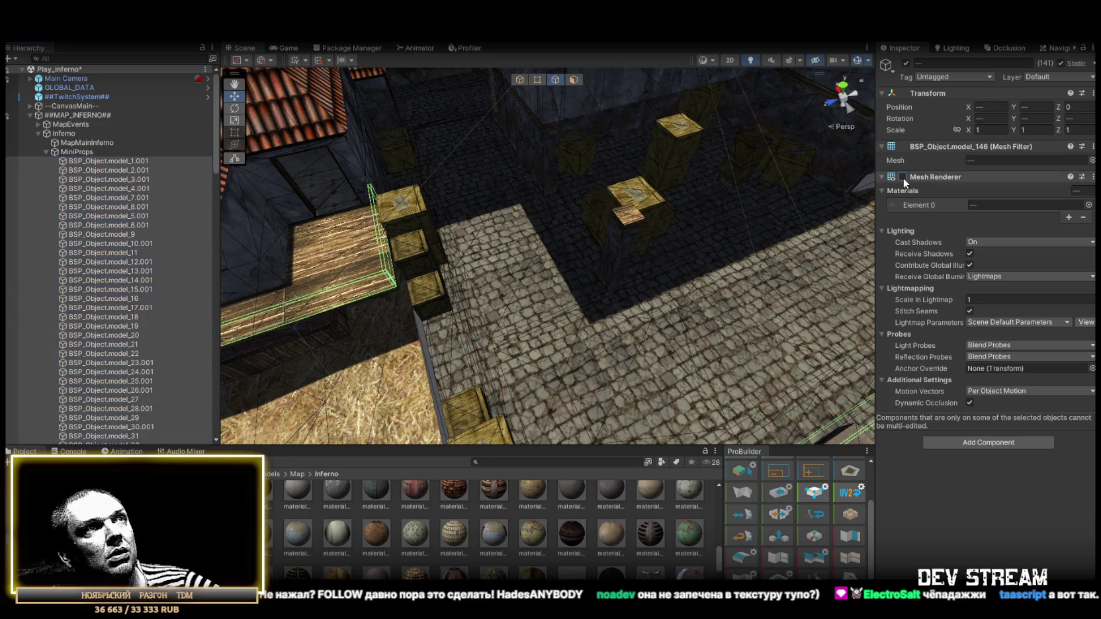
{"action": "left_click", "coordinate": [904, 177]}
{"action": "left_click", "coordinate": [96, 144], "text": "ctrl"}
{"action": "left_click", "coordinate": [903, 176]}
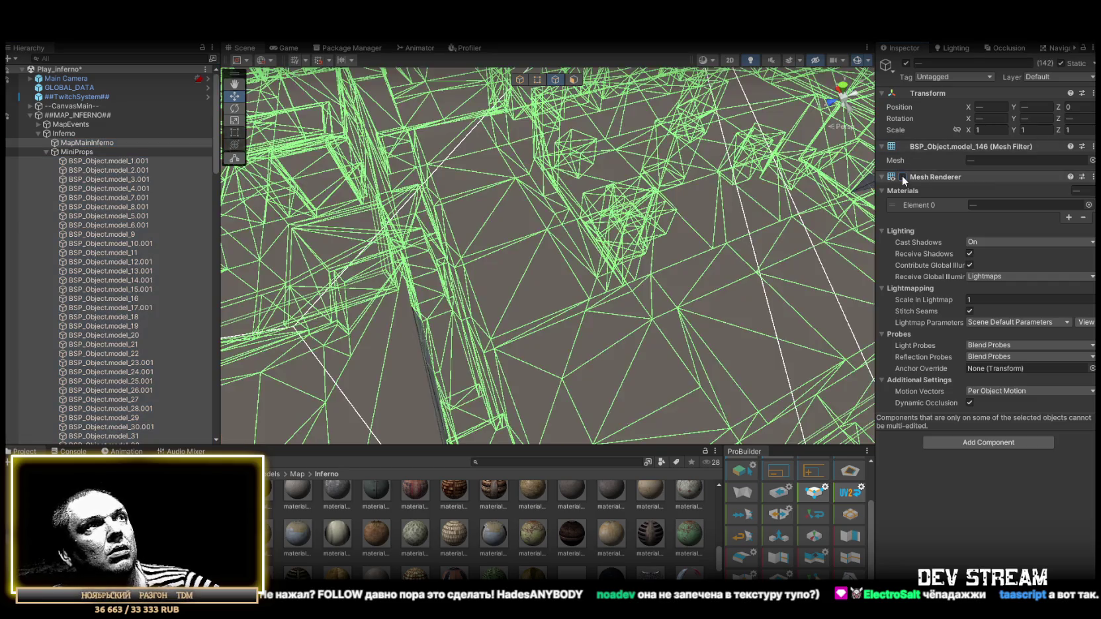
{"action": "left_click", "coordinate": [902, 176]}
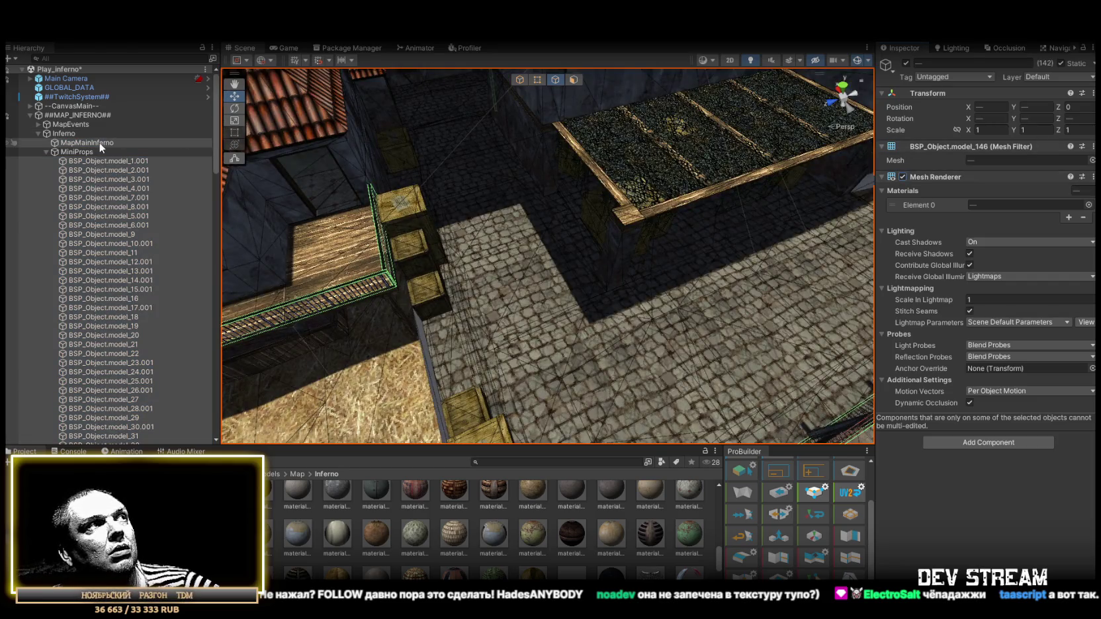
- Compare shadow settings, leaving Cast Shadows On and Receive Shadows enabled for the selection
{"action": "left_click", "coordinate": [1007, 242]}
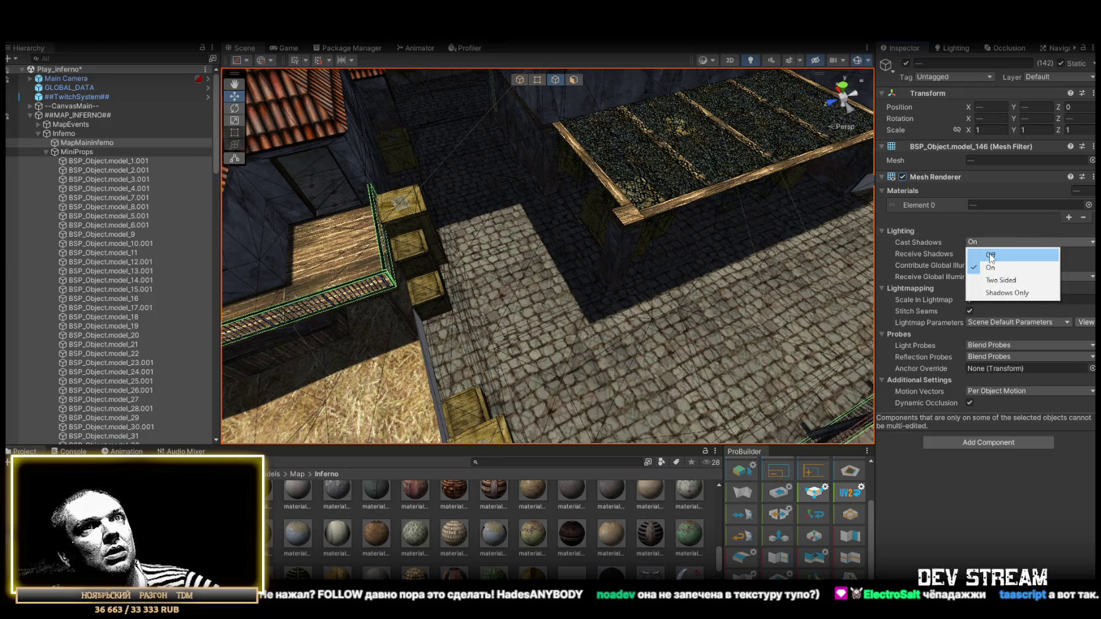
{"action": "left_click", "coordinate": [990, 254]}
{"action": "left_click", "coordinate": [991, 242]}
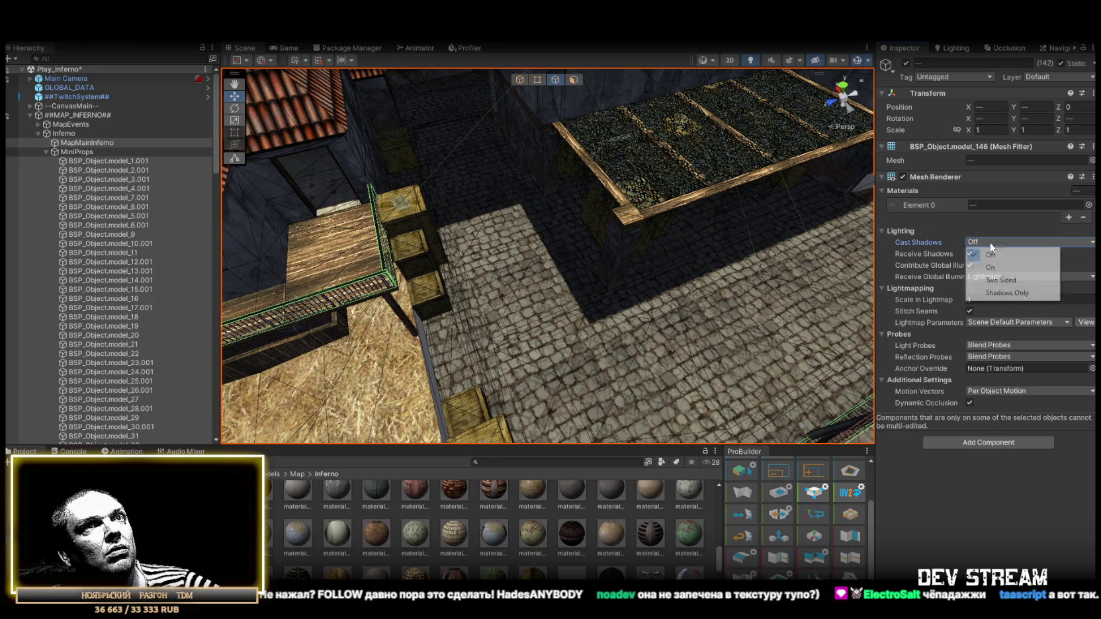
{"action": "left_click", "coordinate": [992, 265]}
{"action": "left_click", "coordinate": [970, 254]}
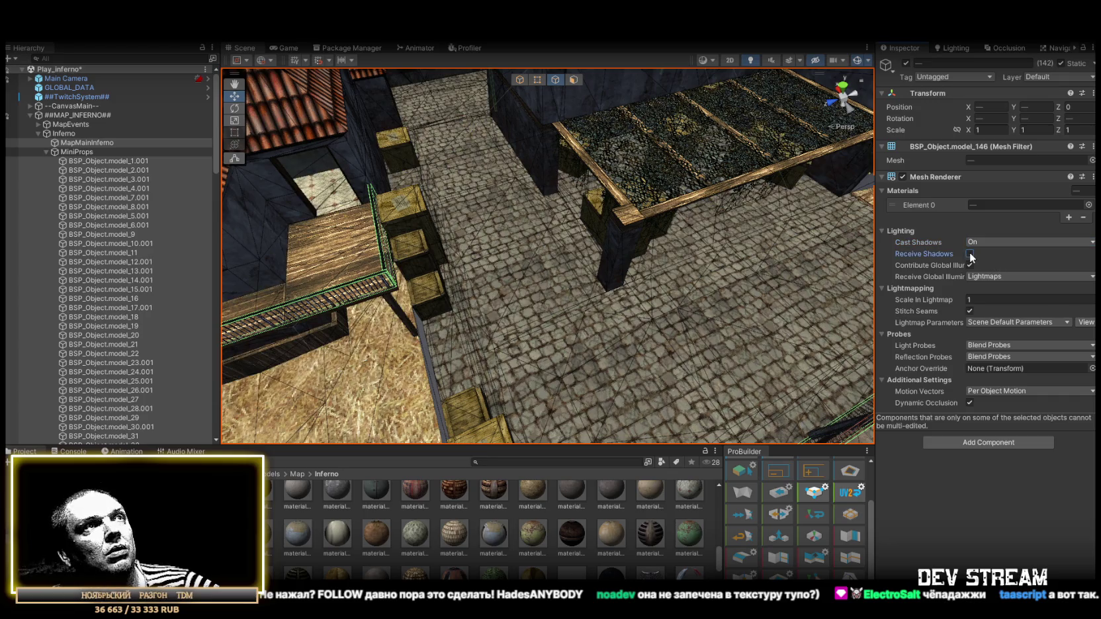
{"action": "left_click", "coordinate": [970, 255]}
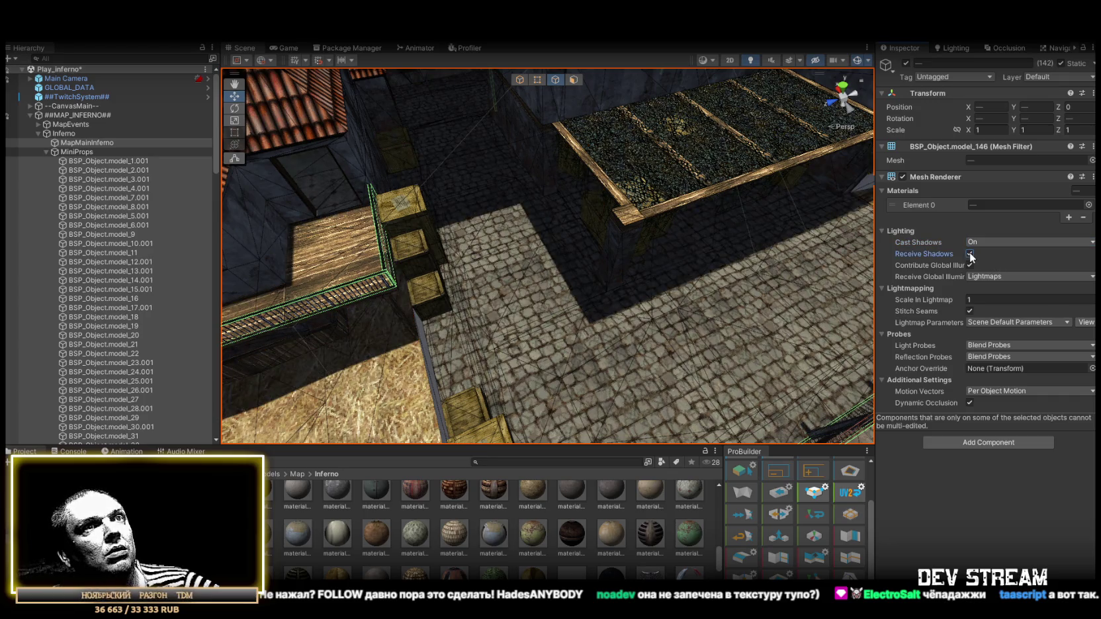
{"action": "left_click", "coordinate": [971, 254]}
{"action": "left_click", "coordinate": [970, 255]}
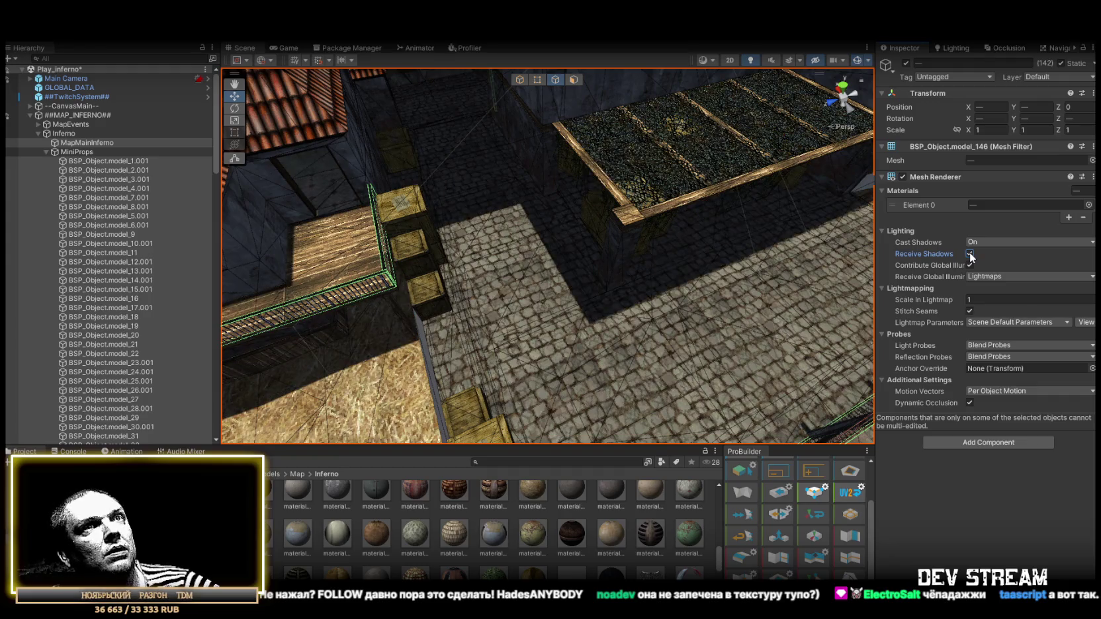
{"action": "left_click", "coordinate": [970, 255]}
{"action": "left_click", "coordinate": [970, 255]}
- Collapse the MiniProps group in the hierarchy and select the Directional Light
{"action": "scroll", "coordinate": [525, 228], "scroll_direction": "down", "scroll_amount": 5}
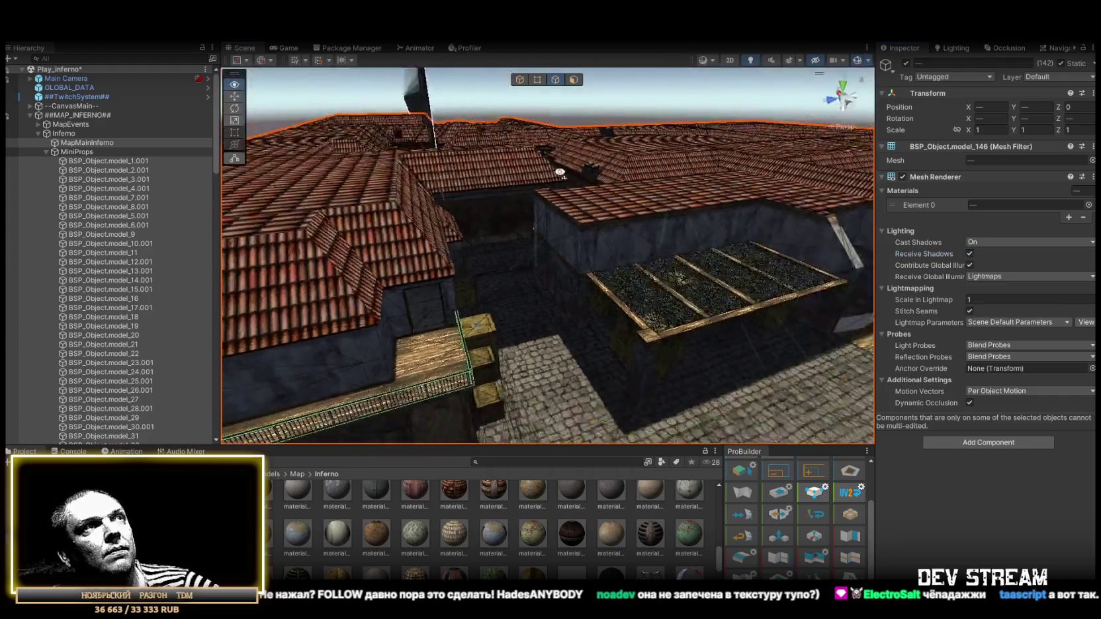
{"action": "left_click", "coordinate": [50, 153]}
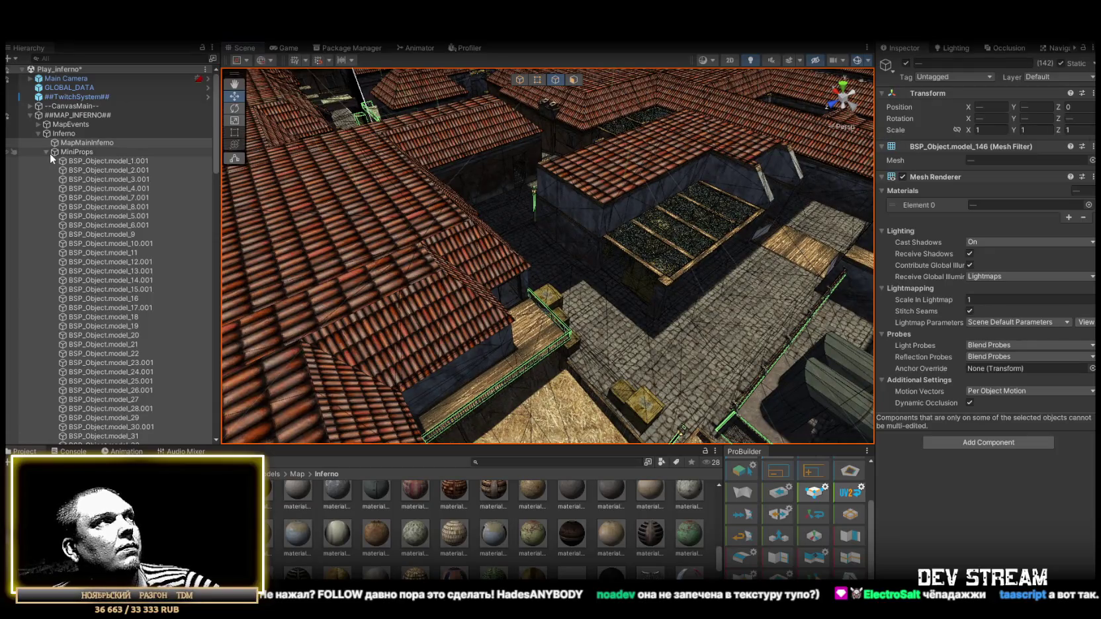
{"action": "left_click", "coordinate": [48, 152]}
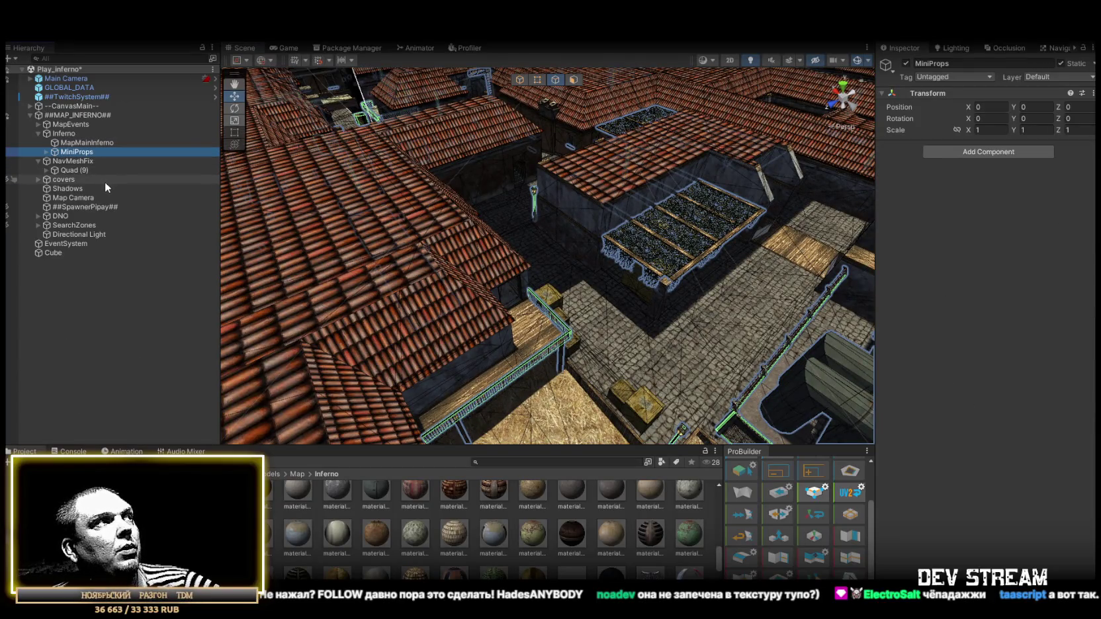
{"action": "left_click", "coordinate": [72, 234]}
- Rotate the Directional Light with the rotate gizmo to swing the shadows across the rooftops
{"action": "mouse_move", "coordinate": [576, 192]}
{"action": "left_mouse_down"}
{"action": "mouse_move", "coordinate": [580, 168]}
{"action": "mouse_move", "coordinate": [458, 170]}
{"action": "left_mouse_up"}
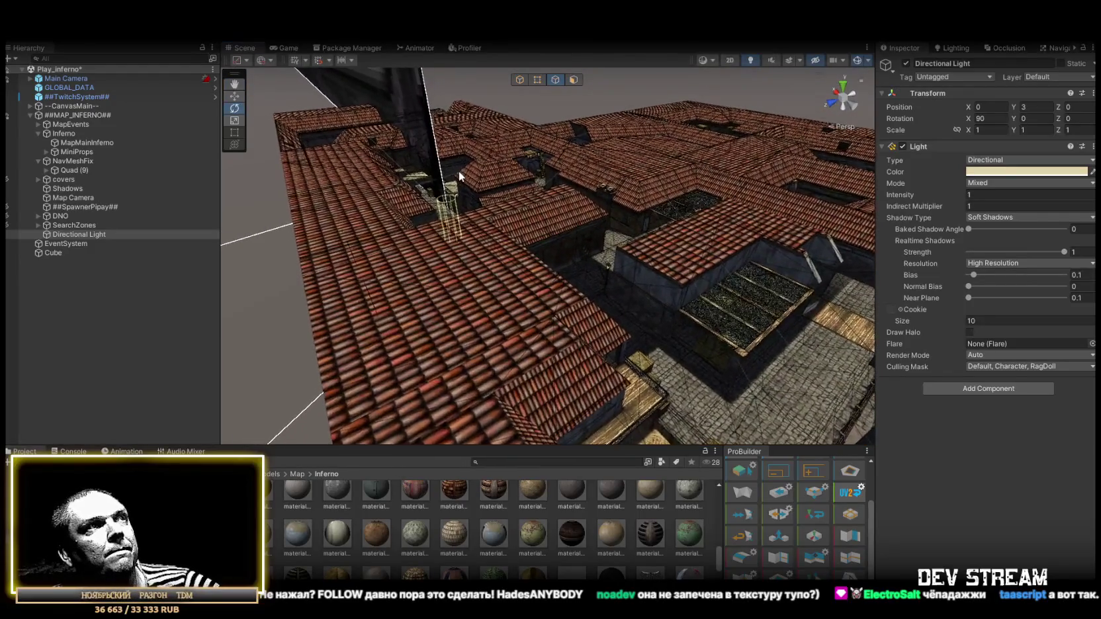
{"action": "left_click", "coordinate": [520, 80]}
{"action": "key", "text": "e"}
{"action": "mouse_move", "coordinate": [465, 177]}
{"action": "left_mouse_down"}
{"action": "mouse_move", "coordinate": [490, 299]}
{"action": "mouse_move", "coordinate": [467, 189]}
{"action": "mouse_move", "coordinate": [473, 243]}
{"action": "mouse_move", "coordinate": [470, 221]}
{"action": "left_mouse_up"}
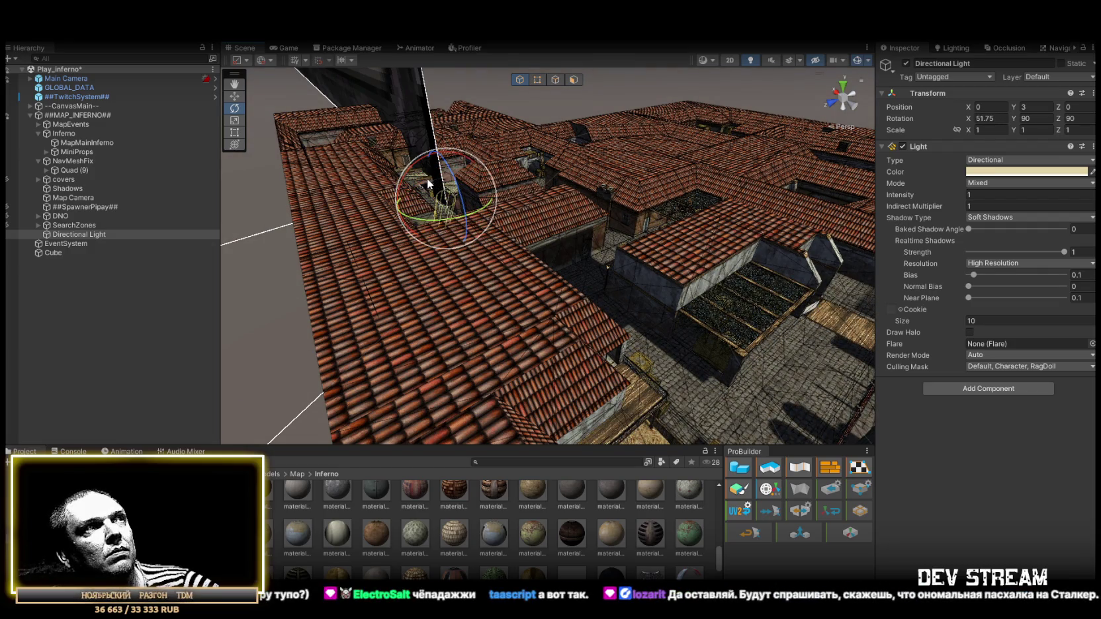
{"action": "mouse_move", "coordinate": [441, 182]}
{"action": "left_mouse_down"}
{"action": "mouse_move", "coordinate": [366, 194]}
{"action": "mouse_move", "coordinate": [628, 259]}
{"action": "mouse_move", "coordinate": [662, 299]}
{"action": "left_mouse_up"}
{"action": "key", "text": "w"}
{"action": "key", "text": "f"}
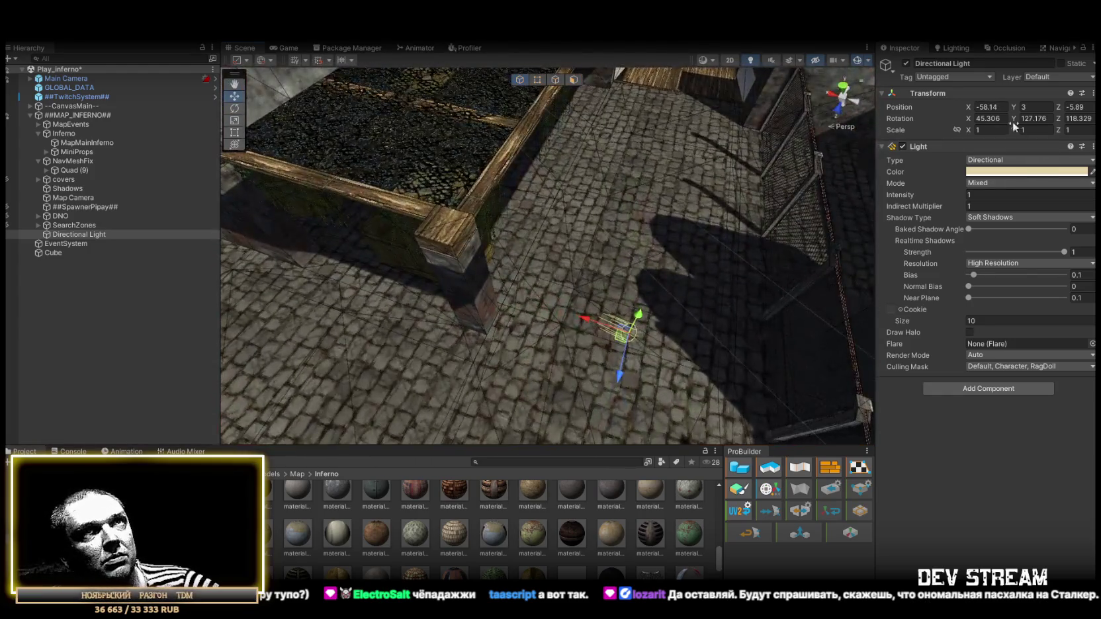
- Reset the light's rotation values to 0, 0, 0
{"action": "type", "text": "0"}
{"action": "key", "text": "Tab"}
{"action": "type", "text": "0"}
{"action": "key", "text": "Tab"}
{"action": "type", "text": "0"}
{"action": "mouse_move", "coordinate": [634, 231]}
{"action": "left_mouse_down"}
{"action": "mouse_move", "coordinate": [556, 231]}
{"action": "mouse_move", "coordinate": [613, 306]}
{"action": "mouse_move", "coordinate": [649, 173]}
{"action": "mouse_move", "coordinate": [673, 163]}
{"action": "left_mouse_up"}
- Tilt the light and enter rotation values, ending at 65, -25, -25
{"action": "key", "text": "e"}
{"action": "mouse_move", "coordinate": [622, 220]}
{"action": "left_mouse_down"}
{"action": "mouse_move", "coordinate": [471, 286]}
{"action": "mouse_move", "coordinate": [657, 254]}
{"action": "mouse_move", "coordinate": [761, 219]}
{"action": "left_mouse_up"}
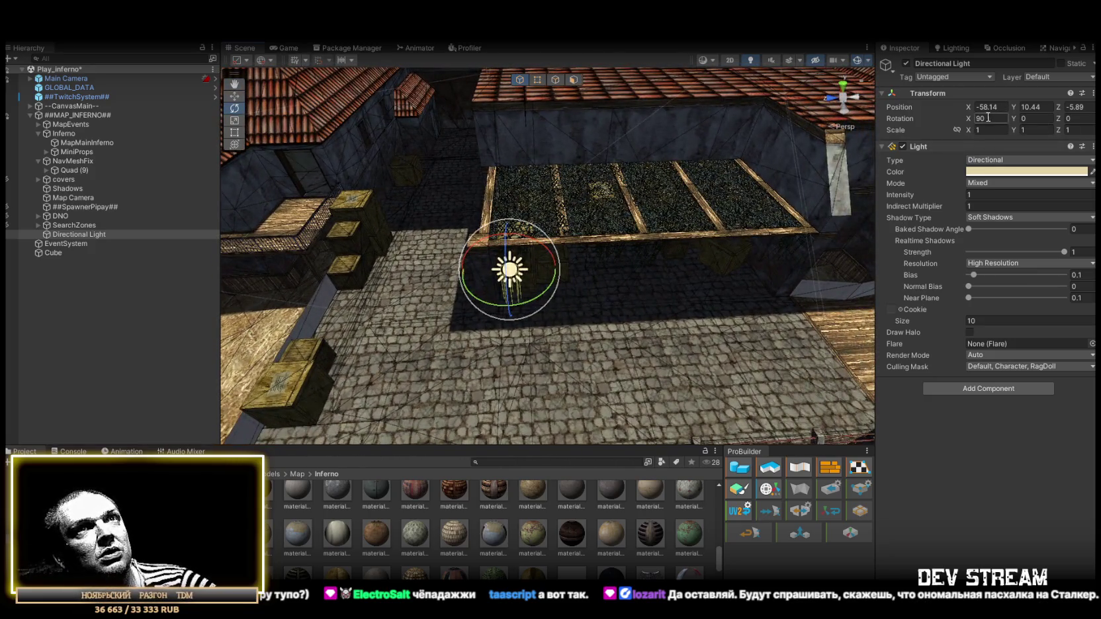
{"action": "mouse_move", "coordinate": [569, 259]}
{"action": "left_mouse_down"}
{"action": "mouse_move", "coordinate": [621, 242]}
{"action": "mouse_move", "coordinate": [548, 241]}
{"action": "mouse_move", "coordinate": [596, 245]}
{"action": "mouse_move", "coordinate": [639, 294]}
{"action": "mouse_move", "coordinate": [643, 348]}
{"action": "mouse_move", "coordinate": [647, 339]}
{"action": "mouse_move", "coordinate": [611, 321]}
{"action": "mouse_move", "coordinate": [842, 347]}
{"action": "mouse_move", "coordinate": [695, 252]}
{"action": "mouse_move", "coordinate": [697, 214]}
{"action": "mouse_move", "coordinate": [615, 249]}
{"action": "mouse_move", "coordinate": [578, 211]}
{"action": "mouse_move", "coordinate": [582, 219]}
{"action": "mouse_move", "coordinate": [665, 158]}
{"action": "mouse_move", "coordinate": [539, 211]}
{"action": "mouse_move", "coordinate": [450, 265]}
{"action": "mouse_move", "coordinate": [622, 175]}
{"action": "mouse_move", "coordinate": [442, 225]}
{"action": "mouse_move", "coordinate": [529, 168]}
{"action": "mouse_move", "coordinate": [511, 183]}
{"action": "left_mouse_up"}
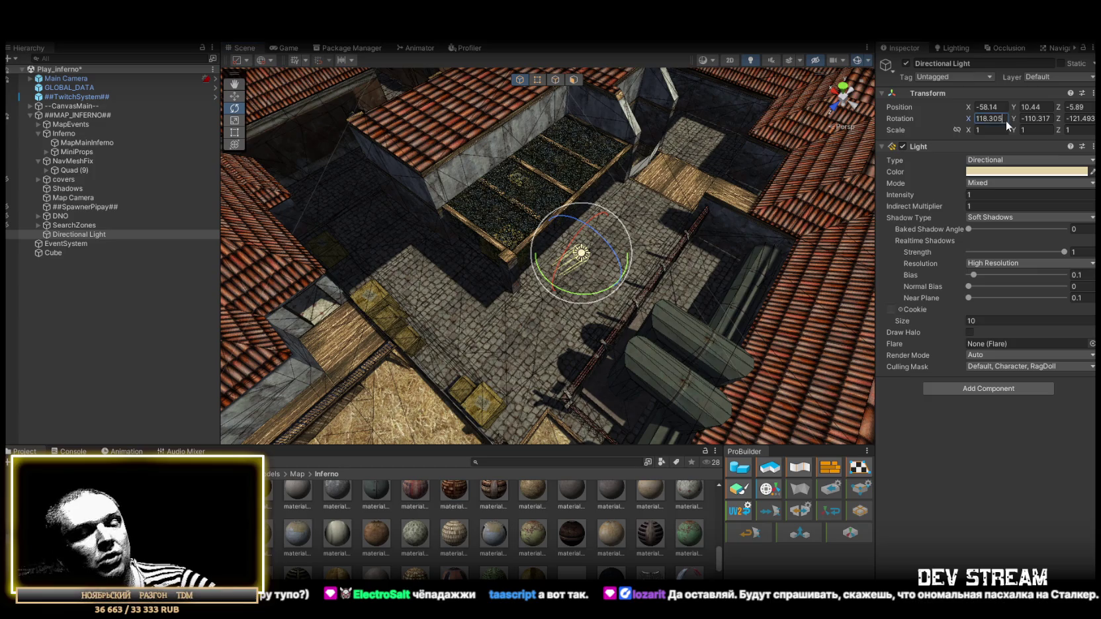
{"action": "type", "text": "90"}
{"action": "mouse_move", "coordinate": [700, 200]}
{"action": "left_mouse_down"}
{"action": "mouse_move", "coordinate": [621, 263]}
{"action": "mouse_move", "coordinate": [617, 299]}
{"action": "mouse_move", "coordinate": [597, 266]}
{"action": "mouse_move", "coordinate": [556, 258]}
{"action": "mouse_move", "coordinate": [844, 210]}
{"action": "mouse_move", "coordinate": [644, 226]}
{"action": "mouse_move", "coordinate": [542, 213]}
{"action": "mouse_move", "coordinate": [536, 238]}
{"action": "mouse_move", "coordinate": [610, 120]}
{"action": "mouse_move", "coordinate": [699, 233]}
{"action": "mouse_move", "coordinate": [638, 202]}
{"action": "left_mouse_up"}
{"action": "mouse_move", "coordinate": [617, 141]}
{"action": "left_mouse_down"}
{"action": "mouse_move", "coordinate": [626, 134]}
{"action": "mouse_move", "coordinate": [669, 196]}
{"action": "mouse_move", "coordinate": [689, 157]}
{"action": "left_mouse_up"}
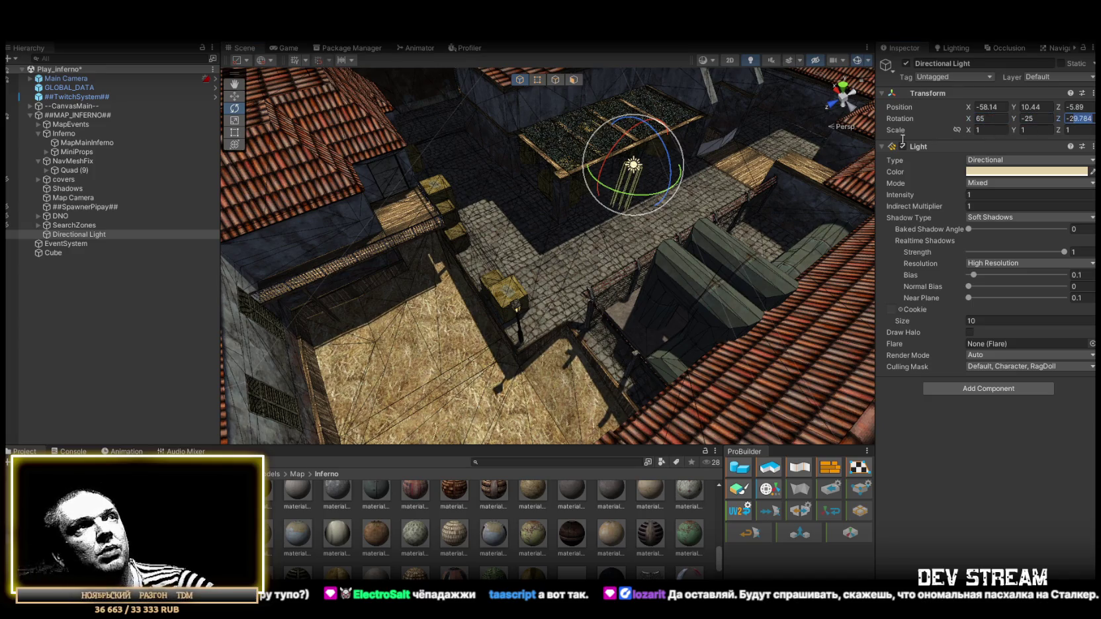
{"action": "type", "text": "-25"}
{"action": "key", "text": "Return"}
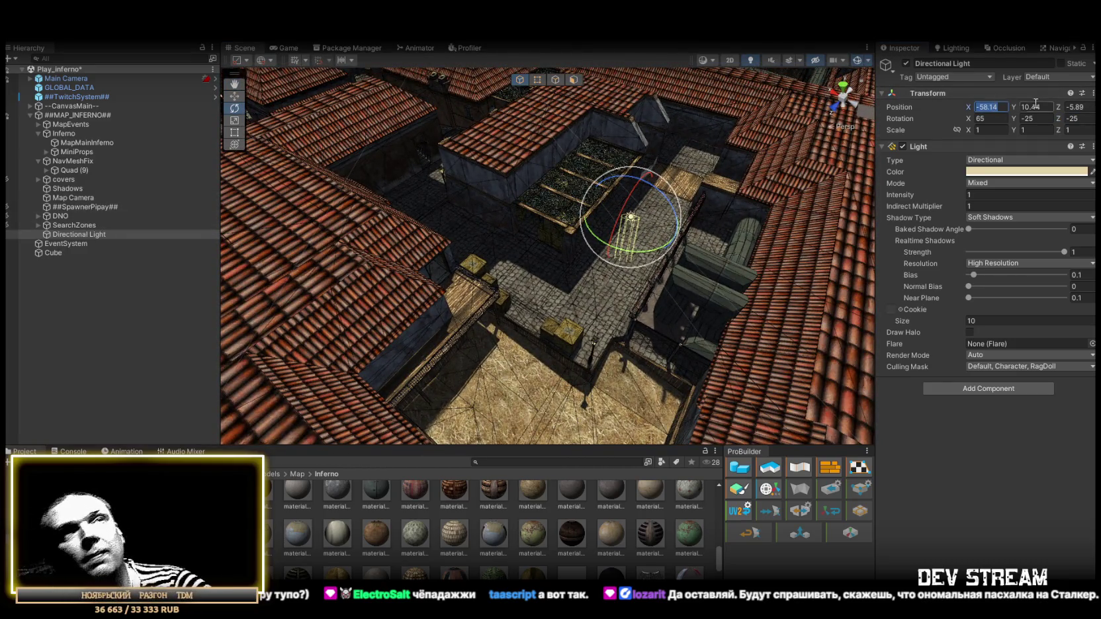
{"action": "type", "text": "0"}
{"action": "left_click_drag", "start_coordinate": [595, 269], "coordinate": [663, 201]}
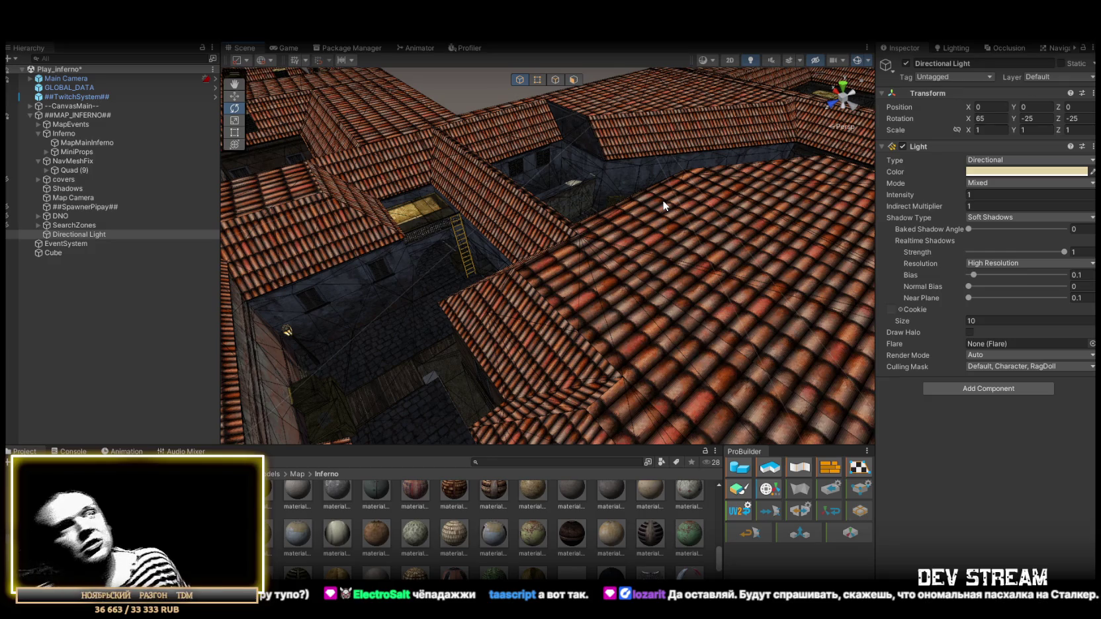
- Fly through the laundry courtyard and alleys to the sunlit lane, then frame Quad (9)
{"action": "mouse_move", "coordinate": [611, 133]}
{"action": "left_mouse_down"}
{"action": "mouse_move", "coordinate": [484, 194]}
{"action": "mouse_move", "coordinate": [553, 199]}
{"action": "mouse_move", "coordinate": [394, 226]}
{"action": "mouse_move", "coordinate": [571, 227]}
{"action": "mouse_move", "coordinate": [438, 202]}
{"action": "mouse_move", "coordinate": [1028, 135]}
{"action": "mouse_move", "coordinate": [270, 155]}
{"action": "mouse_move", "coordinate": [565, 185]}
{"action": "mouse_move", "coordinate": [768, 187]}
{"action": "mouse_move", "coordinate": [893, 179]}
{"action": "mouse_move", "coordinate": [916, 167]}
{"action": "mouse_move", "coordinate": [883, 196]}
{"action": "mouse_move", "coordinate": [1050, 250]}
{"action": "mouse_move", "coordinate": [861, 244]}
{"action": "mouse_move", "coordinate": [713, 217]}
{"action": "mouse_move", "coordinate": [630, 176]}
{"action": "mouse_move", "coordinate": [457, 179]}
{"action": "mouse_move", "coordinate": [366, 197]}
{"action": "mouse_move", "coordinate": [344, 254]}
{"action": "mouse_move", "coordinate": [785, 325]}
{"action": "left_mouse_up"}
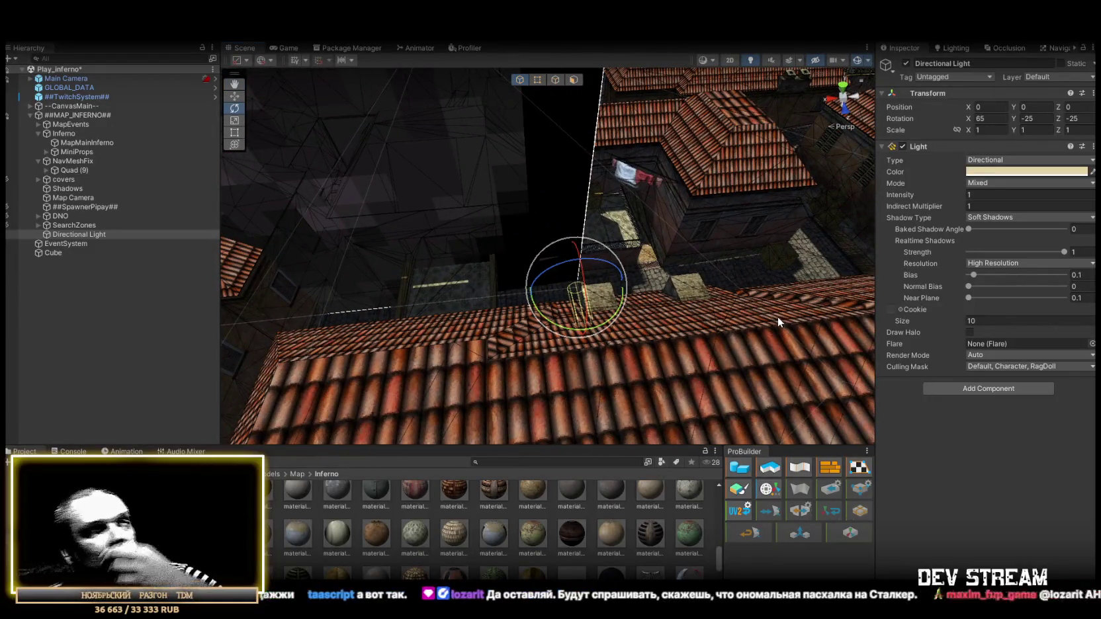
{"action": "mouse_move", "coordinate": [686, 284]}
{"action": "left_mouse_down"}
{"action": "mouse_move", "coordinate": [528, 237]}
{"action": "mouse_move", "coordinate": [540, 299]}
{"action": "mouse_move", "coordinate": [555, 240]}
{"action": "mouse_move", "coordinate": [535, 223]}
{"action": "mouse_move", "coordinate": [356, 155]}
{"action": "mouse_move", "coordinate": [726, 241]}
{"action": "left_mouse_up"}
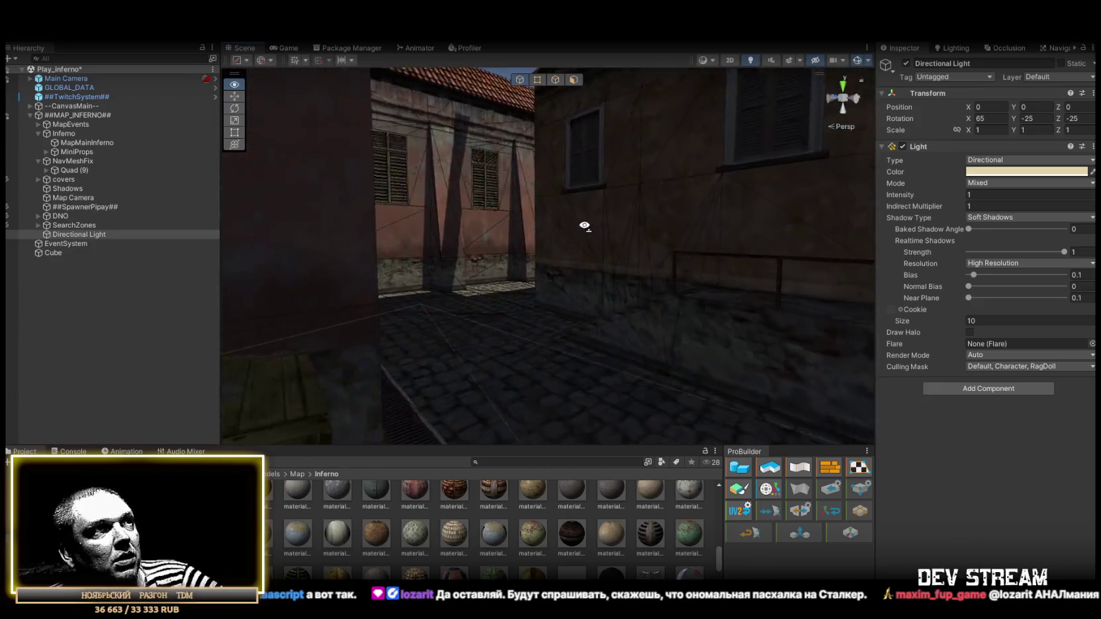
{"action": "mouse_move", "coordinate": [553, 234]}
{"action": "left_mouse_down"}
{"action": "mouse_move", "coordinate": [615, 177]}
{"action": "mouse_move", "coordinate": [659, 295]}
{"action": "mouse_move", "coordinate": [574, 292]}
{"action": "mouse_move", "coordinate": [420, 159]}
{"action": "mouse_move", "coordinate": [814, 230]}
{"action": "left_mouse_up"}
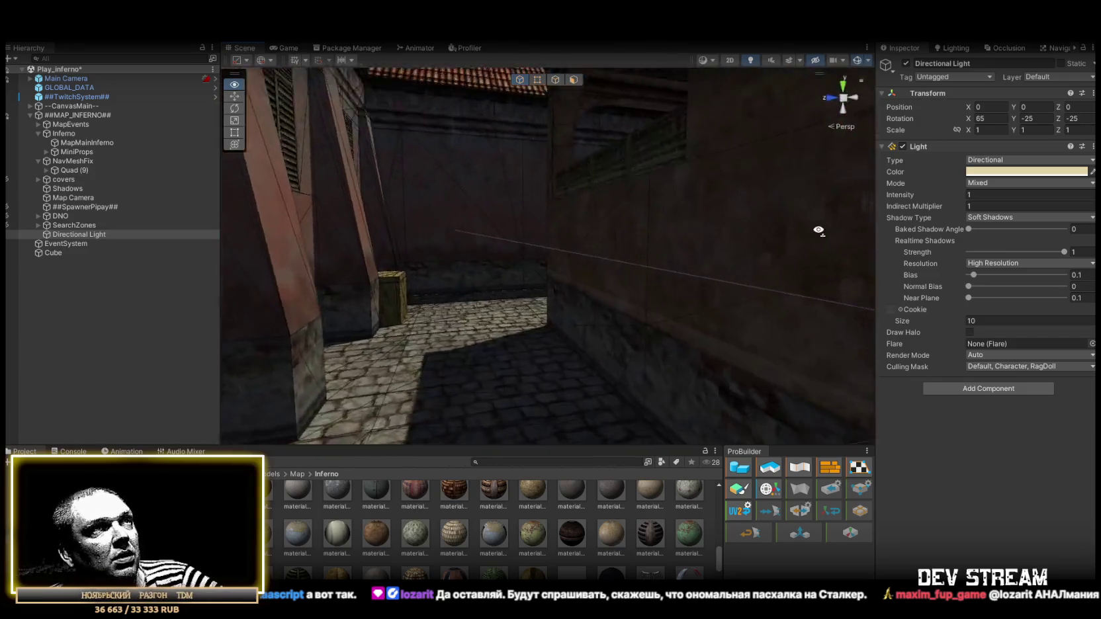
{"action": "mouse_move", "coordinate": [870, 305]}
{"action": "left_mouse_down"}
{"action": "mouse_move", "coordinate": [724, 291]}
{"action": "mouse_move", "coordinate": [404, 225]}
{"action": "mouse_move", "coordinate": [416, 246]}
{"action": "mouse_move", "coordinate": [806, 333]}
{"action": "mouse_move", "coordinate": [599, 278]}
{"action": "mouse_move", "coordinate": [713, 288]}
{"action": "mouse_move", "coordinate": [811, 344]}
{"action": "mouse_move", "coordinate": [722, 337]}
{"action": "mouse_move", "coordinate": [640, 314]}
{"action": "mouse_move", "coordinate": [683, 259]}
{"action": "mouse_move", "coordinate": [639, 221]}
{"action": "mouse_move", "coordinate": [224, 210]}
{"action": "left_mouse_up"}
{"action": "mouse_move", "coordinate": [512, 265]}
{"action": "left_mouse_down"}
{"action": "mouse_move", "coordinate": [445, 307]}
{"action": "mouse_move", "coordinate": [348, 265]}
{"action": "mouse_move", "coordinate": [442, 283]}
{"action": "mouse_move", "coordinate": [593, 235]}
{"action": "left_mouse_up"}
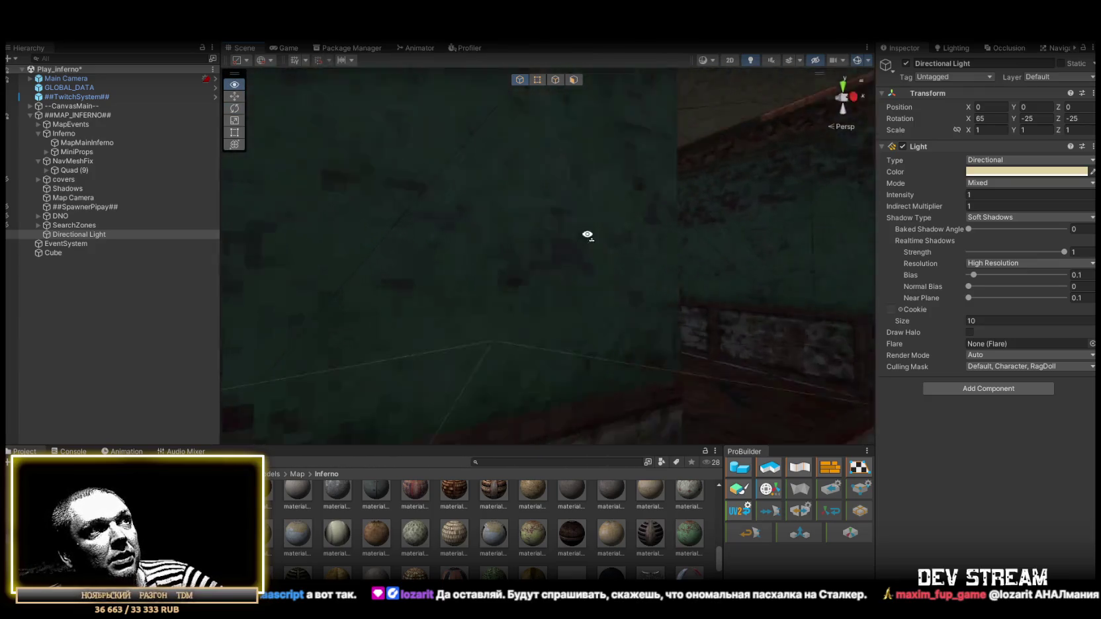
{"action": "mouse_move", "coordinate": [516, 241]}
{"action": "left_mouse_down"}
{"action": "mouse_move", "coordinate": [561, 270]}
{"action": "mouse_move", "coordinate": [466, 247]}
{"action": "mouse_move", "coordinate": [744, 376]}
{"action": "mouse_move", "coordinate": [644, 312]}
{"action": "mouse_move", "coordinate": [709, 330]}
{"action": "mouse_move", "coordinate": [613, 321]}
{"action": "mouse_move", "coordinate": [794, 323]}
{"action": "mouse_move", "coordinate": [664, 254]}
{"action": "mouse_move", "coordinate": [830, 303]}
{"action": "mouse_move", "coordinate": [557, 292]}
{"action": "mouse_move", "coordinate": [583, 295]}
{"action": "mouse_move", "coordinate": [616, 273]}
{"action": "mouse_move", "coordinate": [728, 351]}
{"action": "left_mouse_up"}
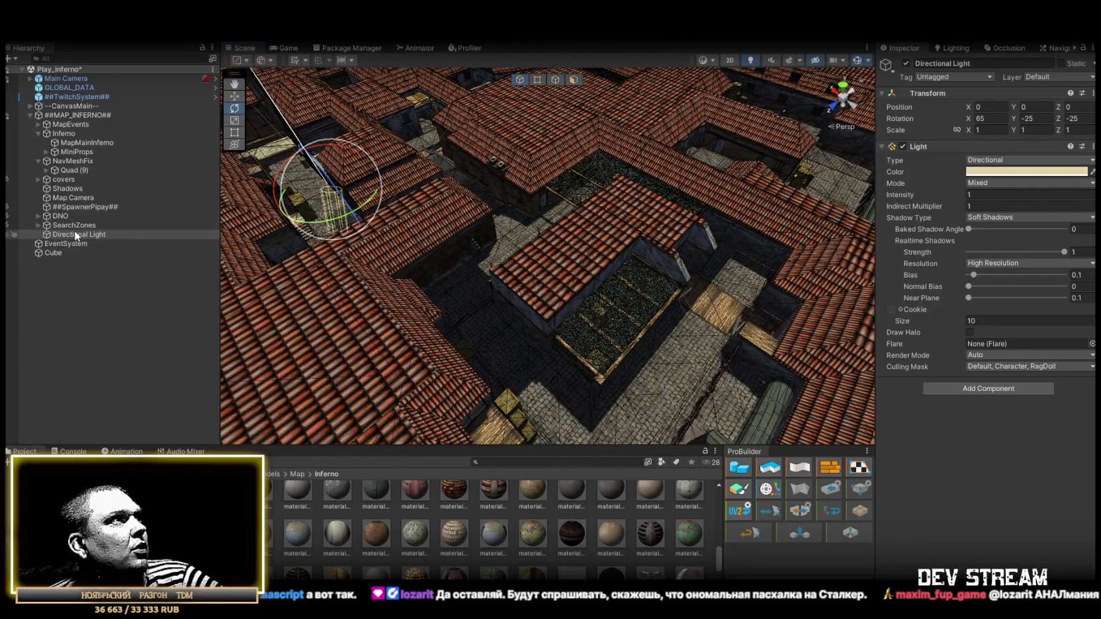
{"action": "double_click", "coordinate": [70, 170]}
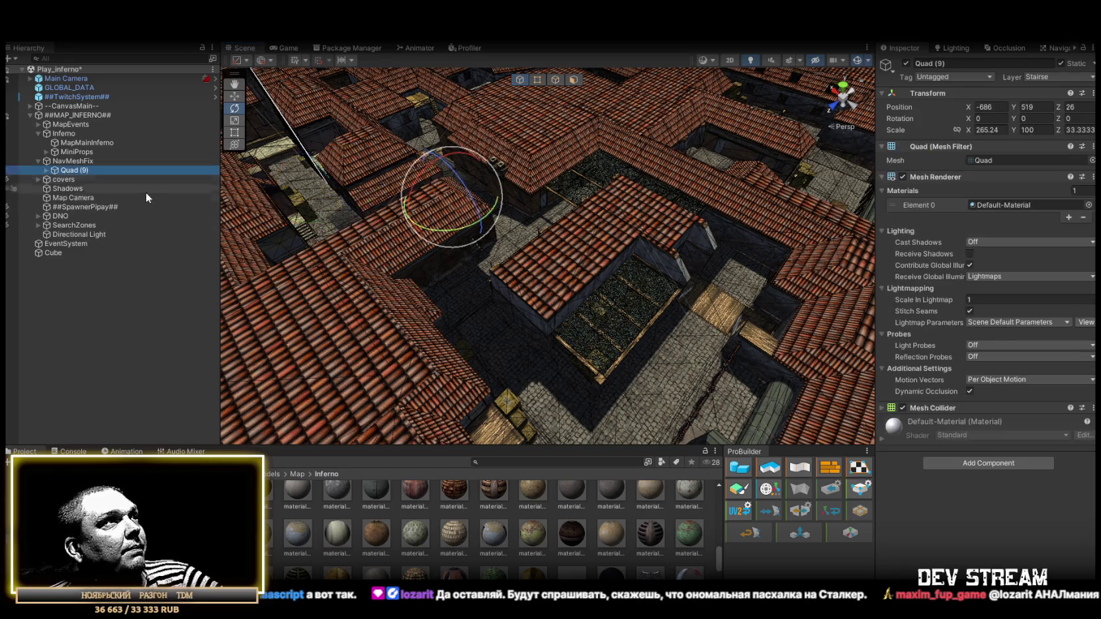
- Move Quad (9) down into the courtyard and select its child quads
{"action": "mouse_move", "coordinate": [383, 191]}
{"action": "left_mouse_down"}
{"action": "mouse_move", "coordinate": [334, 214]}
{"action": "mouse_move", "coordinate": [563, 237]}
{"action": "mouse_move", "coordinate": [567, 177]}
{"action": "left_mouse_up"}
{"action": "mouse_move", "coordinate": [414, 405]}
{"action": "left_mouse_down"}
{"action": "mouse_move", "coordinate": [469, 340]}
{"action": "mouse_move", "coordinate": [540, 314]}
{"action": "left_mouse_up"}
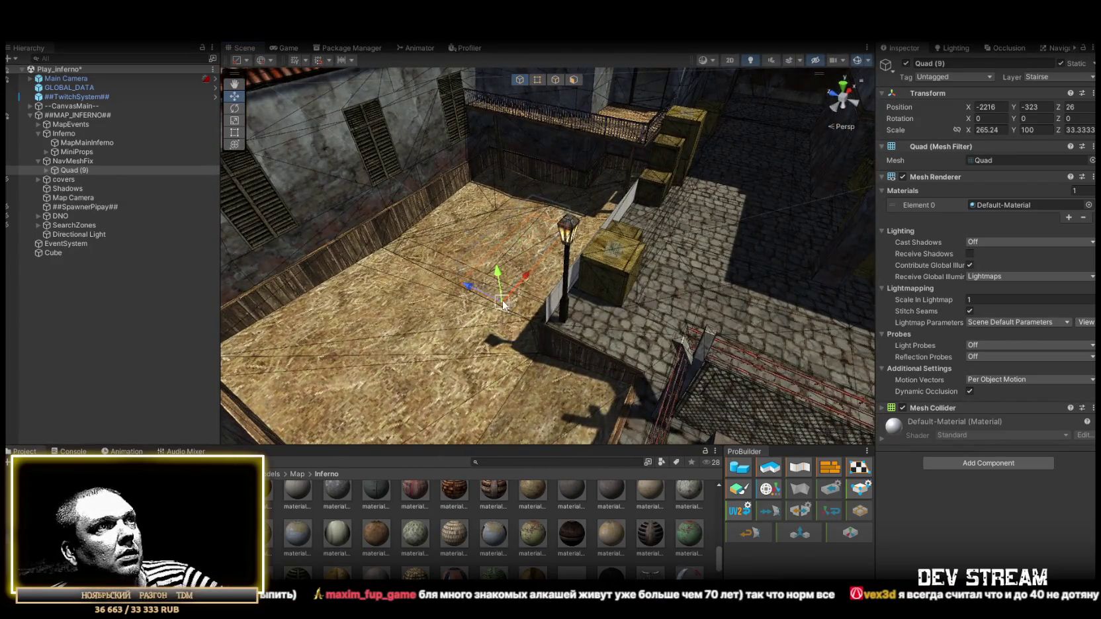
{"action": "mouse_move", "coordinate": [529, 351]}
{"action": "left_mouse_down"}
{"action": "mouse_move", "coordinate": [534, 358]}
{"action": "mouse_move", "coordinate": [357, 271]}
{"action": "mouse_move", "coordinate": [142, 202]}
{"action": "left_mouse_up"}
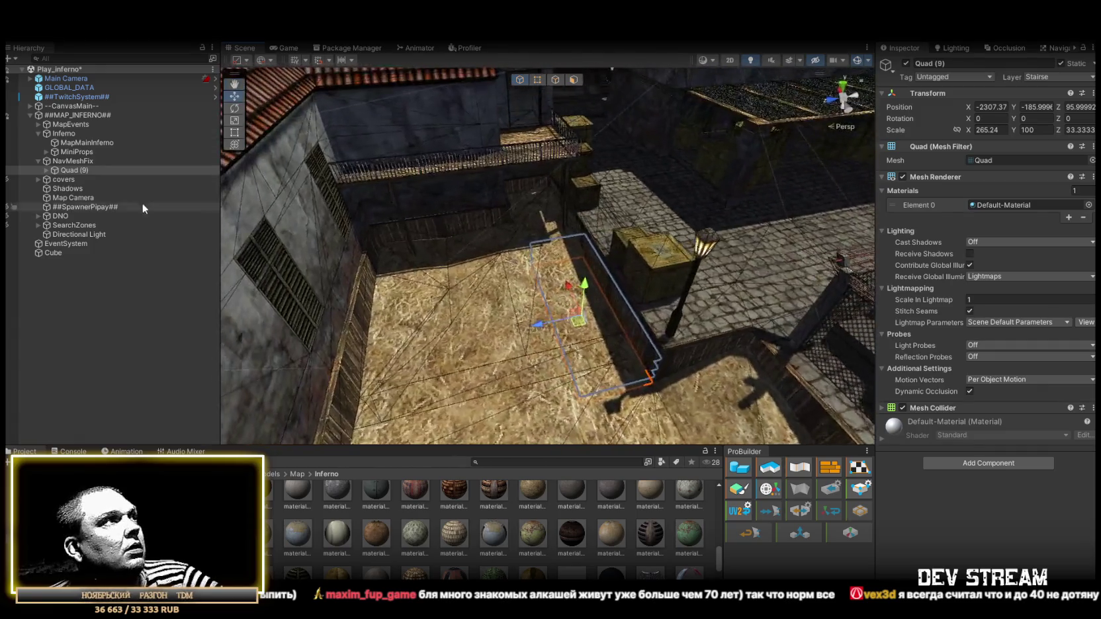
{"action": "left_click", "coordinate": [46, 170]}
{"action": "left_click", "coordinate": [82, 225]}
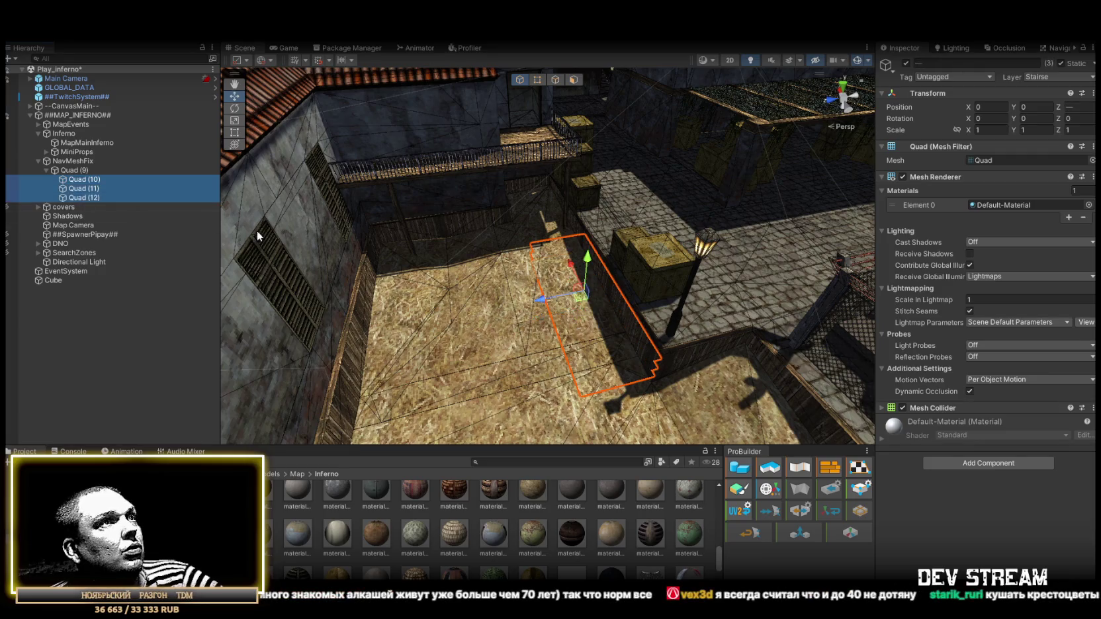
{"action": "left_click", "coordinate": [138, 207], "text": "shift"}
- Stretch Quad (9) to 809.2473 × 340.409 over the courtyard stairs
{"action": "left_click_drag", "start_coordinate": [371, 264], "coordinate": [454, 248]}
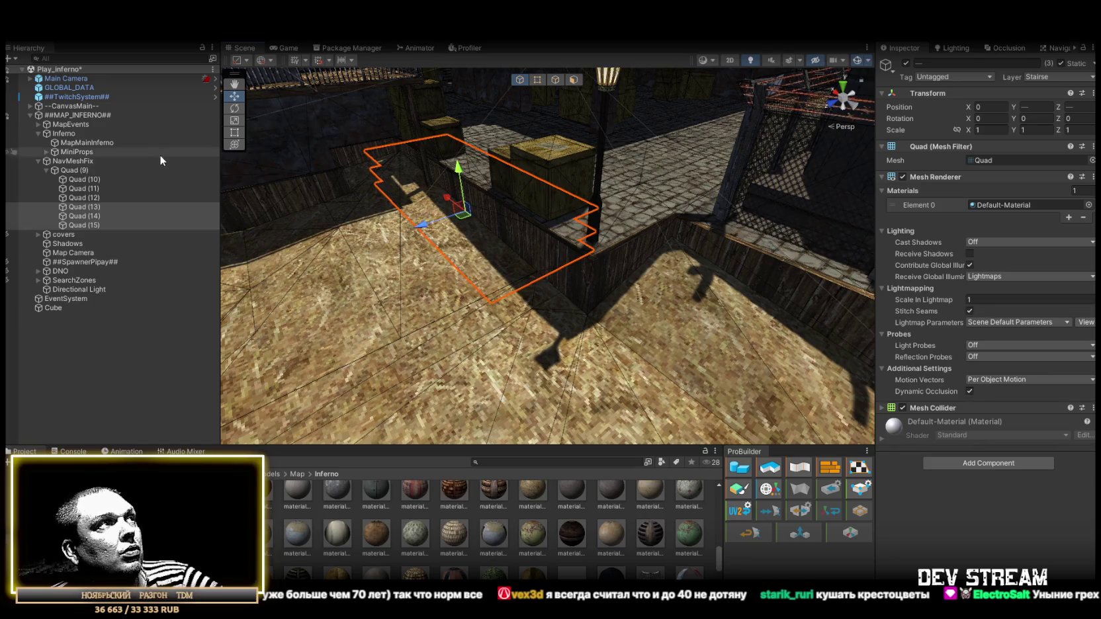
{"action": "left_click_drag", "start_coordinate": [423, 252], "coordinate": [452, 239]}
{"action": "left_click_drag", "start_coordinate": [483, 283], "coordinate": [535, 300]}
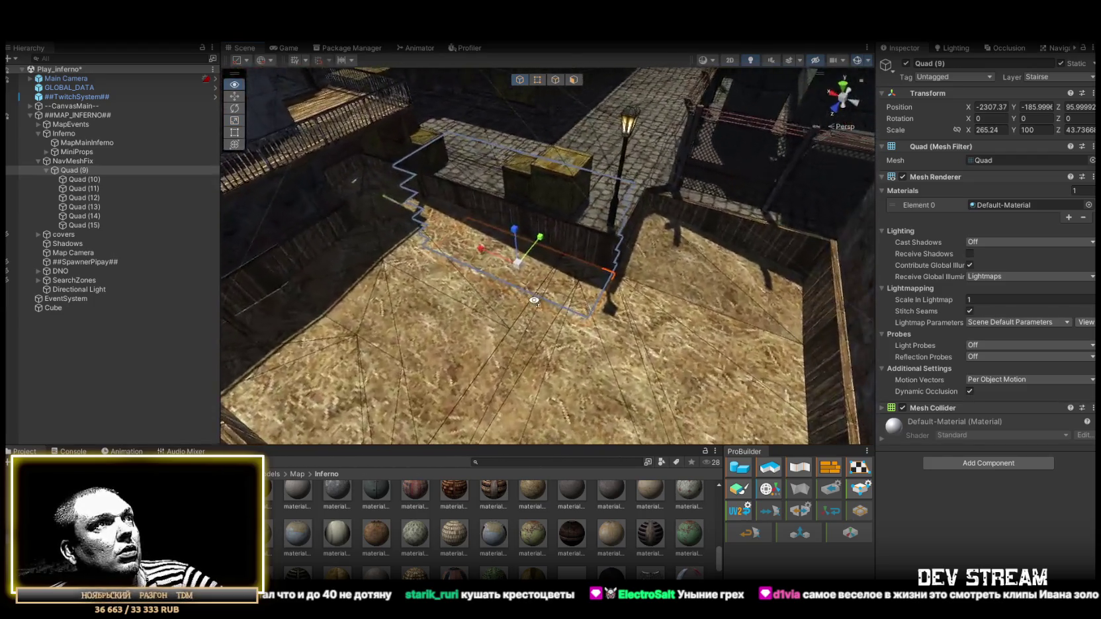
{"action": "mouse_move", "coordinate": [405, 225]}
{"action": "left_mouse_down"}
{"action": "mouse_move", "coordinate": [414, 350]}
{"action": "mouse_move", "coordinate": [616, 276]}
{"action": "left_mouse_up"}
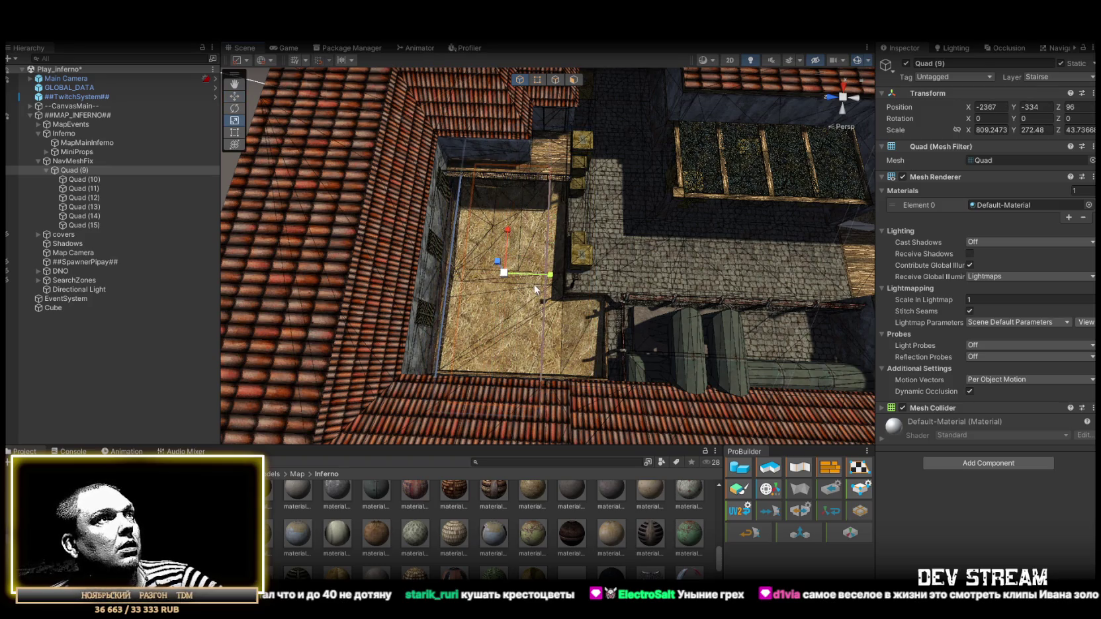
{"action": "left_click_drag", "start_coordinate": [541, 278], "coordinate": [553, 271]}
{"action": "mouse_move", "coordinate": [652, 264]}
{"action": "left_mouse_down"}
{"action": "mouse_move", "coordinate": [609, 242]}
{"action": "mouse_move", "coordinate": [533, 315]}
{"action": "left_mouse_up"}
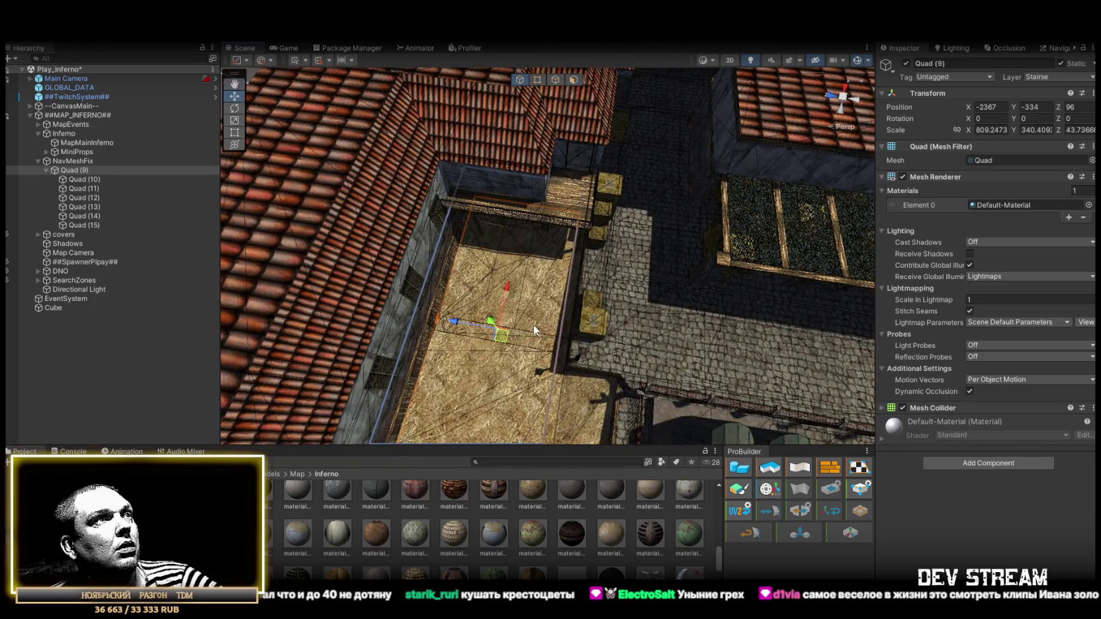
{"action": "mouse_move", "coordinate": [510, 344]}
{"action": "left_mouse_down"}
{"action": "mouse_move", "coordinate": [455, 368]}
{"action": "mouse_move", "coordinate": [484, 238]}
{"action": "mouse_move", "coordinate": [437, 209]}
{"action": "mouse_move", "coordinate": [386, 214]}
{"action": "mouse_move", "coordinate": [385, 231]}
{"action": "mouse_move", "coordinate": [474, 221]}
{"action": "mouse_move", "coordinate": [316, 240]}
{"action": "mouse_move", "coordinate": [682, 296]}
{"action": "left_mouse_up"}
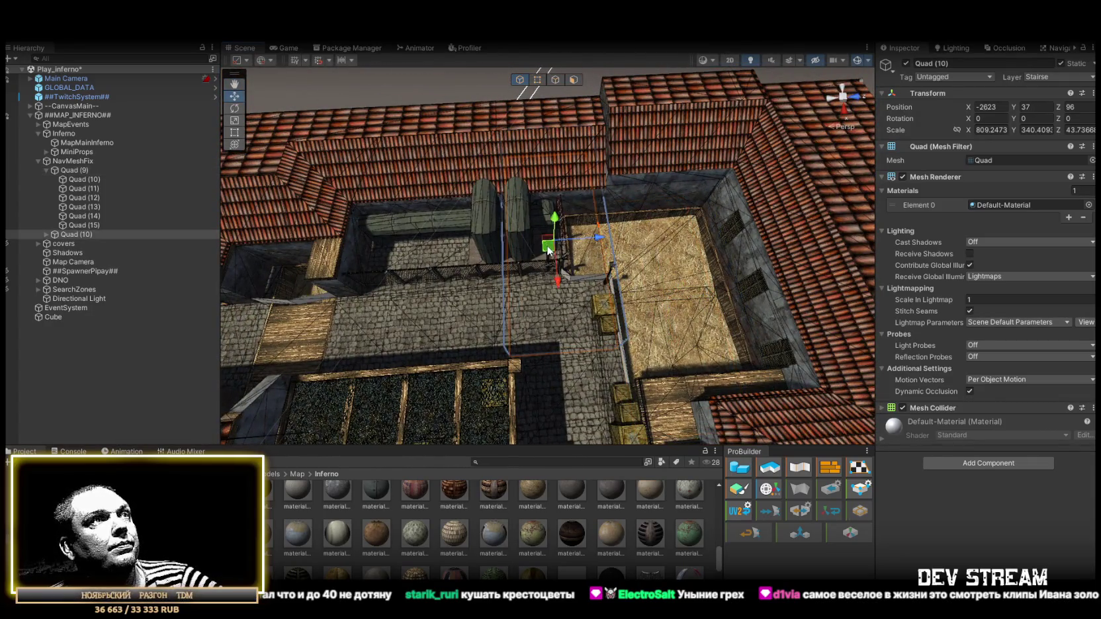
- Resize Quad (10) along X to 1291.073 and lower it to Z 129 along the alley
{"action": "left_click_drag", "start_coordinate": [686, 287], "coordinate": [626, 250]}
{"action": "key", "text": "w"}
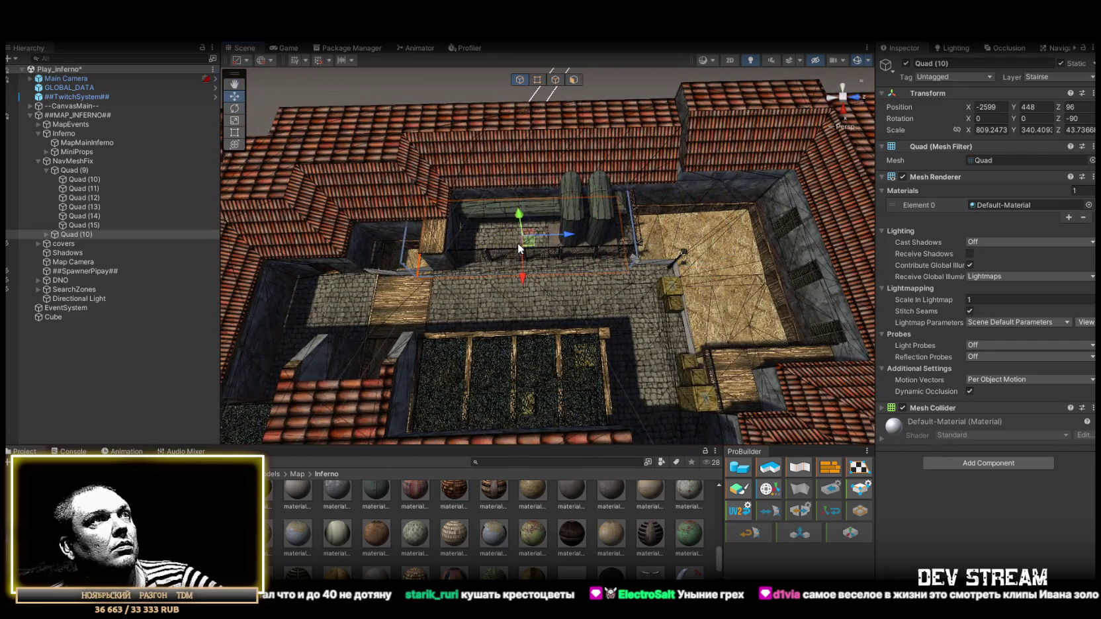
{"action": "left_click_drag", "start_coordinate": [600, 237], "coordinate": [596, 239]}
{"action": "mouse_move", "coordinate": [523, 236]}
{"action": "left_mouse_down"}
{"action": "mouse_move", "coordinate": [674, 208]}
{"action": "mouse_move", "coordinate": [640, 240]}
{"action": "mouse_move", "coordinate": [640, 159]}
{"action": "left_mouse_up"}
{"action": "mouse_move", "coordinate": [640, 158]}
{"action": "left_mouse_down"}
{"action": "mouse_move", "coordinate": [708, 314]}
{"action": "mouse_move", "coordinate": [720, 389]}
{"action": "left_mouse_up"}
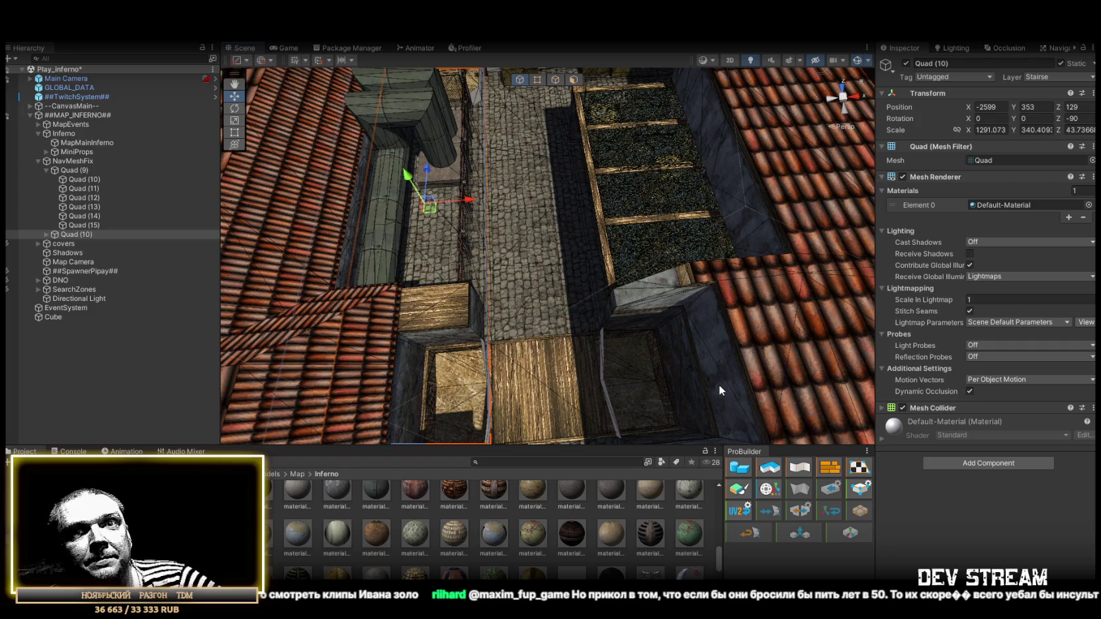
- Shrink Quad (11) along X and nudge it into place over the small stairwell
{"action": "left_click_drag", "start_coordinate": [472, 358], "coordinate": [446, 317]}
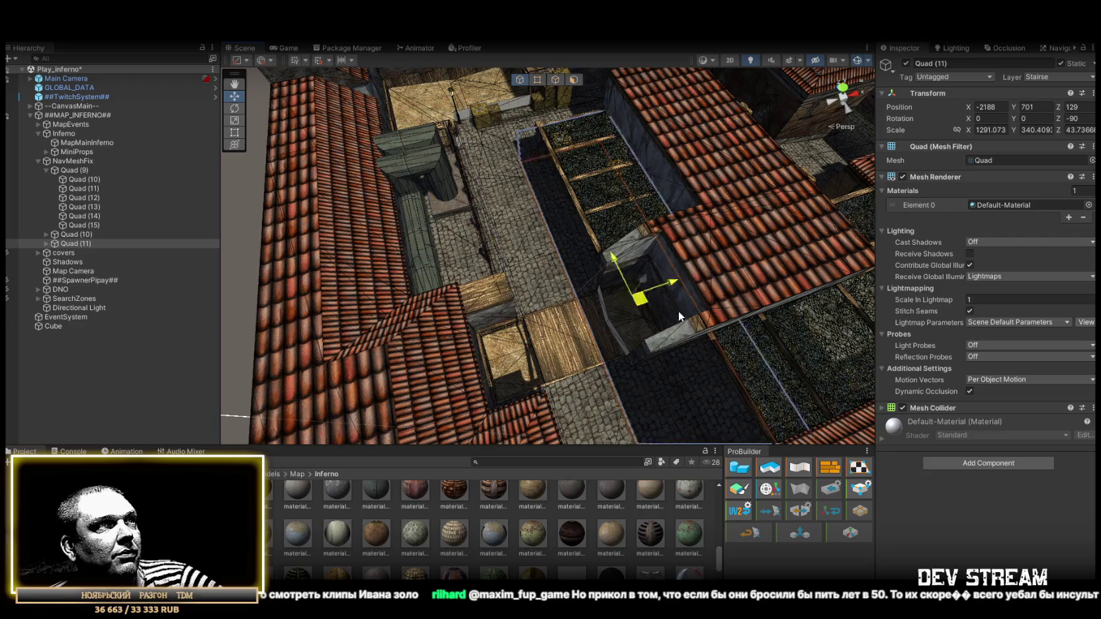
{"action": "mouse_move", "coordinate": [634, 260]}
{"action": "left_mouse_down"}
{"action": "mouse_move", "coordinate": [682, 291]}
{"action": "mouse_move", "coordinate": [513, 278]}
{"action": "left_mouse_up"}
{"action": "key", "text": "r"}
{"action": "mouse_move", "coordinate": [512, 278]}
{"action": "left_mouse_down"}
{"action": "mouse_move", "coordinate": [550, 256]}
{"action": "mouse_move", "coordinate": [541, 246]}
{"action": "left_mouse_up"}
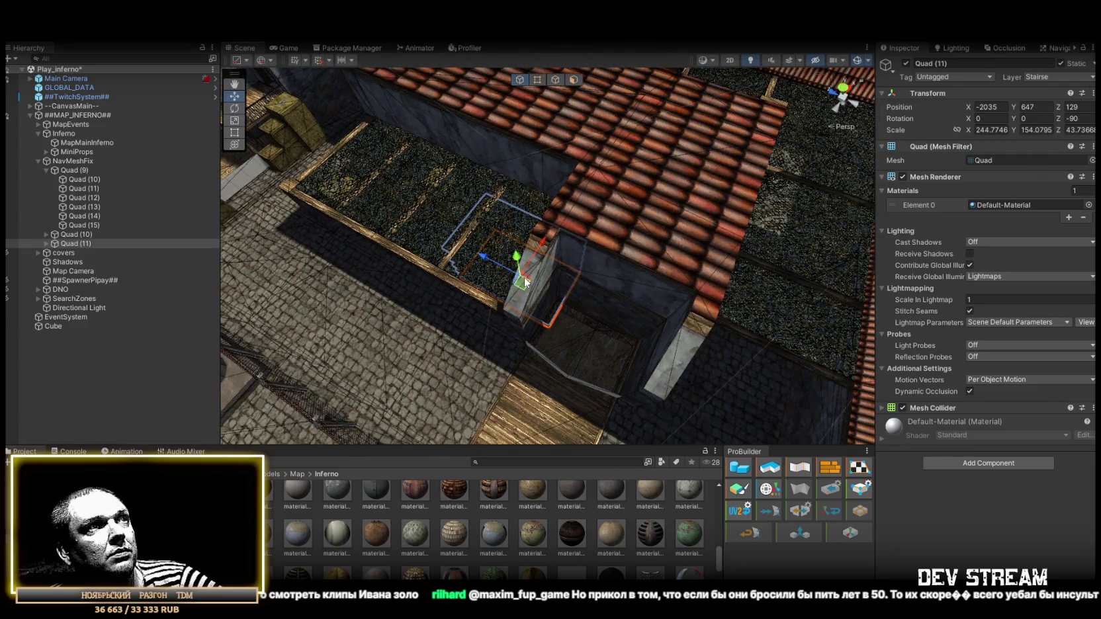
{"action": "mouse_move", "coordinate": [596, 353]}
{"action": "left_mouse_down"}
{"action": "mouse_move", "coordinate": [589, 331]}
{"action": "mouse_move", "coordinate": [632, 313]}
{"action": "mouse_move", "coordinate": [543, 315]}
{"action": "mouse_move", "coordinate": [471, 301]}
{"action": "left_mouse_up"}
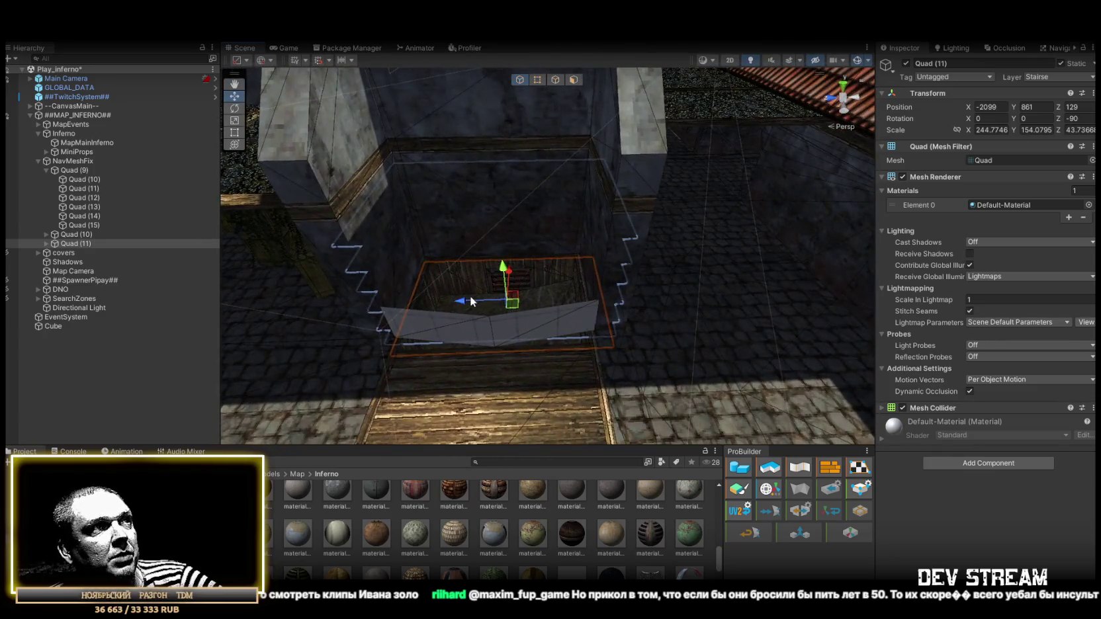
{"action": "left_click_drag", "start_coordinate": [554, 348], "coordinate": [538, 368]}
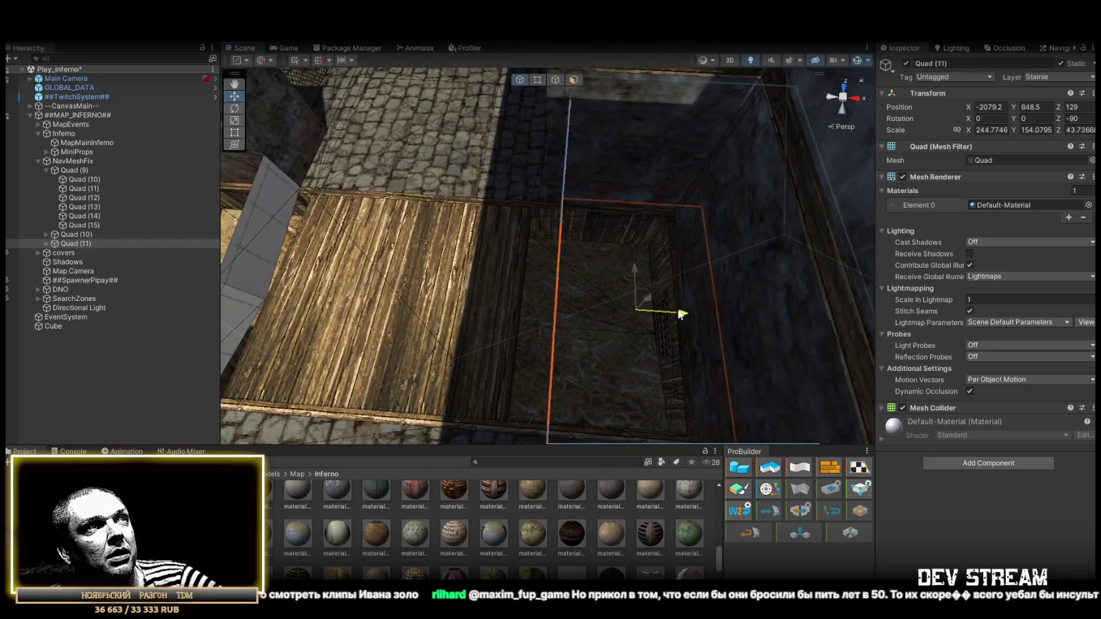
{"action": "mouse_move", "coordinate": [451, 360]}
{"action": "left_mouse_down"}
{"action": "mouse_move", "coordinate": [533, 266]}
{"action": "mouse_move", "coordinate": [485, 245]}
{"action": "mouse_move", "coordinate": [603, 258]}
{"action": "mouse_move", "coordinate": [478, 323]}
{"action": "mouse_move", "coordinate": [497, 288]}
{"action": "mouse_move", "coordinate": [374, 254]}
{"action": "mouse_move", "coordinate": [655, 234]}
{"action": "mouse_move", "coordinate": [511, 211]}
{"action": "mouse_move", "coordinate": [519, 215]}
{"action": "left_mouse_up"}
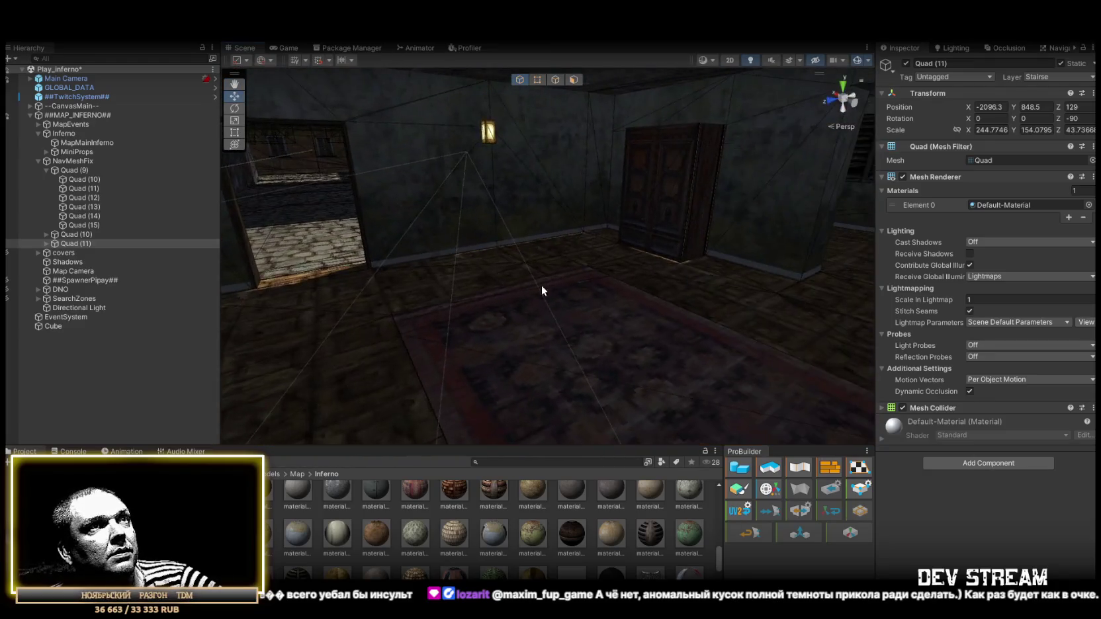
{"action": "mouse_move", "coordinate": [619, 232]}
{"action": "left_mouse_down"}
{"action": "mouse_move", "coordinate": [855, 327]}
{"action": "mouse_move", "coordinate": [738, 351]}
{"action": "mouse_move", "coordinate": [752, 368]}
{"action": "left_mouse_up"}
{"action": "scroll", "coordinate": [751, 367], "scroll_direction": "down", "scroll_amount": 10}
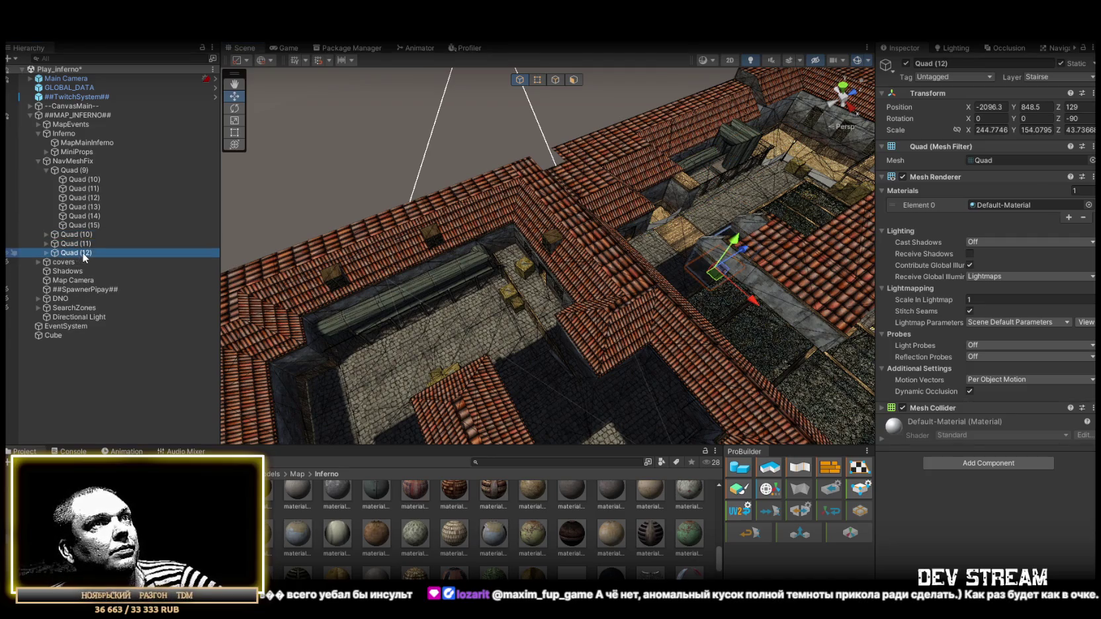
- Move Quad (12) onto the ledge beside the pipe and widen it to 1036.571
{"action": "left_click_drag", "start_coordinate": [421, 305], "coordinate": [433, 301]}
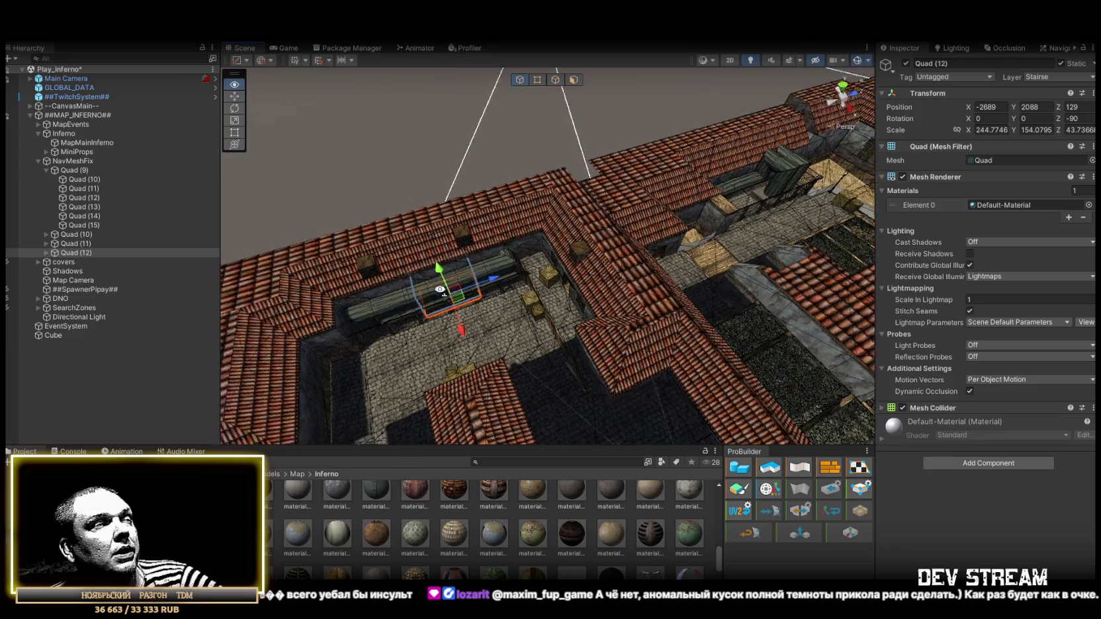
{"action": "key", "text": "f"}
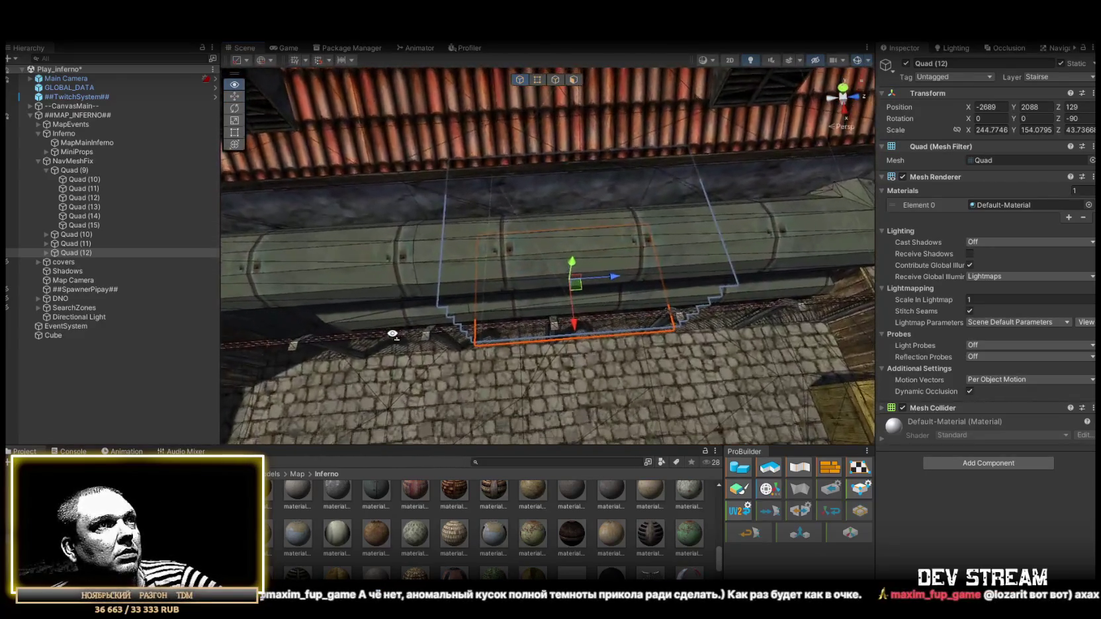
{"action": "mouse_move", "coordinate": [680, 293]}
{"action": "left_mouse_down"}
{"action": "mouse_move", "coordinate": [492, 281]}
{"action": "mouse_move", "coordinate": [544, 283]}
{"action": "mouse_move", "coordinate": [682, 183]}
{"action": "mouse_move", "coordinate": [632, 207]}
{"action": "left_mouse_up"}
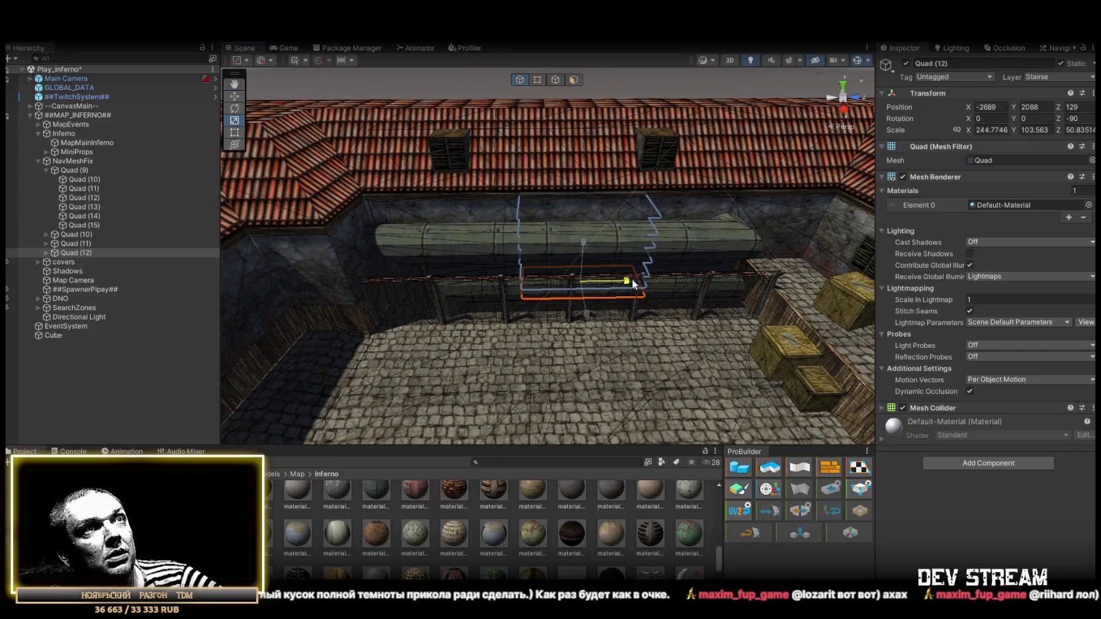
{"action": "mouse_move", "coordinate": [773, 284]}
{"action": "left_mouse_down"}
{"action": "mouse_move", "coordinate": [752, 288]}
{"action": "mouse_move", "coordinate": [674, 404]}
{"action": "mouse_move", "coordinate": [595, 307]}
{"action": "mouse_move", "coordinate": [641, 256]}
{"action": "mouse_move", "coordinate": [669, 253]}
{"action": "mouse_move", "coordinate": [635, 268]}
{"action": "mouse_move", "coordinate": [570, 246]}
{"action": "mouse_move", "coordinate": [641, 272]}
{"action": "mouse_move", "coordinate": [693, 320]}
{"action": "mouse_move", "coordinate": [744, 336]}
{"action": "mouse_move", "coordinate": [644, 314]}
{"action": "mouse_move", "coordinate": [623, 295]}
{"action": "left_mouse_up"}
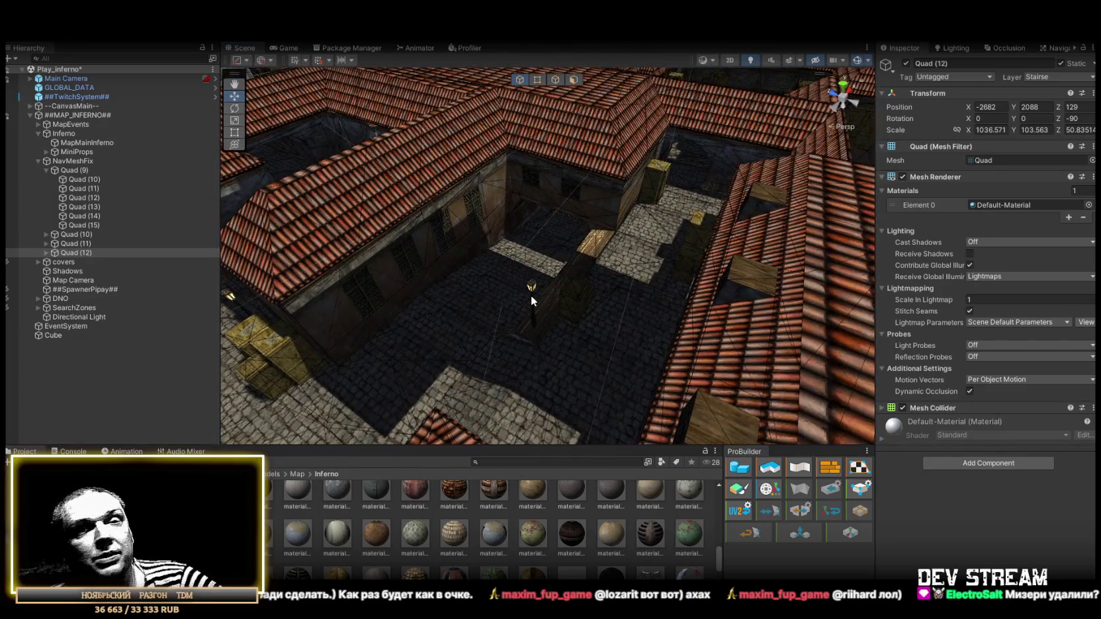
- Inspect the wall and boarded window, then duplicate Quad (12) as Quad (13)
{"action": "mouse_move", "coordinate": [530, 296]}
{"action": "left_mouse_down"}
{"action": "mouse_move", "coordinate": [708, 311]}
{"action": "mouse_move", "coordinate": [698, 320]}
{"action": "mouse_move", "coordinate": [671, 306]}
{"action": "mouse_move", "coordinate": [760, 316]}
{"action": "mouse_move", "coordinate": [575, 307]}
{"action": "mouse_move", "coordinate": [811, 301]}
{"action": "mouse_move", "coordinate": [585, 209]}
{"action": "mouse_move", "coordinate": [501, 265]}
{"action": "mouse_move", "coordinate": [116, 323]}
{"action": "mouse_move", "coordinate": [139, 337]}
{"action": "mouse_move", "coordinate": [101, 341]}
{"action": "mouse_move", "coordinate": [83, 410]}
{"action": "mouse_move", "coordinate": [957, 363]}
{"action": "mouse_move", "coordinate": [883, 287]}
{"action": "left_mouse_up"}
{"action": "mouse_move", "coordinate": [659, 259]}
{"action": "left_mouse_down"}
{"action": "mouse_move", "coordinate": [678, 230]}
{"action": "mouse_move", "coordinate": [659, 212]}
{"action": "mouse_move", "coordinate": [728, 209]}
{"action": "mouse_move", "coordinate": [654, 217]}
{"action": "mouse_move", "coordinate": [572, 202]}
{"action": "mouse_move", "coordinate": [584, 173]}
{"action": "mouse_move", "coordinate": [571, 174]}
{"action": "mouse_move", "coordinate": [781, 192]}
{"action": "mouse_move", "coordinate": [968, 184]}
{"action": "mouse_move", "coordinate": [932, 174]}
{"action": "mouse_move", "coordinate": [998, 186]}
{"action": "mouse_move", "coordinate": [794, 198]}
{"action": "mouse_move", "coordinate": [476, 282]}
{"action": "left_mouse_up"}
{"action": "scroll", "coordinate": [583, 228], "scroll_direction": "down", "scroll_amount": 5}
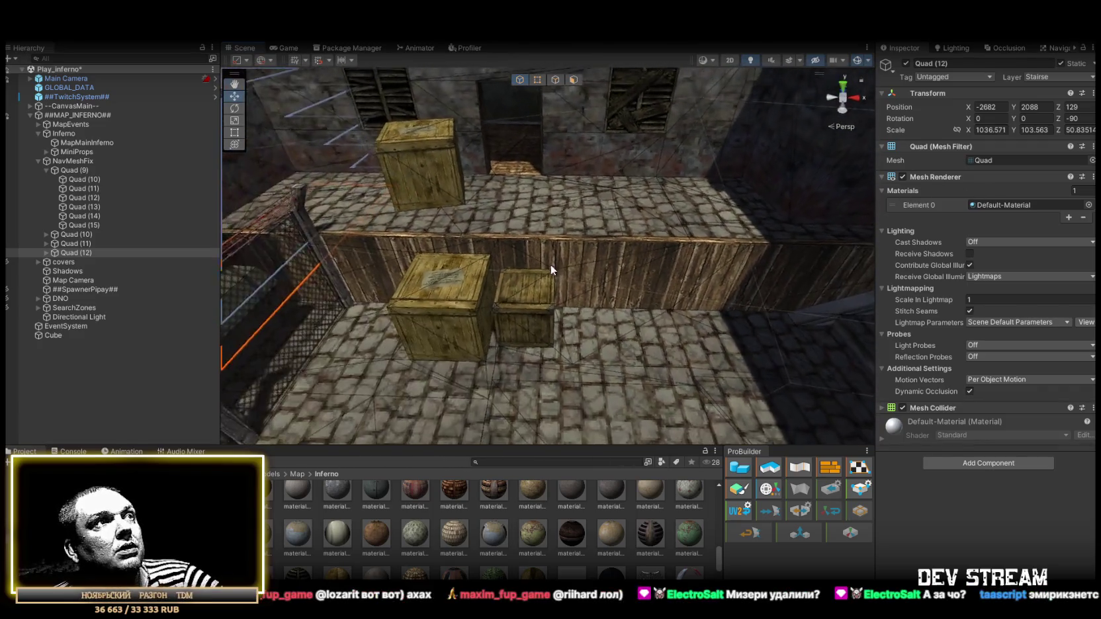
{"action": "mouse_move", "coordinate": [585, 264]}
{"action": "left_mouse_down"}
{"action": "mouse_move", "coordinate": [760, 248]}
{"action": "mouse_move", "coordinate": [580, 253]}
{"action": "mouse_move", "coordinate": [592, 228]}
{"action": "mouse_move", "coordinate": [472, 238]}
{"action": "mouse_move", "coordinate": [467, 223]}
{"action": "mouse_move", "coordinate": [728, 202]}
{"action": "mouse_move", "coordinate": [959, 201]}
{"action": "mouse_move", "coordinate": [651, 228]}
{"action": "mouse_move", "coordinate": [725, 198]}
{"action": "mouse_move", "coordinate": [543, 278]}
{"action": "mouse_move", "coordinate": [598, 305]}
{"action": "mouse_move", "coordinate": [651, 263]}
{"action": "mouse_move", "coordinate": [536, 225]}
{"action": "mouse_move", "coordinate": [622, 245]}
{"action": "mouse_move", "coordinate": [556, 289]}
{"action": "mouse_move", "coordinate": [635, 261]}
{"action": "mouse_move", "coordinate": [779, 248]}
{"action": "mouse_move", "coordinate": [723, 280]}
{"action": "mouse_move", "coordinate": [679, 257]}
{"action": "mouse_move", "coordinate": [728, 278]}
{"action": "mouse_move", "coordinate": [806, 280]}
{"action": "left_mouse_up"}
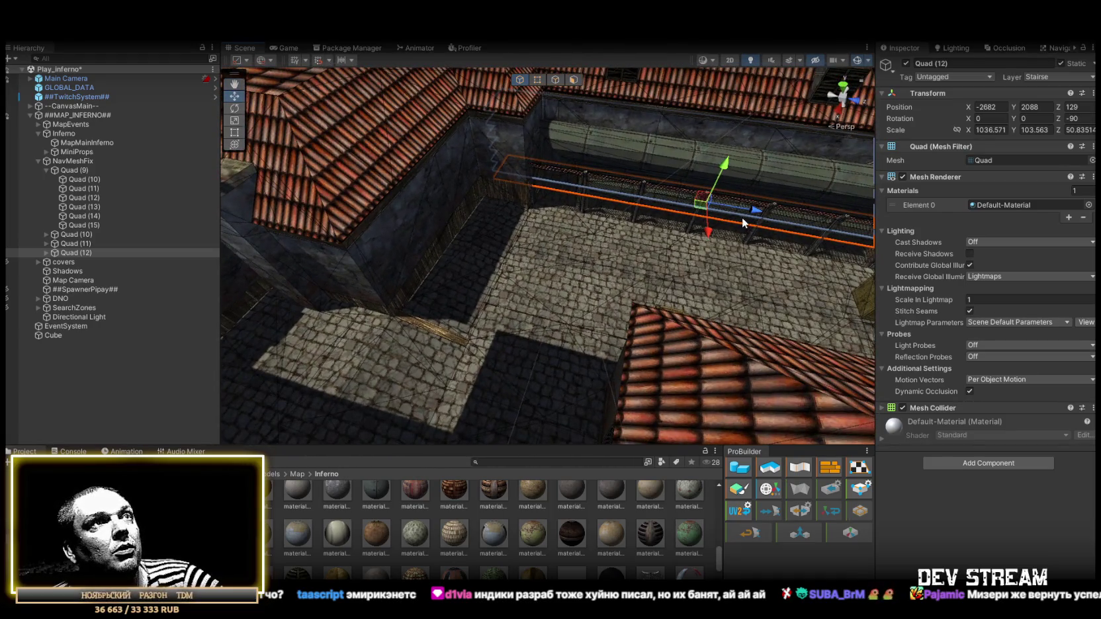
{"action": "key", "text": "ctrl+d"}
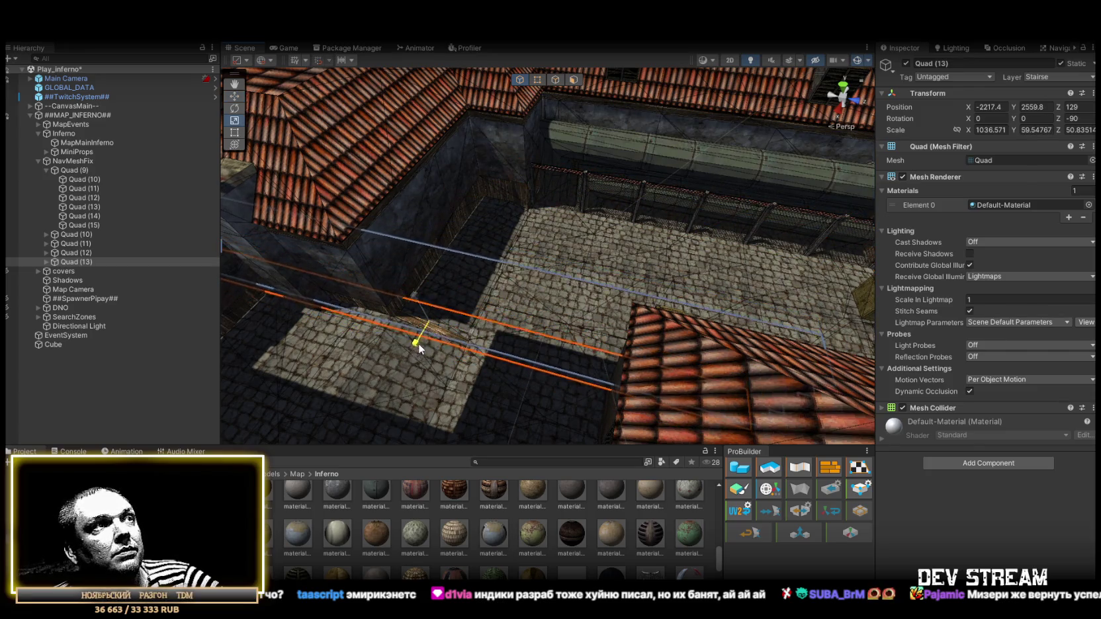
- Stretch Quad (13) taller in Y and move it down onto its staircase
{"action": "left_click_drag", "start_coordinate": [426, 335], "coordinate": [519, 306]}
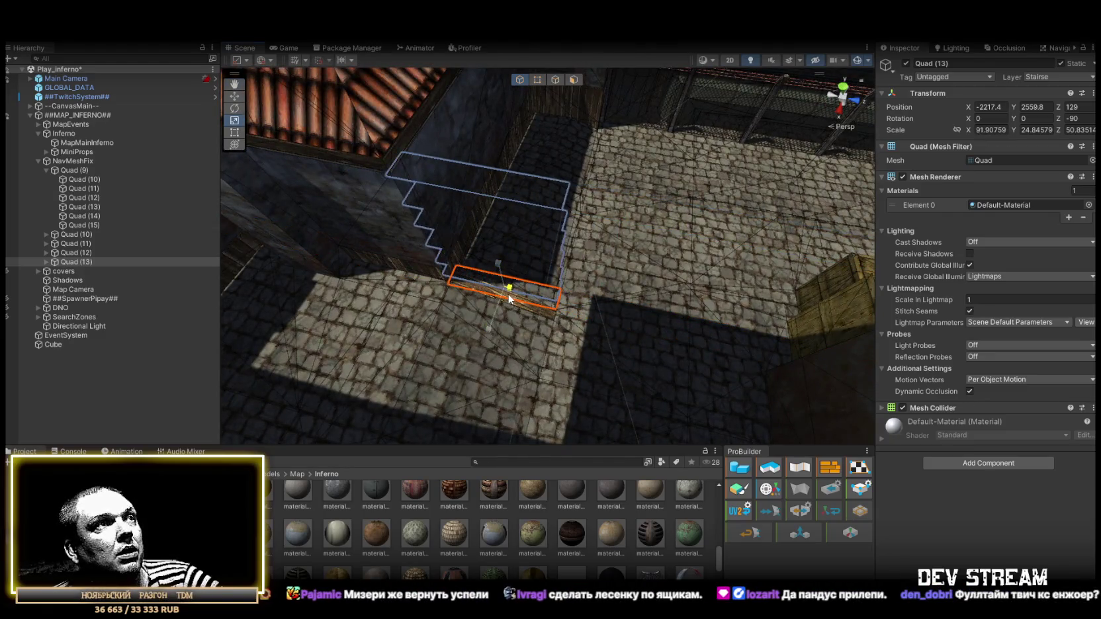
{"action": "mouse_move", "coordinate": [609, 277]}
{"action": "left_mouse_down"}
{"action": "mouse_move", "coordinate": [510, 281]}
{"action": "mouse_move", "coordinate": [297, 186]}
{"action": "mouse_move", "coordinate": [520, 217]}
{"action": "left_mouse_up"}
{"action": "key", "text": "w"}
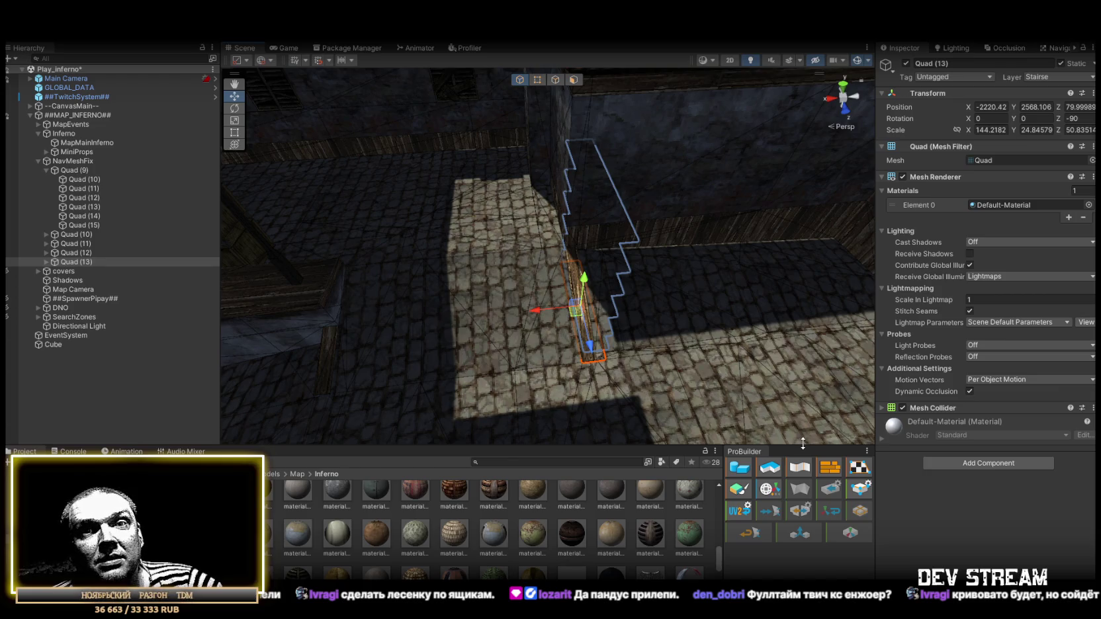
{"action": "scroll", "coordinate": [596, 319], "scroll_direction": "down", "scroll_amount": 3}
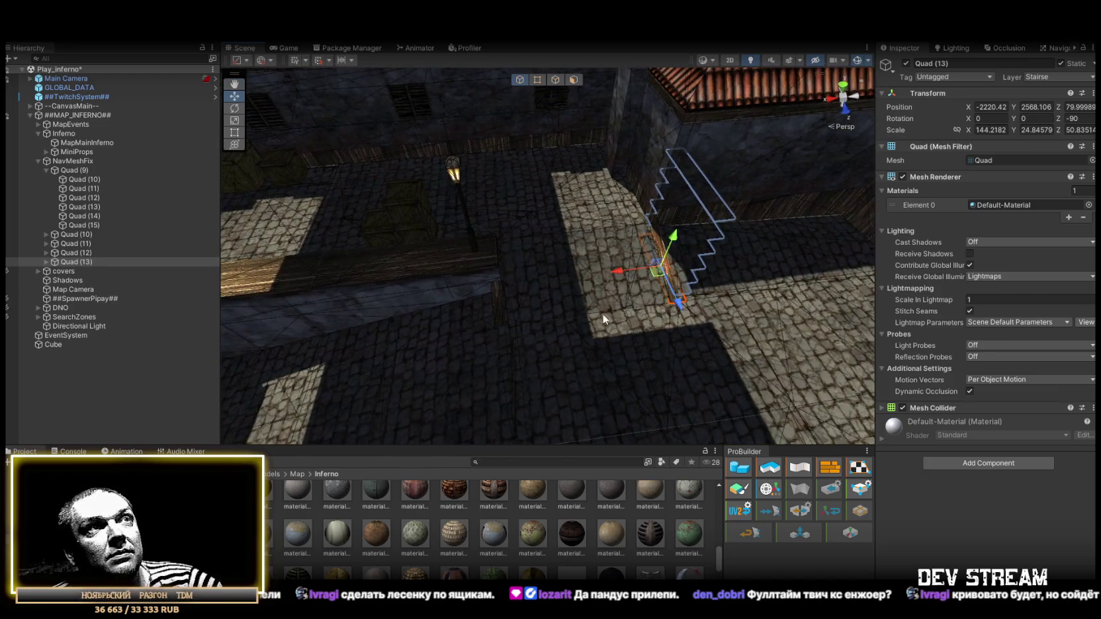
{"action": "scroll", "coordinate": [488, 291], "scroll_direction": "up", "scroll_amount": 5}
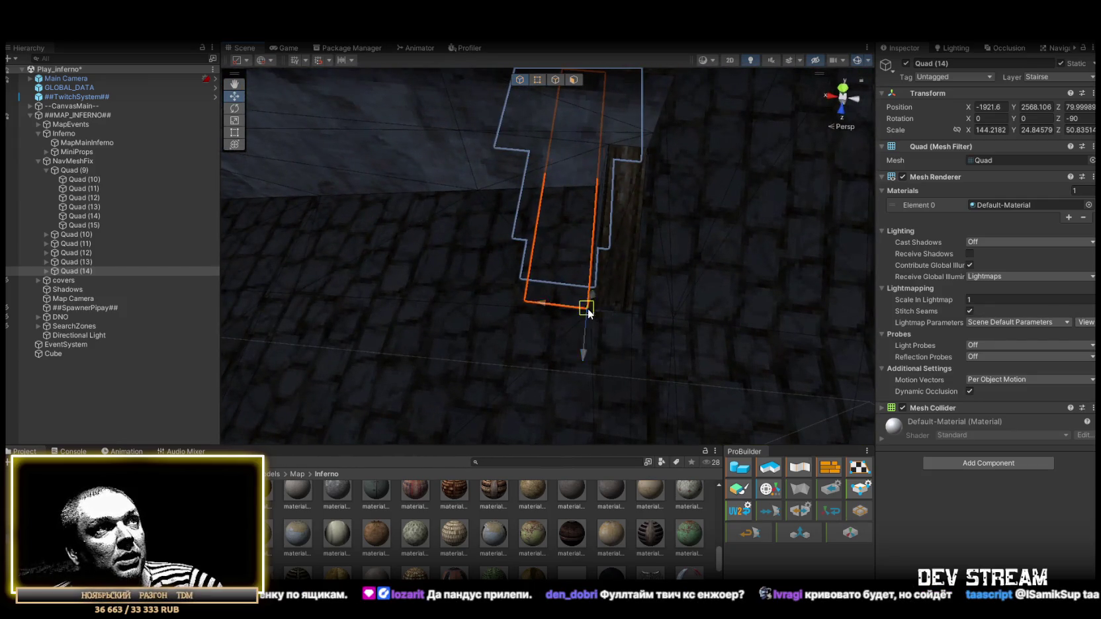
{"action": "mouse_move", "coordinate": [709, 357]}
{"action": "left_mouse_down"}
{"action": "mouse_move", "coordinate": [657, 314]}
{"action": "mouse_move", "coordinate": [639, 317]}
{"action": "left_mouse_up"}
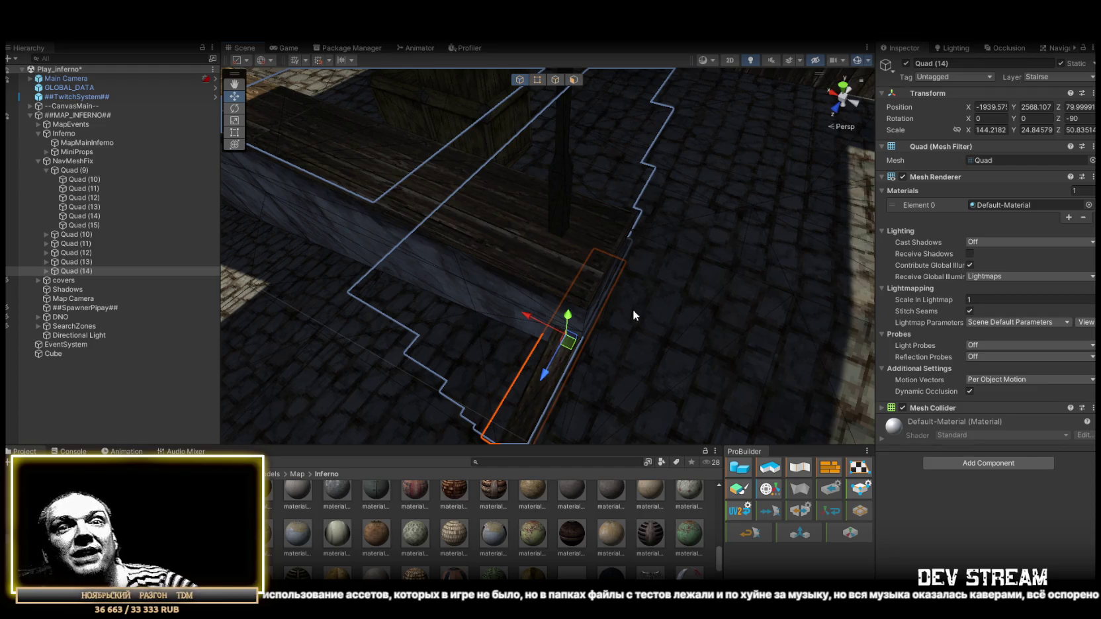
{"action": "mouse_move", "coordinate": [564, 258]}
{"action": "left_mouse_down"}
{"action": "mouse_move", "coordinate": [580, 245]}
{"action": "mouse_move", "coordinate": [792, 256]}
{"action": "mouse_move", "coordinate": [675, 337]}
{"action": "mouse_move", "coordinate": [698, 306]}
{"action": "mouse_move", "coordinate": [546, 287]}
{"action": "mouse_move", "coordinate": [661, 338]}
{"action": "left_mouse_up"}
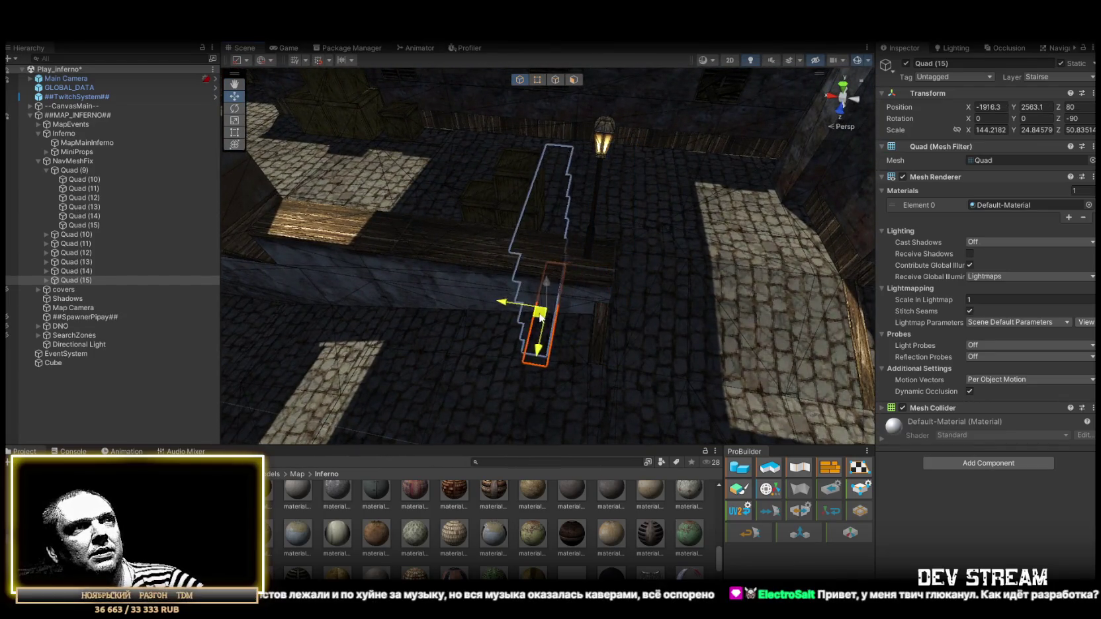
- Widen Quad (15) to about 484 across the stair ledge, then move Quad (16) to the rooftop courtyard
{"action": "mouse_move", "coordinate": [710, 331]}
{"action": "left_mouse_down"}
{"action": "mouse_move", "coordinate": [583, 278]}
{"action": "mouse_move", "coordinate": [523, 296]}
{"action": "left_mouse_up"}
{"action": "mouse_move", "coordinate": [504, 368]}
{"action": "left_mouse_down"}
{"action": "mouse_move", "coordinate": [583, 266]}
{"action": "mouse_move", "coordinate": [592, 272]}
{"action": "mouse_move", "coordinate": [564, 225]}
{"action": "left_mouse_up"}
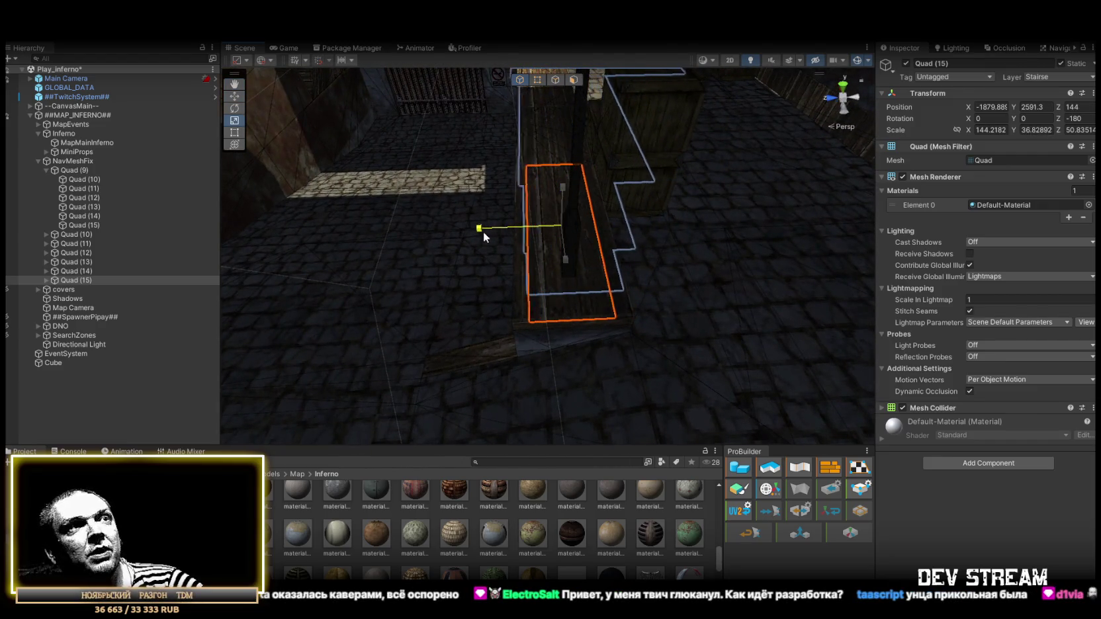
{"action": "left_click_drag", "start_coordinate": [467, 233], "coordinate": [619, 271]}
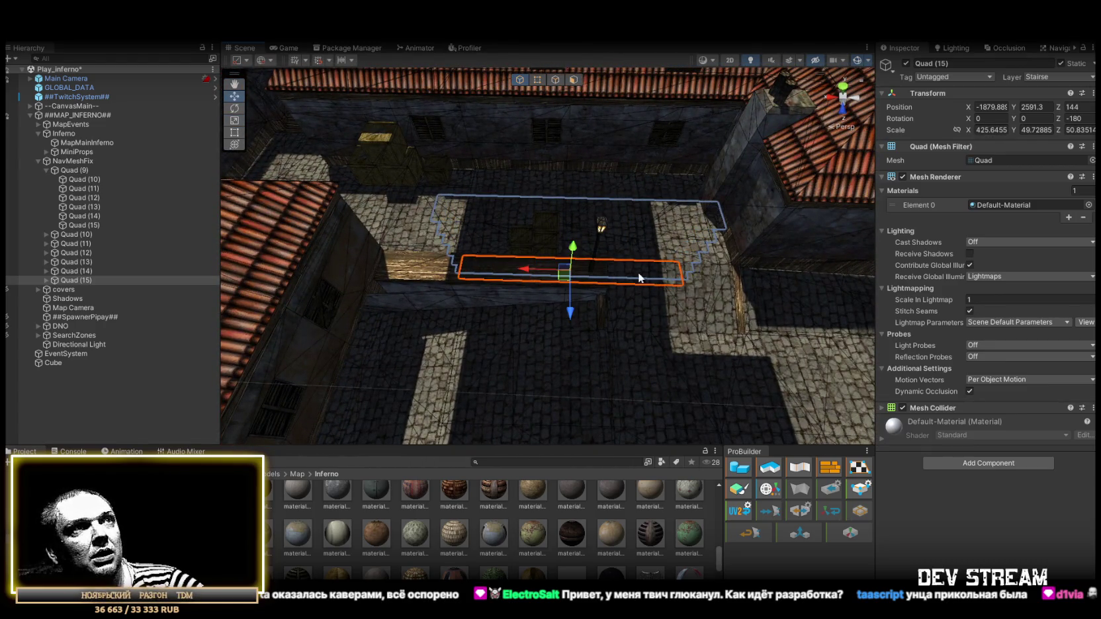
{"action": "mouse_move", "coordinate": [454, 271]}
{"action": "left_mouse_down"}
{"action": "mouse_move", "coordinate": [463, 261]}
{"action": "mouse_move", "coordinate": [386, 265]}
{"action": "mouse_move", "coordinate": [527, 294]}
{"action": "left_mouse_up"}
{"action": "key", "text": "r"}
{"action": "key", "text": "w"}
{"action": "mouse_move", "coordinate": [440, 303]}
{"action": "left_mouse_down"}
{"action": "mouse_move", "coordinate": [426, 305]}
{"action": "mouse_move", "coordinate": [556, 291]}
{"action": "mouse_move", "coordinate": [743, 304]}
{"action": "left_mouse_up"}
{"action": "mouse_move", "coordinate": [652, 264]}
{"action": "left_mouse_down"}
{"action": "mouse_move", "coordinate": [516, 272]}
{"action": "mouse_move", "coordinate": [537, 312]}
{"action": "mouse_move", "coordinate": [561, 314]}
{"action": "mouse_move", "coordinate": [589, 295]}
{"action": "mouse_move", "coordinate": [467, 253]}
{"action": "mouse_move", "coordinate": [512, 272]}
{"action": "mouse_move", "coordinate": [706, 295]}
{"action": "mouse_move", "coordinate": [458, 292]}
{"action": "mouse_move", "coordinate": [400, 320]}
{"action": "mouse_move", "coordinate": [427, 301]}
{"action": "mouse_move", "coordinate": [725, 261]}
{"action": "mouse_move", "coordinate": [690, 308]}
{"action": "mouse_move", "coordinate": [566, 258]}
{"action": "mouse_move", "coordinate": [432, 312]}
{"action": "mouse_move", "coordinate": [478, 322]}
{"action": "left_mouse_up"}
{"action": "left_click_drag", "start_coordinate": [389, 226], "coordinate": [791, 357]}
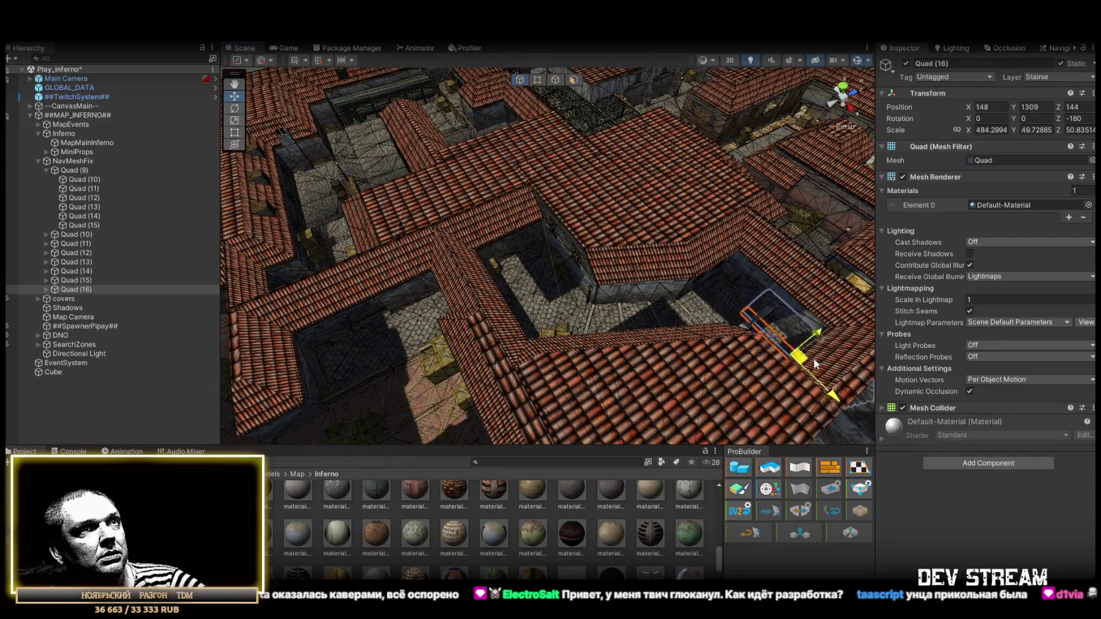
- Scale Quad (16) to about 202 by 412 and move it onto the courtyard wall
{"action": "key", "text": "f"}
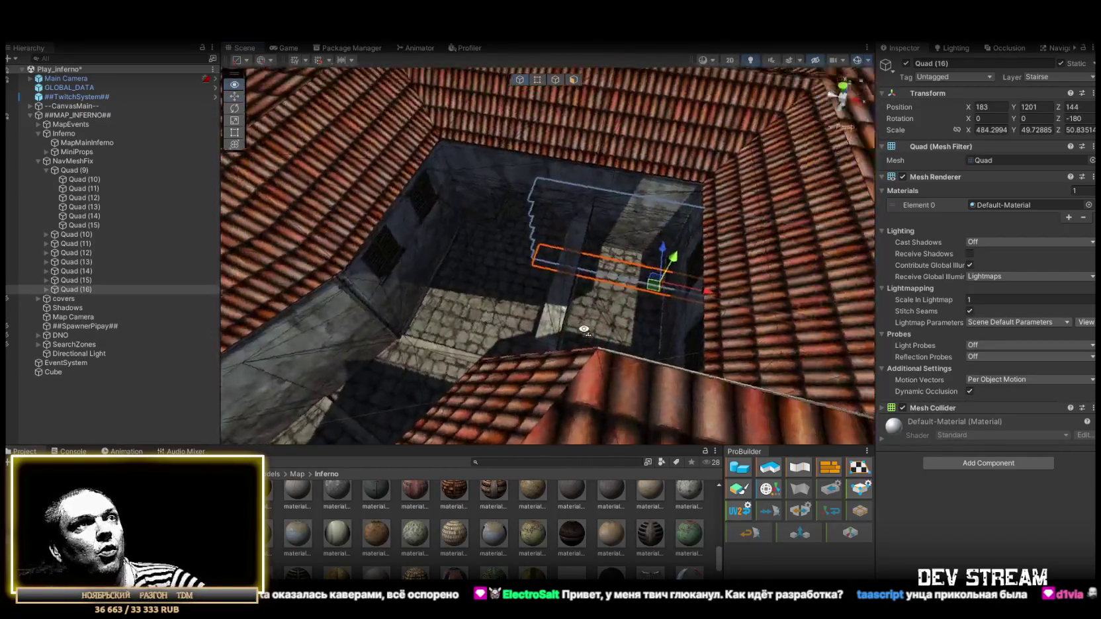
{"action": "mouse_move", "coordinate": [584, 329]}
{"action": "left_mouse_down"}
{"action": "mouse_move", "coordinate": [495, 306]}
{"action": "mouse_move", "coordinate": [665, 289]}
{"action": "mouse_move", "coordinate": [735, 225]}
{"action": "left_mouse_up"}
{"action": "left_click_drag", "start_coordinate": [808, 160], "coordinate": [622, 172]}
{"action": "key", "text": "r"}
{"action": "mouse_move", "coordinate": [496, 194]}
{"action": "left_mouse_down"}
{"action": "mouse_move", "coordinate": [318, 179]}
{"action": "mouse_move", "coordinate": [155, 189]}
{"action": "left_mouse_up"}
{"action": "mouse_move", "coordinate": [554, 205]}
{"action": "left_mouse_down"}
{"action": "mouse_move", "coordinate": [522, 222]}
{"action": "mouse_move", "coordinate": [534, 225]}
{"action": "mouse_move", "coordinate": [463, 210]}
{"action": "mouse_move", "coordinate": [508, 178]}
{"action": "left_mouse_up"}
{"action": "key", "text": "w"}
{"action": "mouse_move", "coordinate": [570, 207]}
{"action": "left_mouse_down"}
{"action": "mouse_move", "coordinate": [582, 218]}
{"action": "mouse_move", "coordinate": [351, 191]}
{"action": "mouse_move", "coordinate": [386, 154]}
{"action": "mouse_move", "coordinate": [369, 193]}
{"action": "mouse_move", "coordinate": [440, 230]}
{"action": "mouse_move", "coordinate": [589, 244]}
{"action": "left_mouse_up"}
{"action": "key", "text": "r"}
{"action": "left_click_drag", "start_coordinate": [485, 244], "coordinate": [462, 243]}
- Duplicate Quad (16) as Quad (17) and shift the copy lower down
{"action": "key", "text": "f"}
{"action": "mouse_move", "coordinate": [520, 218]}
{"action": "left_mouse_down"}
{"action": "mouse_move", "coordinate": [559, 294]}
{"action": "mouse_move", "coordinate": [544, 293]}
{"action": "left_mouse_up"}
{"action": "key", "text": "w"}
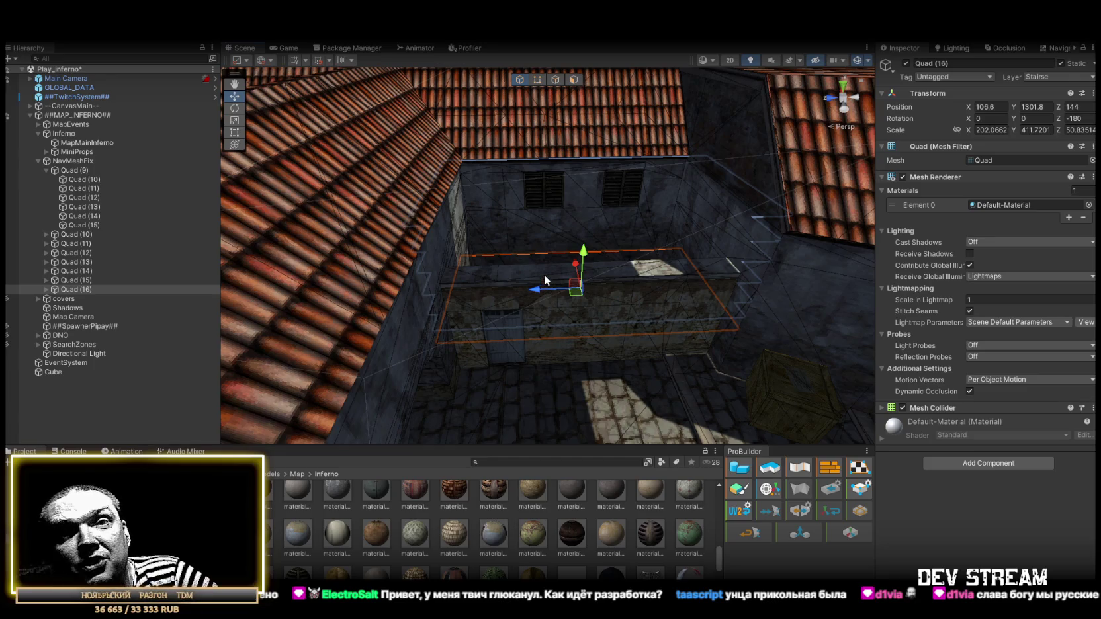
{"action": "mouse_move", "coordinate": [696, 275]}
{"action": "left_mouse_down"}
{"action": "mouse_move", "coordinate": [648, 197]}
{"action": "mouse_move", "coordinate": [570, 187]}
{"action": "mouse_move", "coordinate": [555, 215]}
{"action": "mouse_move", "coordinate": [581, 215]}
{"action": "left_mouse_up"}
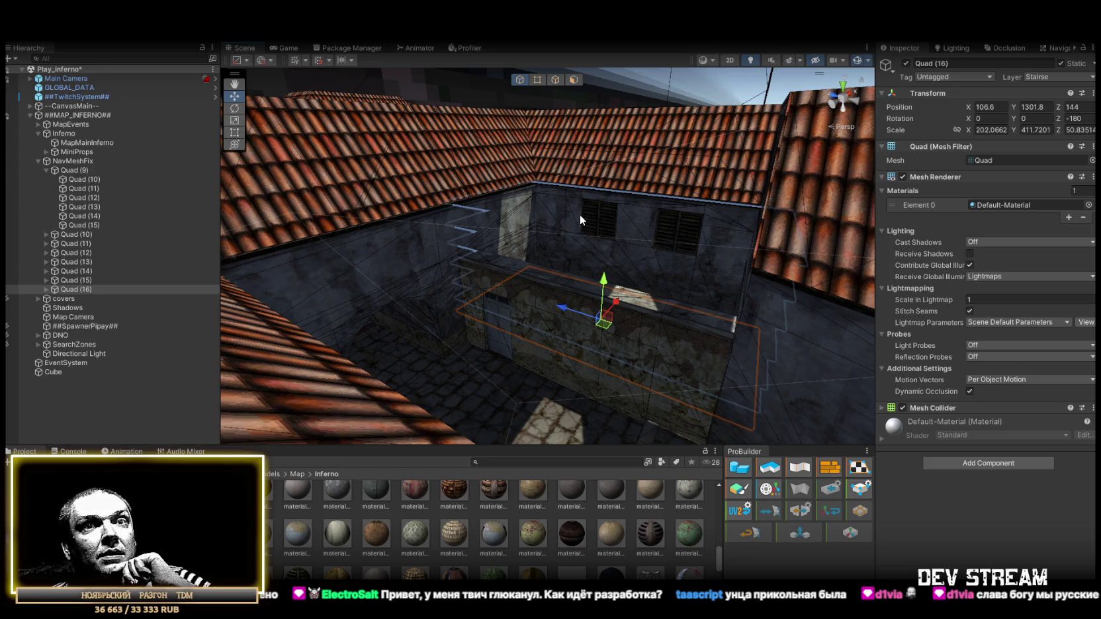
{"action": "mouse_move", "coordinate": [691, 185]}
{"action": "left_mouse_down"}
{"action": "mouse_move", "coordinate": [430, 234]}
{"action": "mouse_move", "coordinate": [826, 299]}
{"action": "mouse_move", "coordinate": [701, 229]}
{"action": "mouse_move", "coordinate": [662, 262]}
{"action": "mouse_move", "coordinate": [660, 289]}
{"action": "mouse_move", "coordinate": [476, 200]}
{"action": "mouse_move", "coordinate": [466, 220]}
{"action": "mouse_move", "coordinate": [650, 198]}
{"action": "mouse_move", "coordinate": [669, 205]}
{"action": "mouse_move", "coordinate": [573, 306]}
{"action": "mouse_move", "coordinate": [517, 192]}
{"action": "mouse_move", "coordinate": [503, 218]}
{"action": "mouse_move", "coordinate": [451, 237]}
{"action": "left_mouse_up"}
{"action": "key", "text": "ctrl+d"}
{"action": "mouse_move", "coordinate": [534, 239]}
{"action": "left_mouse_down"}
{"action": "mouse_move", "coordinate": [561, 192]}
{"action": "mouse_move", "coordinate": [741, 192]}
{"action": "mouse_move", "coordinate": [781, 170]}
{"action": "mouse_move", "coordinate": [518, 290]}
{"action": "mouse_move", "coordinate": [567, 263]}
{"action": "mouse_move", "coordinate": [506, 345]}
{"action": "mouse_move", "coordinate": [521, 305]}
{"action": "mouse_move", "coordinate": [830, 260]}
{"action": "mouse_move", "coordinate": [658, 276]}
{"action": "mouse_move", "coordinate": [706, 246]}
{"action": "mouse_move", "coordinate": [581, 227]}
{"action": "mouse_move", "coordinate": [575, 246]}
{"action": "mouse_move", "coordinate": [494, 251]}
{"action": "left_mouse_up"}
- Duplicate to Quad (18), narrow it to stair width and vertex-snap it onto the courtyard stairs
{"action": "key", "text": "ctrl+d"}
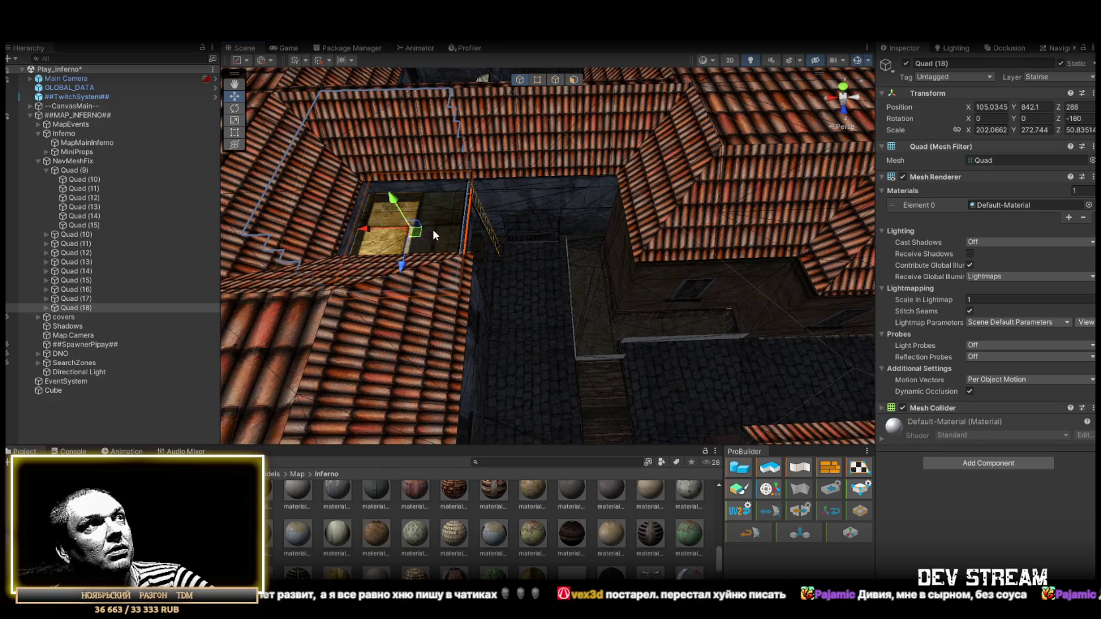
{"action": "left_click_drag", "start_coordinate": [375, 227], "coordinate": [583, 232]}
{"action": "key", "text": "r"}
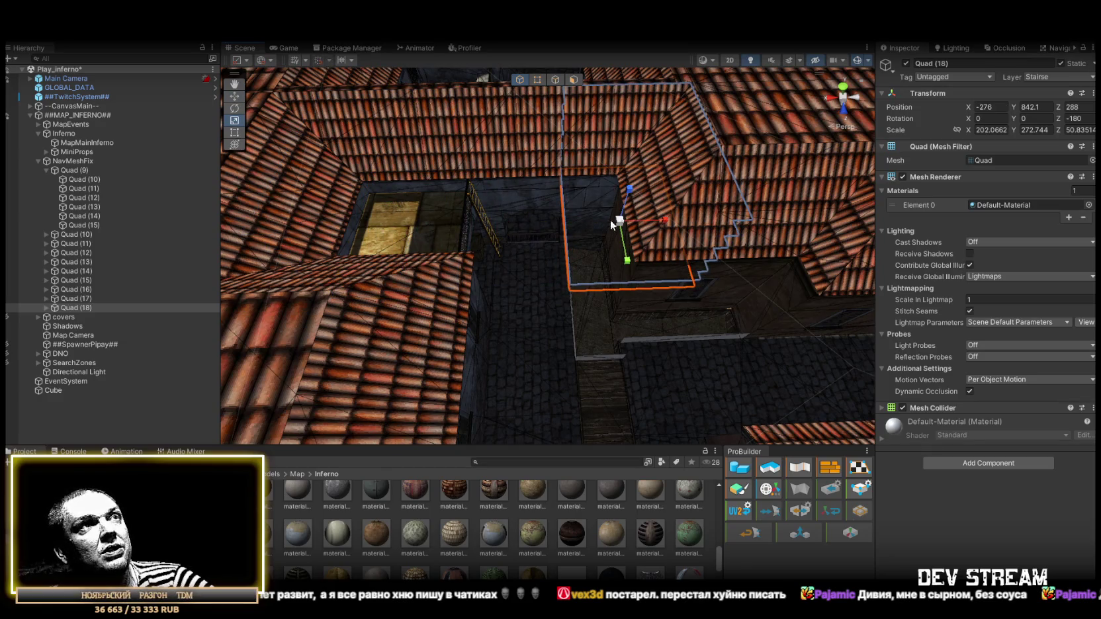
{"action": "left_click_drag", "start_coordinate": [661, 223], "coordinate": [634, 217]}
{"action": "key", "text": "w"}
{"action": "key", "text": "f"}
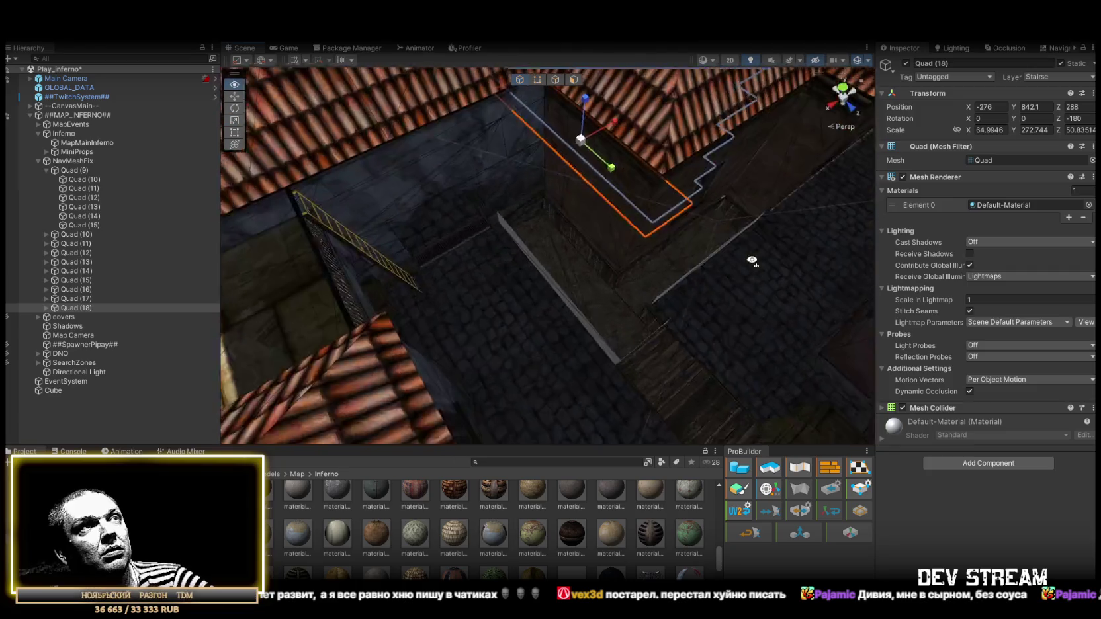
{"action": "key", "text": "v"}
{"action": "mouse_move", "coordinate": [649, 241]}
{"action": "left_mouse_down"}
{"action": "mouse_move", "coordinate": [628, 384]}
{"action": "mouse_move", "coordinate": [712, 323]}
{"action": "mouse_move", "coordinate": [519, 282]}
{"action": "mouse_move", "coordinate": [562, 267]}
{"action": "left_mouse_up"}
{"action": "key", "text": "r"}
{"action": "key", "text": "w"}
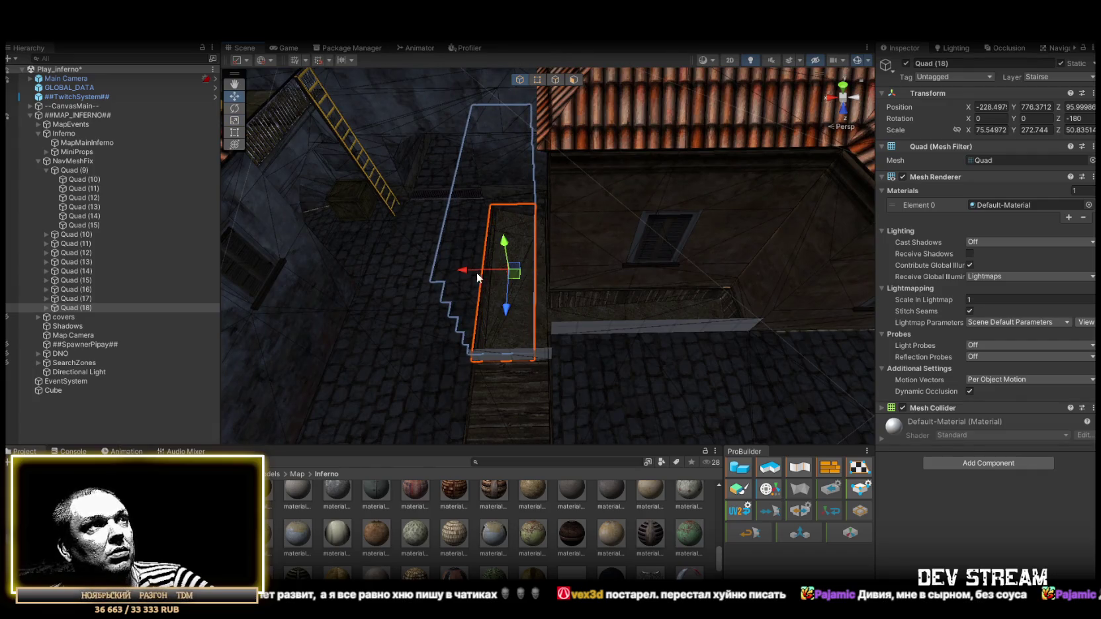
- Duplicate to Quad (19), rotate it -270 on Z and place it along the balcony ledge
{"action": "key", "text": "ctrl+d"}
{"action": "left_click_drag", "start_coordinate": [555, 282], "coordinate": [589, 282]}
{"action": "key", "text": "e"}
{"action": "mouse_move", "coordinate": [695, 312]}
{"action": "left_mouse_down"}
{"action": "mouse_move", "coordinate": [823, 331]}
{"action": "mouse_move", "coordinate": [732, 295]}
{"action": "mouse_move", "coordinate": [623, 285]}
{"action": "mouse_move", "coordinate": [562, 302]}
{"action": "mouse_move", "coordinate": [622, 314]}
{"action": "mouse_move", "coordinate": [606, 312]}
{"action": "left_mouse_up"}
{"action": "key", "text": "w"}
{"action": "mouse_move", "coordinate": [565, 348]}
{"action": "left_mouse_down"}
{"action": "mouse_move", "coordinate": [513, 238]}
{"action": "mouse_move", "coordinate": [741, 268]}
{"action": "left_mouse_up"}
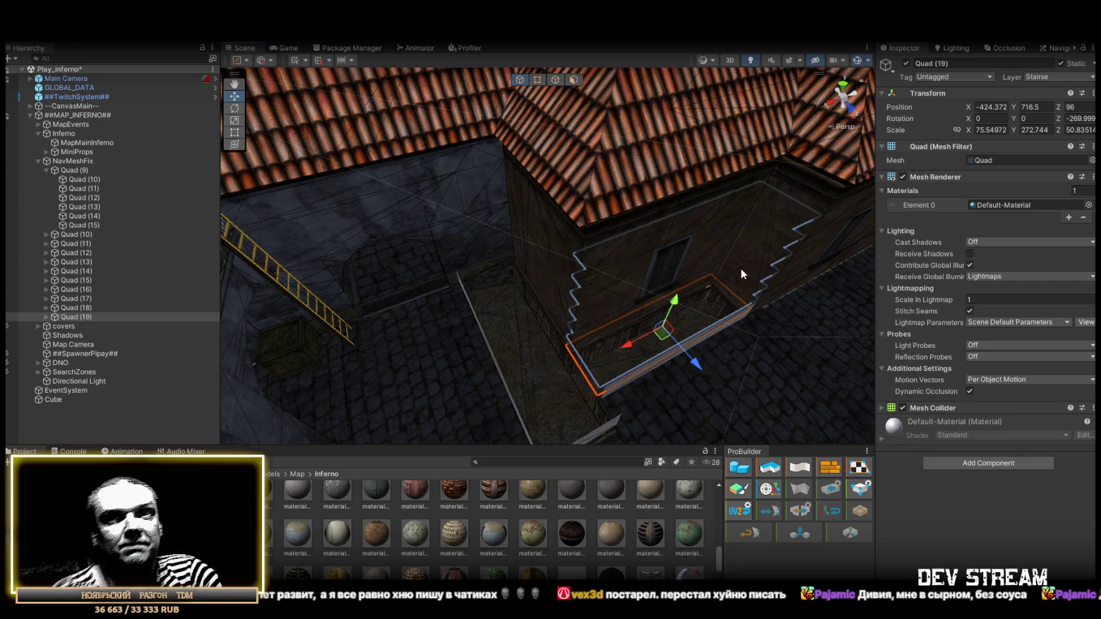
{"action": "mouse_move", "coordinate": [674, 295]}
{"action": "left_mouse_down"}
{"action": "mouse_move", "coordinate": [611, 289]}
{"action": "mouse_move", "coordinate": [726, 267]}
{"action": "mouse_move", "coordinate": [683, 261]}
{"action": "left_mouse_up"}
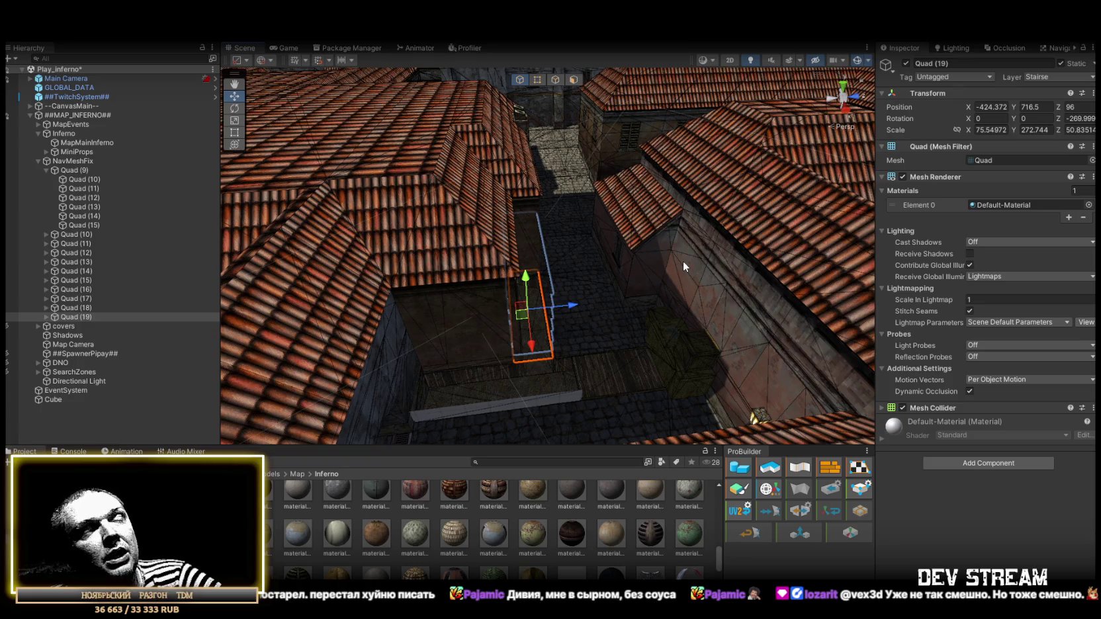
{"action": "mouse_move", "coordinate": [646, 247]}
{"action": "left_mouse_down"}
{"action": "mouse_move", "coordinate": [658, 194]}
{"action": "mouse_move", "coordinate": [576, 218]}
{"action": "mouse_move", "coordinate": [742, 252]}
{"action": "mouse_move", "coordinate": [654, 238]}
{"action": "mouse_move", "coordinate": [659, 255]}
{"action": "mouse_move", "coordinate": [581, 255]}
{"action": "mouse_move", "coordinate": [768, 266]}
{"action": "left_mouse_up"}
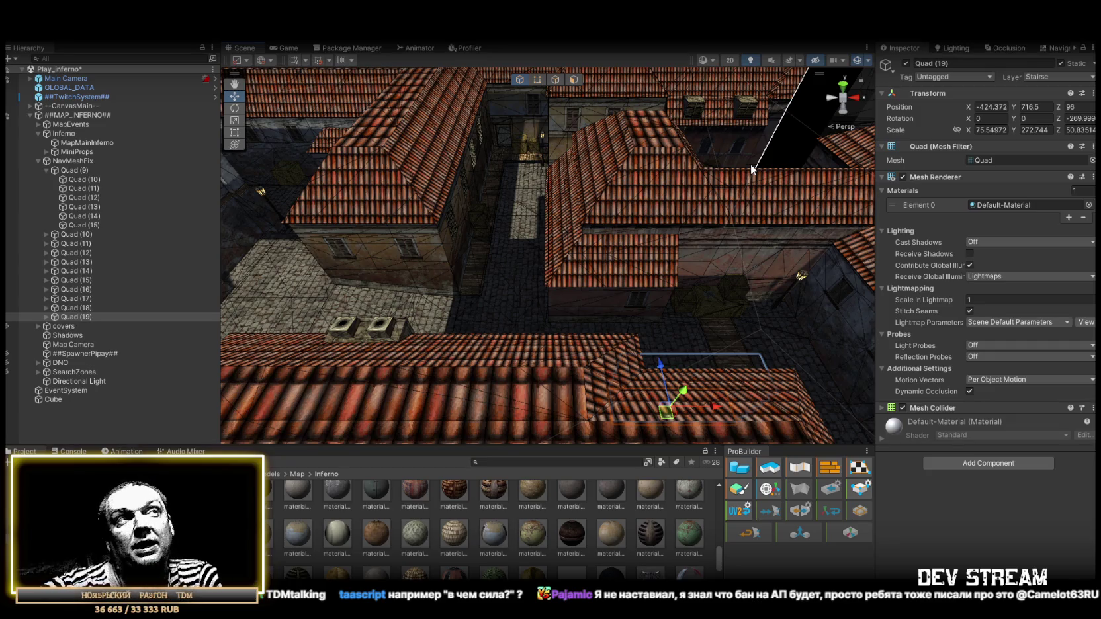
{"action": "mouse_move", "coordinate": [750, 164]}
{"action": "left_mouse_down"}
{"action": "mouse_move", "coordinate": [663, 273]}
{"action": "mouse_move", "coordinate": [761, 291]}
{"action": "mouse_move", "coordinate": [654, 255]}
{"action": "left_mouse_up"}
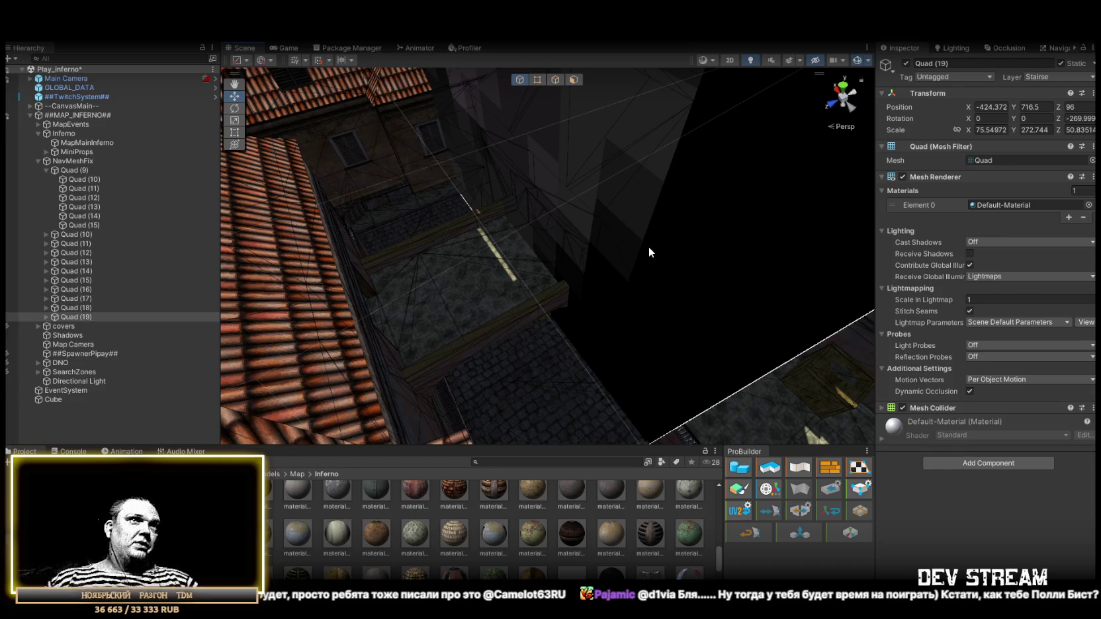
{"action": "mouse_move", "coordinate": [649, 246]}
{"action": "left_mouse_down"}
{"action": "mouse_move", "coordinate": [729, 231]}
{"action": "mouse_move", "coordinate": [715, 251]}
{"action": "mouse_move", "coordinate": [765, 286]}
{"action": "mouse_move", "coordinate": [565, 255]}
{"action": "mouse_move", "coordinate": [613, 240]}
{"action": "mouse_move", "coordinate": [688, 245]}
{"action": "mouse_move", "coordinate": [485, 218]}
{"action": "left_mouse_up"}
{"action": "mouse_move", "coordinate": [597, 198]}
{"action": "left_mouse_down"}
{"action": "mouse_move", "coordinate": [602, 215]}
{"action": "mouse_move", "coordinate": [646, 208]}
{"action": "mouse_move", "coordinate": [642, 313]}
{"action": "mouse_move", "coordinate": [617, 337]}
{"action": "mouse_move", "coordinate": [662, 278]}
{"action": "mouse_move", "coordinate": [444, 272]}
{"action": "mouse_move", "coordinate": [487, 245]}
{"action": "mouse_move", "coordinate": [580, 227]}
{"action": "mouse_move", "coordinate": [595, 212]}
{"action": "mouse_move", "coordinate": [579, 214]}
{"action": "mouse_move", "coordinate": [568, 351]}
{"action": "mouse_move", "coordinate": [490, 355]}
{"action": "mouse_move", "coordinate": [567, 317]}
{"action": "mouse_move", "coordinate": [463, 371]}
{"action": "mouse_move", "coordinate": [381, 318]}
{"action": "left_mouse_up"}
- Duplicate the last quad as Quad (20), scaled to X 13.14, on the stone steps by the crates
{"action": "key", "text": "ctrl+d"}
{"action": "key", "text": "r"}
{"action": "key", "text": "w"}
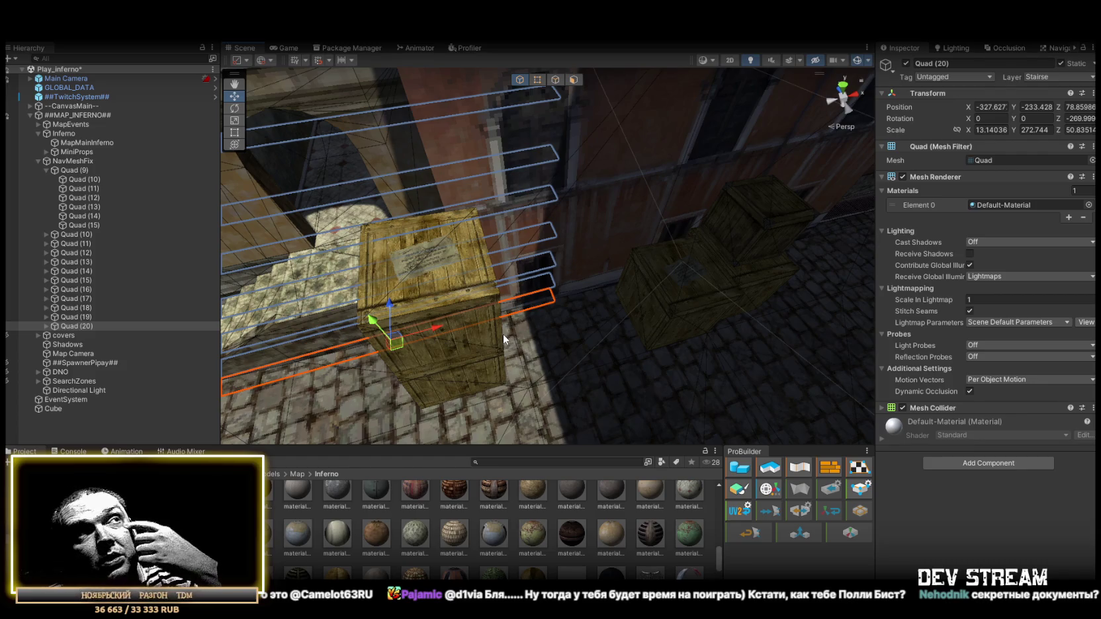
{"action": "mouse_move", "coordinate": [503, 334]}
{"action": "left_mouse_down"}
{"action": "mouse_move", "coordinate": [521, 305]}
{"action": "mouse_move", "coordinate": [744, 314]}
{"action": "mouse_move", "coordinate": [630, 249]}
{"action": "mouse_move", "coordinate": [584, 261]}
{"action": "mouse_move", "coordinate": [596, 260]}
{"action": "left_mouse_up"}
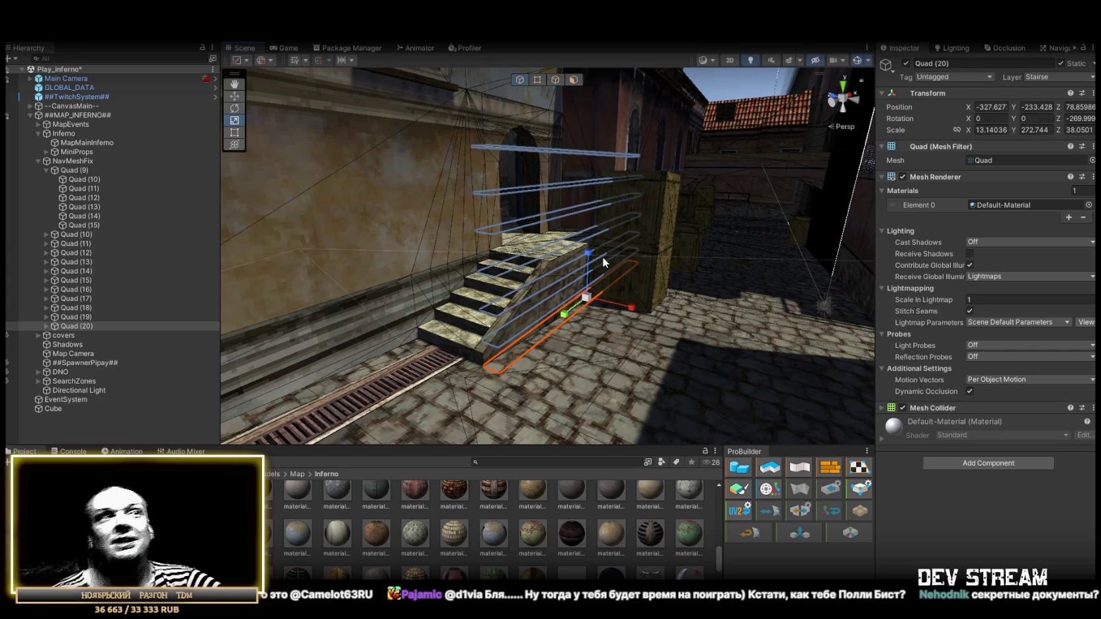
{"action": "mouse_move", "coordinate": [658, 282]}
{"action": "left_mouse_down"}
{"action": "mouse_move", "coordinate": [414, 374]}
{"action": "mouse_move", "coordinate": [437, 368]}
{"action": "left_mouse_up"}
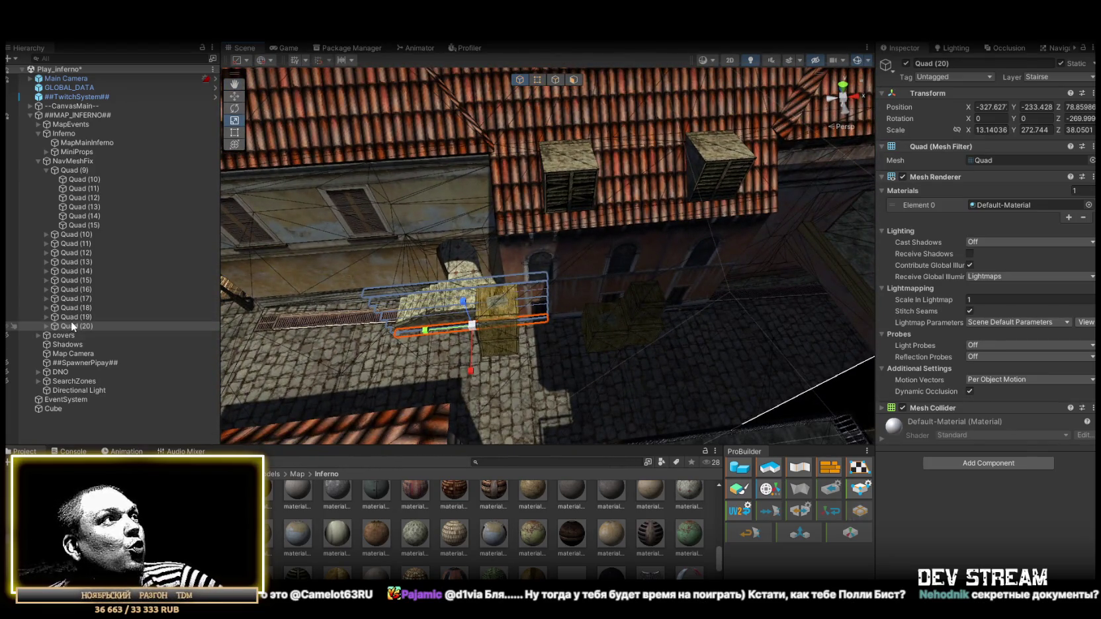
{"action": "mouse_move", "coordinate": [457, 317]}
{"action": "left_mouse_down"}
{"action": "mouse_move", "coordinate": [483, 311]}
{"action": "mouse_move", "coordinate": [475, 331]}
{"action": "mouse_move", "coordinate": [412, 323]}
{"action": "mouse_move", "coordinate": [344, 286]}
{"action": "mouse_move", "coordinate": [313, 234]}
{"action": "mouse_move", "coordinate": [365, 223]}
{"action": "mouse_move", "coordinate": [540, 277]}
{"action": "mouse_move", "coordinate": [246, 296]}
{"action": "mouse_move", "coordinate": [205, 337]}
{"action": "mouse_move", "coordinate": [245, 312]}
{"action": "mouse_move", "coordinate": [229, 290]}
{"action": "mouse_move", "coordinate": [475, 289]}
{"action": "mouse_move", "coordinate": [450, 275]}
{"action": "mouse_move", "coordinate": [303, 291]}
{"action": "mouse_move", "coordinate": [147, 265]}
{"action": "mouse_move", "coordinate": [229, 278]}
{"action": "left_mouse_up"}
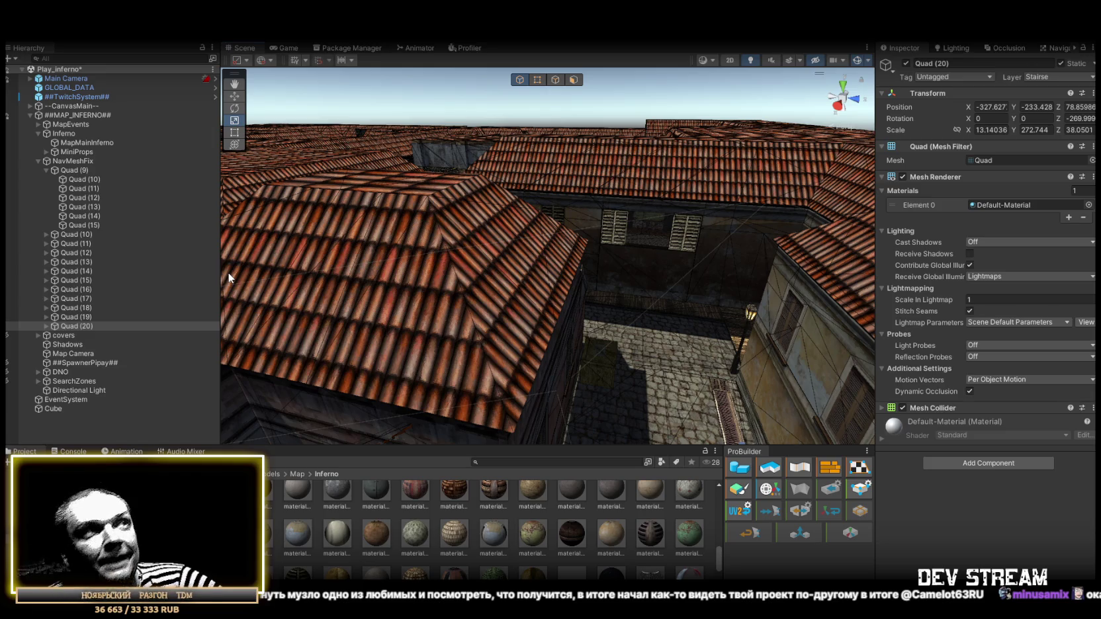
- Fly the view over the tile-roofed building and select Quad (19) and Quad (20) in the Hierarchy
{"action": "mouse_move", "coordinate": [229, 276]}
{"action": "left_mouse_down"}
{"action": "mouse_move", "coordinate": [438, 258]}
{"action": "mouse_move", "coordinate": [468, 288]}
{"action": "mouse_move", "coordinate": [541, 295]}
{"action": "mouse_move", "coordinate": [492, 239]}
{"action": "mouse_move", "coordinate": [599, 252]}
{"action": "mouse_move", "coordinate": [662, 245]}
{"action": "left_mouse_up"}
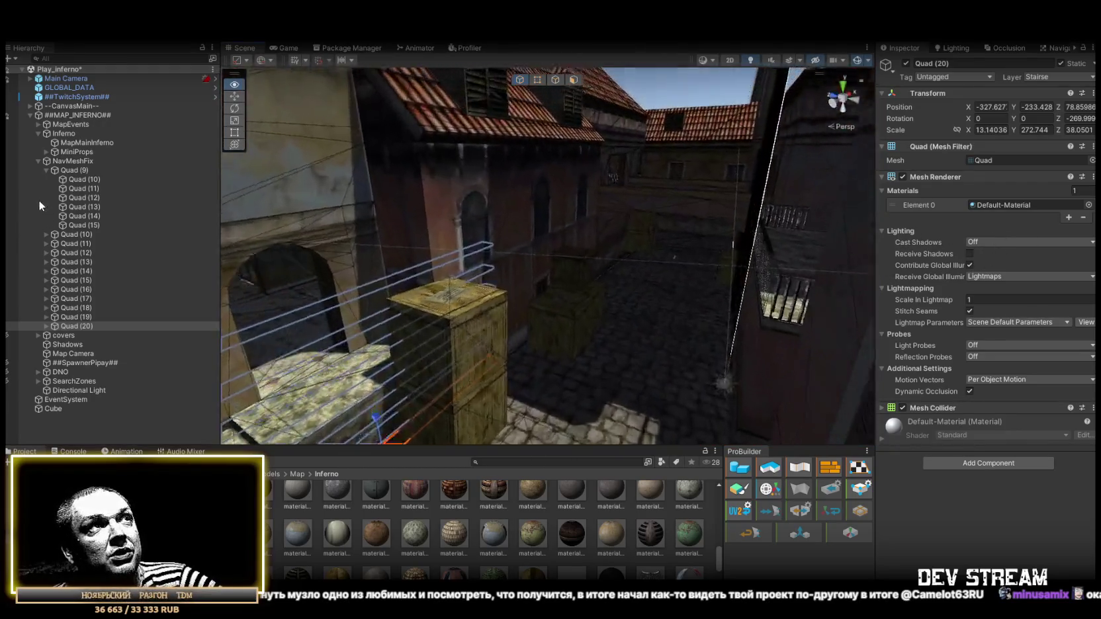
{"action": "mouse_move", "coordinate": [225, 206]}
{"action": "left_mouse_down"}
{"action": "mouse_move", "coordinate": [296, 205]}
{"action": "mouse_move", "coordinate": [258, 236]}
{"action": "mouse_move", "coordinate": [391, 265]}
{"action": "mouse_move", "coordinate": [479, 229]}
{"action": "mouse_move", "coordinate": [411, 165]}
{"action": "mouse_move", "coordinate": [124, 138]}
{"action": "mouse_move", "coordinate": [1024, 161]}
{"action": "mouse_move", "coordinate": [876, 180]}
{"action": "mouse_move", "coordinate": [725, 172]}
{"action": "mouse_move", "coordinate": [467, 216]}
{"action": "mouse_move", "coordinate": [487, 256]}
{"action": "mouse_move", "coordinate": [504, 257]}
{"action": "left_mouse_up"}
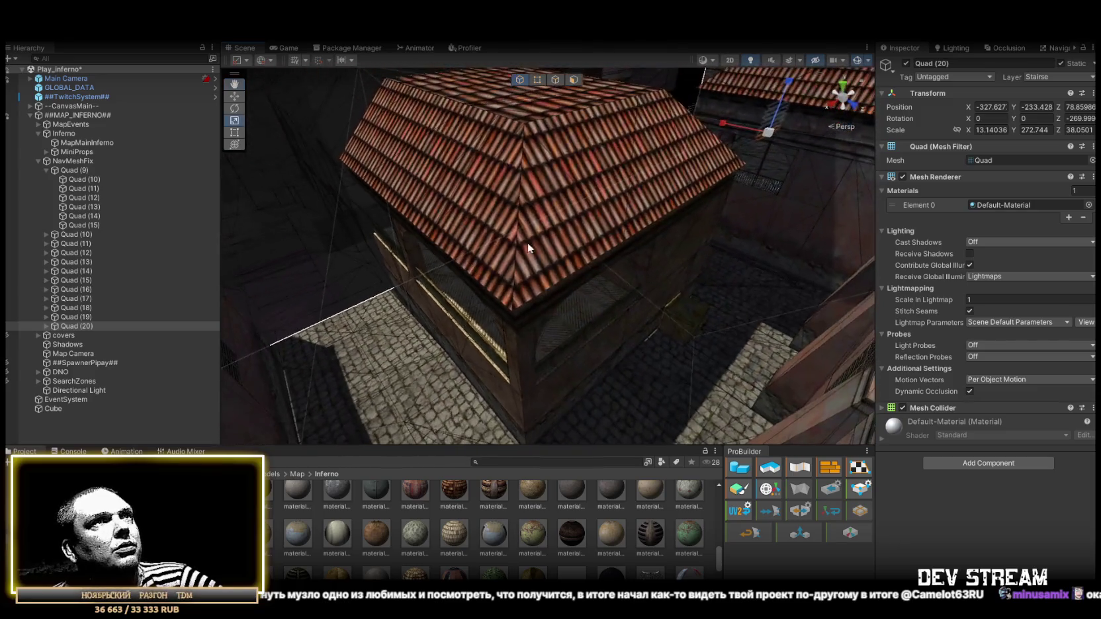
{"action": "left_click", "coordinate": [81, 317]}
{"action": "left_click", "coordinate": [77, 327]}
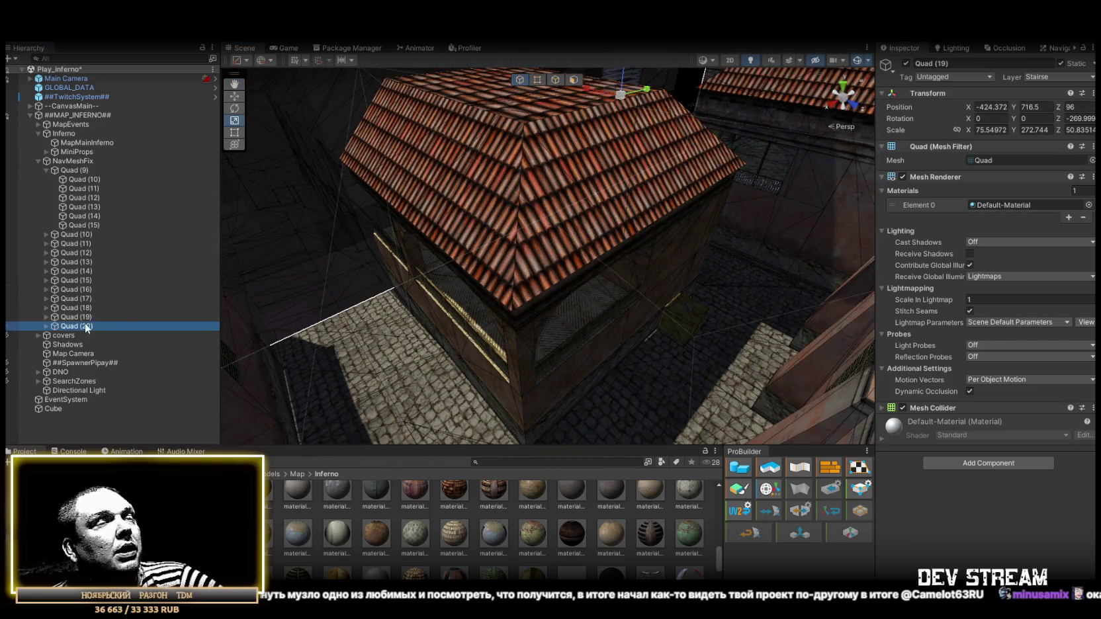
- Duplicate Quad (20) as Quad (21), move it across the map and stretch it wider over the rooftop stairs
{"action": "key", "text": "ctrl+d"}
{"action": "key", "text": "w"}
{"action": "mouse_move", "coordinate": [770, 136]}
{"action": "left_mouse_down"}
{"action": "mouse_move", "coordinate": [407, 283]}
{"action": "mouse_move", "coordinate": [437, 278]}
{"action": "left_mouse_up"}
{"action": "key", "text": "f"}
{"action": "mouse_move", "coordinate": [598, 268]}
{"action": "left_mouse_down"}
{"action": "mouse_move", "coordinate": [664, 245]}
{"action": "mouse_move", "coordinate": [580, 251]}
{"action": "mouse_move", "coordinate": [504, 302]}
{"action": "mouse_move", "coordinate": [627, 324]}
{"action": "mouse_move", "coordinate": [457, 287]}
{"action": "mouse_move", "coordinate": [483, 264]}
{"action": "mouse_move", "coordinate": [442, 264]}
{"action": "mouse_move", "coordinate": [586, 309]}
{"action": "mouse_move", "coordinate": [509, 305]}
{"action": "mouse_move", "coordinate": [517, 263]}
{"action": "mouse_move", "coordinate": [588, 253]}
{"action": "mouse_move", "coordinate": [411, 255]}
{"action": "mouse_move", "coordinate": [594, 261]}
{"action": "mouse_move", "coordinate": [613, 279]}
{"action": "mouse_move", "coordinate": [572, 290]}
{"action": "mouse_move", "coordinate": [658, 282]}
{"action": "left_mouse_up"}
{"action": "key", "text": "r"}
{"action": "key", "text": "w"}
{"action": "key", "text": "r"}
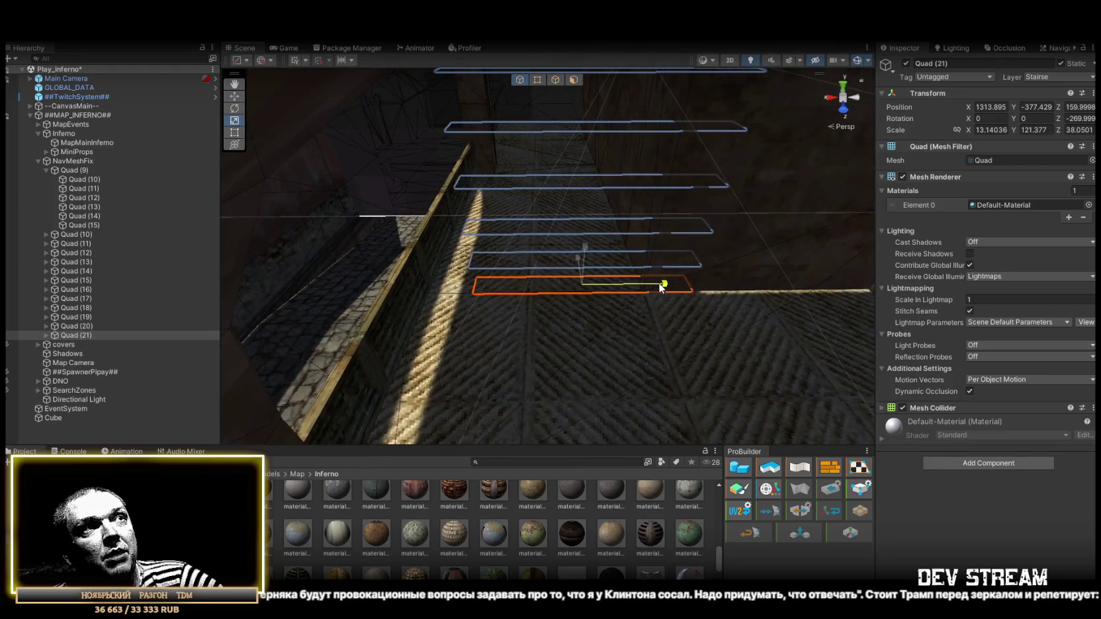
{"action": "key", "text": "w"}
{"action": "mouse_move", "coordinate": [548, 286]}
{"action": "left_mouse_down"}
{"action": "mouse_move", "coordinate": [482, 287]}
{"action": "mouse_move", "coordinate": [690, 306]}
{"action": "mouse_move", "coordinate": [724, 283]}
{"action": "left_mouse_up"}
{"action": "key", "text": "r"}
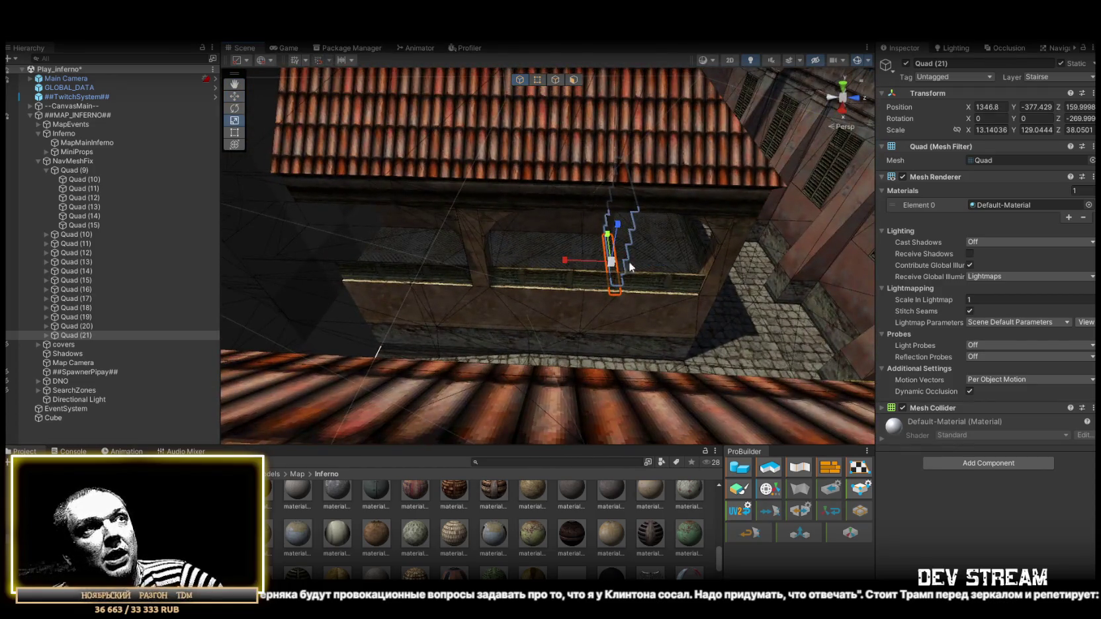
{"action": "mouse_move", "coordinate": [569, 258]}
{"action": "left_mouse_down"}
{"action": "mouse_move", "coordinate": [7, 250]}
{"action": "mouse_move", "coordinate": [1072, 218]}
{"action": "mouse_move", "coordinate": [992, 209]}
{"action": "mouse_move", "coordinate": [1028, 209]}
{"action": "left_mouse_up"}
{"action": "mouse_move", "coordinate": [662, 258]}
{"action": "left_mouse_down"}
{"action": "mouse_move", "coordinate": [611, 238]}
{"action": "mouse_move", "coordinate": [573, 246]}
{"action": "left_mouse_up"}
{"action": "key", "text": "w"}
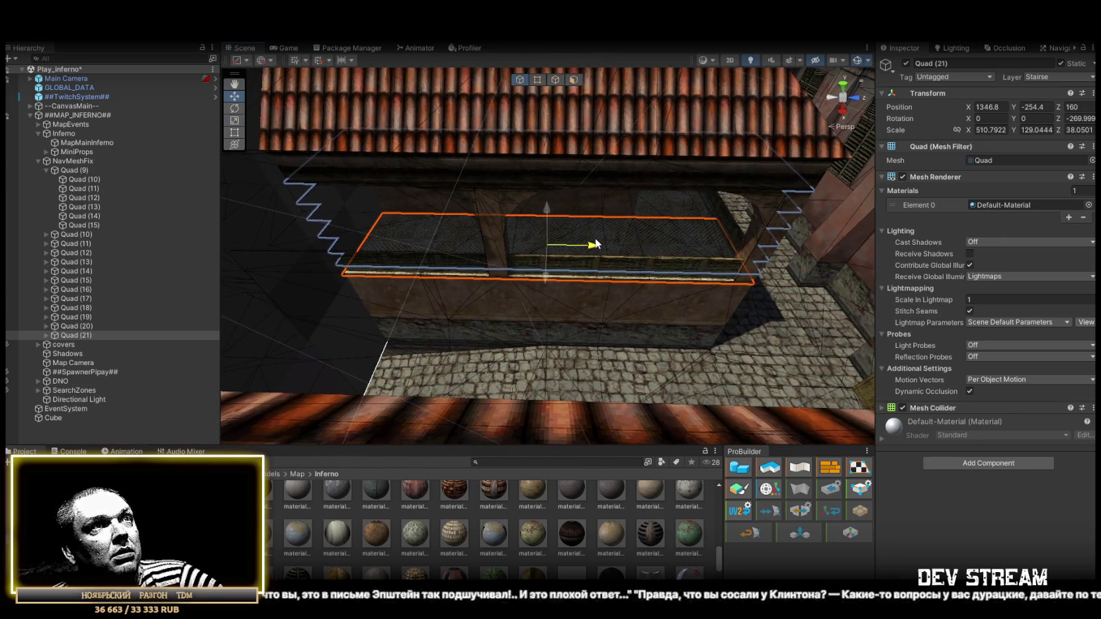
{"action": "mouse_move", "coordinate": [780, 244]}
{"action": "left_mouse_down"}
{"action": "mouse_move", "coordinate": [654, 238]}
{"action": "mouse_move", "coordinate": [531, 212]}
{"action": "mouse_move", "coordinate": [570, 241]}
{"action": "mouse_move", "coordinate": [469, 244]}
{"action": "mouse_move", "coordinate": [645, 237]}
{"action": "left_mouse_up"}
- Duplicate as Quad (22), narrow X, stretch Y and vertex-snap it over the neighbouring staircase
{"action": "key", "text": "ctrl+d"}
{"action": "key", "text": "r"}
{"action": "mouse_move", "coordinate": [572, 207]}
{"action": "left_mouse_down"}
{"action": "mouse_move", "coordinate": [692, 213]}
{"action": "mouse_move", "coordinate": [608, 199]}
{"action": "mouse_move", "coordinate": [619, 201]}
{"action": "mouse_move", "coordinate": [574, 235]}
{"action": "mouse_move", "coordinate": [634, 231]}
{"action": "left_mouse_up"}
{"action": "key", "text": "w"}
{"action": "key", "text": "r"}
{"action": "mouse_move", "coordinate": [530, 219]}
{"action": "left_mouse_down"}
{"action": "mouse_move", "coordinate": [675, 172]}
{"action": "mouse_move", "coordinate": [560, 173]}
{"action": "mouse_move", "coordinate": [510, 204]}
{"action": "mouse_move", "coordinate": [454, 216]}
{"action": "left_mouse_up"}
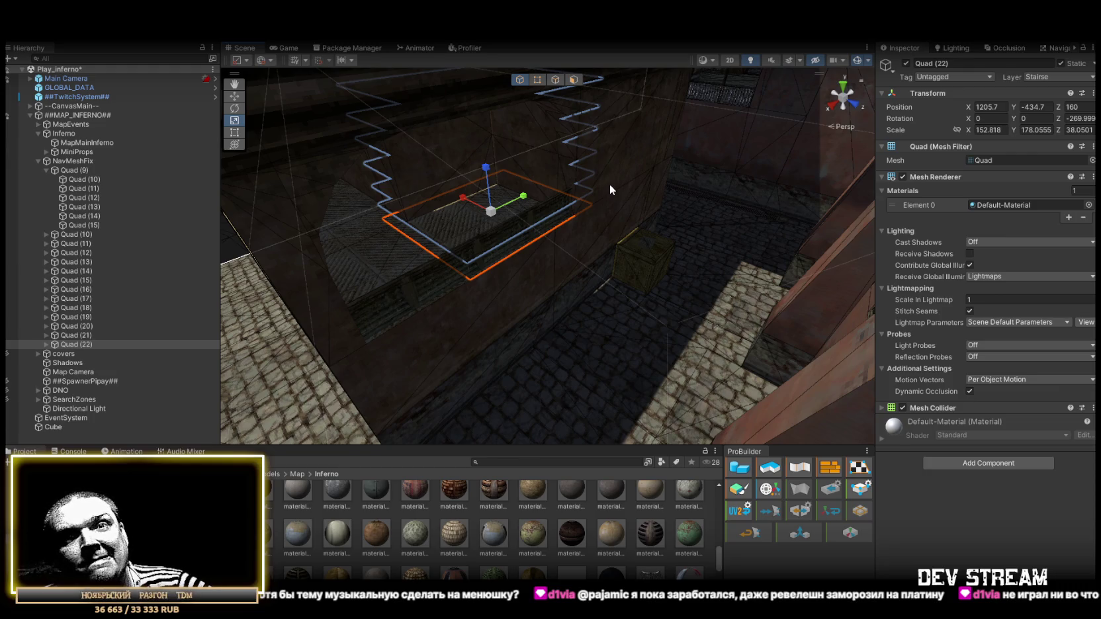
{"action": "mouse_move", "coordinate": [591, 183]}
{"action": "left_mouse_down"}
{"action": "mouse_move", "coordinate": [592, 221]}
{"action": "mouse_move", "coordinate": [485, 214]}
{"action": "mouse_move", "coordinate": [575, 238]}
{"action": "mouse_move", "coordinate": [570, 228]}
{"action": "mouse_move", "coordinate": [599, 253]}
{"action": "mouse_move", "coordinate": [697, 261]}
{"action": "mouse_move", "coordinate": [474, 247]}
{"action": "mouse_move", "coordinate": [576, 249]}
{"action": "mouse_move", "coordinate": [557, 252]}
{"action": "left_mouse_up"}
{"action": "key", "text": "w"}
{"action": "key", "text": "v"}
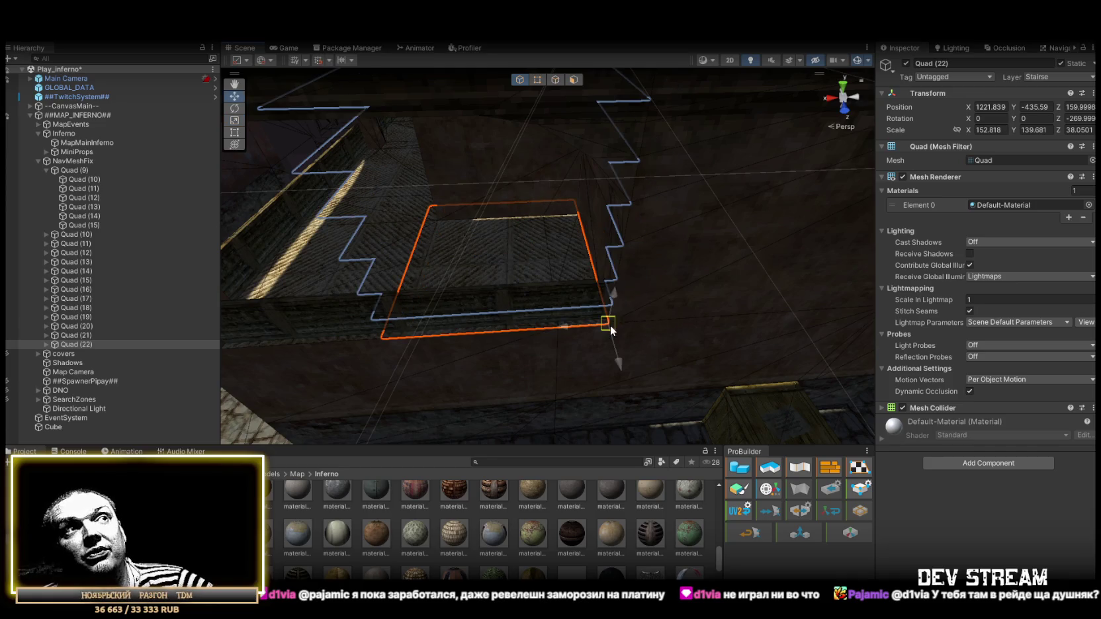
{"action": "mouse_move", "coordinate": [528, 297]}
{"action": "left_mouse_down"}
{"action": "mouse_move", "coordinate": [691, 278]}
{"action": "mouse_move", "coordinate": [550, 283]}
{"action": "mouse_move", "coordinate": [492, 272]}
{"action": "mouse_move", "coordinate": [698, 295]}
{"action": "mouse_move", "coordinate": [685, 286]}
{"action": "mouse_move", "coordinate": [626, 314]}
{"action": "mouse_move", "coordinate": [731, 281]}
{"action": "mouse_move", "coordinate": [541, 267]}
{"action": "mouse_move", "coordinate": [568, 295]}
{"action": "mouse_move", "coordinate": [350, 284]}
{"action": "mouse_move", "coordinate": [430, 277]}
{"action": "mouse_move", "coordinate": [725, 332]}
{"action": "mouse_move", "coordinate": [460, 278]}
{"action": "mouse_move", "coordinate": [476, 302]}
{"action": "mouse_move", "coordinate": [203, 223]}
{"action": "left_mouse_up"}
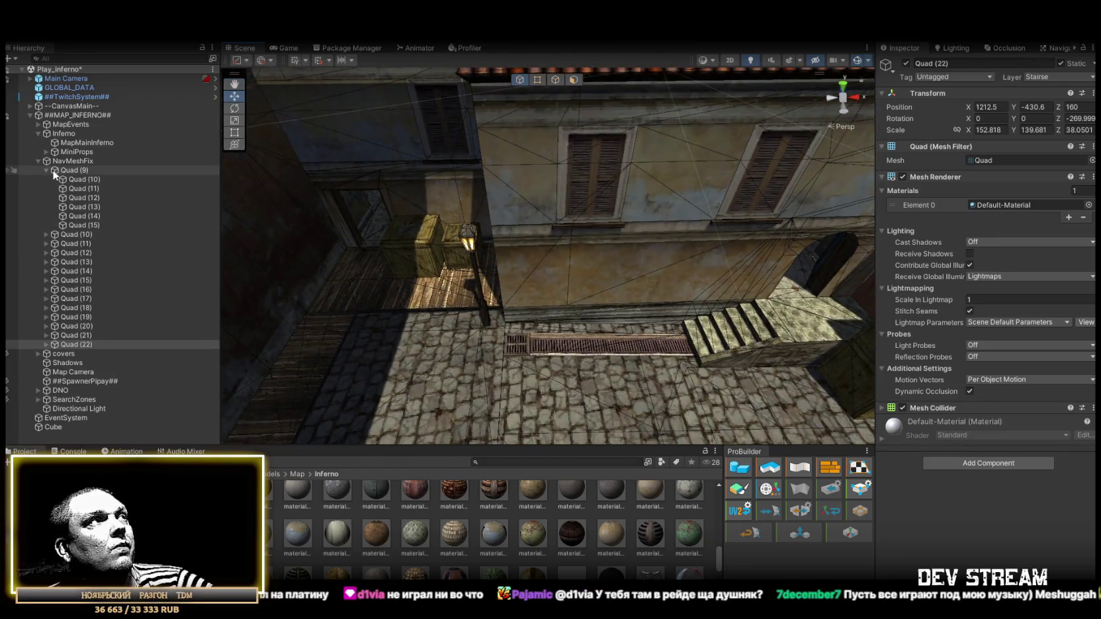
{"action": "left_click", "coordinate": [47, 170]}
{"action": "double_click", "coordinate": [57, 162]}
{"action": "mouse_move", "coordinate": [589, 299]}
{"action": "left_mouse_down"}
{"action": "mouse_move", "coordinate": [670, 272]}
{"action": "mouse_move", "coordinate": [620, 274]}
{"action": "left_mouse_up"}
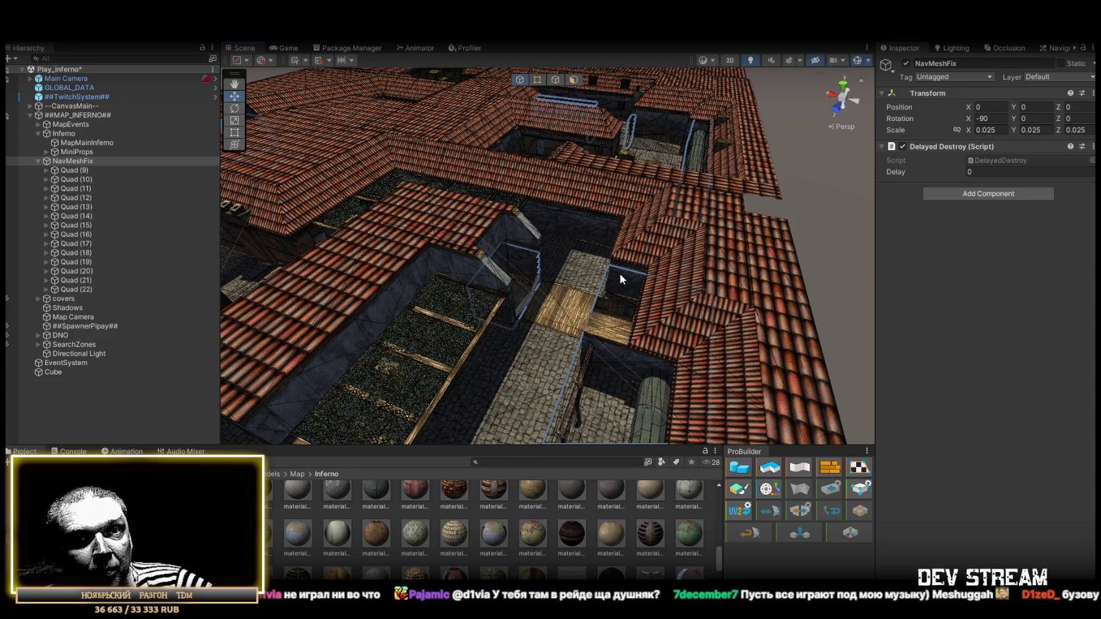
{"action": "mouse_move", "coordinate": [619, 273]}
{"action": "left_mouse_down"}
{"action": "mouse_move", "coordinate": [551, 275]}
{"action": "mouse_move", "coordinate": [344, 246]}
{"action": "mouse_move", "coordinate": [587, 303]}
{"action": "mouse_move", "coordinate": [602, 277]}
{"action": "mouse_move", "coordinate": [689, 320]}
{"action": "mouse_move", "coordinate": [467, 224]}
{"action": "mouse_move", "coordinate": [453, 279]}
{"action": "mouse_move", "coordinate": [376, 285]}
{"action": "mouse_move", "coordinate": [381, 273]}
{"action": "mouse_move", "coordinate": [211, 227]}
{"action": "mouse_move", "coordinate": [251, 219]}
{"action": "mouse_move", "coordinate": [364, 245]}
{"action": "mouse_move", "coordinate": [592, 227]}
{"action": "mouse_move", "coordinate": [540, 203]}
{"action": "mouse_move", "coordinate": [654, 175]}
{"action": "mouse_move", "coordinate": [437, 253]}
{"action": "mouse_move", "coordinate": [513, 298]}
{"action": "mouse_move", "coordinate": [671, 216]}
{"action": "mouse_move", "coordinate": [737, 202]}
{"action": "mouse_move", "coordinate": [657, 172]}
{"action": "mouse_move", "coordinate": [400, 275]}
{"action": "mouse_move", "coordinate": [580, 319]}
{"action": "mouse_move", "coordinate": [605, 314]}
{"action": "mouse_move", "coordinate": [526, 303]}
{"action": "mouse_move", "coordinate": [705, 320]}
{"action": "mouse_move", "coordinate": [418, 263]}
{"action": "mouse_move", "coordinate": [644, 265]}
{"action": "mouse_move", "coordinate": [549, 241]}
{"action": "mouse_move", "coordinate": [491, 293]}
{"action": "left_mouse_up"}
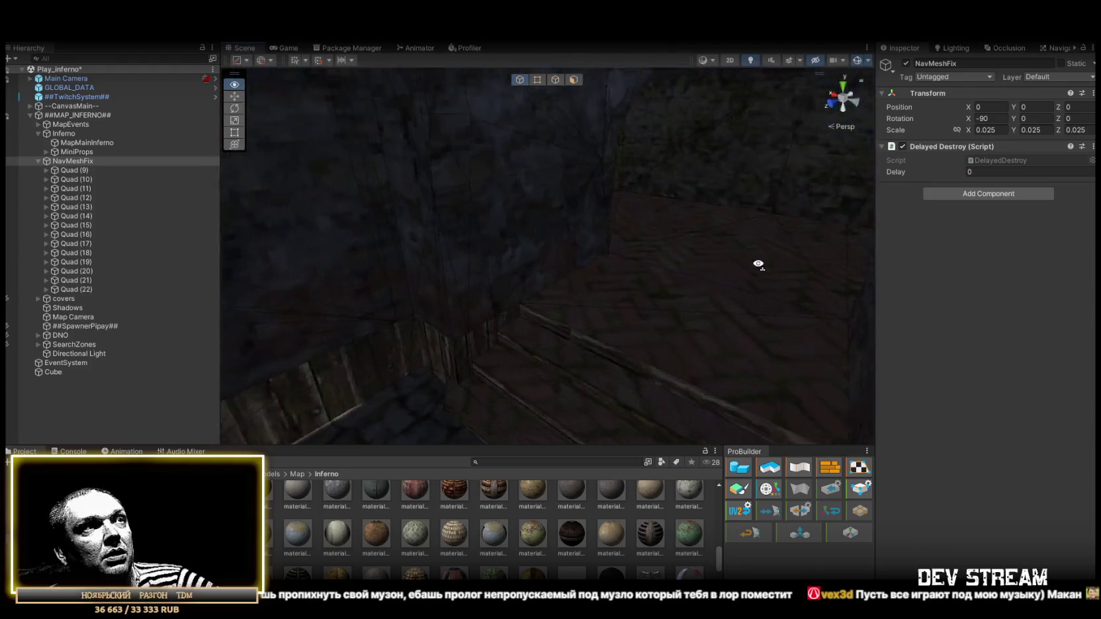
{"action": "left_click_drag", "start_coordinate": [589, 257], "coordinate": [449, 293]}
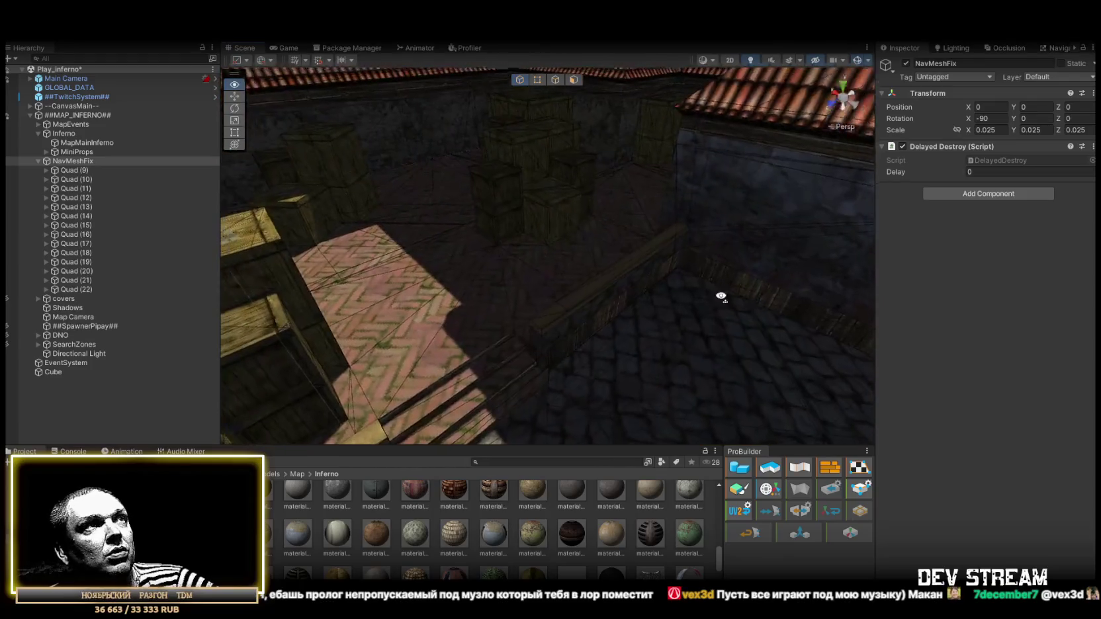
{"action": "mouse_move", "coordinate": [389, 288]}
{"action": "left_mouse_down"}
{"action": "mouse_move", "coordinate": [406, 310]}
{"action": "mouse_move", "coordinate": [698, 286]}
{"action": "mouse_move", "coordinate": [701, 299]}
{"action": "mouse_move", "coordinate": [642, 360]}
{"action": "left_mouse_up"}
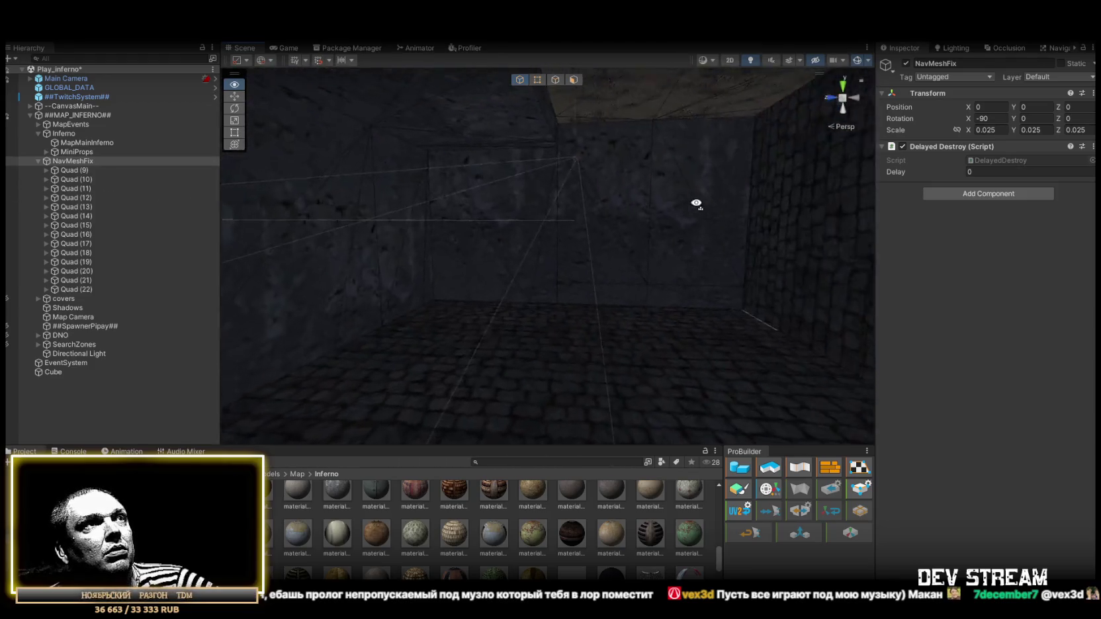
{"action": "mouse_move", "coordinate": [437, 219]}
{"action": "left_mouse_down"}
{"action": "mouse_move", "coordinate": [524, 214]}
{"action": "mouse_move", "coordinate": [121, 200]}
{"action": "mouse_move", "coordinate": [1069, 193]}
{"action": "mouse_move", "coordinate": [1050, 177]}
{"action": "mouse_move", "coordinate": [1080, 169]}
{"action": "mouse_move", "coordinate": [1042, 193]}
{"action": "mouse_move", "coordinate": [1004, 187]}
{"action": "mouse_move", "coordinate": [994, 146]}
{"action": "mouse_move", "coordinate": [985, 244]}
{"action": "mouse_move", "coordinate": [904, 282]}
{"action": "mouse_move", "coordinate": [651, 324]}
{"action": "mouse_move", "coordinate": [456, 317]}
{"action": "mouse_move", "coordinate": [442, 303]}
{"action": "mouse_move", "coordinate": [435, 271]}
{"action": "mouse_move", "coordinate": [583, 236]}
{"action": "mouse_move", "coordinate": [516, 255]}
{"action": "mouse_move", "coordinate": [504, 295]}
{"action": "mouse_move", "coordinate": [462, 286]}
{"action": "mouse_move", "coordinate": [225, 304]}
{"action": "left_mouse_up"}
{"action": "left_click", "coordinate": [67, 289]}
- Duplicate Quad (22) as Quad (23), then select Quad (17) in the NavMeshFix Hierarchy
{"action": "mouse_move", "coordinate": [608, 250]}
{"action": "left_mouse_down"}
{"action": "mouse_move", "coordinate": [719, 135]}
{"action": "mouse_move", "coordinate": [553, 377]}
{"action": "mouse_move", "coordinate": [581, 332]}
{"action": "left_mouse_up"}
{"action": "key", "text": "ctrl+d"}
{"action": "key", "text": "v"}
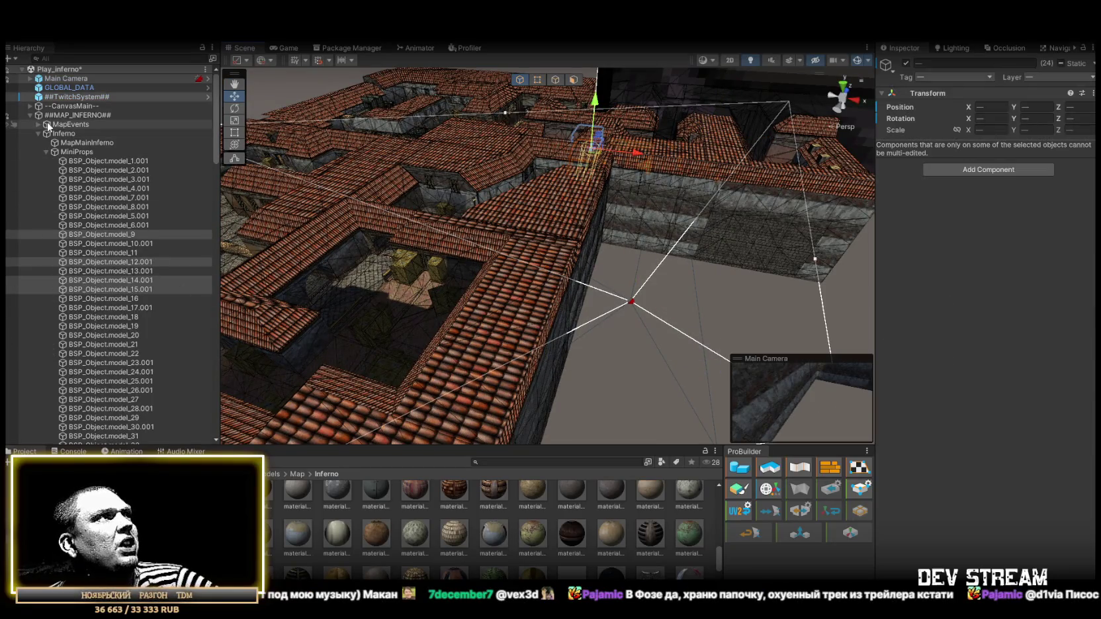
{"action": "left_click", "coordinate": [31, 115]}
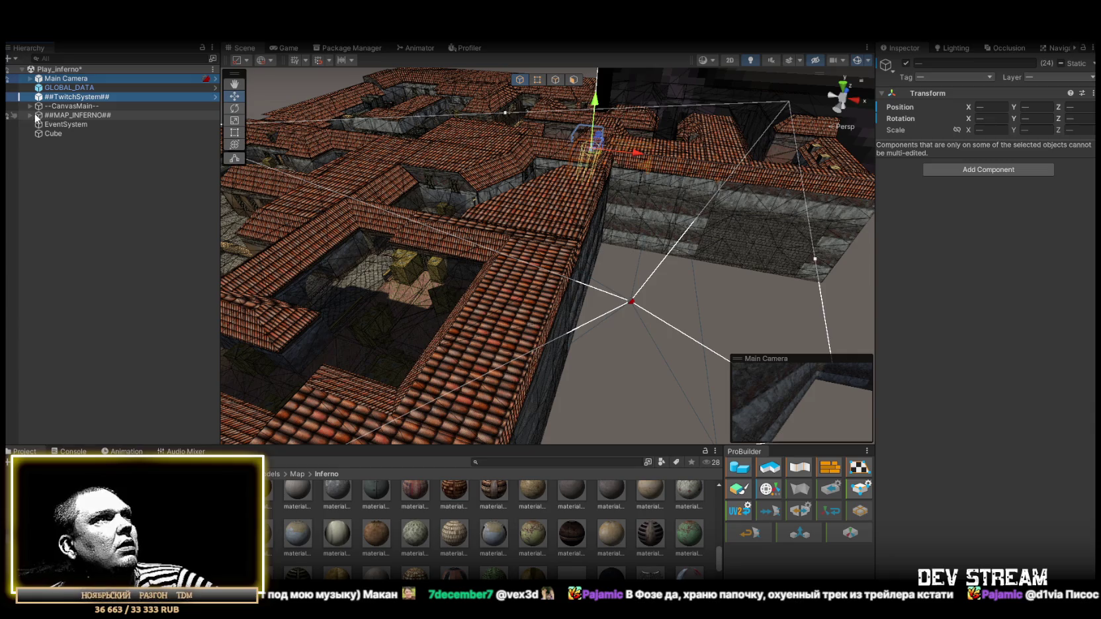
{"action": "left_click", "coordinate": [31, 115]}
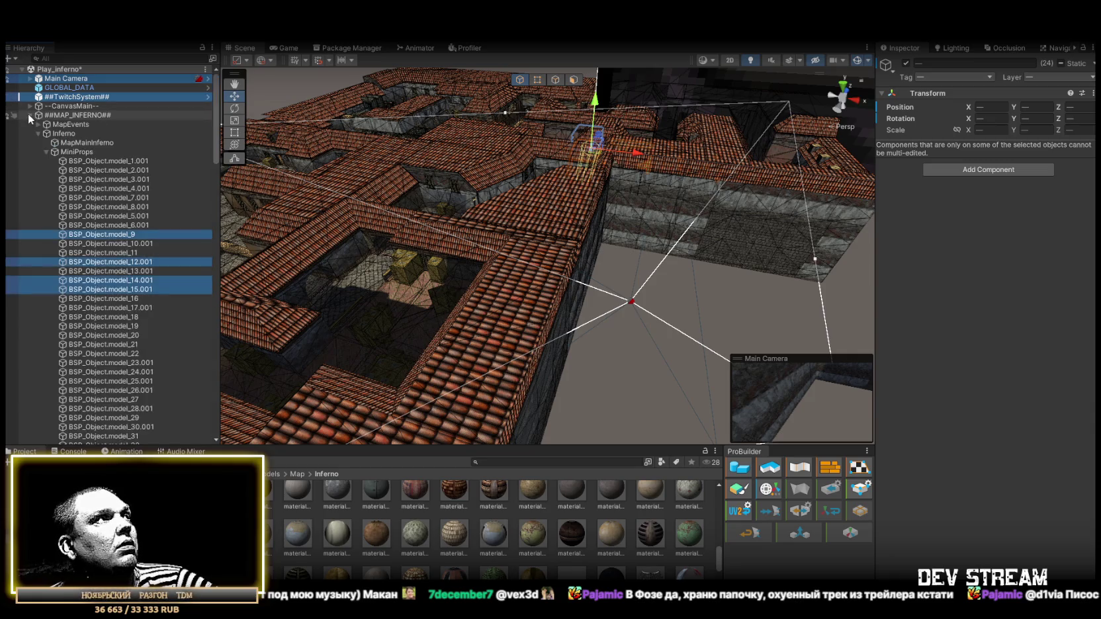
{"action": "left_click", "coordinate": [51, 151]}
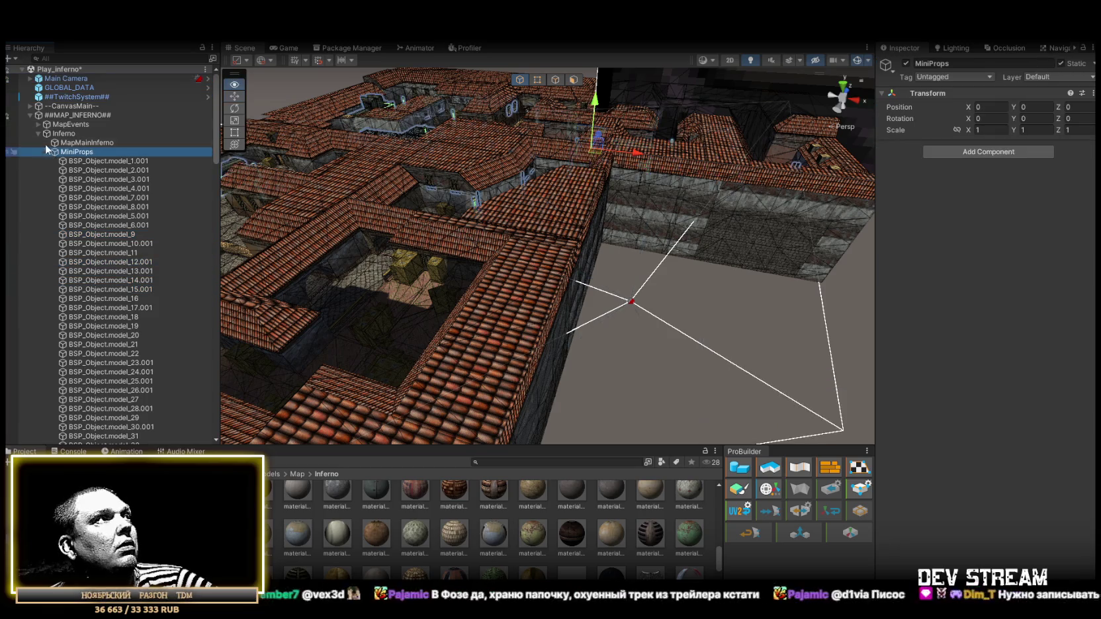
{"action": "left_click", "coordinate": [37, 133]}
{"action": "left_click", "coordinate": [52, 225]}
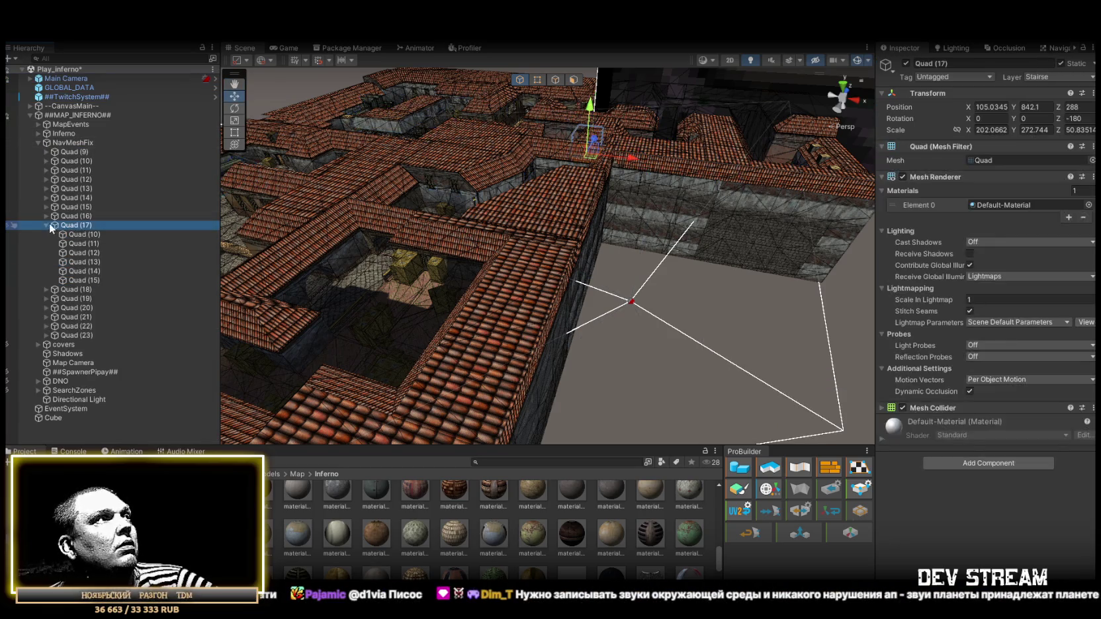
{"action": "left_click", "coordinate": [46, 225]}
- Duplicate Quad (17) as Quad (24), then move and resize it over the stone building
{"action": "key", "text": "ctrl+d"}
{"action": "mouse_move", "coordinate": [589, 158]}
{"action": "left_mouse_down"}
{"action": "mouse_move", "coordinate": [505, 318]}
{"action": "mouse_move", "coordinate": [514, 311]}
{"action": "mouse_move", "coordinate": [484, 222]}
{"action": "mouse_move", "coordinate": [541, 194]}
{"action": "mouse_move", "coordinate": [546, 217]}
{"action": "mouse_move", "coordinate": [651, 201]}
{"action": "mouse_move", "coordinate": [658, 175]}
{"action": "mouse_move", "coordinate": [712, 137]}
{"action": "mouse_move", "coordinate": [589, 319]}
{"action": "mouse_move", "coordinate": [777, 332]}
{"action": "mouse_move", "coordinate": [614, 251]}
{"action": "mouse_move", "coordinate": [557, 249]}
{"action": "mouse_move", "coordinate": [696, 287]}
{"action": "mouse_move", "coordinate": [634, 295]}
{"action": "mouse_move", "coordinate": [548, 224]}
{"action": "mouse_move", "coordinate": [467, 229]}
{"action": "mouse_move", "coordinate": [477, 238]}
{"action": "mouse_move", "coordinate": [471, 273]}
{"action": "mouse_move", "coordinate": [607, 260]}
{"action": "left_mouse_up"}
{"action": "key", "text": "r"}
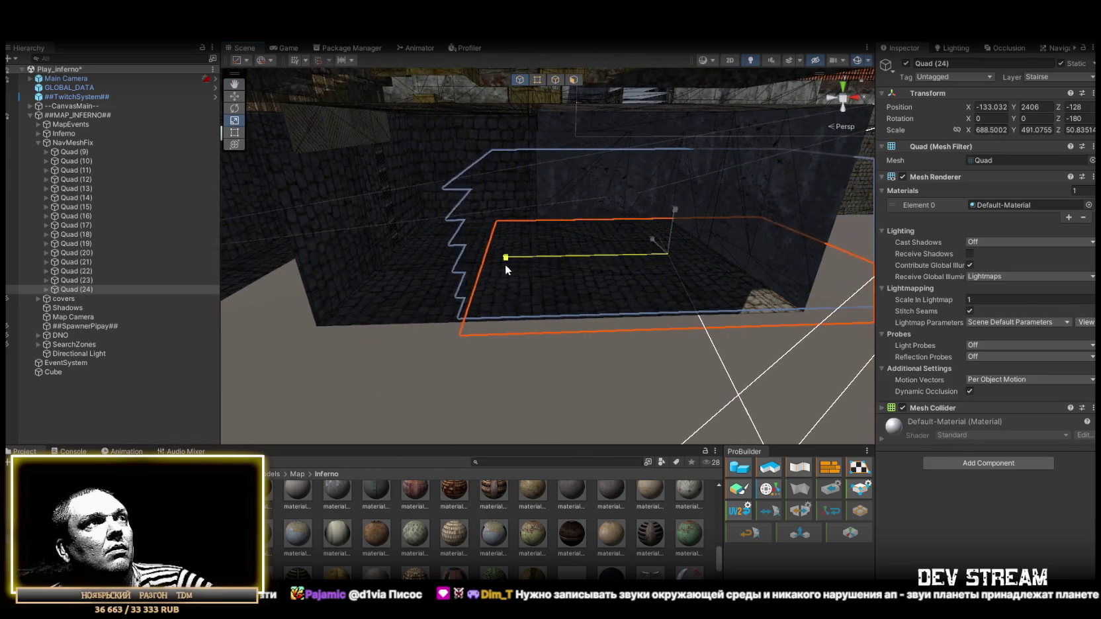
{"action": "left_click_drag", "start_coordinate": [708, 255], "coordinate": [605, 262]}
{"action": "mouse_move", "coordinate": [605, 262]}
{"action": "left_mouse_down", "text": "alt"}
{"action": "mouse_move", "coordinate": [648, 253]}
{"action": "mouse_move", "coordinate": [595, 296]}
{"action": "left_mouse_up", "text": "alt"}
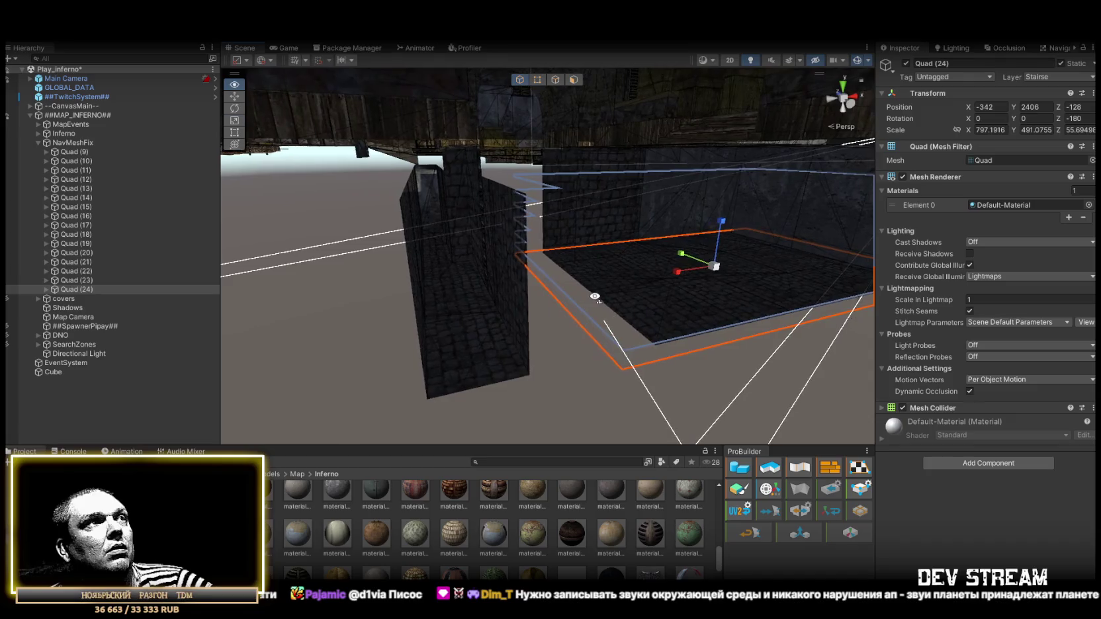
- Duplicate as Quad (25), narrow it along X and lower it onto the building at -898, 2229, -128
{"action": "key", "text": "ctrl+d"}
{"action": "key", "text": "w"}
{"action": "mouse_move", "coordinate": [716, 277]}
{"action": "left_mouse_down", "text": "alt"}
{"action": "mouse_move", "coordinate": [742, 264]}
{"action": "mouse_move", "coordinate": [530, 281]}
{"action": "mouse_move", "coordinate": [591, 277]}
{"action": "left_mouse_up", "text": "alt"}
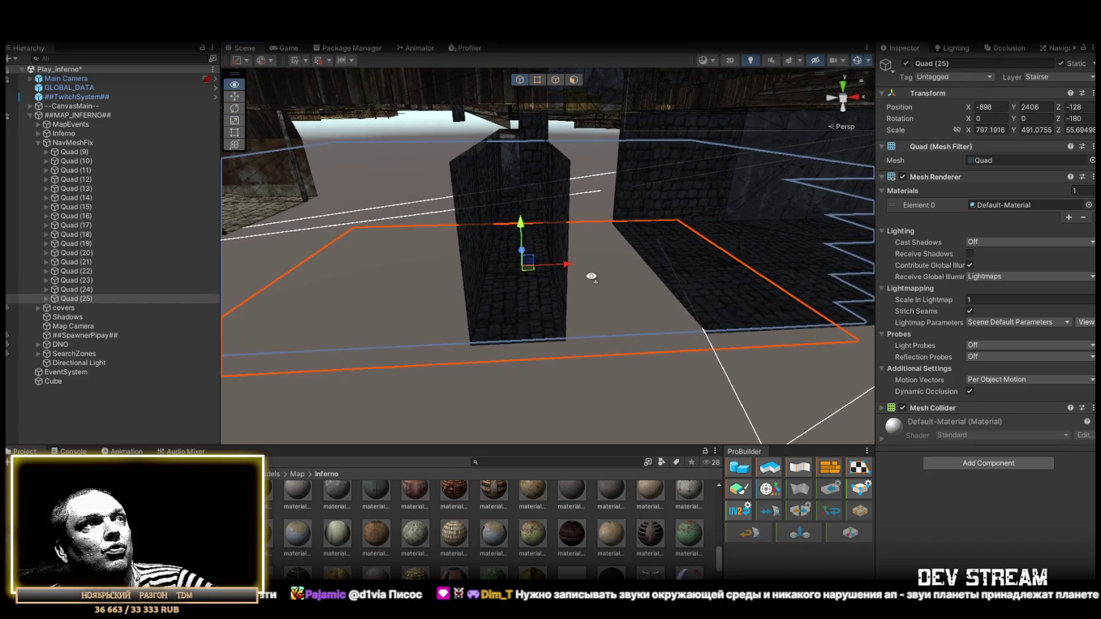
{"action": "left_click_drag", "start_coordinate": [479, 266], "coordinate": [520, 267]}
{"action": "mouse_move", "coordinate": [520, 267]}
{"action": "left_mouse_down", "text": "alt"}
{"action": "mouse_move", "coordinate": [412, 286]}
{"action": "mouse_move", "coordinate": [728, 266]}
{"action": "left_mouse_up", "text": "alt"}
{"action": "left_click_drag", "start_coordinate": [605, 332], "coordinate": [663, 327], "text": "alt"}
{"action": "key", "text": "w"}
{"action": "mouse_move", "coordinate": [612, 258]}
{"action": "left_mouse_down", "text": "alt"}
{"action": "mouse_move", "coordinate": [561, 265]}
{"action": "mouse_move", "coordinate": [492, 315]}
{"action": "mouse_move", "coordinate": [558, 305]}
{"action": "mouse_move", "coordinate": [252, 289]}
{"action": "mouse_move", "coordinate": [364, 288]}
{"action": "mouse_move", "coordinate": [320, 263]}
{"action": "mouse_move", "coordinate": [265, 255]}
{"action": "mouse_move", "coordinate": [248, 271]}
{"action": "mouse_move", "coordinate": [410, 343]}
{"action": "mouse_move", "coordinate": [838, 362]}
{"action": "left_mouse_up", "text": "alt"}
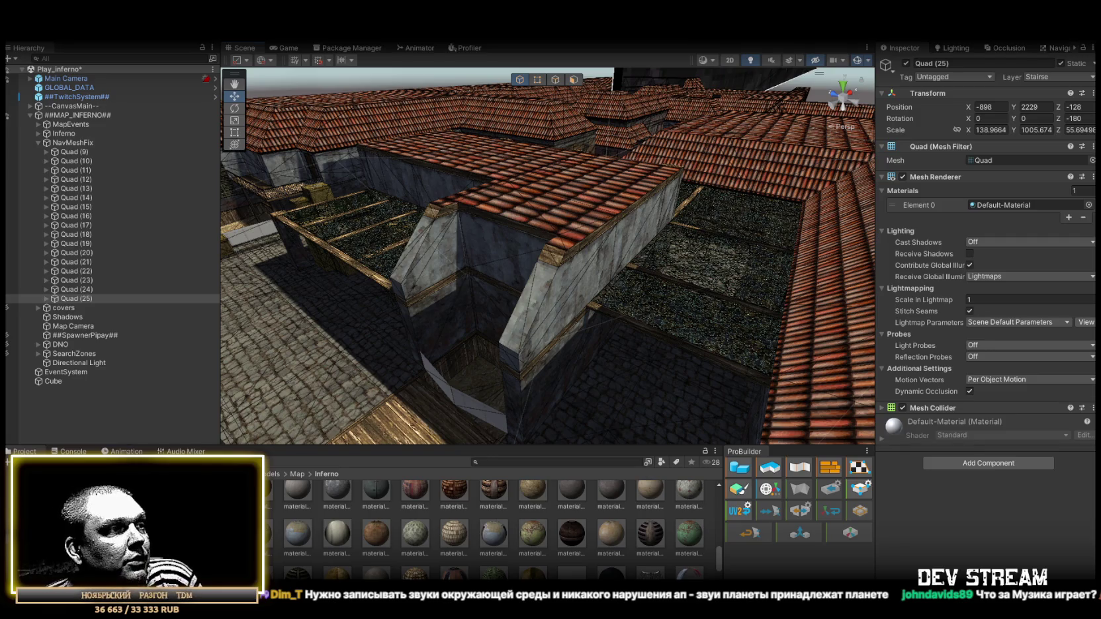
{"action": "key", "text": "alt+Tab"}
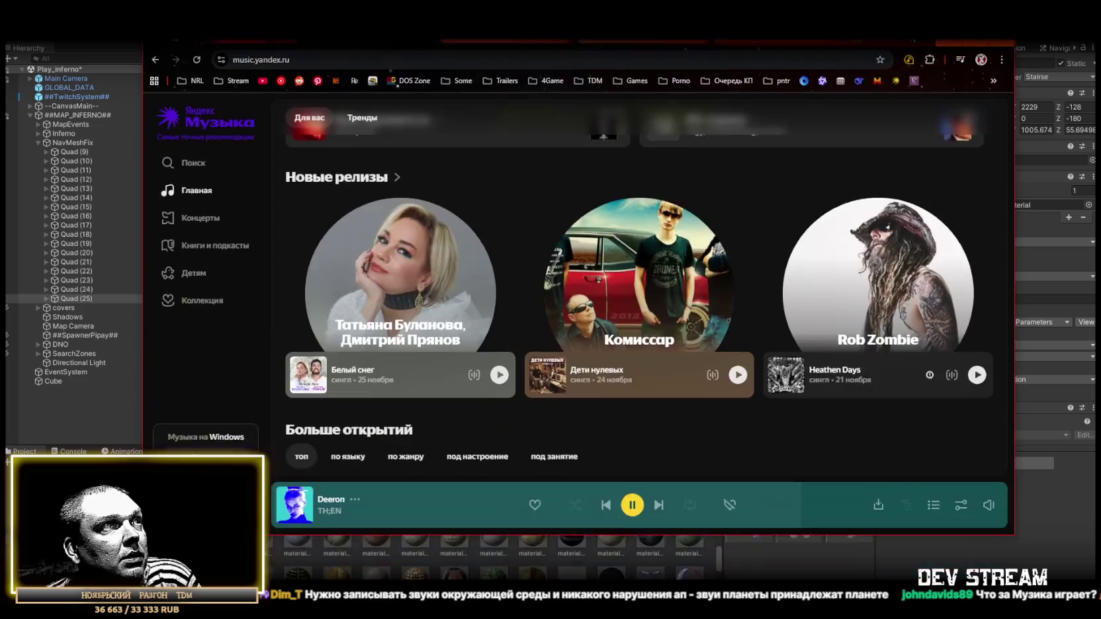
{"action": "scroll", "coordinate": [648, 278], "scroll_direction": "up", "scroll_amount": 5}
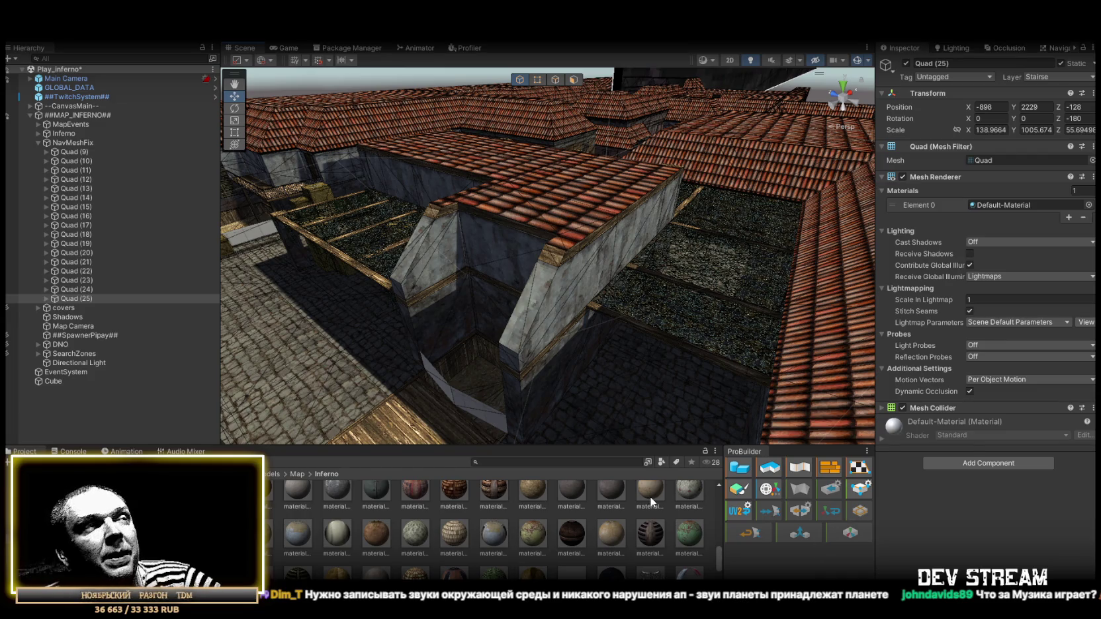
{"action": "key", "text": "w"}
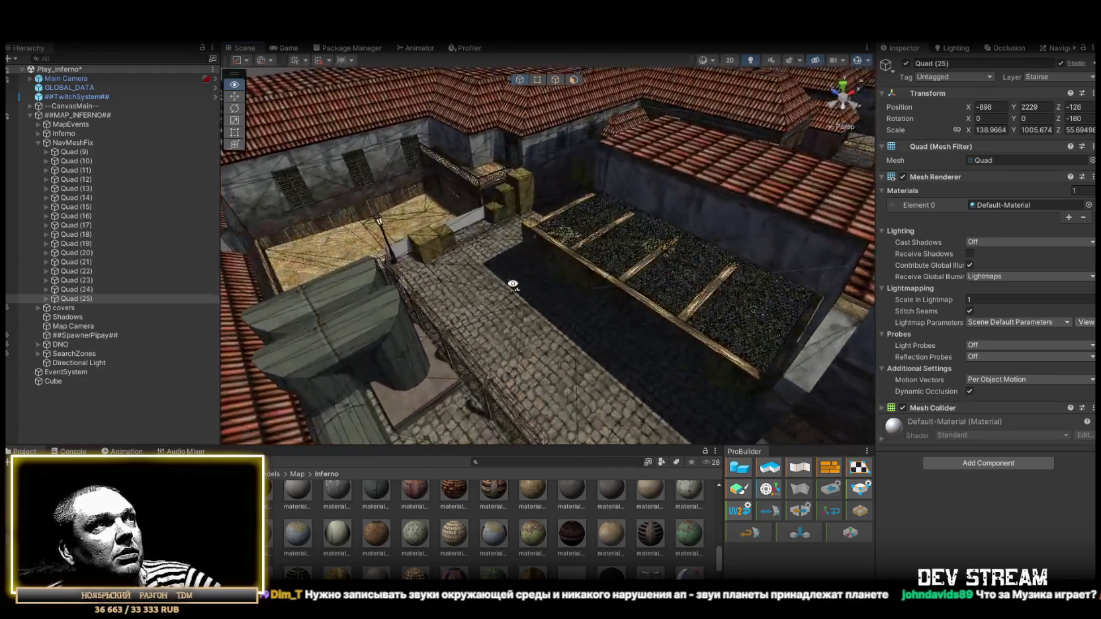
- Shorten Quad (26) and fit it over the courtyard stairs beside the crates, then duplicate it
{"action": "mouse_move", "coordinate": [453, 282]}
{"action": "left_mouse_down"}
{"action": "mouse_move", "coordinate": [504, 279]}
{"action": "mouse_move", "coordinate": [584, 353]}
{"action": "mouse_move", "coordinate": [886, 387]}
{"action": "mouse_move", "coordinate": [594, 363]}
{"action": "mouse_move", "coordinate": [745, 327]}
{"action": "mouse_move", "coordinate": [596, 321]}
{"action": "mouse_move", "coordinate": [608, 322]}
{"action": "left_mouse_up"}
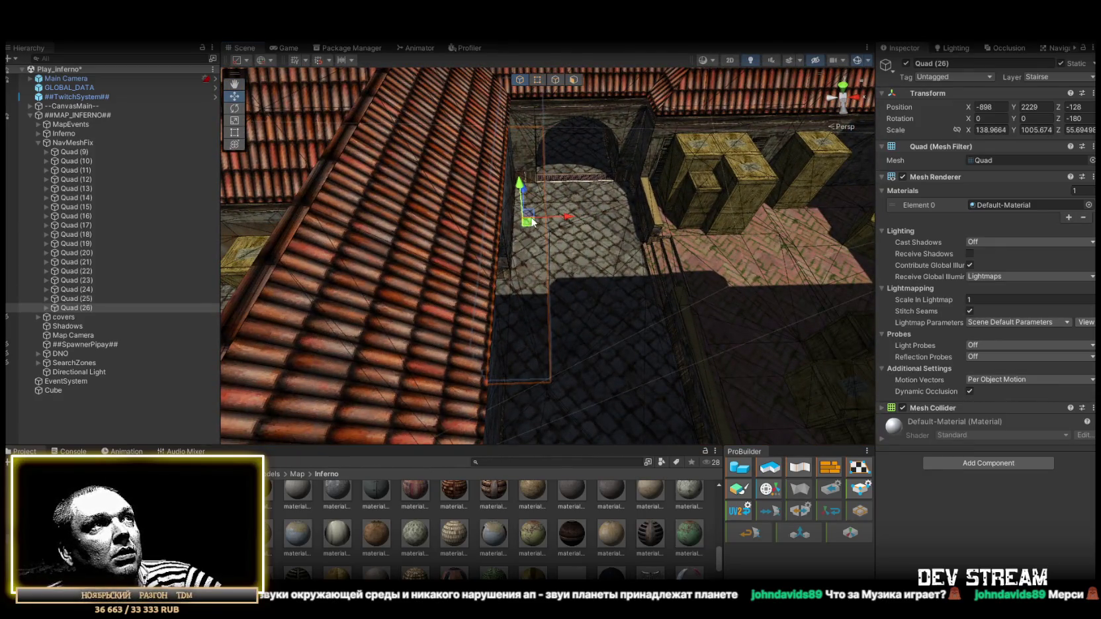
{"action": "left_click_drag", "start_coordinate": [659, 165], "coordinate": [656, 173]}
{"action": "key", "text": "f"}
{"action": "key", "text": "r"}
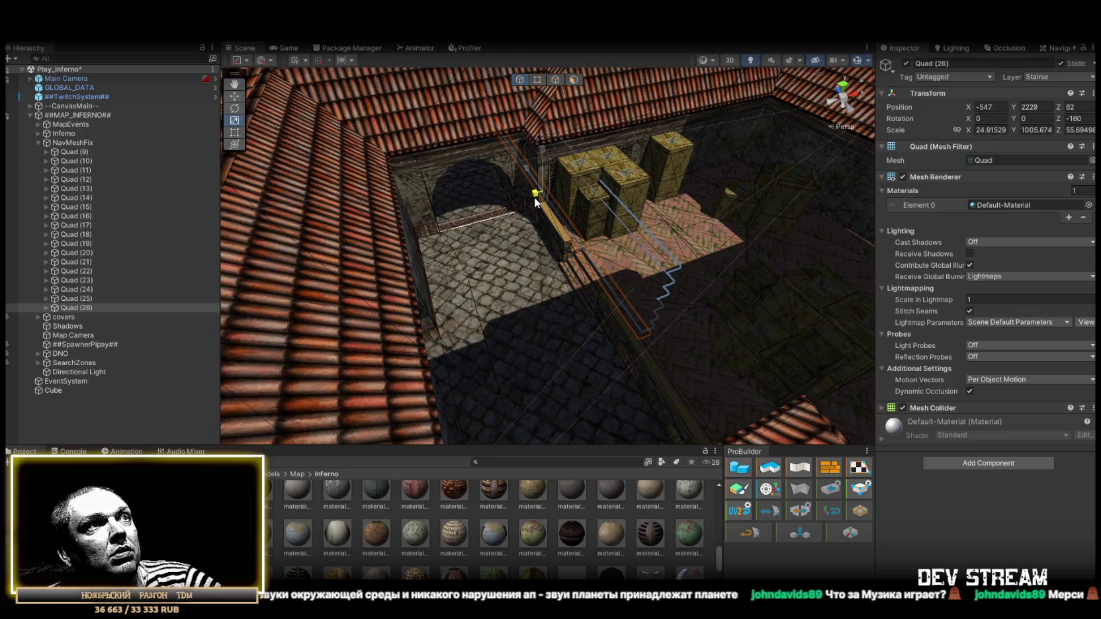
{"action": "mouse_move", "coordinate": [534, 201]}
{"action": "left_mouse_down"}
{"action": "mouse_move", "coordinate": [421, 210]}
{"action": "mouse_move", "coordinate": [397, 228]}
{"action": "left_mouse_up"}
{"action": "key", "text": "f"}
{"action": "key", "text": "w"}
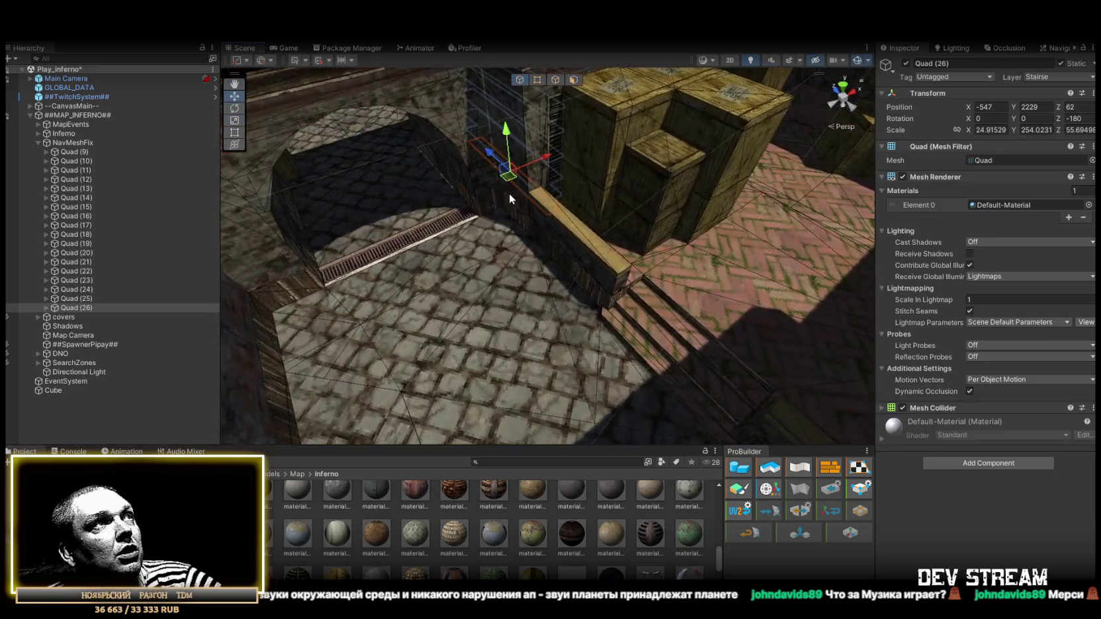
{"action": "mouse_move", "coordinate": [562, 209]}
{"action": "left_mouse_down"}
{"action": "mouse_move", "coordinate": [616, 286]}
{"action": "mouse_move", "coordinate": [558, 232]}
{"action": "mouse_move", "coordinate": [720, 406]}
{"action": "mouse_move", "coordinate": [490, 325]}
{"action": "left_mouse_up"}
{"action": "mouse_move", "coordinate": [278, 323]}
{"action": "left_mouse_down"}
{"action": "mouse_move", "coordinate": [552, 299]}
{"action": "mouse_move", "coordinate": [676, 268]}
{"action": "mouse_move", "coordinate": [693, 276]}
{"action": "mouse_move", "coordinate": [503, 304]}
{"action": "mouse_move", "coordinate": [223, 250]}
{"action": "mouse_move", "coordinate": [272, 289]}
{"action": "mouse_move", "coordinate": [366, 266]}
{"action": "mouse_move", "coordinate": [579, 263]}
{"action": "mouse_move", "coordinate": [521, 323]}
{"action": "mouse_move", "coordinate": [124, 327]}
{"action": "mouse_move", "coordinate": [80, 345]}
{"action": "mouse_move", "coordinate": [652, 265]}
{"action": "mouse_move", "coordinate": [712, 302]}
{"action": "mouse_move", "coordinate": [538, 307]}
{"action": "mouse_move", "coordinate": [674, 255]}
{"action": "mouse_move", "coordinate": [634, 238]}
{"action": "mouse_move", "coordinate": [626, 305]}
{"action": "mouse_move", "coordinate": [718, 191]}
{"action": "mouse_move", "coordinate": [699, 223]}
{"action": "left_mouse_up"}
{"action": "key", "text": "r"}
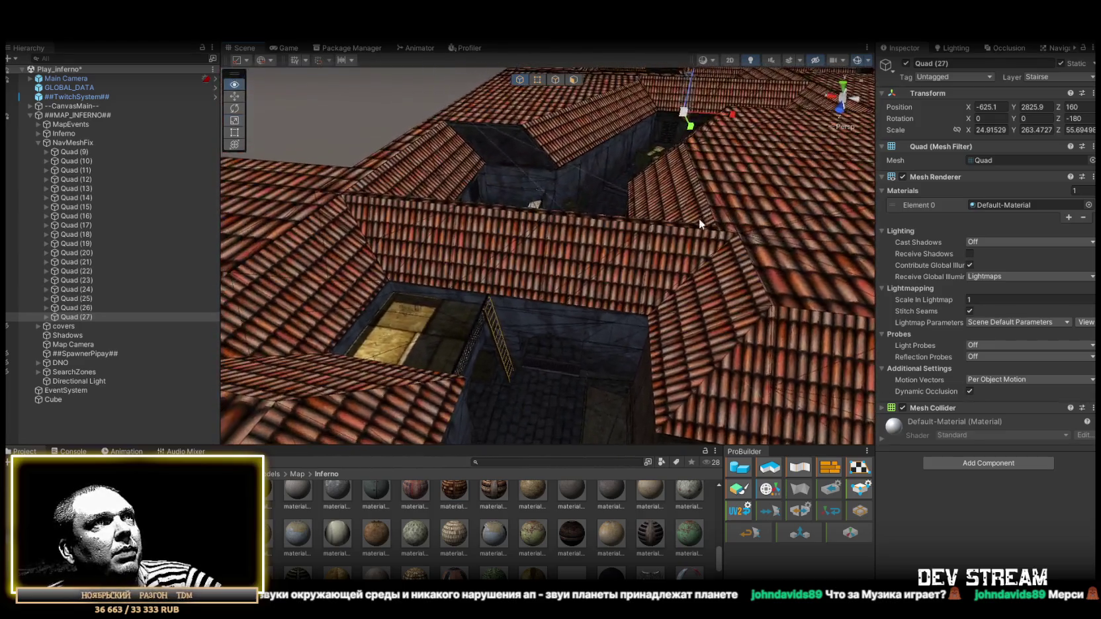
{"action": "key", "text": "ctrl+d"}
- Widen Quad (28) to 85.13 and snap it to the ladder foot at -6, 920.7, 96, then duplicate it
{"action": "key", "text": "w"}
{"action": "left_click_drag", "start_coordinate": [679, 113], "coordinate": [493, 379]}
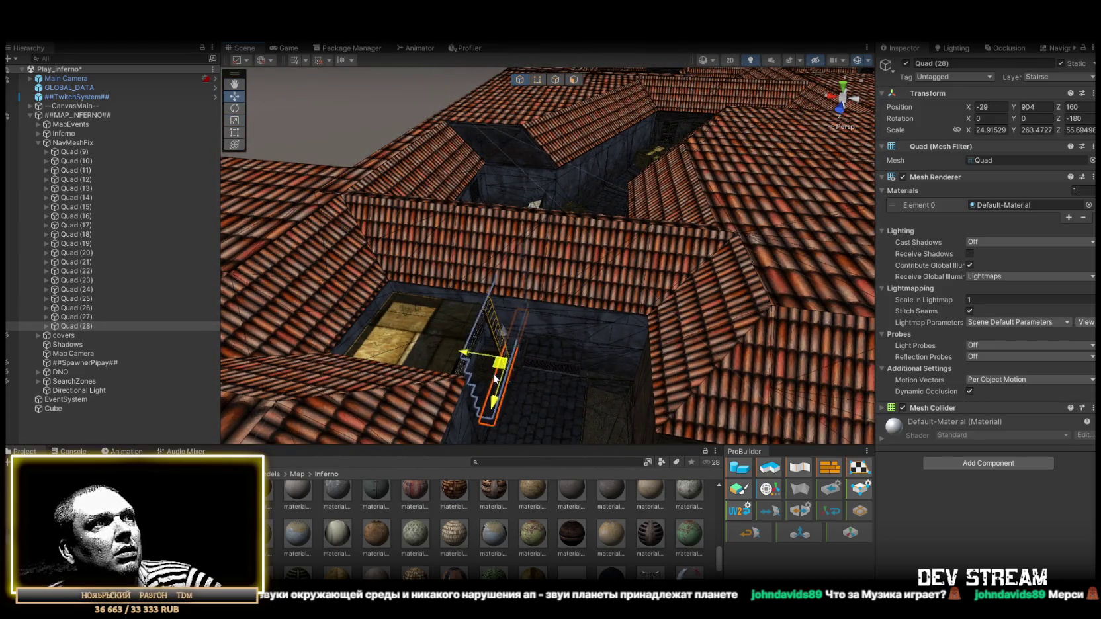
{"action": "scroll", "coordinate": [585, 304], "scroll_direction": "up", "scroll_amount": 10}
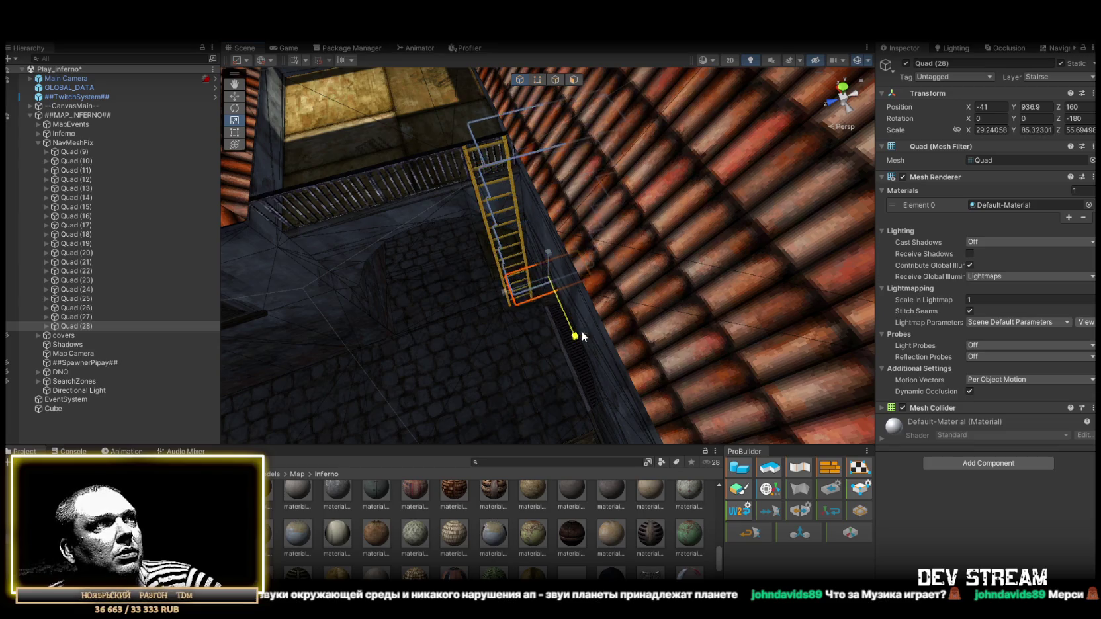
{"action": "left_click_drag", "start_coordinate": [614, 388], "coordinate": [619, 398]}
{"action": "key", "text": "f"}
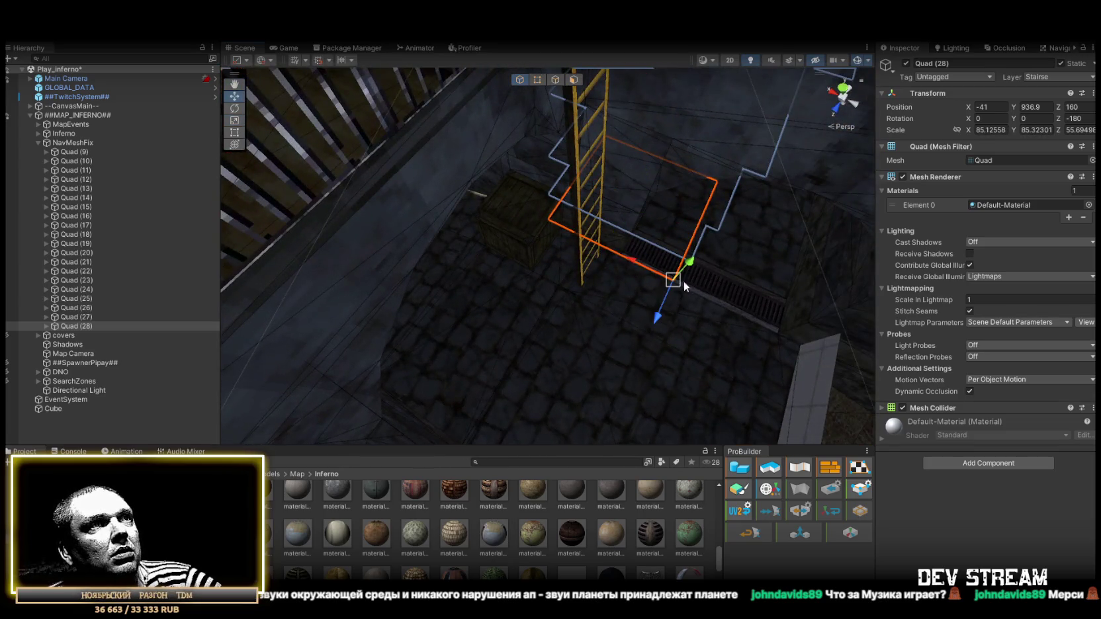
{"action": "left_click_drag", "start_coordinate": [675, 280], "coordinate": [598, 292]}
{"action": "key", "text": "f"}
{"action": "left_click_drag", "start_coordinate": [601, 221], "coordinate": [520, 218]}
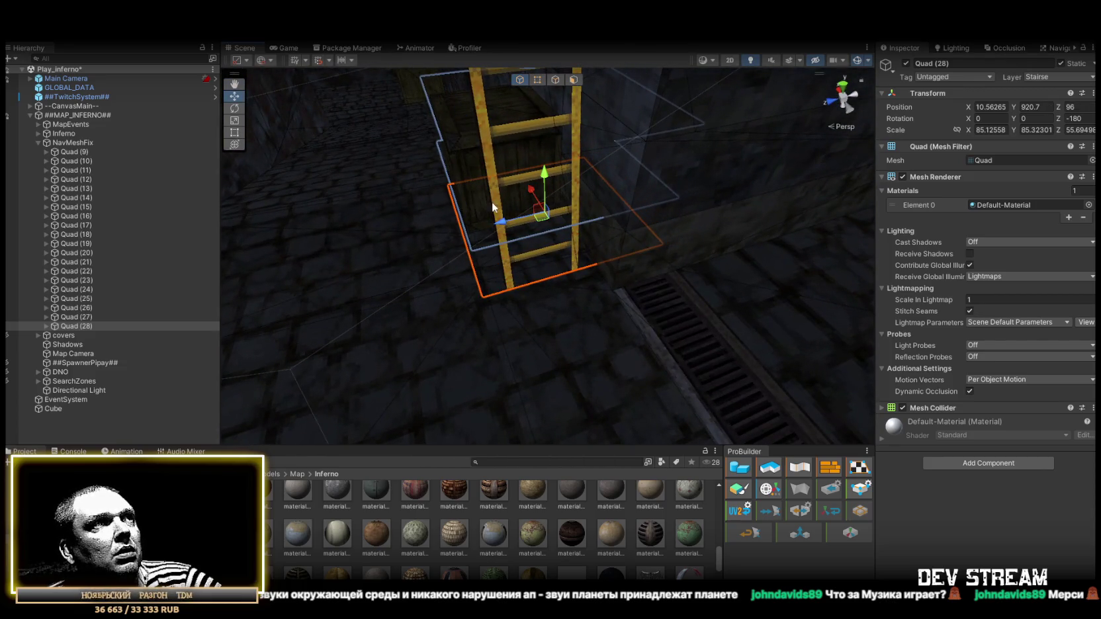
{"action": "mouse_move", "coordinate": [524, 228]}
{"action": "left_mouse_down"}
{"action": "mouse_move", "coordinate": [510, 246]}
{"action": "mouse_move", "coordinate": [394, 202]}
{"action": "mouse_move", "coordinate": [413, 202]}
{"action": "mouse_move", "coordinate": [151, 135]}
{"action": "mouse_move", "coordinate": [11, 253]}
{"action": "mouse_move", "coordinate": [960, 309]}
{"action": "mouse_move", "coordinate": [563, 290]}
{"action": "mouse_move", "coordinate": [590, 300]}
{"action": "mouse_move", "coordinate": [594, 285]}
{"action": "mouse_move", "coordinate": [464, 161]}
{"action": "left_mouse_up"}
{"action": "key", "text": "ctrl+d"}
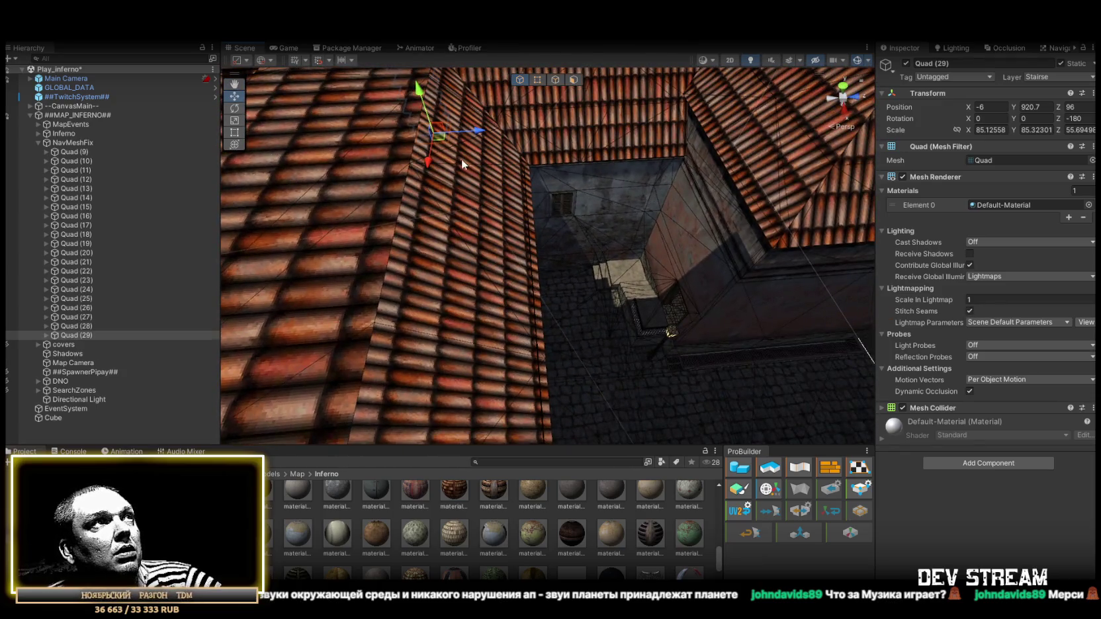
- Place Quad (29) on the stone stairs by the street lamp, lengthened slightly in Y and shifted sideways
{"action": "left_click_drag", "start_coordinate": [649, 331], "coordinate": [646, 313]}
{"action": "key", "text": "f"}
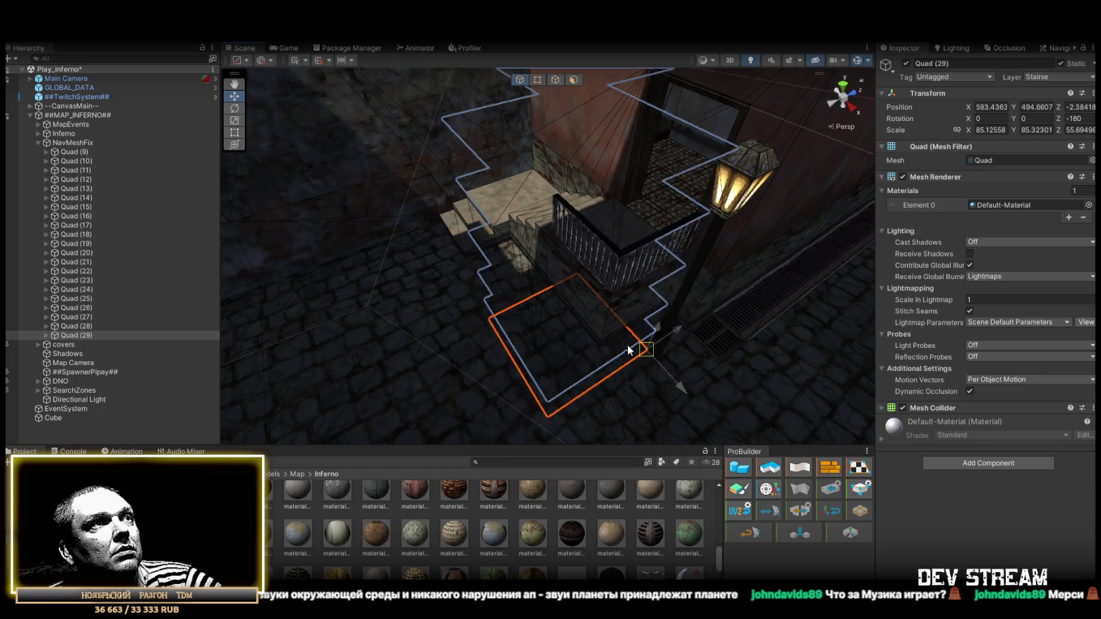
{"action": "scroll", "coordinate": [610, 350], "scroll_direction": "down", "scroll_amount": 5}
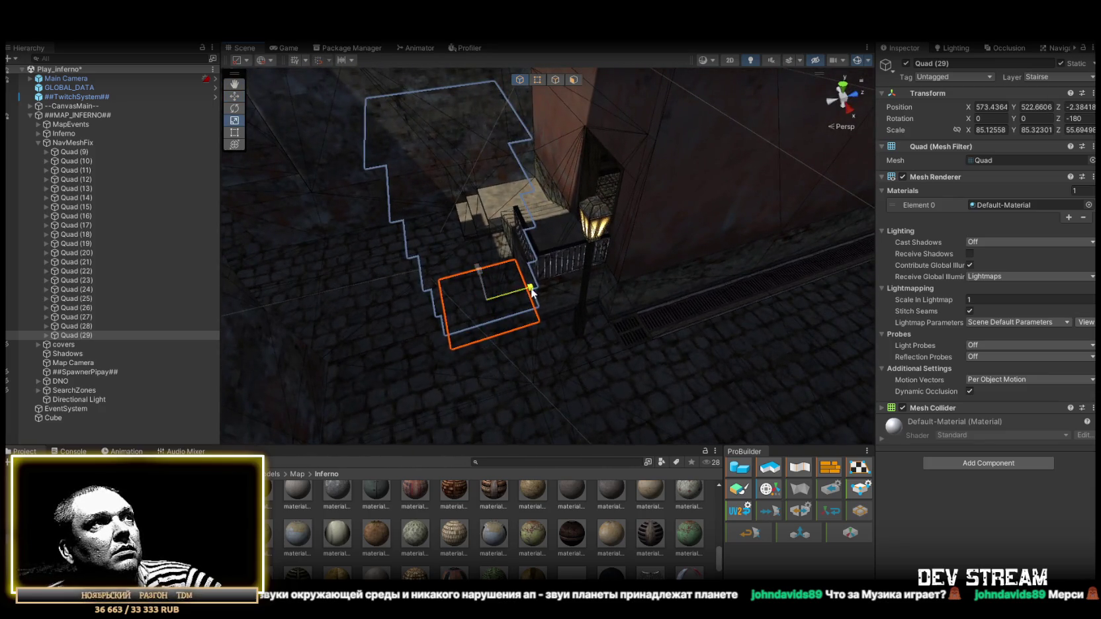
{"action": "left_click_drag", "start_coordinate": [453, 331], "coordinate": [533, 344]}
{"action": "key", "text": "w"}
{"action": "mouse_move", "coordinate": [478, 372]}
{"action": "left_mouse_down"}
{"action": "mouse_move", "coordinate": [676, 388]}
{"action": "mouse_move", "coordinate": [602, 395]}
{"action": "mouse_move", "coordinate": [627, 306]}
{"action": "left_mouse_up"}
{"action": "mouse_move", "coordinate": [485, 291]}
{"action": "left_mouse_down"}
{"action": "mouse_move", "coordinate": [609, 297]}
{"action": "mouse_move", "coordinate": [465, 258]}
{"action": "left_mouse_up"}
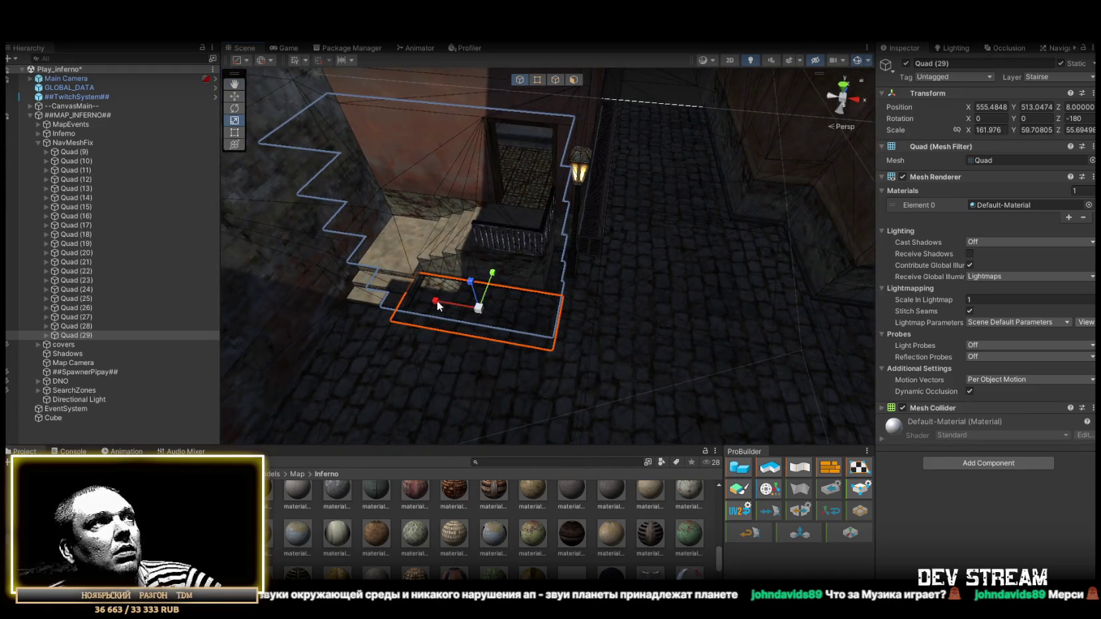
{"action": "mouse_move", "coordinate": [531, 317]}
{"action": "left_mouse_down"}
{"action": "mouse_move", "coordinate": [529, 279]}
{"action": "mouse_move", "coordinate": [452, 278]}
{"action": "left_mouse_up"}
- Duplicate as Quad (30), narrowed to X scale 32.87, at 643.8, 448.4, 8 beside the lamp
{"action": "key", "text": "ctrl+d"}
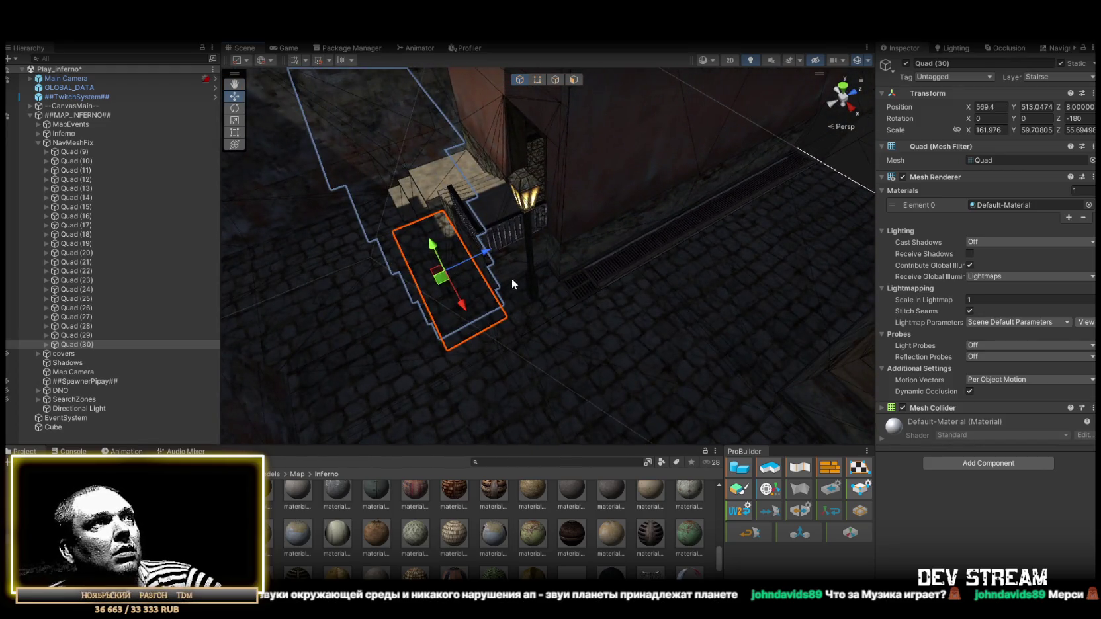
{"action": "mouse_move", "coordinate": [519, 267]}
{"action": "left_mouse_down"}
{"action": "mouse_move", "coordinate": [814, 311]}
{"action": "mouse_move", "coordinate": [847, 278]}
{"action": "mouse_move", "coordinate": [579, 283]}
{"action": "left_mouse_up"}
{"action": "left_click_drag", "start_coordinate": [490, 277], "coordinate": [519, 276]}
{"action": "key", "text": "w"}
{"action": "mouse_move", "coordinate": [680, 291]}
{"action": "left_mouse_down"}
{"action": "mouse_move", "coordinate": [730, 239]}
{"action": "mouse_move", "coordinate": [810, 246]}
{"action": "left_mouse_up"}
{"action": "left_click_drag", "start_coordinate": [717, 291], "coordinate": [803, 208]}
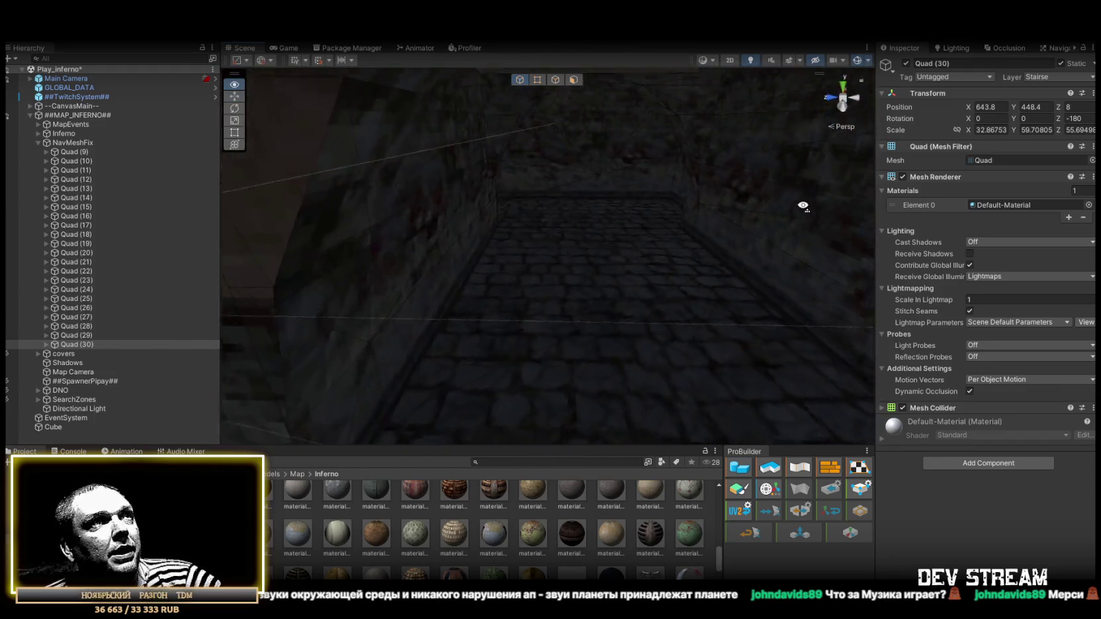
{"action": "mouse_move", "coordinate": [759, 156]}
{"action": "left_mouse_down"}
{"action": "mouse_move", "coordinate": [559, 148]}
{"action": "mouse_move", "coordinate": [664, 234]}
{"action": "mouse_move", "coordinate": [716, 176]}
{"action": "mouse_move", "coordinate": [669, 201]}
{"action": "mouse_move", "coordinate": [278, 211]}
{"action": "mouse_move", "coordinate": [462, 283]}
{"action": "mouse_move", "coordinate": [603, 283]}
{"action": "left_mouse_up"}
{"action": "left_click_drag", "start_coordinate": [495, 282], "coordinate": [667, 310]}
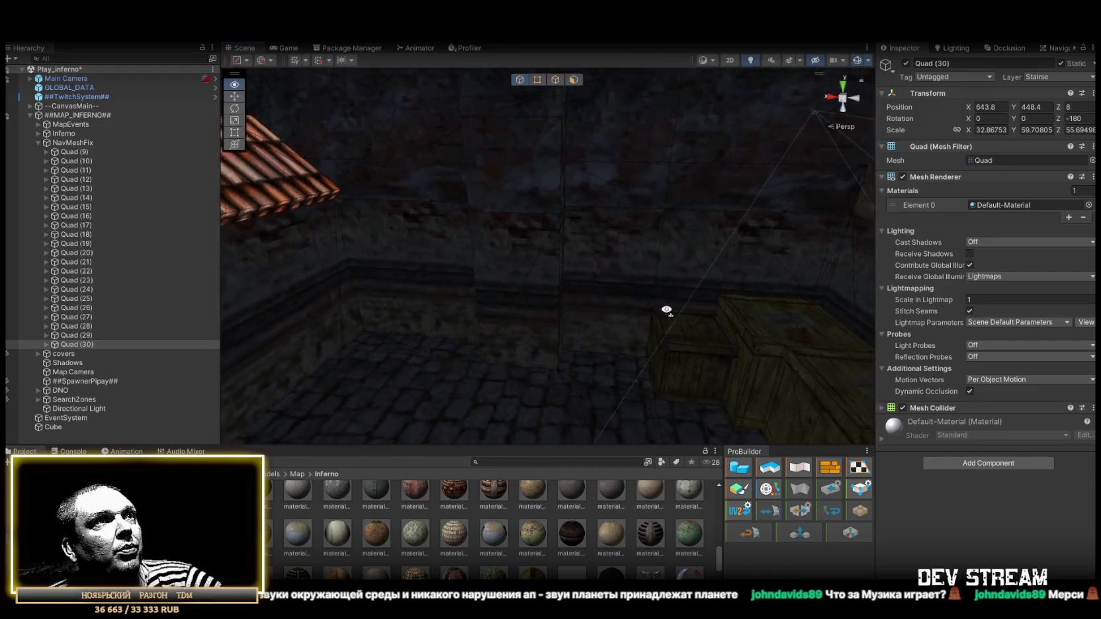
{"action": "mouse_move", "coordinate": [544, 287]}
{"action": "left_mouse_down"}
{"action": "mouse_move", "coordinate": [658, 221]}
{"action": "mouse_move", "coordinate": [706, 263]}
{"action": "mouse_move", "coordinate": [714, 241]}
{"action": "mouse_move", "coordinate": [283, 211]}
{"action": "left_mouse_up"}
{"action": "mouse_move", "coordinate": [420, 219]}
{"action": "left_mouse_down"}
{"action": "mouse_move", "coordinate": [401, 217]}
{"action": "mouse_move", "coordinate": [462, 238]}
{"action": "mouse_move", "coordinate": [620, 255]}
{"action": "mouse_move", "coordinate": [668, 278]}
{"action": "mouse_move", "coordinate": [827, 273]}
{"action": "mouse_move", "coordinate": [661, 271]}
{"action": "left_mouse_up"}
{"action": "mouse_move", "coordinate": [1075, 276]}
{"action": "left_mouse_down"}
{"action": "mouse_move", "coordinate": [1046, 306]}
{"action": "mouse_move", "coordinate": [289, 258]}
{"action": "mouse_move", "coordinate": [443, 265]}
{"action": "mouse_move", "coordinate": [484, 246]}
{"action": "mouse_move", "coordinate": [430, 265]}
{"action": "mouse_move", "coordinate": [587, 303]}
{"action": "mouse_move", "coordinate": [569, 303]}
{"action": "left_mouse_up"}
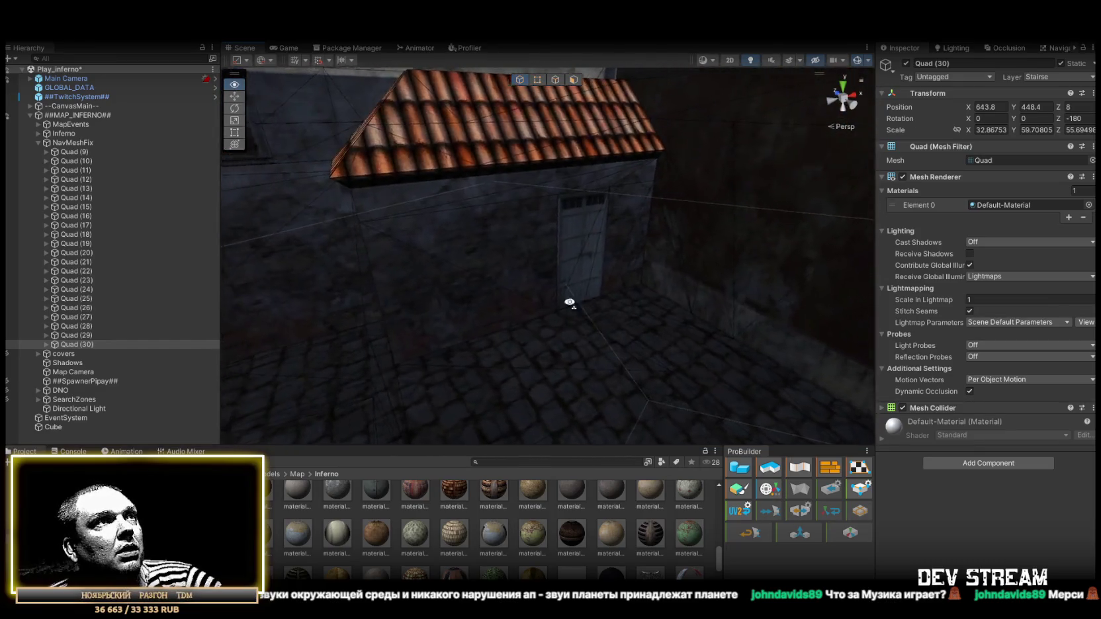
{"action": "mouse_move", "coordinate": [211, 261]}
{"action": "left_mouse_down"}
{"action": "mouse_move", "coordinate": [210, 241]}
{"action": "mouse_move", "coordinate": [874, 239]}
{"action": "mouse_move", "coordinate": [708, 246]}
{"action": "mouse_move", "coordinate": [595, 245]}
{"action": "mouse_move", "coordinate": [942, 218]}
{"action": "left_mouse_up"}
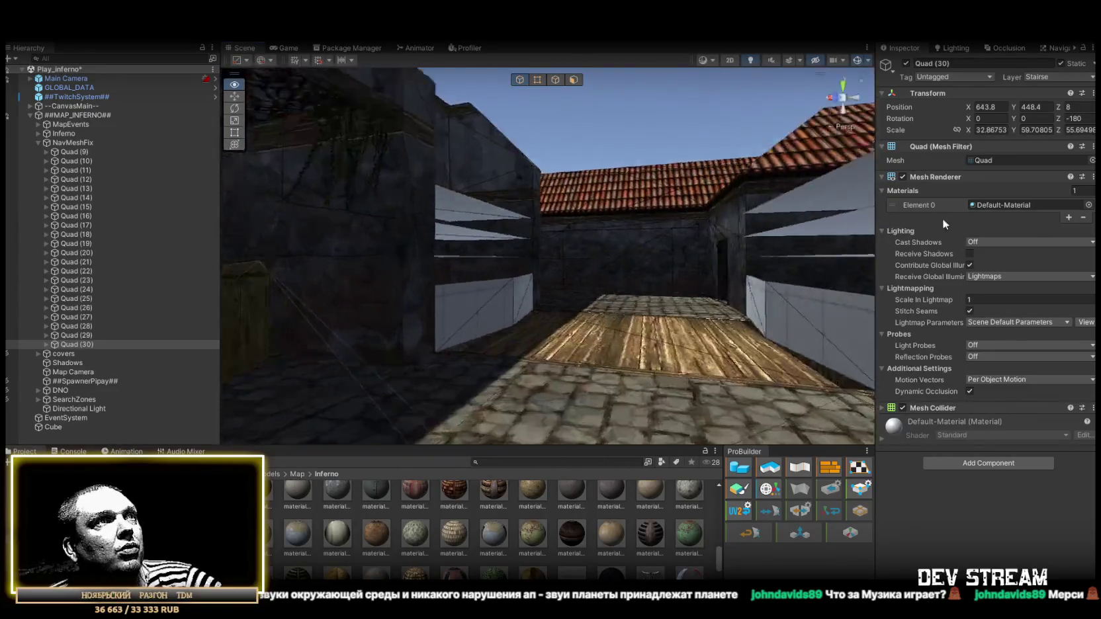
{"action": "left_click_drag", "start_coordinate": [1011, 219], "coordinate": [1064, 275]}
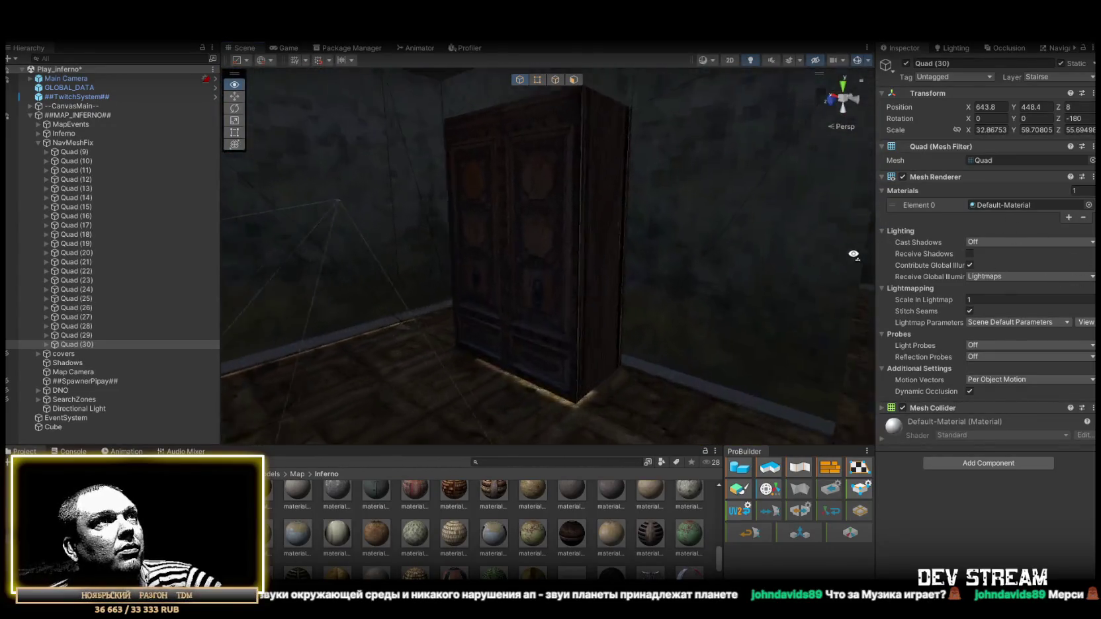
{"action": "mouse_move", "coordinate": [854, 236]}
{"action": "left_mouse_down"}
{"action": "mouse_move", "coordinate": [907, 237]}
{"action": "mouse_move", "coordinate": [71, 282]}
{"action": "mouse_move", "coordinate": [617, 348]}
{"action": "mouse_move", "coordinate": [668, 314]}
{"action": "mouse_move", "coordinate": [652, 307]}
{"action": "mouse_move", "coordinate": [559, 335]}
{"action": "mouse_move", "coordinate": [583, 322]}
{"action": "mouse_move", "coordinate": [972, 302]}
{"action": "mouse_move", "coordinate": [880, 308]}
{"action": "left_mouse_up"}
{"action": "mouse_move", "coordinate": [753, 302]}
{"action": "left_mouse_down"}
{"action": "mouse_move", "coordinate": [744, 312]}
{"action": "mouse_move", "coordinate": [777, 290]}
{"action": "mouse_move", "coordinate": [872, 307]}
{"action": "mouse_move", "coordinate": [615, 314]}
{"action": "mouse_move", "coordinate": [36, 147]}
{"action": "left_mouse_up"}
- Collapse the NavMeshFix group and inspect SearchZones, Directional Light and Map Camera in the Hierarchy
{"action": "left_click", "coordinate": [38, 141]}
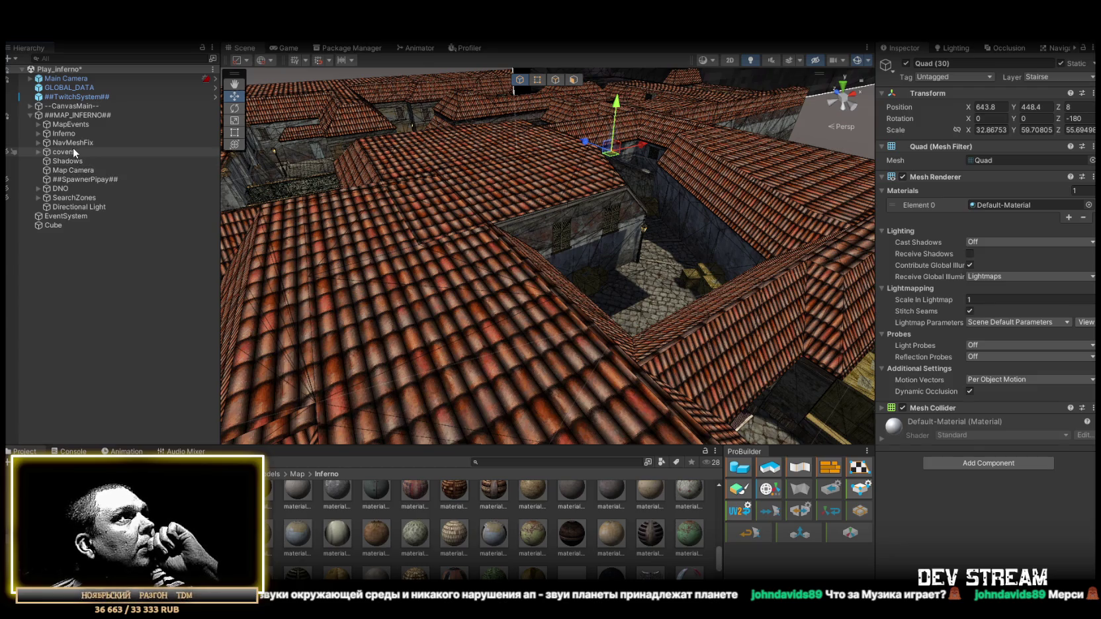
{"action": "left_click", "coordinate": [73, 146]}
{"action": "left_click", "coordinate": [77, 197]}
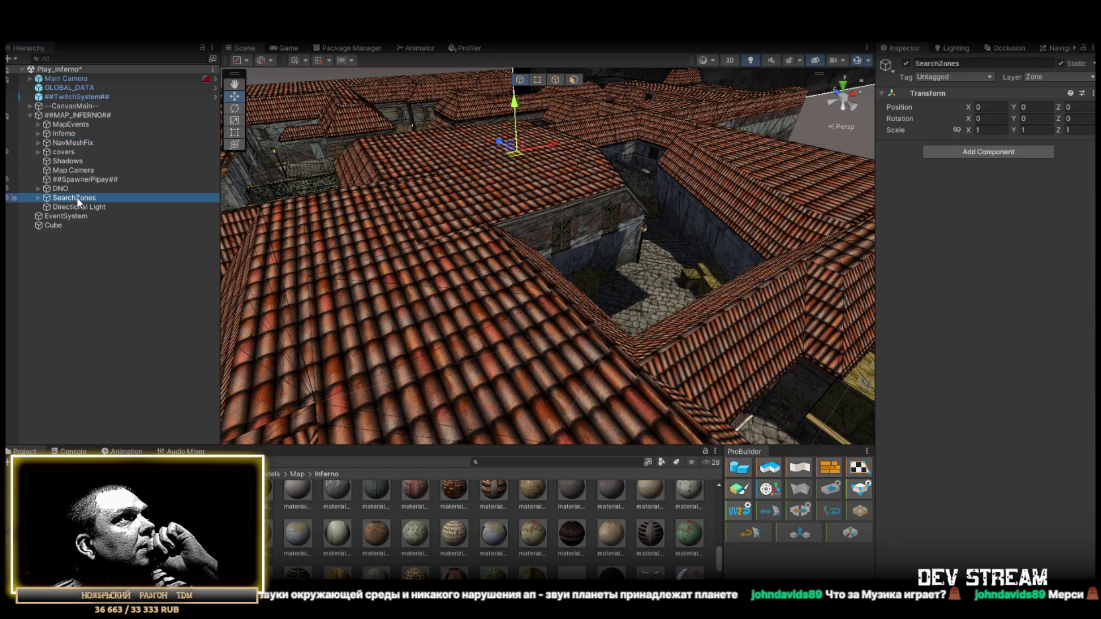
{"action": "left_click", "coordinate": [73, 206]}
{"action": "left_click", "coordinate": [59, 200]}
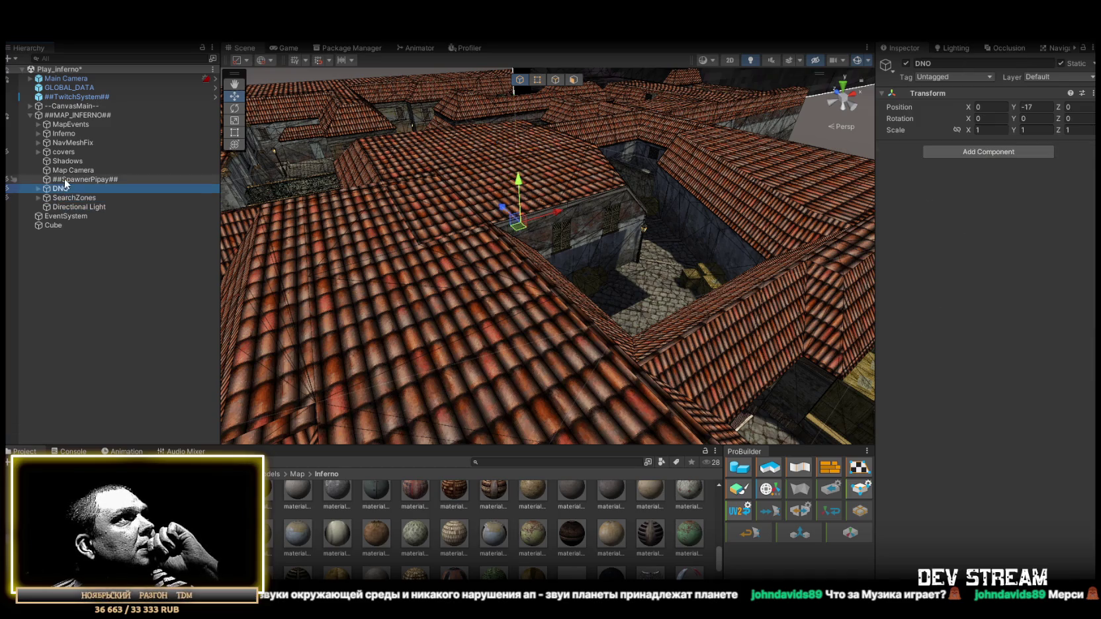
{"action": "left_click", "coordinate": [67, 171]}
- Delete the Shadows roof mesh from the scene, checking the rooftops from above
{"action": "left_click", "coordinate": [67, 162]}
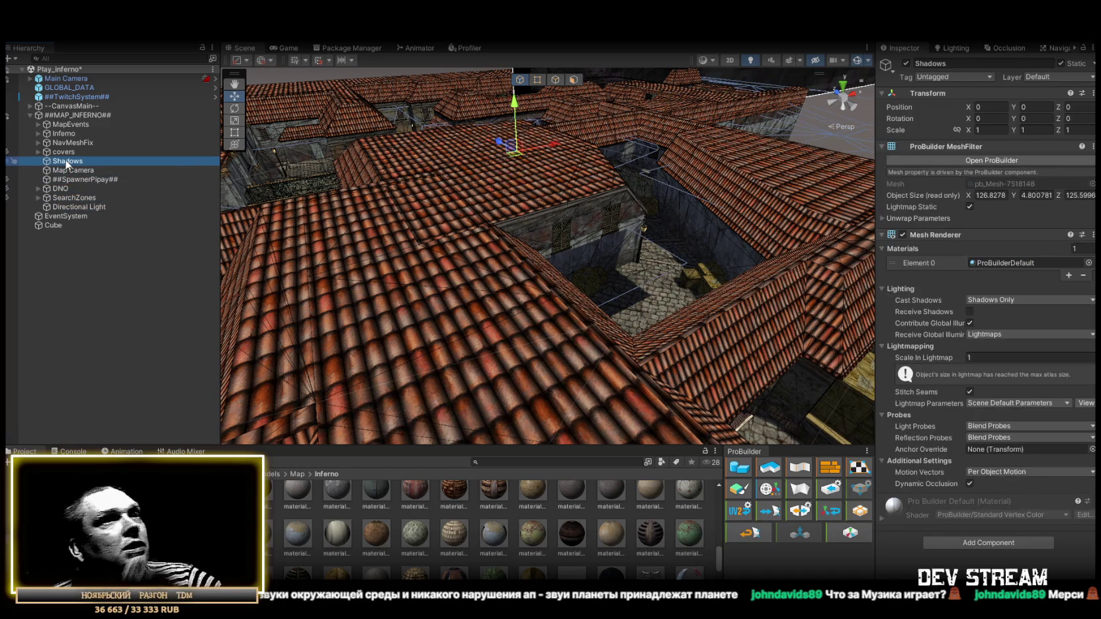
{"action": "left_click_drag", "start_coordinate": [353, 229], "coordinate": [470, 244]}
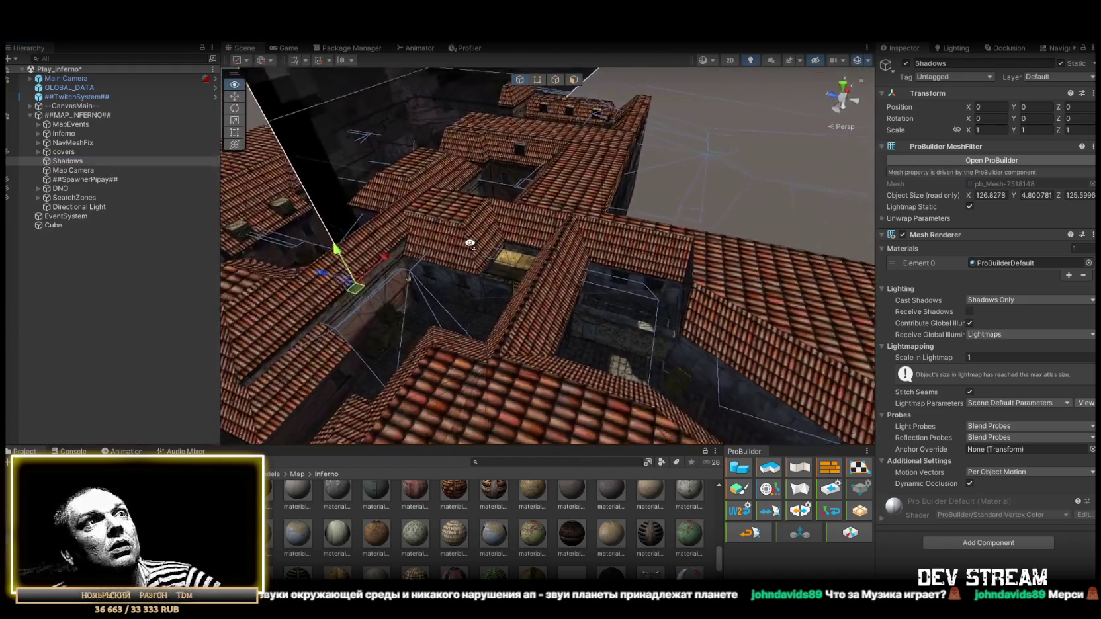
{"action": "scroll", "coordinate": [470, 244], "scroll_direction": "down", "scroll_amount": 5}
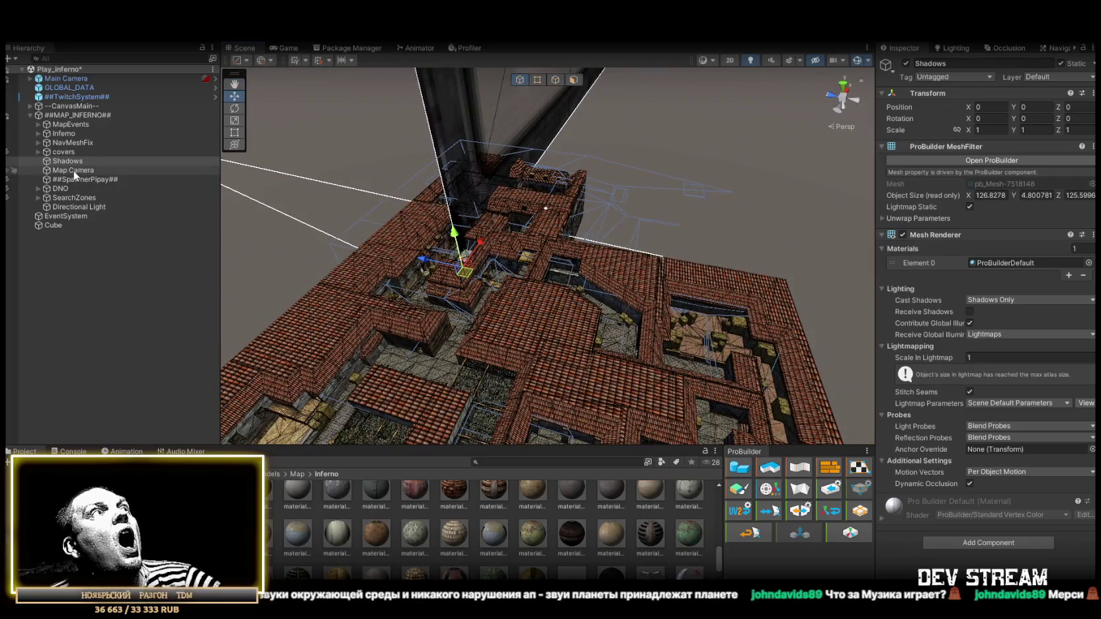
{"action": "left_click", "coordinate": [74, 170]}
{"action": "left_click", "coordinate": [71, 162]}
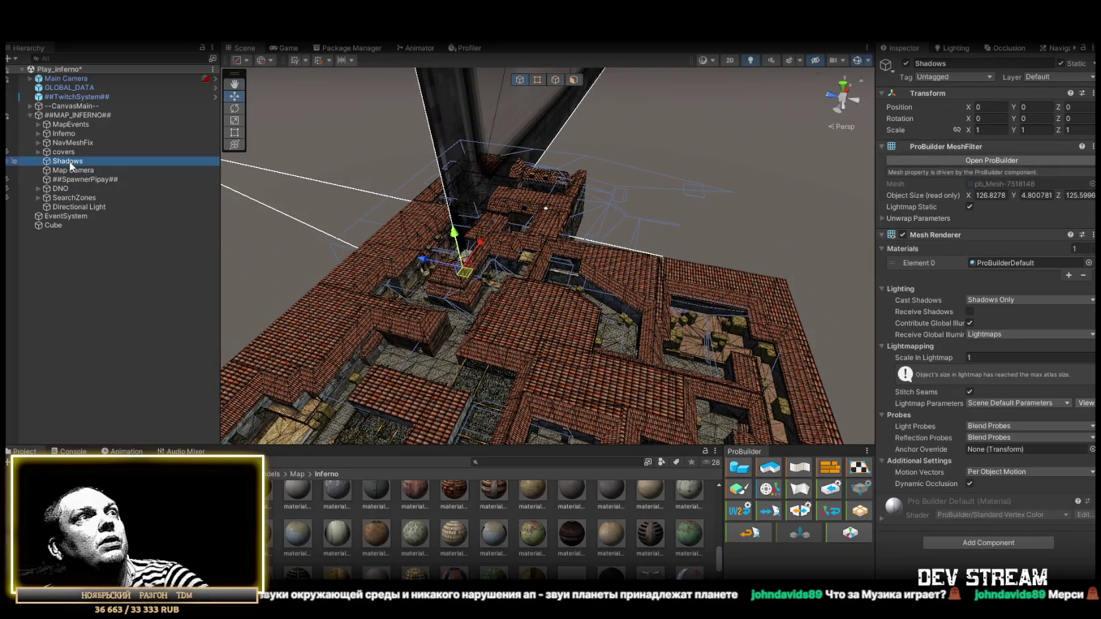
{"action": "key", "text": "Delete"}
{"action": "left_click_drag", "start_coordinate": [296, 172], "coordinate": [426, 227]}
{"action": "scroll", "coordinate": [426, 227], "scroll_direction": "up", "scroll_amount": 5}
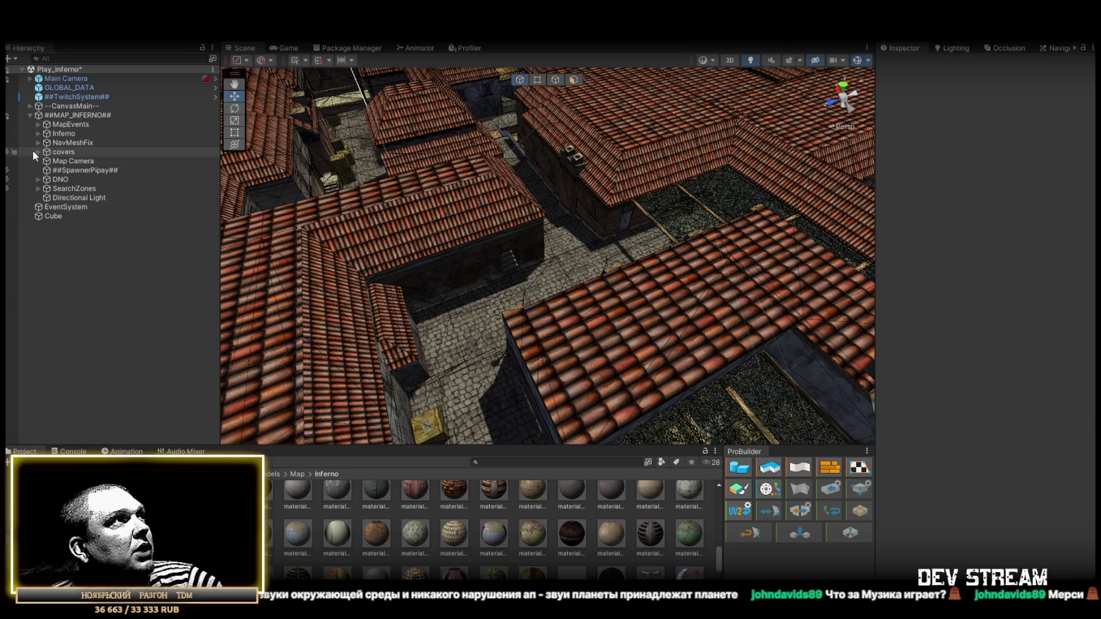
- Select the covers object and fly the view over the rooftops, courtyard and alley
{"action": "left_click", "coordinate": [117, 152]}
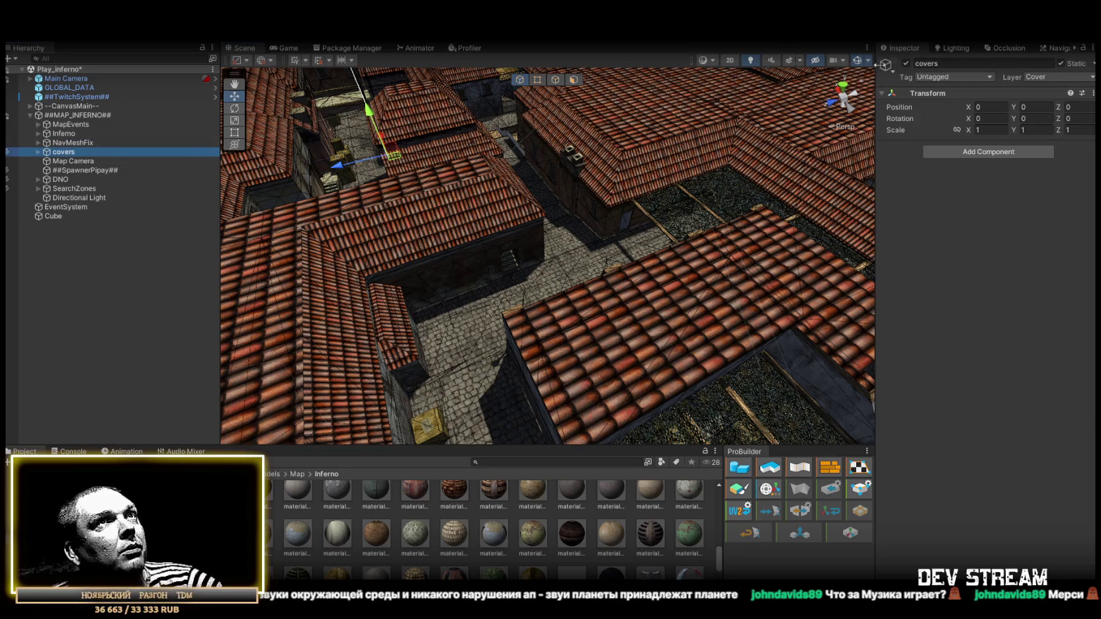
{"action": "mouse_move", "coordinate": [735, 59]}
{"action": "left_mouse_down"}
{"action": "mouse_move", "coordinate": [768, 199]}
{"action": "mouse_move", "coordinate": [860, 205]}
{"action": "mouse_move", "coordinate": [562, 232]}
{"action": "mouse_move", "coordinate": [438, 167]}
{"action": "mouse_move", "coordinate": [393, 182]}
{"action": "left_mouse_up"}
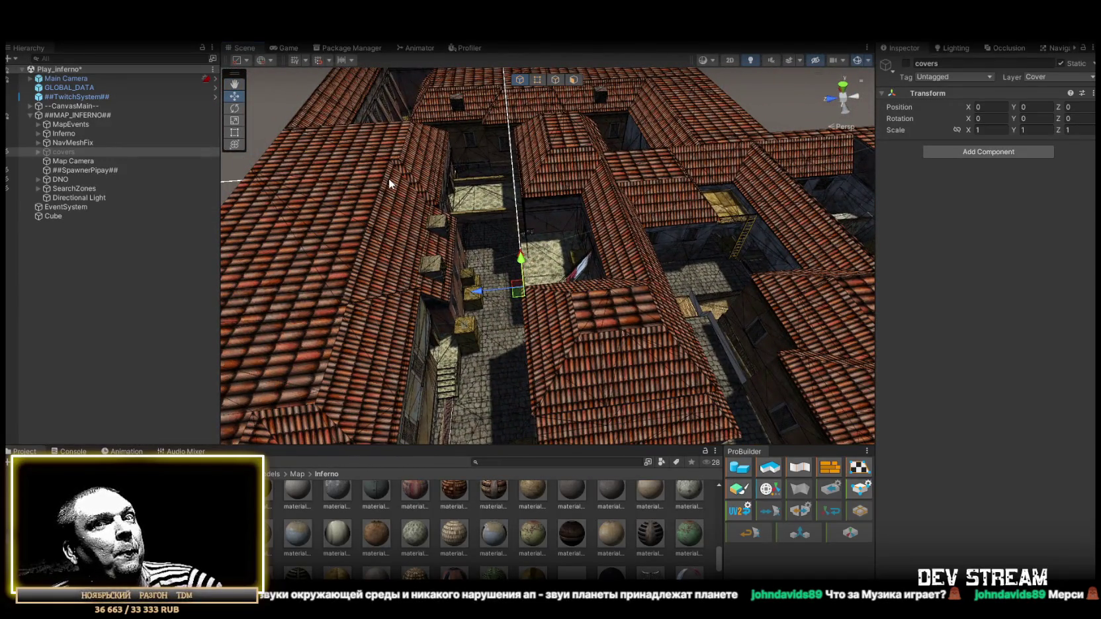
{"action": "left_click_drag", "start_coordinate": [389, 175], "coordinate": [506, 176]}
{"action": "mouse_move", "coordinate": [524, 173]}
{"action": "left_mouse_down"}
{"action": "mouse_move", "coordinate": [553, 231]}
{"action": "mouse_move", "coordinate": [620, 179]}
{"action": "mouse_move", "coordinate": [528, 137]}
{"action": "mouse_move", "coordinate": [526, 77]}
{"action": "mouse_move", "coordinate": [607, 142]}
{"action": "mouse_move", "coordinate": [578, 142]}
{"action": "mouse_move", "coordinate": [693, 197]}
{"action": "mouse_move", "coordinate": [646, 223]}
{"action": "mouse_move", "coordinate": [763, 208]}
{"action": "left_mouse_up"}
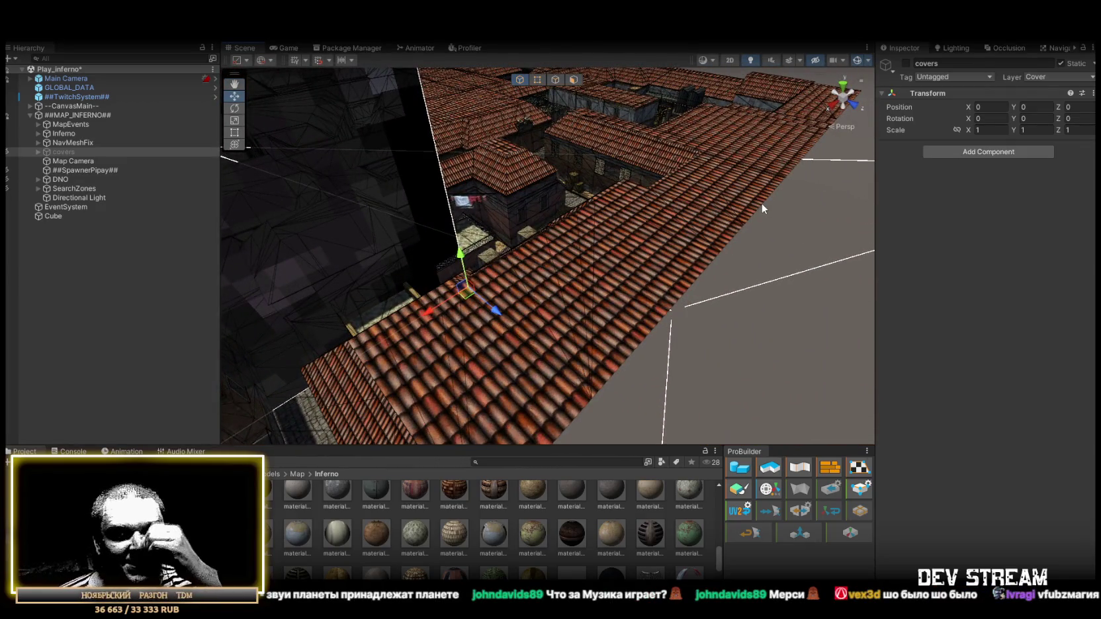
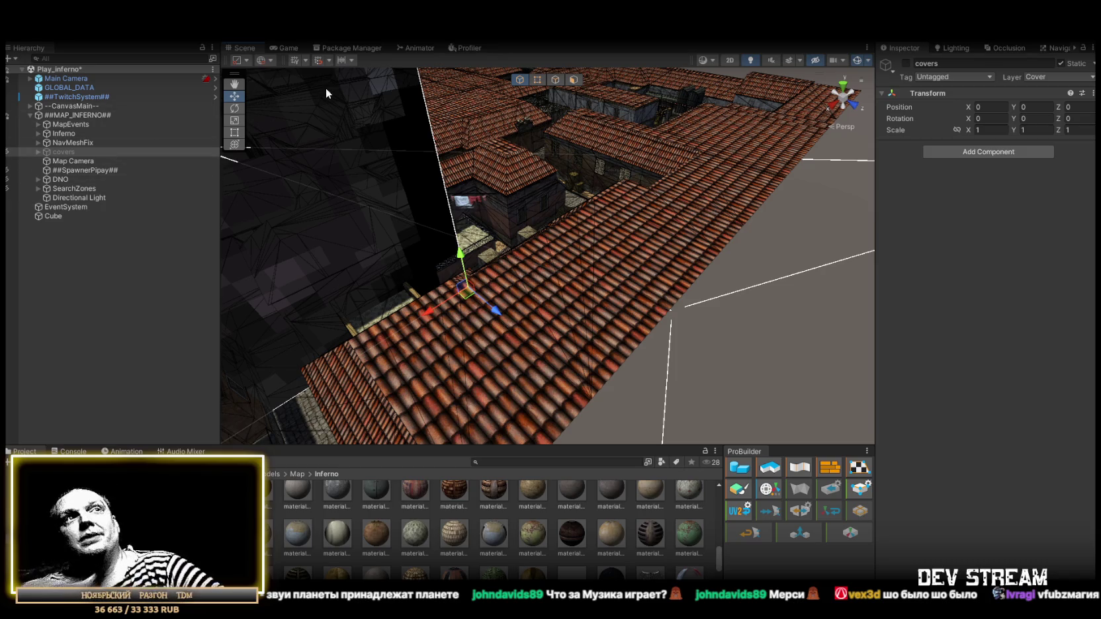
- Duplicate Quad (30) inside NavMeshFix to create Quad (31)
{"action": "mouse_move", "coordinate": [326, 94]}
{"action": "left_mouse_down"}
{"action": "mouse_move", "coordinate": [486, 213]}
{"action": "mouse_move", "coordinate": [281, 189]}
{"action": "mouse_move", "coordinate": [285, 199]}
{"action": "left_mouse_up"}
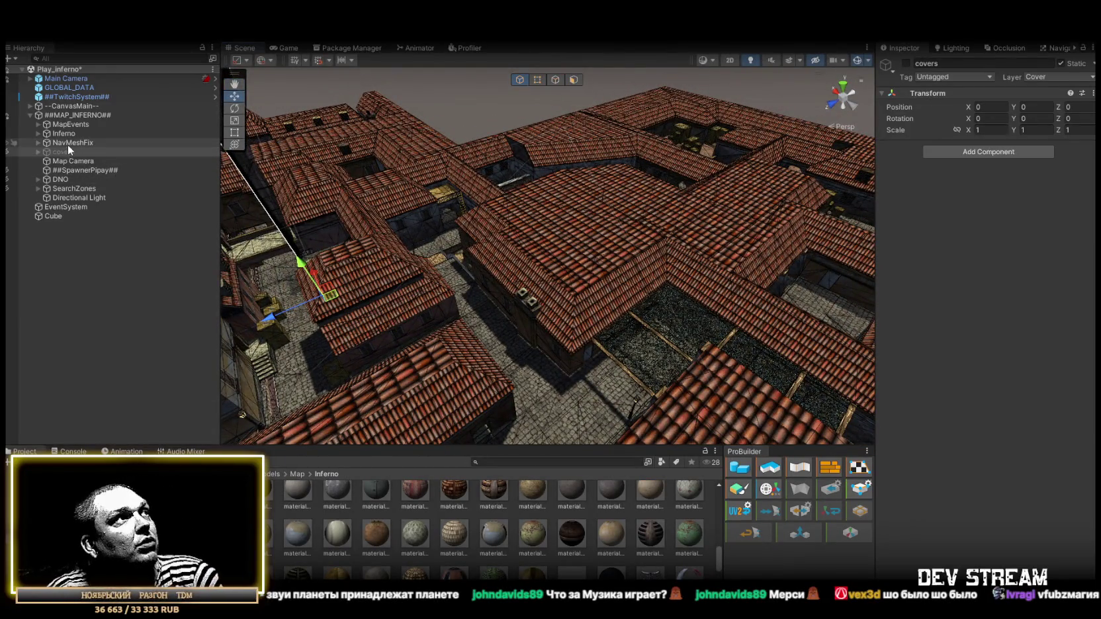
{"action": "left_click", "coordinate": [38, 142]}
{"action": "left_click", "coordinate": [38, 143]}
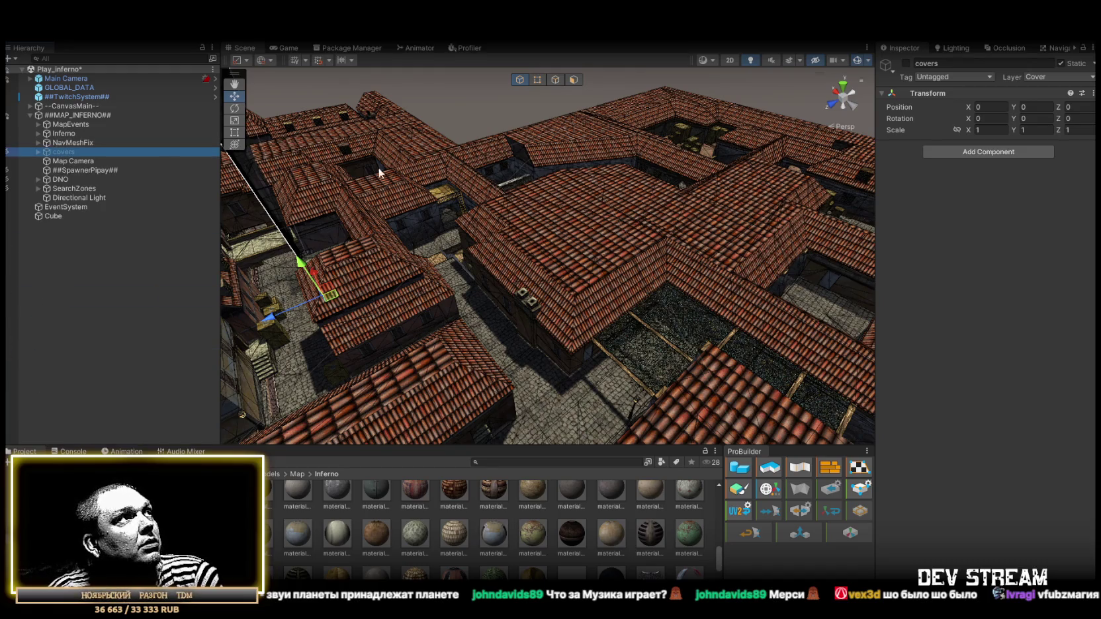
{"action": "left_click_drag", "start_coordinate": [378, 168], "coordinate": [430, 165]}
{"action": "left_click", "coordinate": [38, 143]}
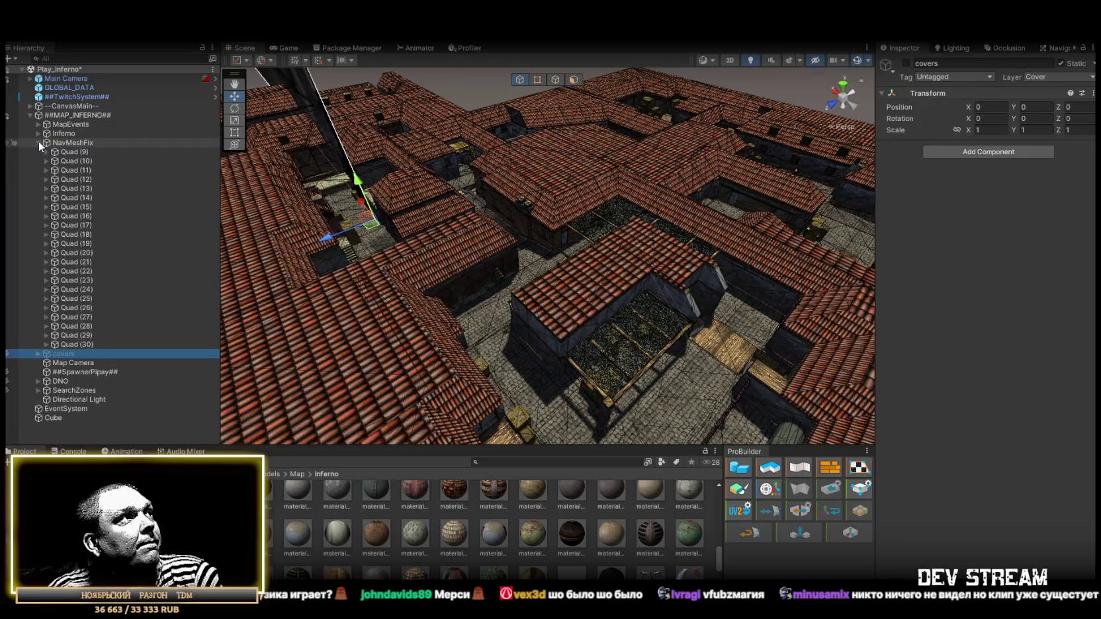
{"action": "left_click", "coordinate": [80, 344]}
{"action": "key", "text": "ctrl+d"}
- Move Quad (31) beside the rooftop edge at -1287.565, 702.1454, 327.9995
{"action": "left_click_drag", "start_coordinate": [503, 278], "coordinate": [532, 243]}
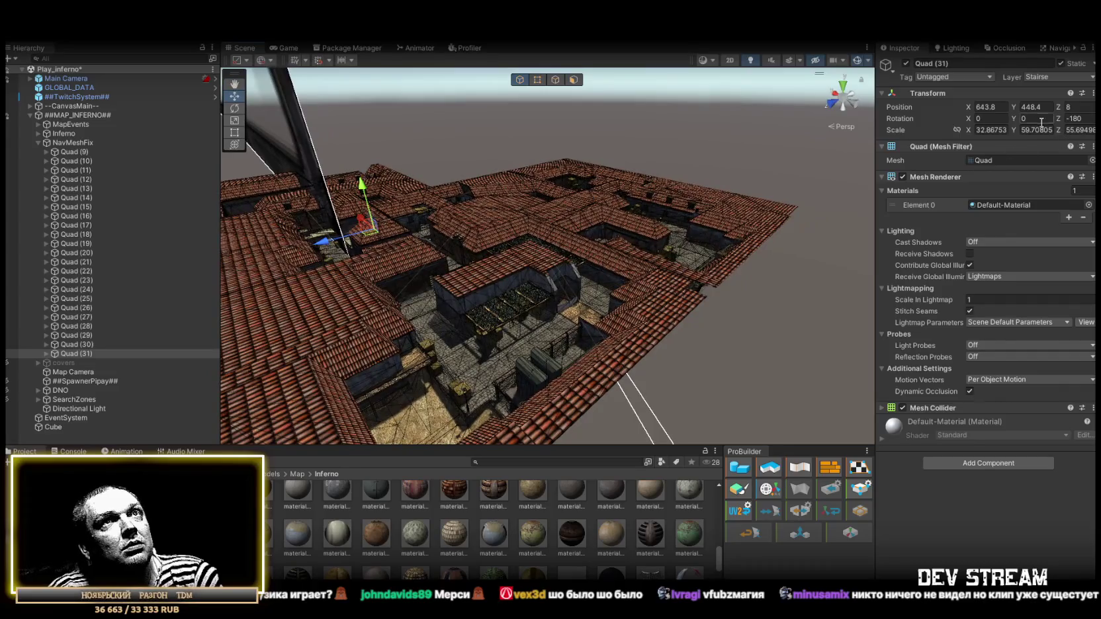
{"action": "key", "text": "f"}
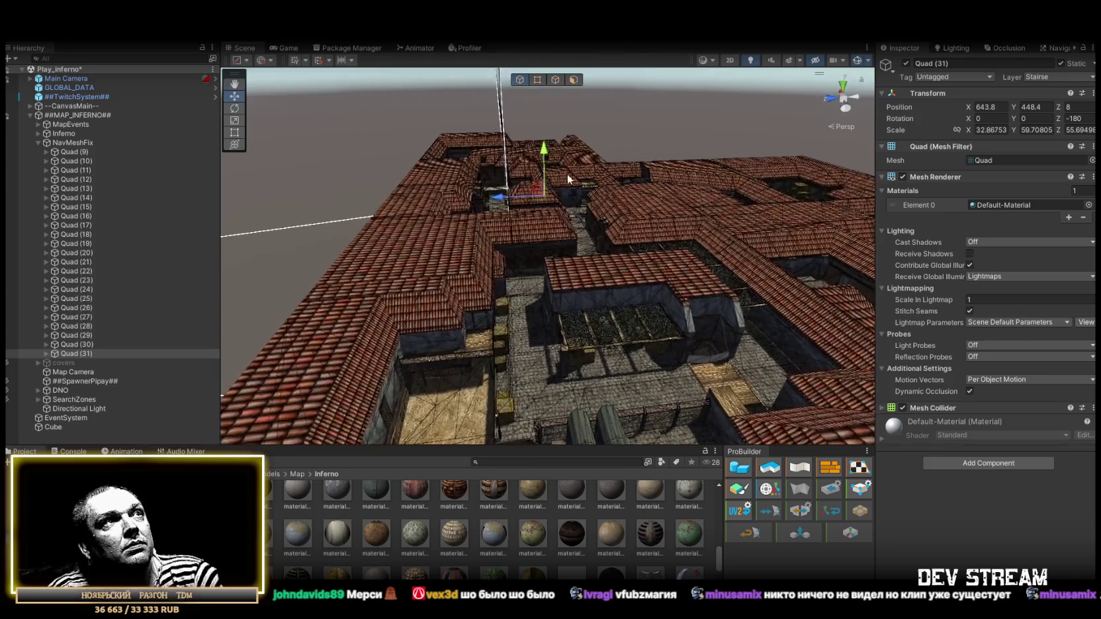
{"action": "mouse_move", "coordinate": [542, 189]}
{"action": "left_mouse_down"}
{"action": "mouse_move", "coordinate": [583, 120]}
{"action": "mouse_move", "coordinate": [589, 138]}
{"action": "mouse_move", "coordinate": [661, 159]}
{"action": "left_mouse_up"}
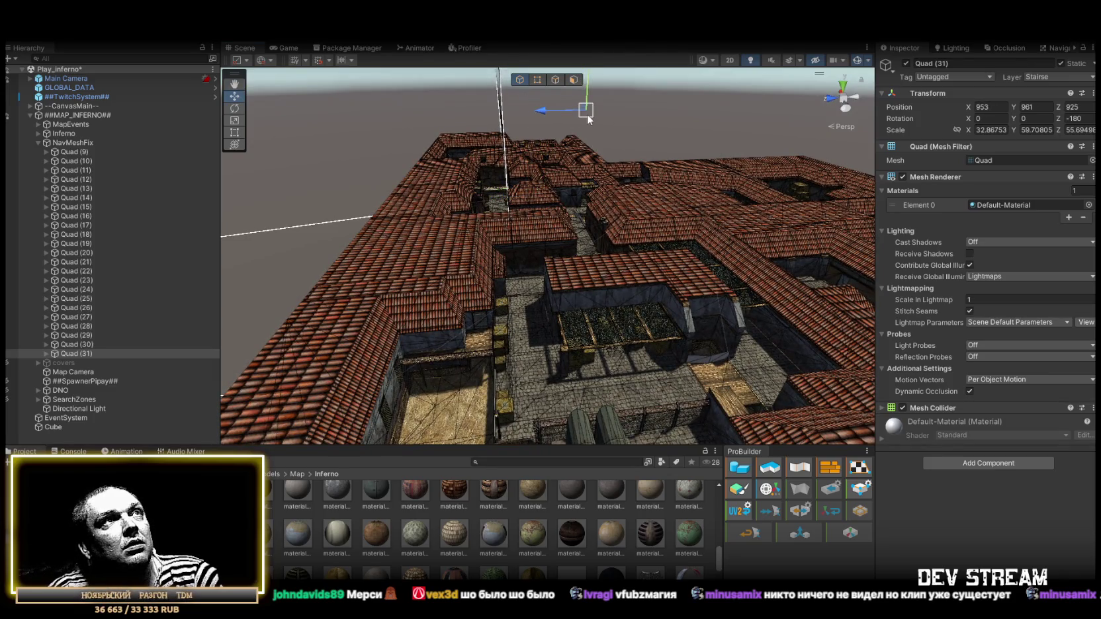
{"action": "left_click_drag", "start_coordinate": [629, 235], "coordinate": [618, 231]}
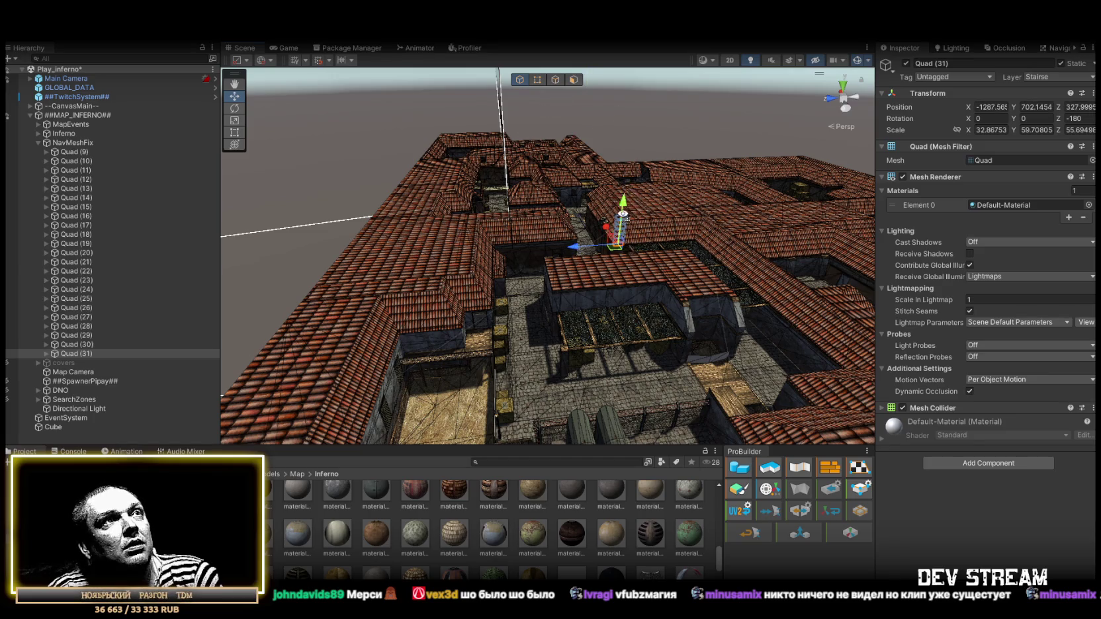
{"action": "key", "text": "f"}
{"action": "mouse_move", "coordinate": [682, 248]}
{"action": "left_mouse_down"}
{"action": "mouse_move", "coordinate": [878, 279]}
{"action": "mouse_move", "coordinate": [454, 198]}
{"action": "left_mouse_up"}
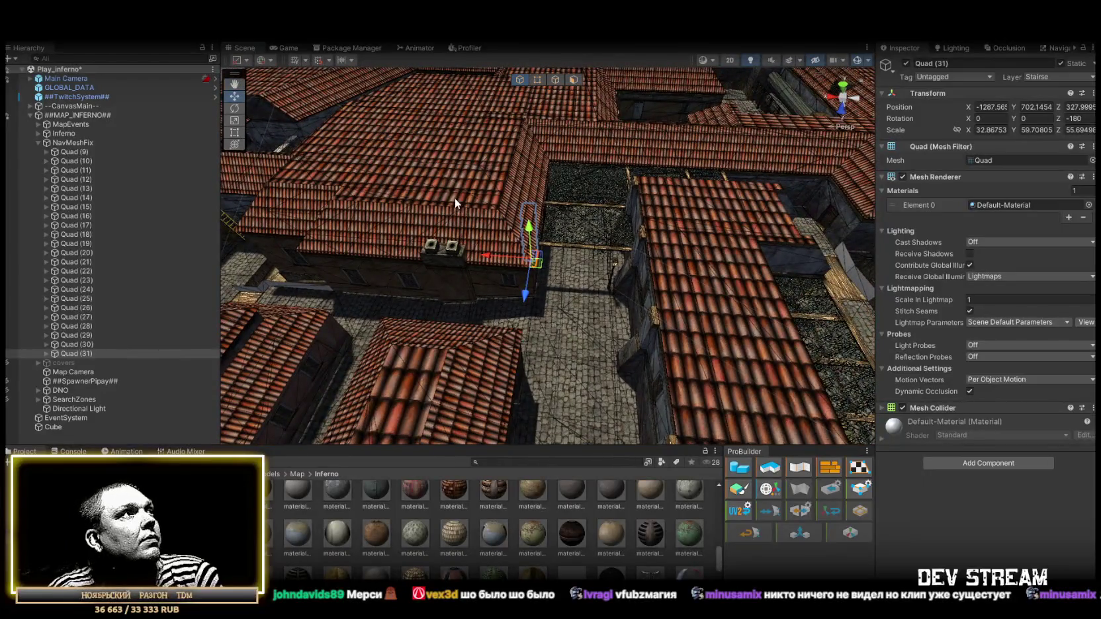
- Select Quad (9) through Quad (31) and drag them out of NavMeshFix
{"action": "left_click", "coordinate": [75, 115]}
{"action": "left_click", "coordinate": [63, 133]}
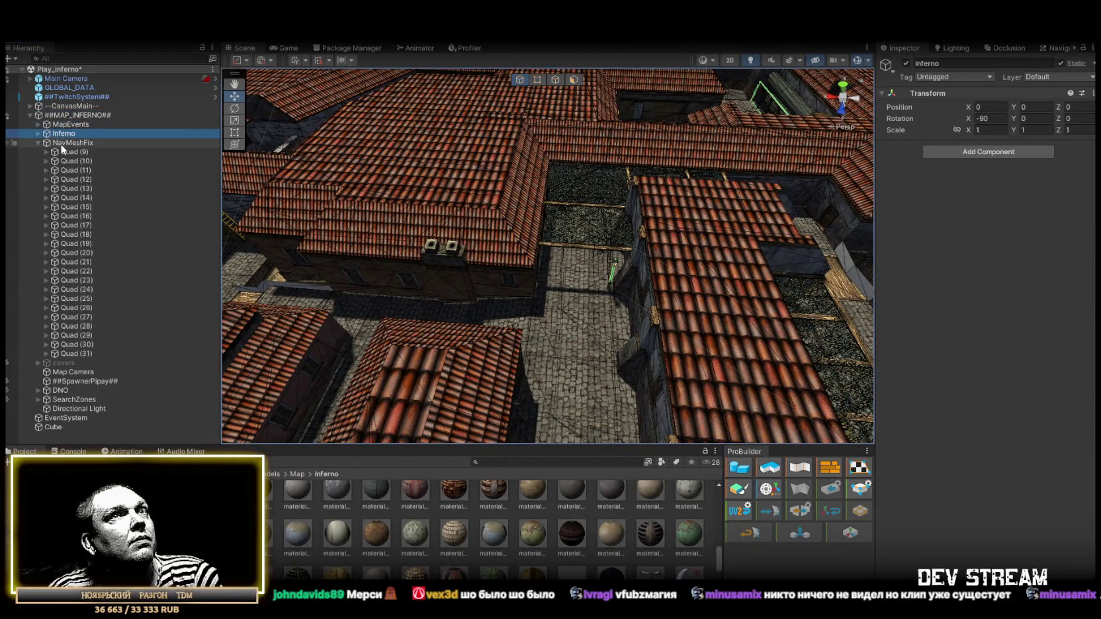
{"action": "left_click", "coordinate": [62, 143]}
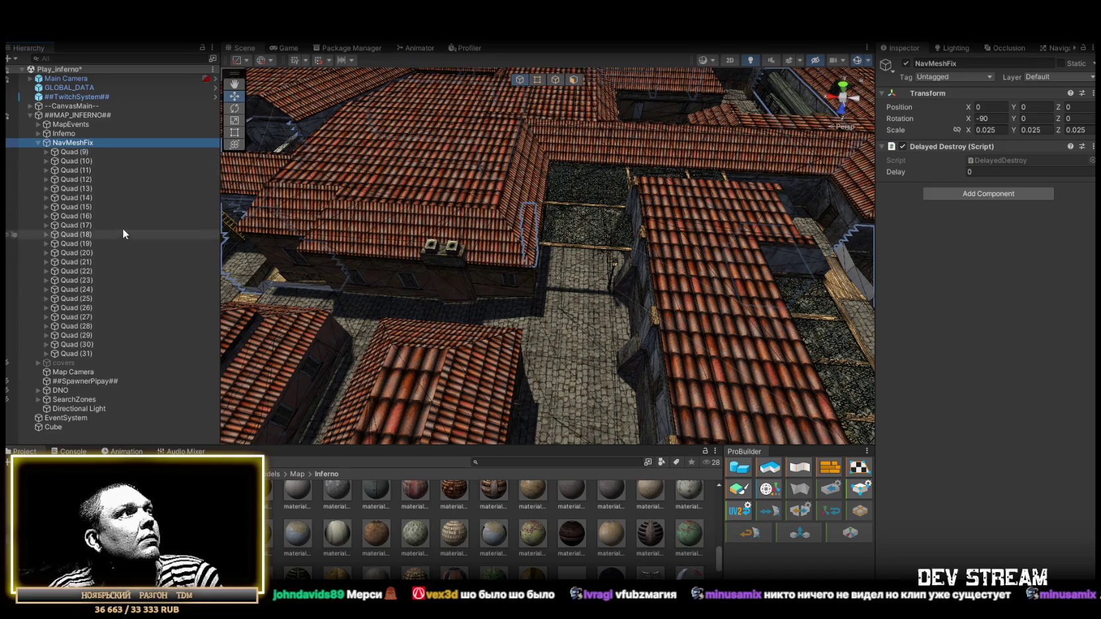
{"action": "left_click", "coordinate": [79, 351]}
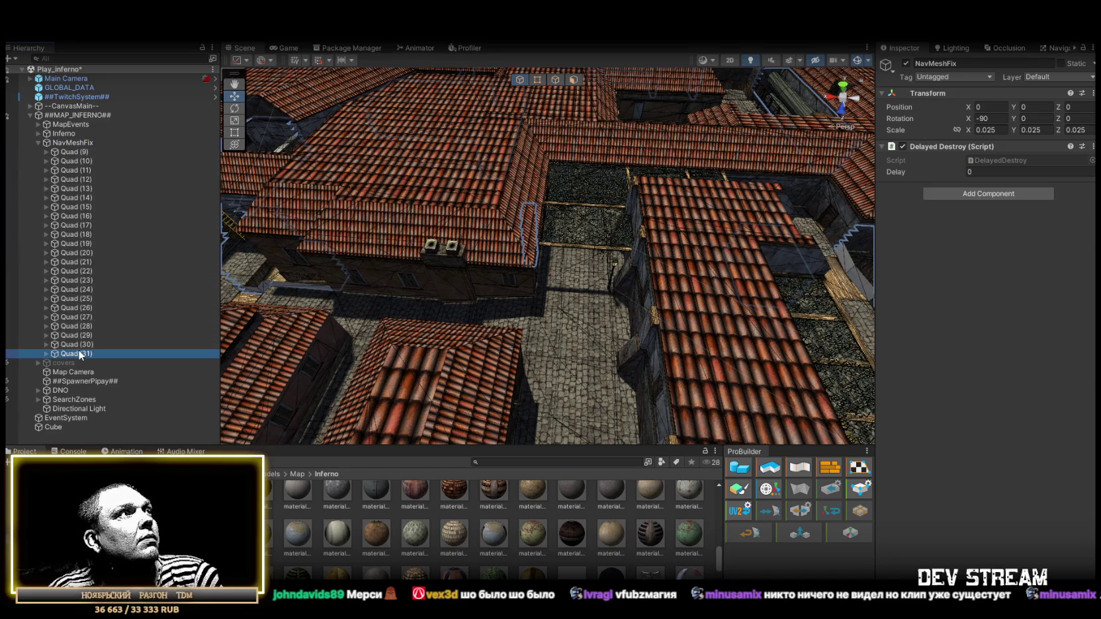
{"action": "left_click", "coordinate": [76, 154], "text": "shift"}
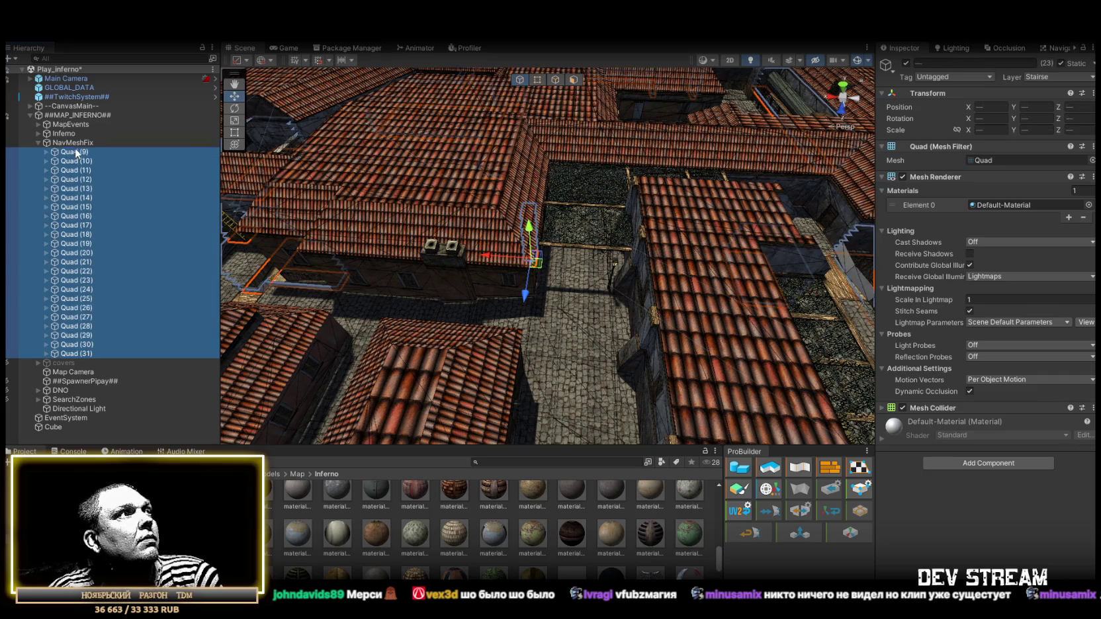
{"action": "left_click_drag", "start_coordinate": [79, 143], "coordinate": [79, 140]}
- Set NavMeshFix's scale to 1 on all axes with proportional scaling linked
{"action": "left_click", "coordinate": [73, 355]}
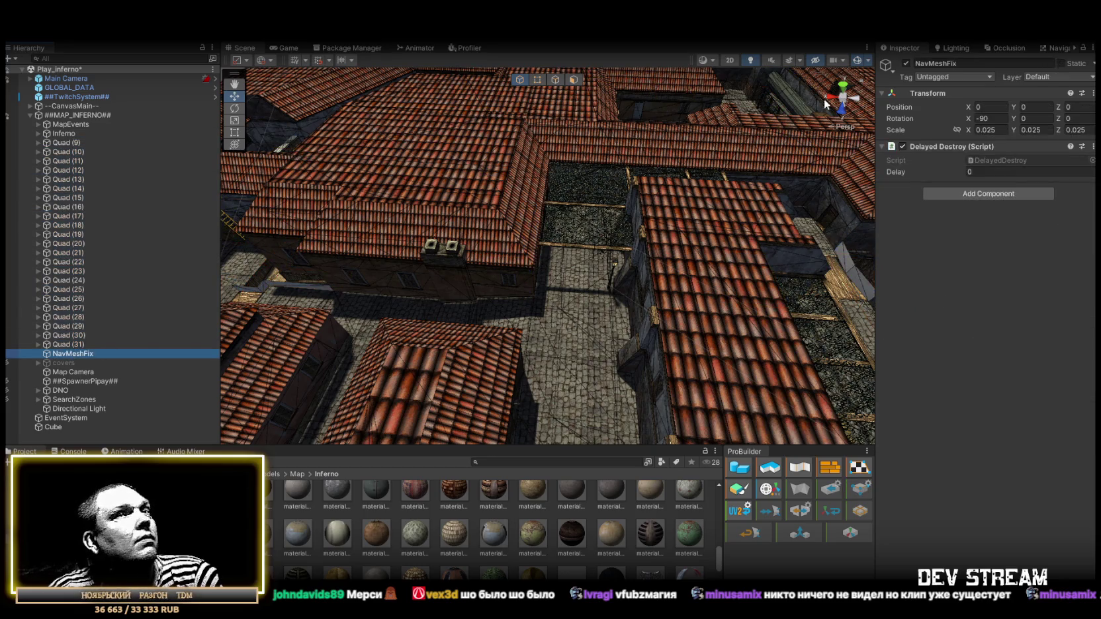
{"action": "left_click", "coordinate": [957, 130]}
{"action": "left_click", "coordinate": [996, 130]}
{"action": "type", "text": "1"}
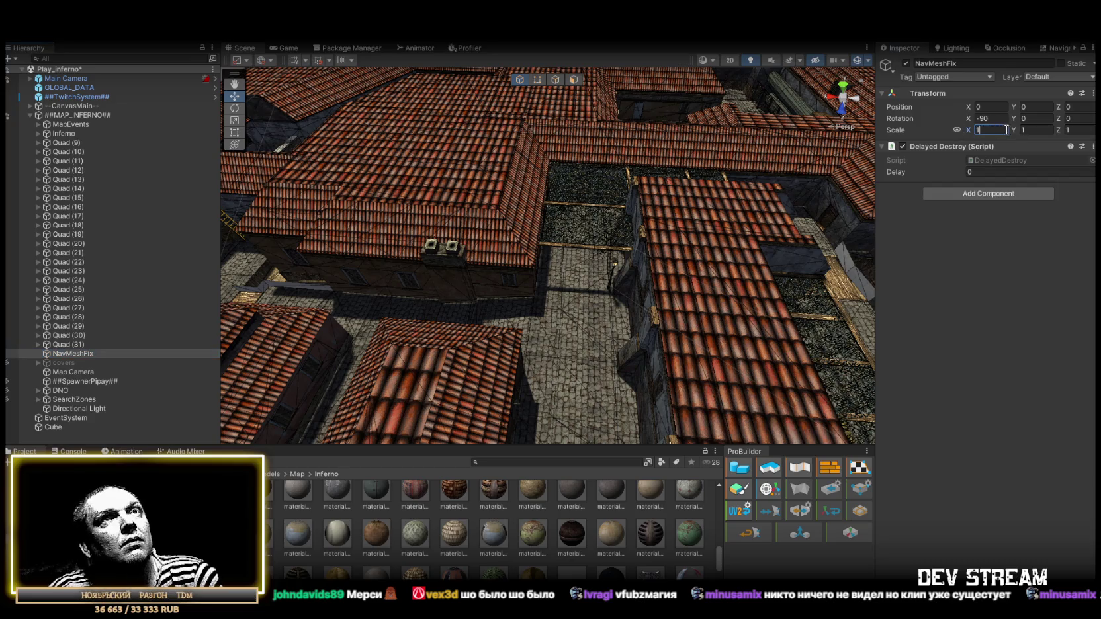
- Re-parent Quad (9) through Quad (31) under NavMeshFix
{"action": "left_click", "coordinate": [72, 143]}
{"action": "left_click", "coordinate": [86, 345], "text": "shift"}
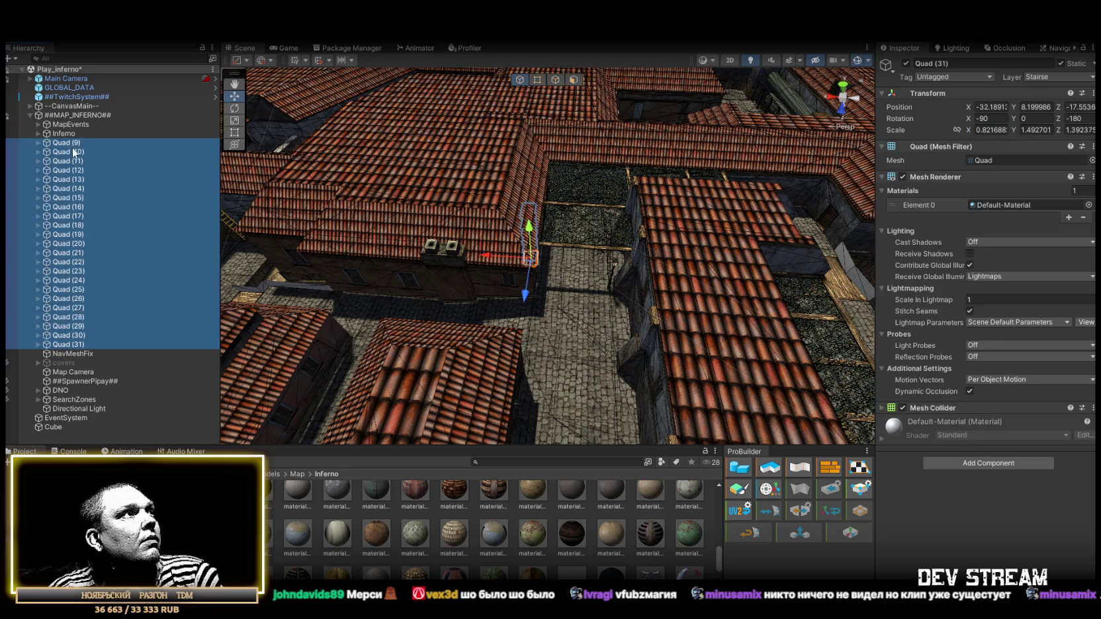
{"action": "left_click_drag", "start_coordinate": [74, 361], "coordinate": [76, 356]}
{"action": "mouse_move", "coordinate": [374, 256]}
{"action": "left_mouse_down"}
{"action": "mouse_move", "coordinate": [450, 219]}
{"action": "mouse_move", "coordinate": [486, 236]}
{"action": "mouse_move", "coordinate": [482, 266]}
{"action": "left_mouse_up"}
- Move Quad (31) up and edit its Position Y to sit above the rooftops
{"action": "left_click", "coordinate": [75, 353]}
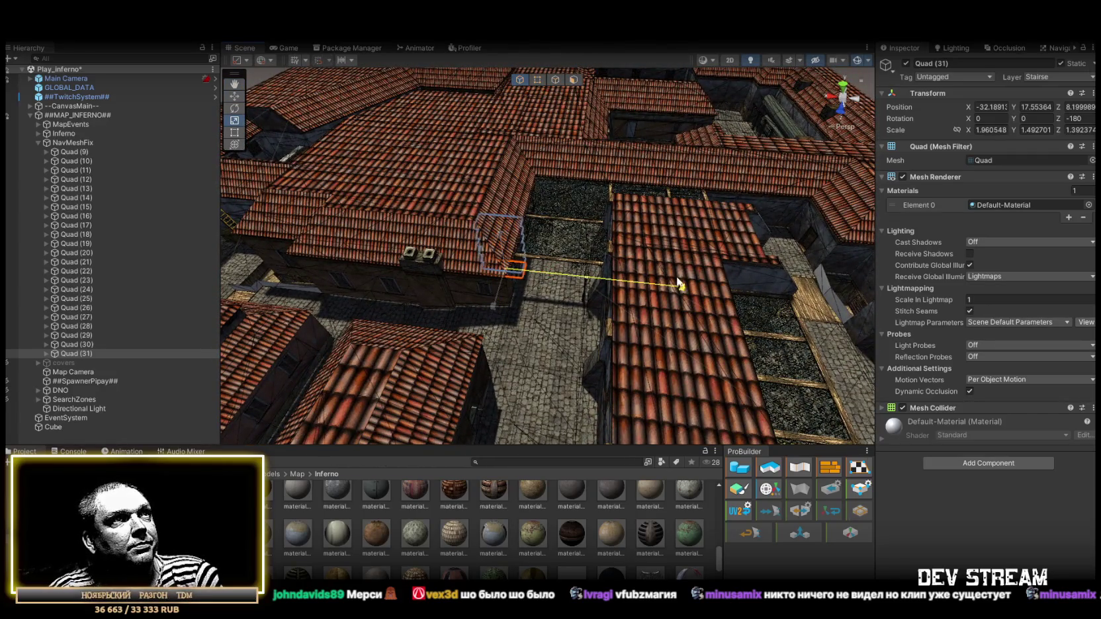
{"action": "mouse_move", "coordinate": [540, 262]}
{"action": "left_mouse_down"}
{"action": "mouse_move", "coordinate": [352, 187]}
{"action": "mouse_move", "coordinate": [327, 162]}
{"action": "mouse_move", "coordinate": [635, 246]}
{"action": "left_mouse_up"}
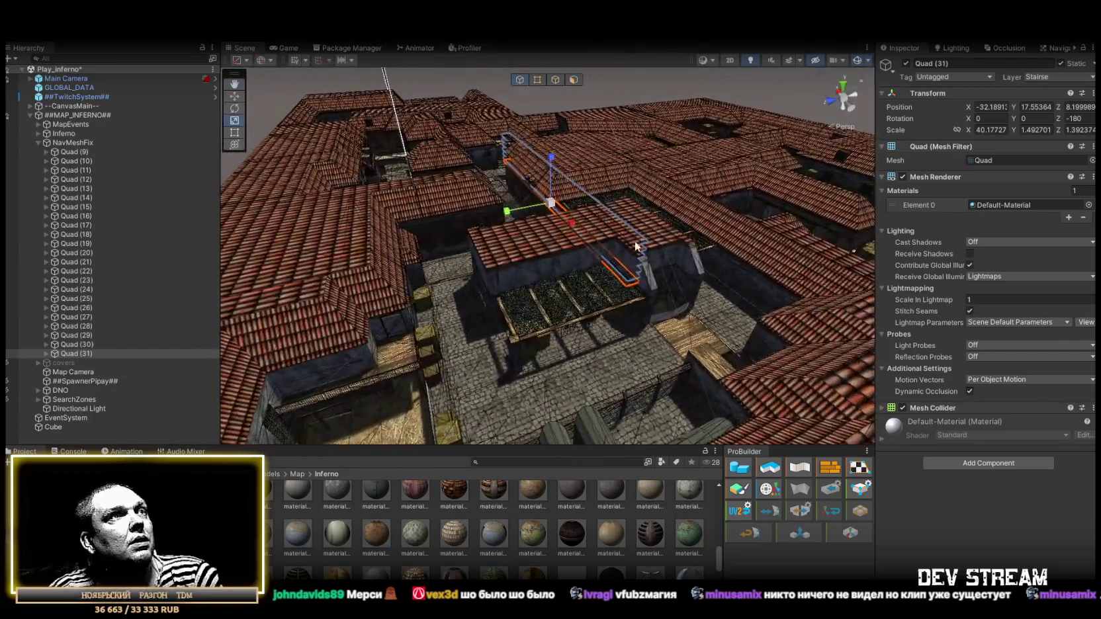
{"action": "mouse_move", "coordinate": [627, 287]}
{"action": "left_mouse_down"}
{"action": "mouse_move", "coordinate": [516, 221]}
{"action": "mouse_move", "coordinate": [507, 200]}
{"action": "left_mouse_up"}
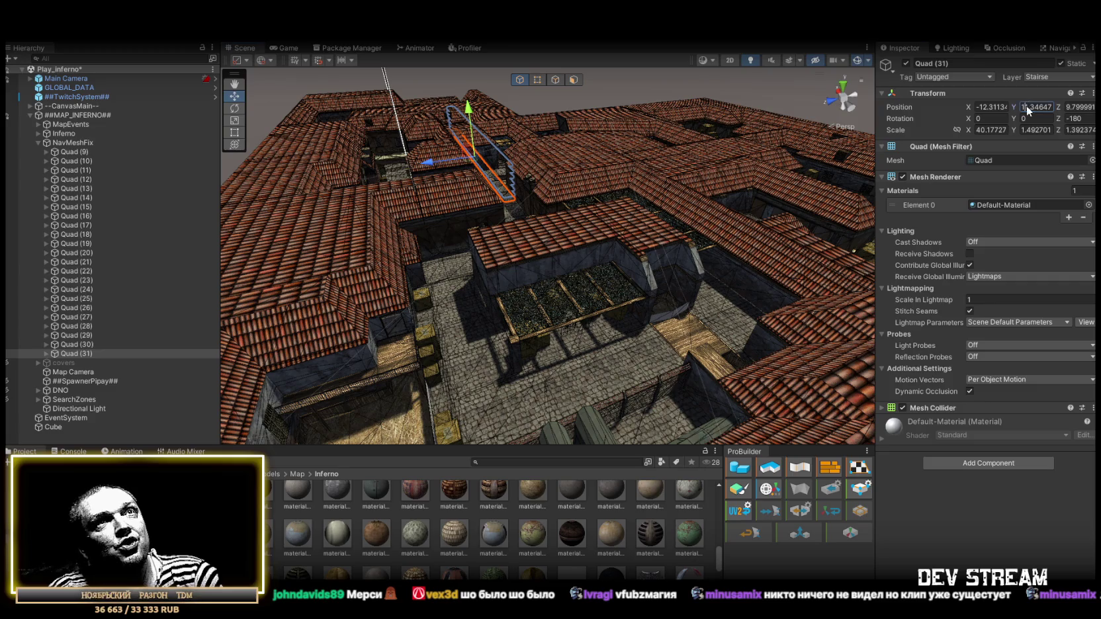
{"action": "type", "text": "111"}
{"action": "key", "text": "Return"}
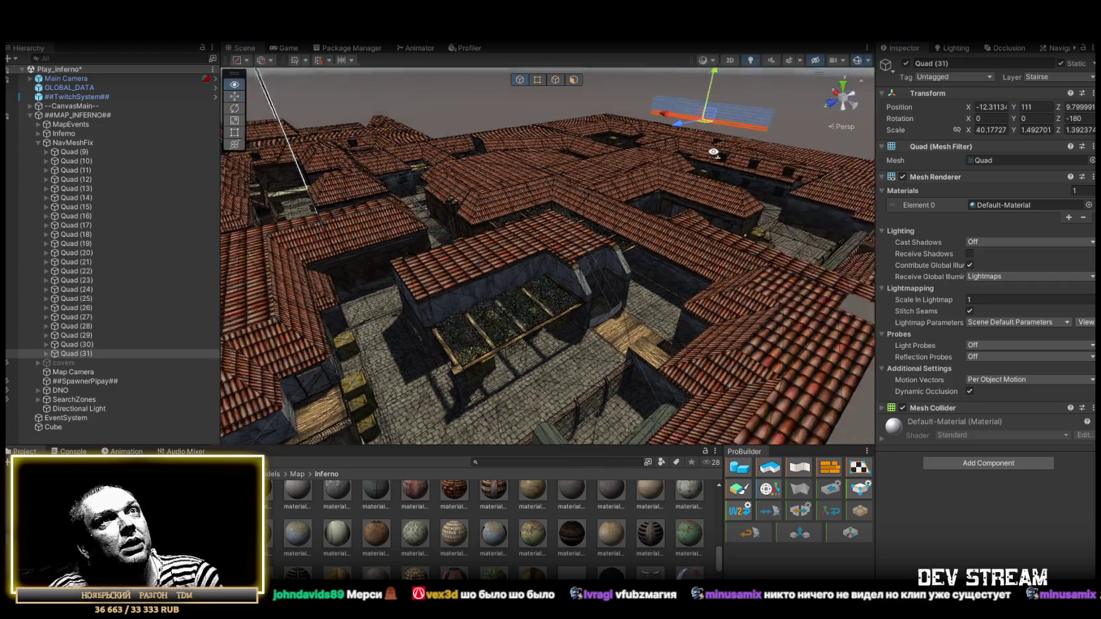
{"action": "scroll", "coordinate": [694, 170], "scroll_direction": "down", "scroll_amount": 5}
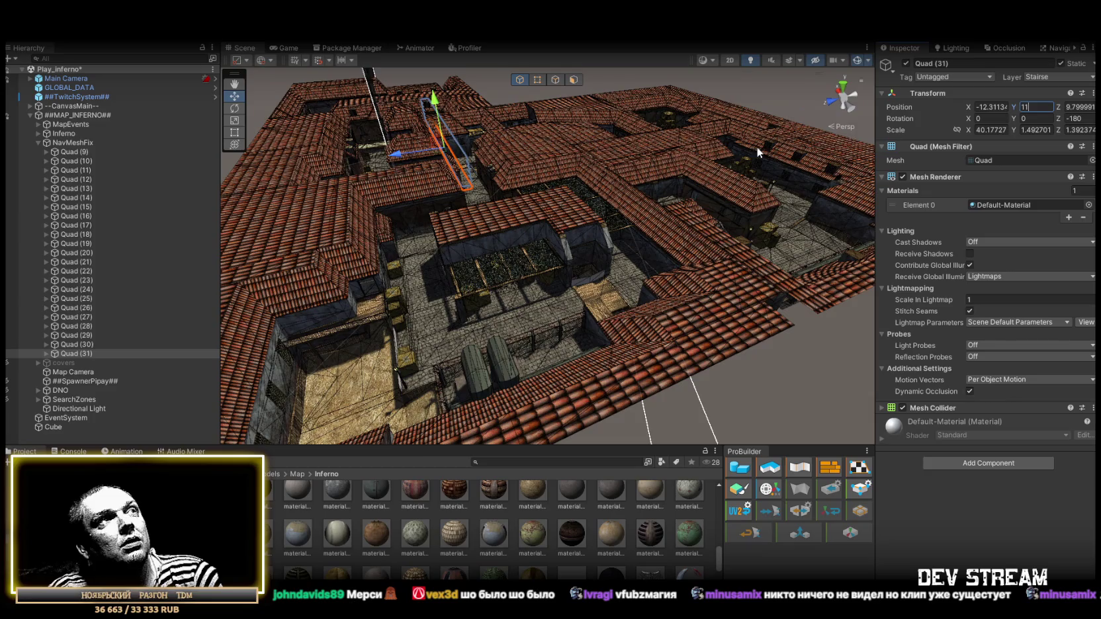
{"action": "key", "text": "Return"}
{"action": "scroll", "coordinate": [661, 159], "scroll_direction": "down", "scroll_amount": 5}
- Scale Quad (31) to about 146.872 × 134.5876 so it spans the whole map
{"action": "key", "text": "r"}
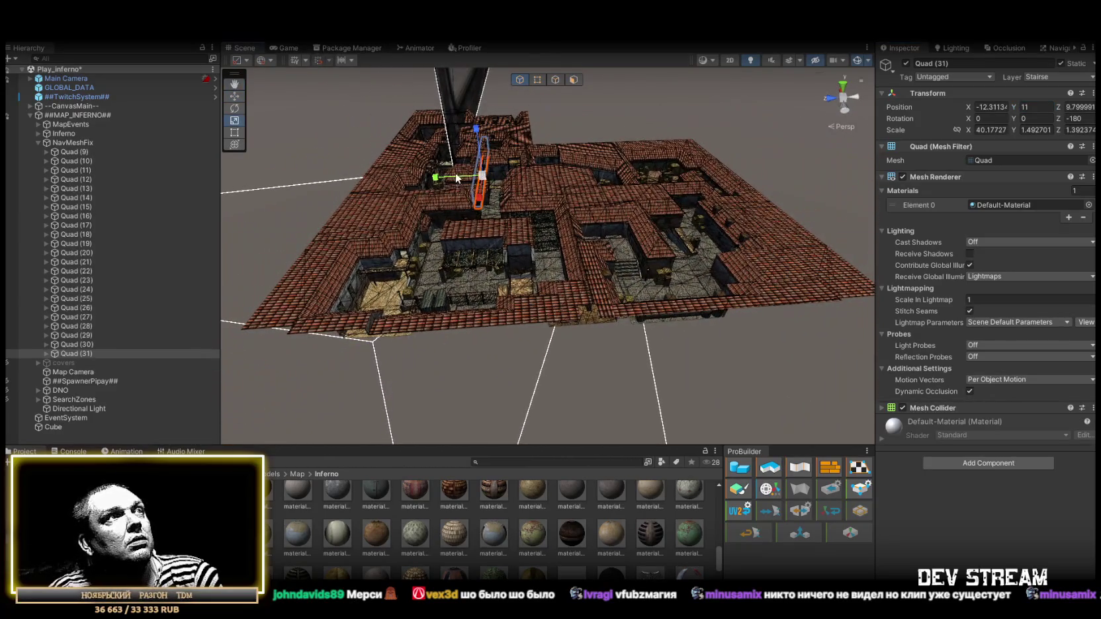
{"action": "left_click_drag", "start_coordinate": [299, 184], "coordinate": [968, 131]}
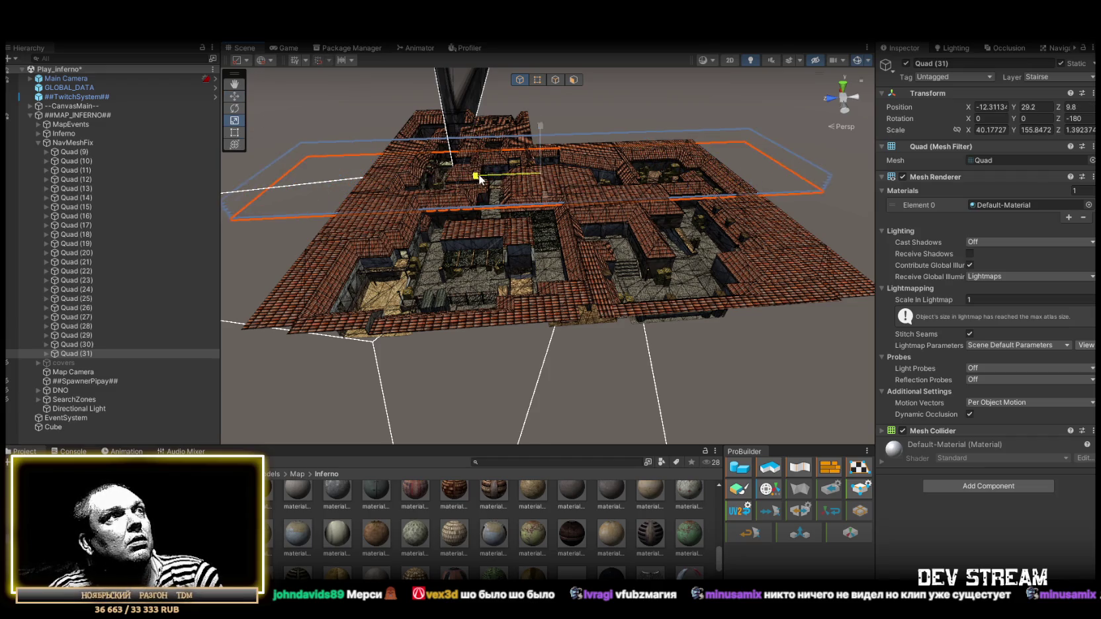
{"action": "mouse_move", "coordinate": [487, 179]}
{"action": "left_mouse_down"}
{"action": "mouse_move", "coordinate": [614, 221]}
{"action": "mouse_move", "coordinate": [618, 196]}
{"action": "mouse_move", "coordinate": [588, 187]}
{"action": "mouse_move", "coordinate": [708, 203]}
{"action": "mouse_move", "coordinate": [510, 89]}
{"action": "mouse_move", "coordinate": [466, 106]}
{"action": "left_mouse_up"}
{"action": "key", "text": "r"}
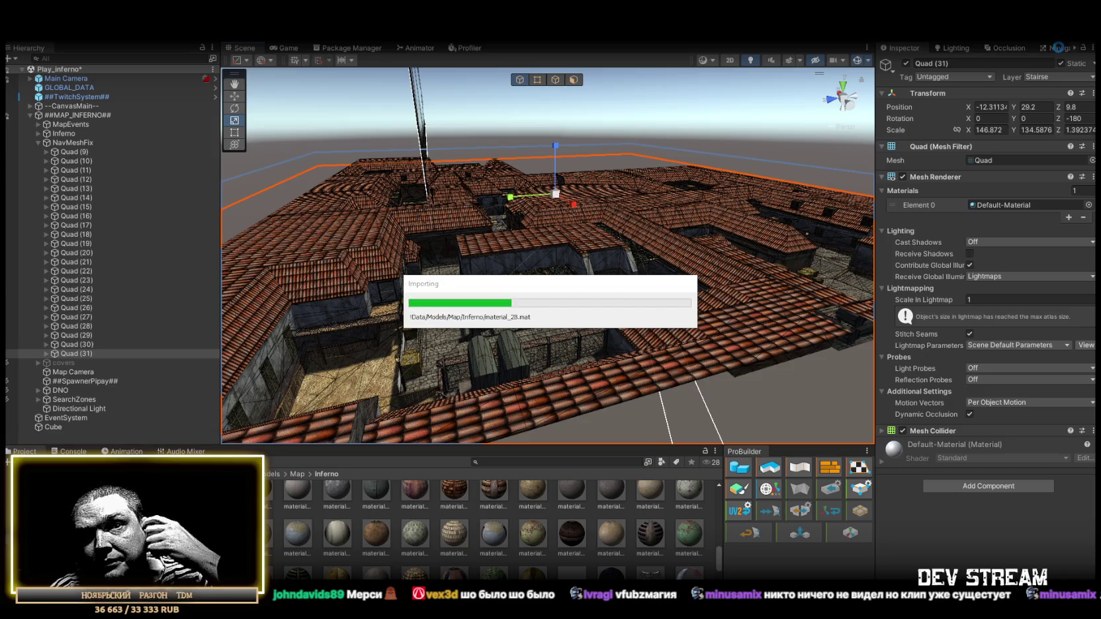
- Show the Navigation Bake settings: agent radius 0.4, height 2, slope 45, step 0.4
{"action": "left_click", "coordinate": [1060, 49]}
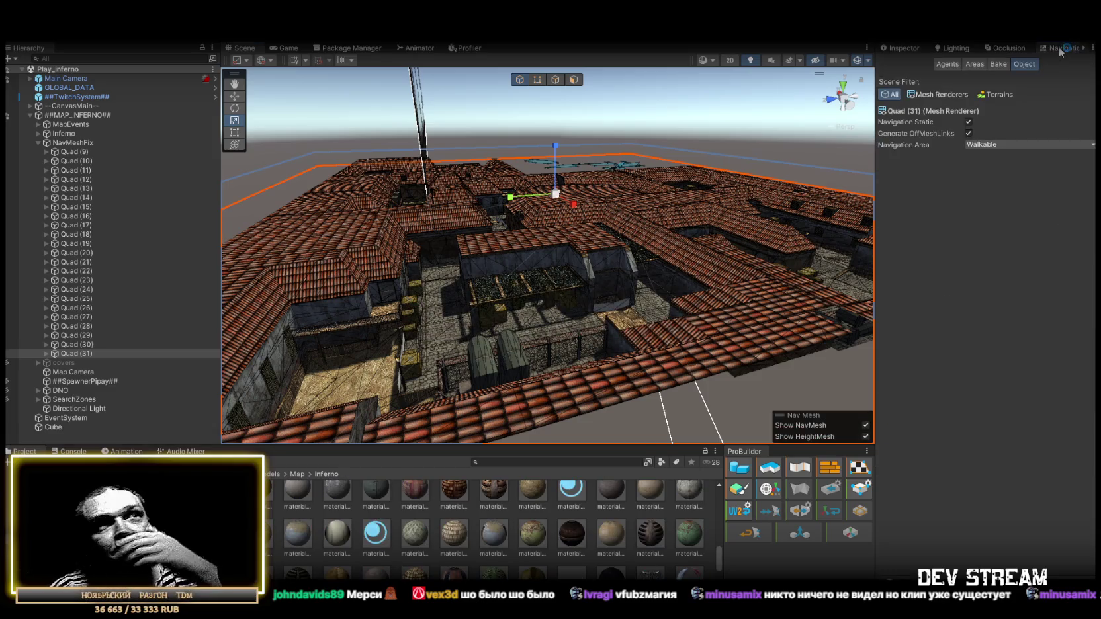
{"action": "left_click", "coordinate": [999, 65]}
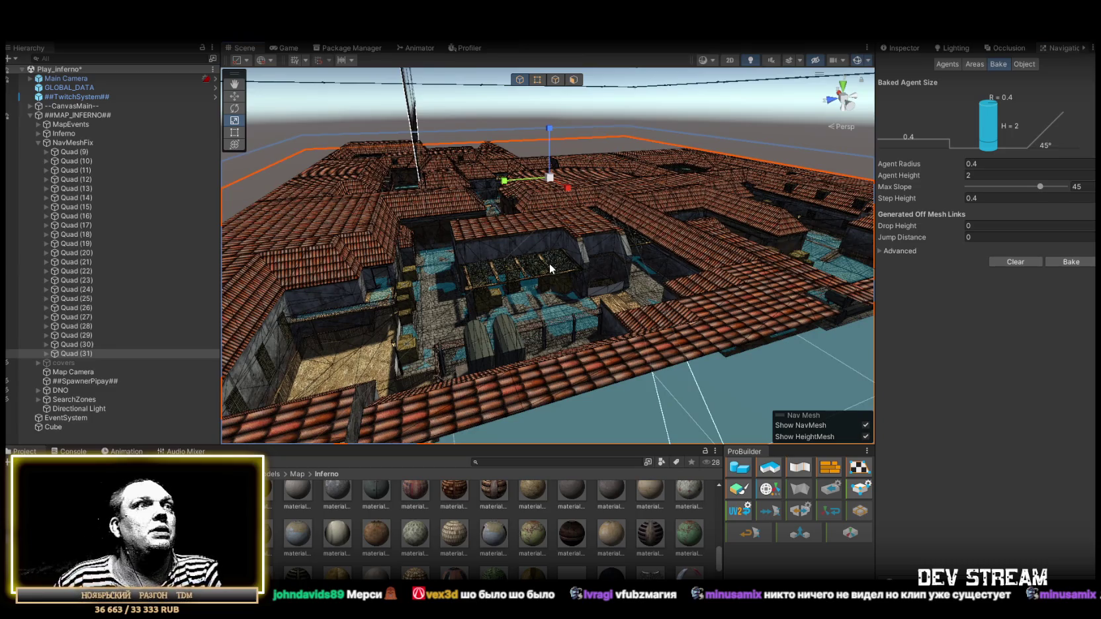
- Deactivate SearchZones and rebake so the NavMesh covers the streets, alleys and stairs
{"action": "mouse_move", "coordinate": [548, 263]}
{"action": "left_mouse_down"}
{"action": "mouse_move", "coordinate": [718, 313]}
{"action": "mouse_move", "coordinate": [492, 307]}
{"action": "mouse_move", "coordinate": [293, 351]}
{"action": "mouse_move", "coordinate": [297, 168]}
{"action": "mouse_move", "coordinate": [194, 231]}
{"action": "mouse_move", "coordinate": [474, 278]}
{"action": "mouse_move", "coordinate": [523, 263]}
{"action": "mouse_move", "coordinate": [372, 283]}
{"action": "left_mouse_up"}
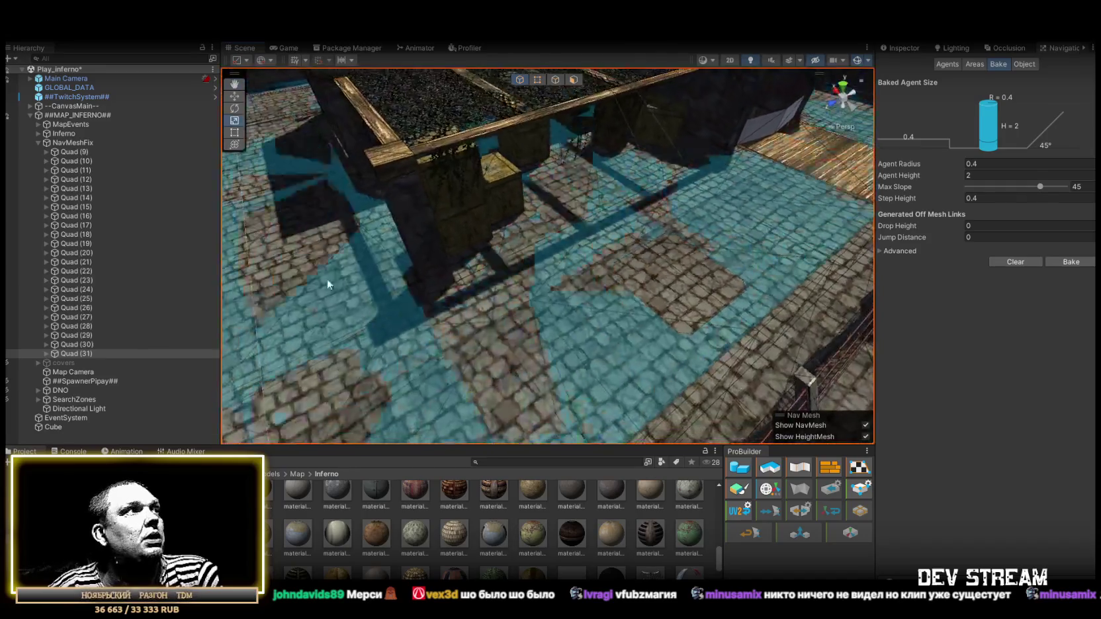
{"action": "left_click", "coordinate": [55, 402]}
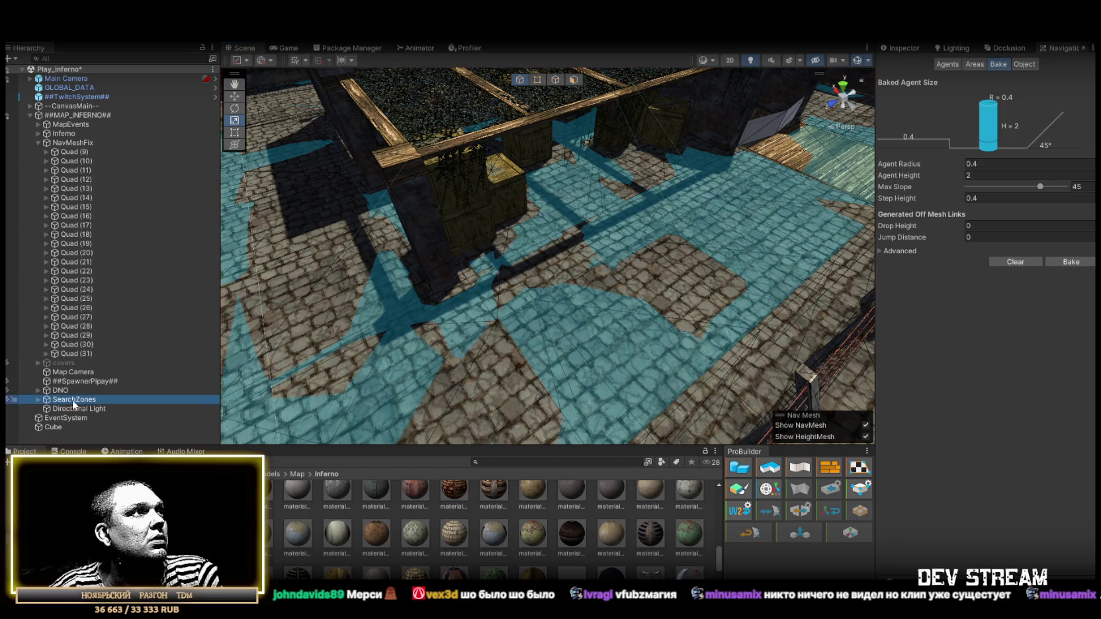
{"action": "left_click", "coordinate": [908, 48]}
{"action": "left_click", "coordinate": [906, 63]}
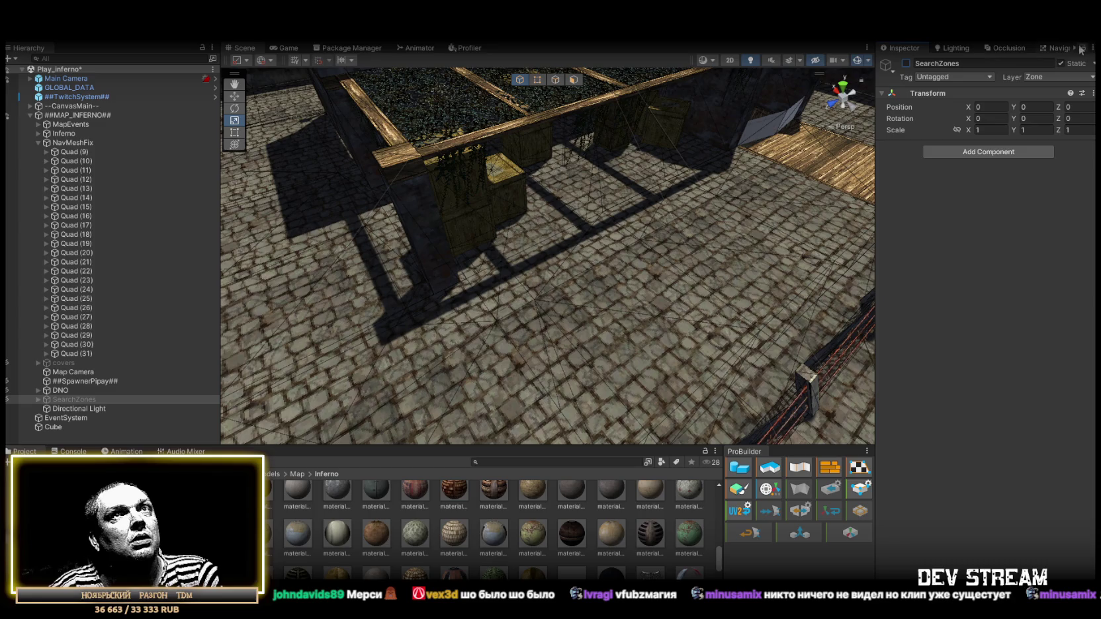
{"action": "left_click", "coordinate": [1055, 49]}
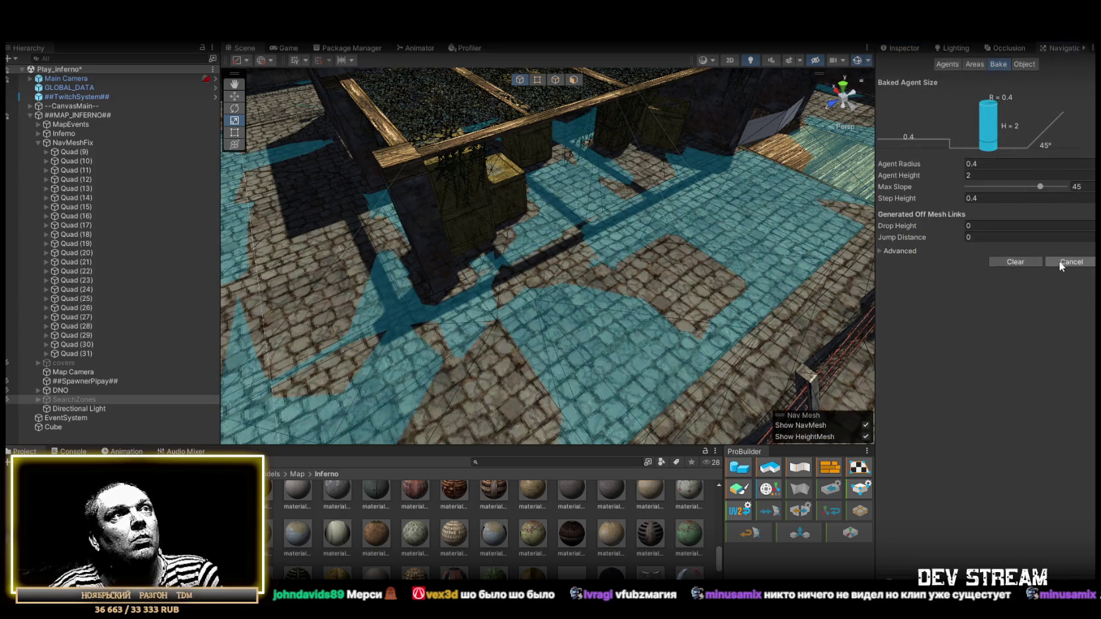
{"action": "mouse_move", "coordinate": [647, 262]}
{"action": "left_mouse_down"}
{"action": "mouse_move", "coordinate": [769, 217]}
{"action": "mouse_move", "coordinate": [575, 216]}
{"action": "mouse_move", "coordinate": [706, 187]}
{"action": "mouse_move", "coordinate": [802, 185]}
{"action": "mouse_move", "coordinate": [634, 221]}
{"action": "mouse_move", "coordinate": [256, 155]}
{"action": "mouse_move", "coordinate": [556, 189]}
{"action": "mouse_move", "coordinate": [499, 200]}
{"action": "mouse_move", "coordinate": [558, 117]}
{"action": "mouse_move", "coordinate": [780, 166]}
{"action": "mouse_move", "coordinate": [496, 215]}
{"action": "mouse_move", "coordinate": [558, 172]}
{"action": "mouse_move", "coordinate": [463, 185]}
{"action": "mouse_move", "coordinate": [248, 168]}
{"action": "mouse_move", "coordinate": [310, 213]}
{"action": "mouse_move", "coordinate": [470, 283]}
{"action": "mouse_move", "coordinate": [582, 285]}
{"action": "mouse_move", "coordinate": [580, 218]}
{"action": "mouse_move", "coordinate": [821, 149]}
{"action": "mouse_move", "coordinate": [475, 204]}
{"action": "mouse_move", "coordinate": [560, 194]}
{"action": "mouse_move", "coordinate": [508, 199]}
{"action": "mouse_move", "coordinate": [501, 185]}
{"action": "mouse_move", "coordinate": [497, 272]}
{"action": "mouse_move", "coordinate": [622, 216]}
{"action": "mouse_move", "coordinate": [828, 226]}
{"action": "mouse_move", "coordinate": [364, 265]}
{"action": "mouse_move", "coordinate": [228, 291]}
{"action": "left_mouse_up"}
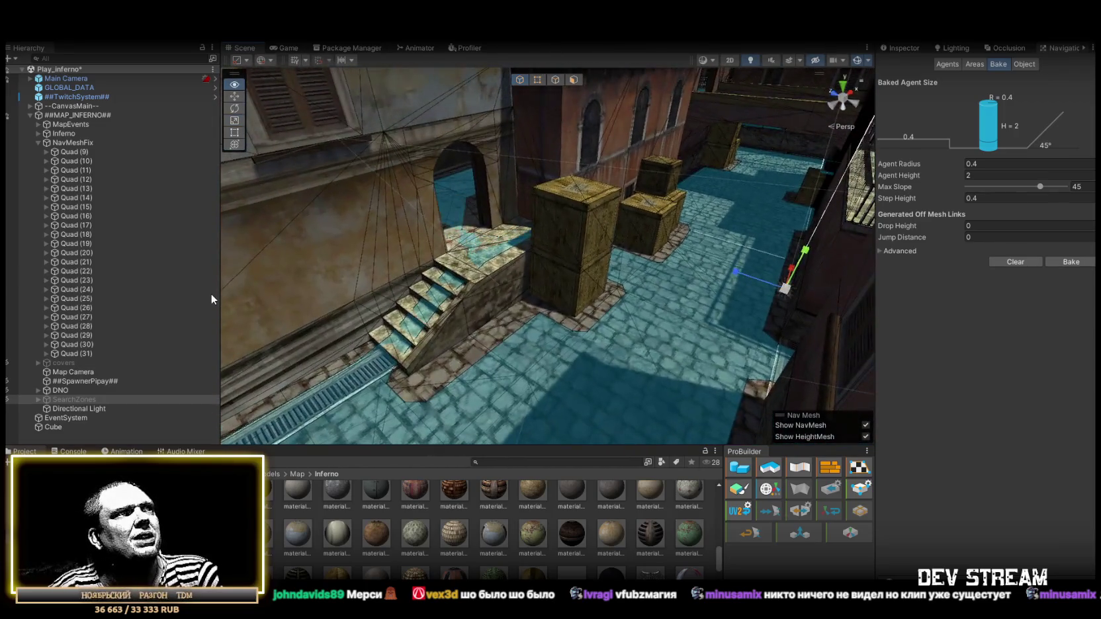
{"action": "mouse_move", "coordinate": [472, 297]}
{"action": "left_mouse_down"}
{"action": "mouse_move", "coordinate": [358, 315]}
{"action": "mouse_move", "coordinate": [293, 283]}
{"action": "mouse_move", "coordinate": [463, 291]}
{"action": "mouse_move", "coordinate": [400, 332]}
{"action": "mouse_move", "coordinate": [337, 340]}
{"action": "mouse_move", "coordinate": [725, 309]}
{"action": "mouse_move", "coordinate": [607, 288]}
{"action": "mouse_move", "coordinate": [663, 255]}
{"action": "mouse_move", "coordinate": [628, 253]}
{"action": "mouse_move", "coordinate": [626, 270]}
{"action": "mouse_move", "coordinate": [206, 258]}
{"action": "mouse_move", "coordinate": [38, 220]}
{"action": "mouse_move", "coordinate": [43, 181]}
{"action": "mouse_move", "coordinate": [127, 153]}
{"action": "mouse_move", "coordinate": [748, 152]}
{"action": "mouse_move", "coordinate": [293, 239]}
{"action": "mouse_move", "coordinate": [550, 85]}
{"action": "mouse_move", "coordinate": [1000, 163]}
{"action": "mouse_move", "coordinate": [983, 193]}
{"action": "mouse_move", "coordinate": [998, 218]}
{"action": "mouse_move", "coordinate": [607, 219]}
{"action": "mouse_move", "coordinate": [571, 229]}
{"action": "mouse_move", "coordinate": [656, 238]}
{"action": "mouse_move", "coordinate": [597, 240]}
{"action": "mouse_move", "coordinate": [690, 224]}
{"action": "mouse_move", "coordinate": [422, 194]}
{"action": "mouse_move", "coordinate": [411, 181]}
{"action": "mouse_move", "coordinate": [482, 141]}
{"action": "mouse_move", "coordinate": [576, 164]}
{"action": "mouse_move", "coordinate": [903, 185]}
{"action": "left_mouse_up"}
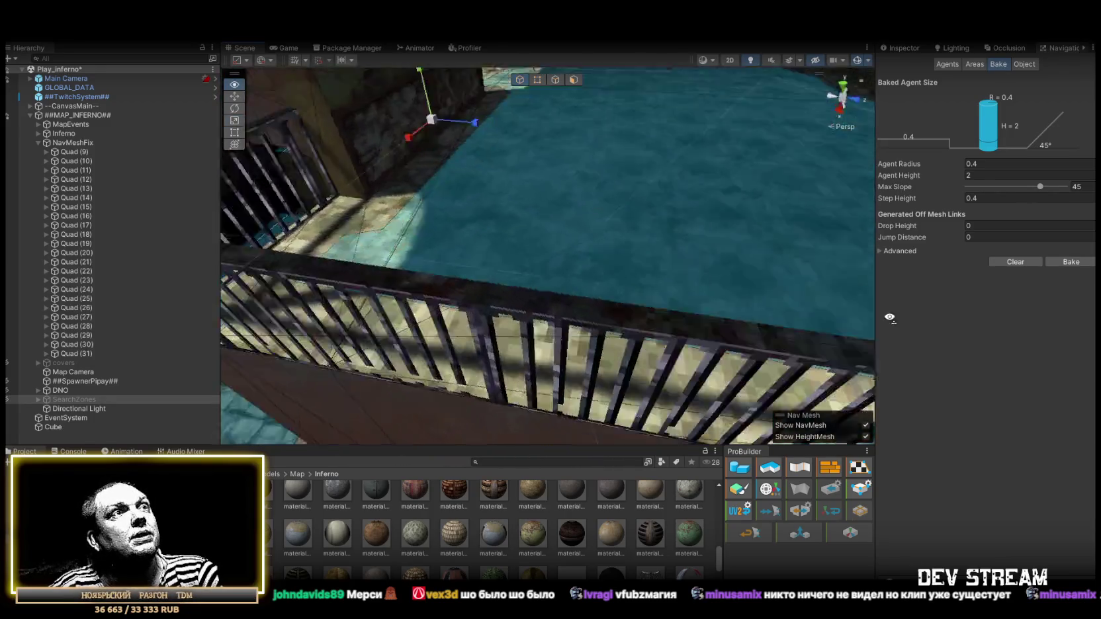
{"action": "mouse_move", "coordinate": [827, 218]}
{"action": "left_mouse_down"}
{"action": "mouse_move", "coordinate": [736, 247]}
{"action": "mouse_move", "coordinate": [798, 231]}
{"action": "mouse_move", "coordinate": [635, 212]}
{"action": "mouse_move", "coordinate": [580, 189]}
{"action": "mouse_move", "coordinate": [598, 202]}
{"action": "mouse_move", "coordinate": [793, 213]}
{"action": "mouse_move", "coordinate": [366, 252]}
{"action": "mouse_move", "coordinate": [474, 315]}
{"action": "mouse_move", "coordinate": [423, 261]}
{"action": "mouse_move", "coordinate": [543, 259]}
{"action": "mouse_move", "coordinate": [563, 225]}
{"action": "left_mouse_up"}
{"action": "mouse_move", "coordinate": [885, 233]}
{"action": "left_mouse_down"}
{"action": "mouse_move", "coordinate": [799, 249]}
{"action": "mouse_move", "coordinate": [892, 262]}
{"action": "mouse_move", "coordinate": [806, 298]}
{"action": "mouse_move", "coordinate": [569, 275]}
{"action": "mouse_move", "coordinate": [597, 243]}
{"action": "mouse_move", "coordinate": [681, 238]}
{"action": "mouse_move", "coordinate": [653, 153]}
{"action": "mouse_move", "coordinate": [611, 292]}
{"action": "mouse_move", "coordinate": [553, 322]}
{"action": "mouse_move", "coordinate": [531, 226]}
{"action": "left_mouse_up"}
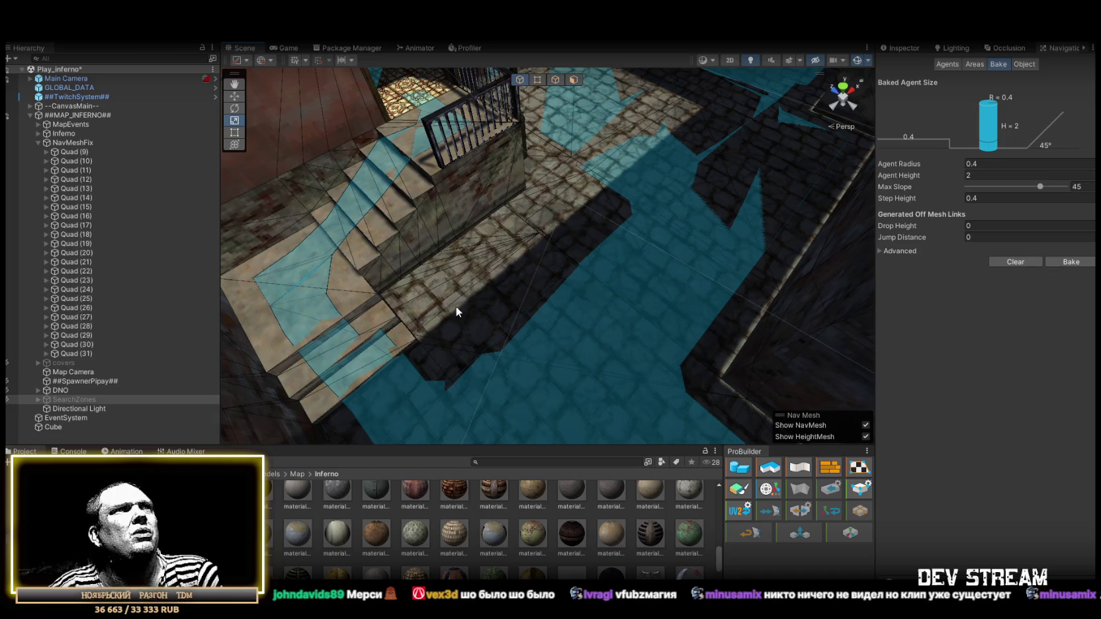
- Fly through the tunnel and courtyard to inspect the blue NavMesh on stairs and streets
{"action": "mouse_move", "coordinate": [565, 190]}
{"action": "left_mouse_down"}
{"action": "mouse_move", "coordinate": [659, 194]}
{"action": "mouse_move", "coordinate": [668, 176]}
{"action": "mouse_move", "coordinate": [585, 165]}
{"action": "mouse_move", "coordinate": [162, 219]}
{"action": "mouse_move", "coordinate": [29, 109]}
{"action": "mouse_move", "coordinate": [888, 57]}
{"action": "mouse_move", "coordinate": [841, 37]}
{"action": "mouse_move", "coordinate": [794, 99]}
{"action": "mouse_move", "coordinate": [900, 46]}
{"action": "mouse_move", "coordinate": [111, 48]}
{"action": "mouse_move", "coordinate": [480, 53]}
{"action": "mouse_move", "coordinate": [35, 60]}
{"action": "mouse_move", "coordinate": [937, 82]}
{"action": "left_mouse_up"}
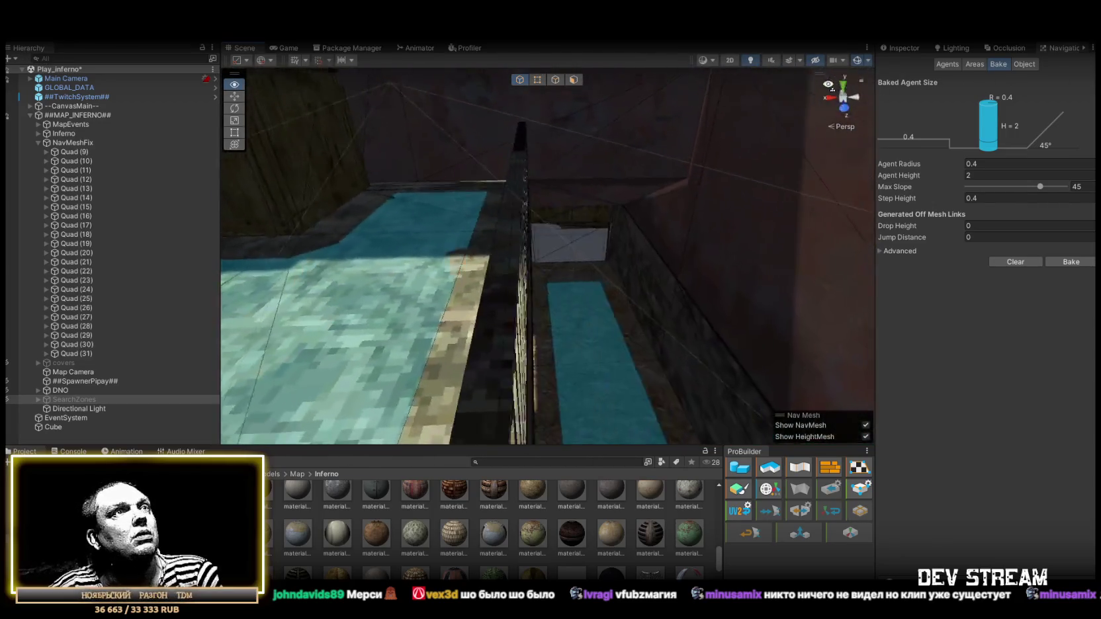
{"action": "mouse_move", "coordinate": [868, 71]}
{"action": "left_mouse_down"}
{"action": "mouse_move", "coordinate": [824, 64]}
{"action": "mouse_move", "coordinate": [603, 147]}
{"action": "mouse_move", "coordinate": [602, 196]}
{"action": "mouse_move", "coordinate": [923, 153]}
{"action": "mouse_move", "coordinate": [924, 83]}
{"action": "mouse_move", "coordinate": [902, 213]}
{"action": "mouse_move", "coordinate": [932, 102]}
{"action": "mouse_move", "coordinate": [930, 41]}
{"action": "mouse_move", "coordinate": [911, 53]}
{"action": "left_mouse_up"}
{"action": "mouse_move", "coordinate": [636, 73]}
{"action": "left_mouse_down"}
{"action": "mouse_move", "coordinate": [605, 162]}
{"action": "mouse_move", "coordinate": [695, 207]}
{"action": "mouse_move", "coordinate": [512, 207]}
{"action": "mouse_move", "coordinate": [563, 137]}
{"action": "mouse_move", "coordinate": [77, 104]}
{"action": "mouse_move", "coordinate": [124, 78]}
{"action": "mouse_move", "coordinate": [13, 77]}
{"action": "mouse_move", "coordinate": [1099, 78]}
{"action": "mouse_move", "coordinate": [40, 69]}
{"action": "mouse_move", "coordinate": [107, 65]}
{"action": "mouse_move", "coordinate": [291, 122]}
{"action": "mouse_move", "coordinate": [555, 130]}
{"action": "mouse_move", "coordinate": [627, 153]}
{"action": "mouse_move", "coordinate": [992, 74]}
{"action": "mouse_move", "coordinate": [894, 129]}
{"action": "mouse_move", "coordinate": [788, 151]}
{"action": "mouse_move", "coordinate": [589, 245]}
{"action": "mouse_move", "coordinate": [205, 152]}
{"action": "mouse_move", "coordinate": [544, 187]}
{"action": "mouse_move", "coordinate": [75, 146]}
{"action": "mouse_move", "coordinate": [77, 137]}
{"action": "mouse_move", "coordinate": [174, 138]}
{"action": "mouse_move", "coordinate": [220, 115]}
{"action": "mouse_move", "coordinate": [438, 133]}
{"action": "mouse_move", "coordinate": [374, 179]}
{"action": "left_mouse_up"}
{"action": "mouse_move", "coordinate": [561, 181]}
{"action": "left_mouse_down"}
{"action": "mouse_move", "coordinate": [134, 160]}
{"action": "mouse_move", "coordinate": [207, 191]}
{"action": "mouse_move", "coordinate": [334, 176]}
{"action": "left_mouse_up"}
{"action": "left_click", "coordinate": [492, 230]}
{"action": "key", "text": "f"}
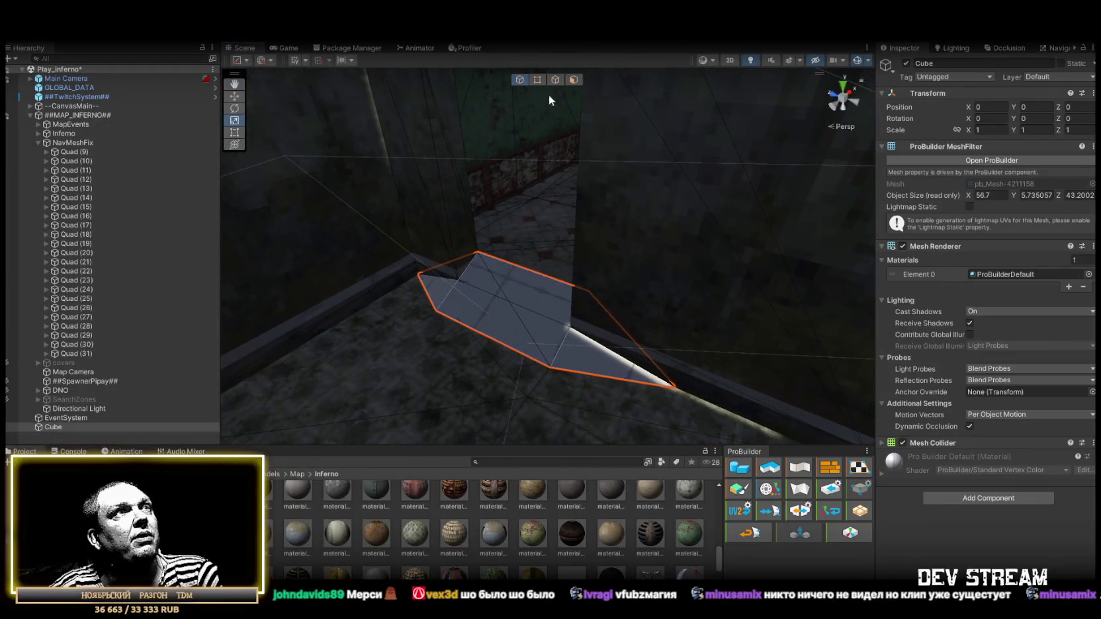
{"action": "left_click", "coordinate": [556, 79]}
{"action": "key", "text": "w"}
{"action": "left_click_drag", "start_coordinate": [658, 296], "coordinate": [699, 198]}
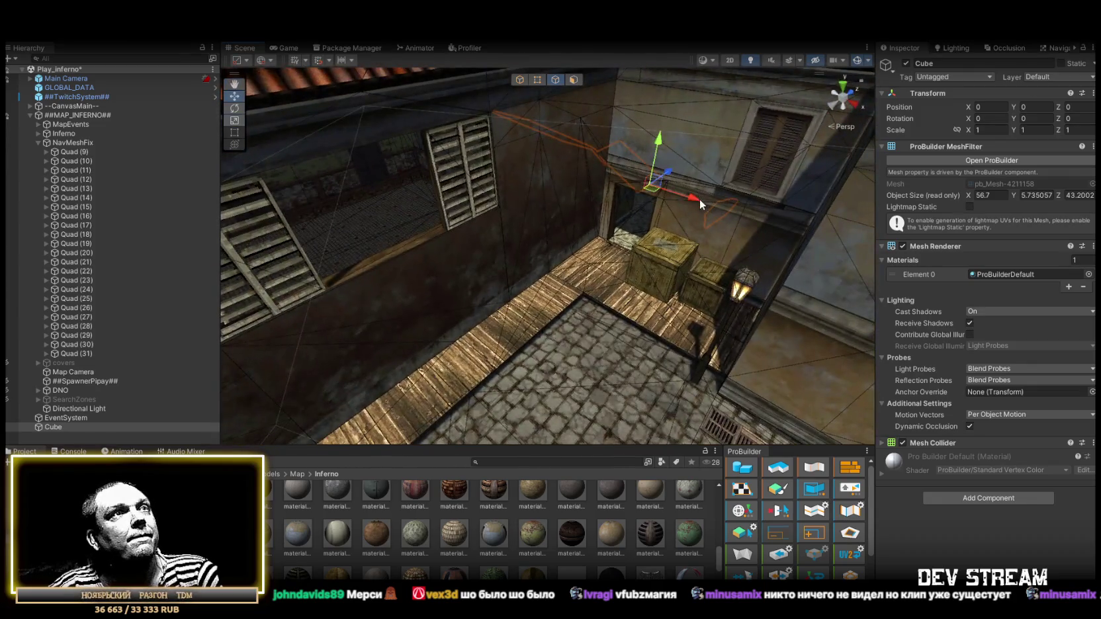
{"action": "left_click", "coordinate": [573, 278]}
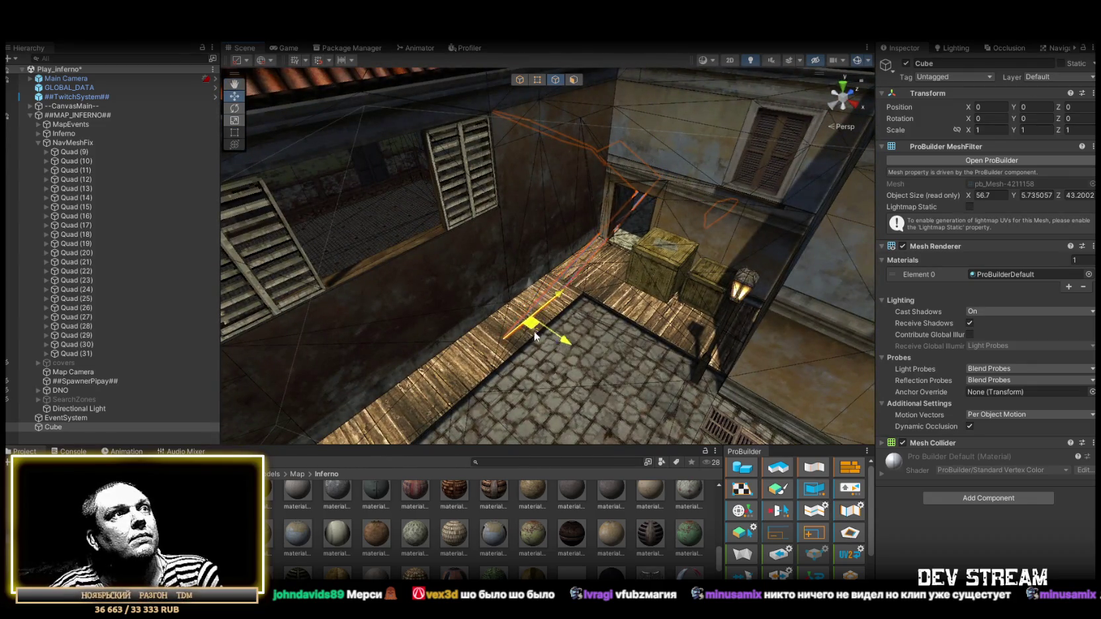
{"action": "key", "text": "f"}
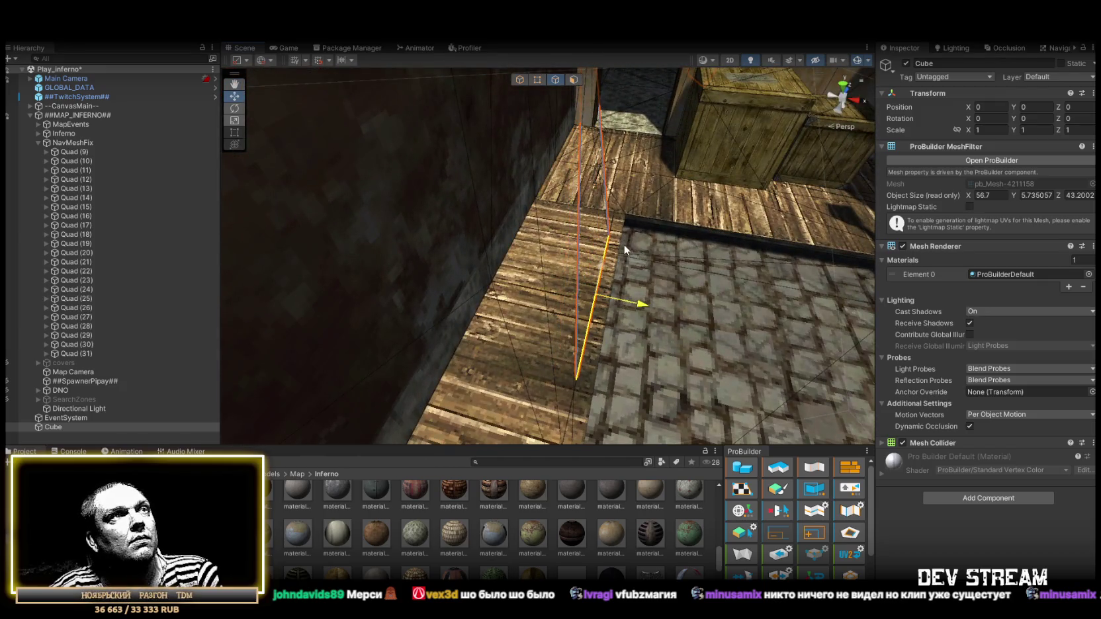
{"action": "mouse_move", "coordinate": [691, 317]}
{"action": "left_mouse_down"}
{"action": "mouse_move", "coordinate": [596, 159]}
{"action": "mouse_move", "coordinate": [533, 82]}
{"action": "mouse_move", "coordinate": [571, 81]}
{"action": "left_mouse_up"}
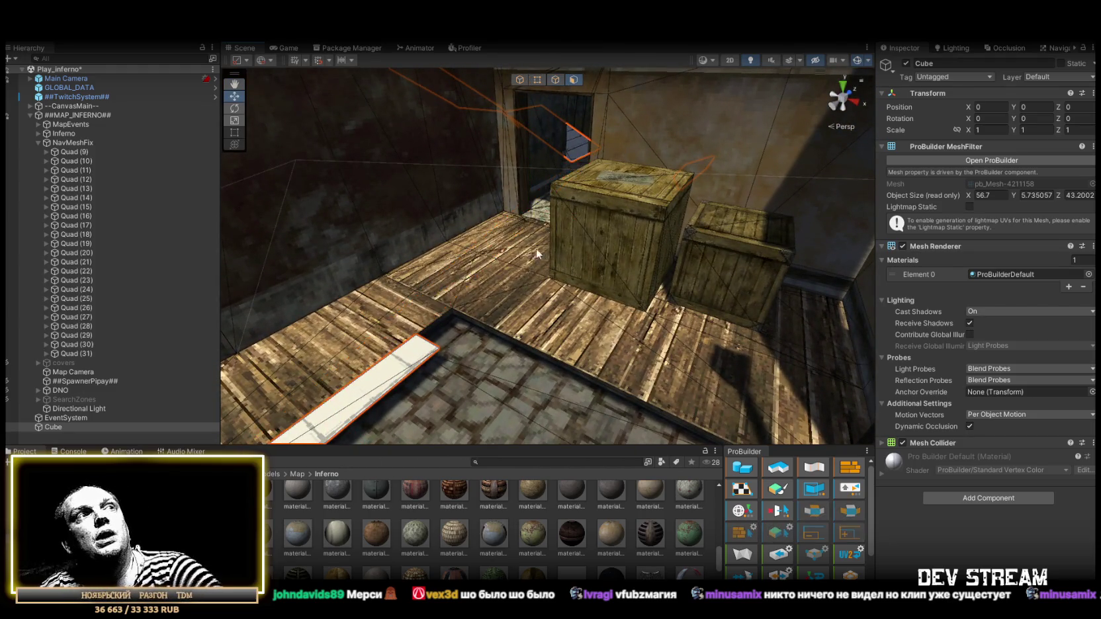
{"action": "left_click_drag", "start_coordinate": [542, 251], "coordinate": [504, 159]}
{"action": "mouse_move", "coordinate": [538, 256]}
{"action": "left_mouse_down"}
{"action": "mouse_move", "coordinate": [563, 244]}
{"action": "mouse_move", "coordinate": [427, 255]}
{"action": "left_mouse_up"}
{"action": "mouse_move", "coordinate": [565, 227]}
{"action": "left_mouse_down"}
{"action": "mouse_move", "coordinate": [569, 213]}
{"action": "mouse_move", "coordinate": [621, 193]}
{"action": "mouse_move", "coordinate": [505, 215]}
{"action": "left_mouse_up"}
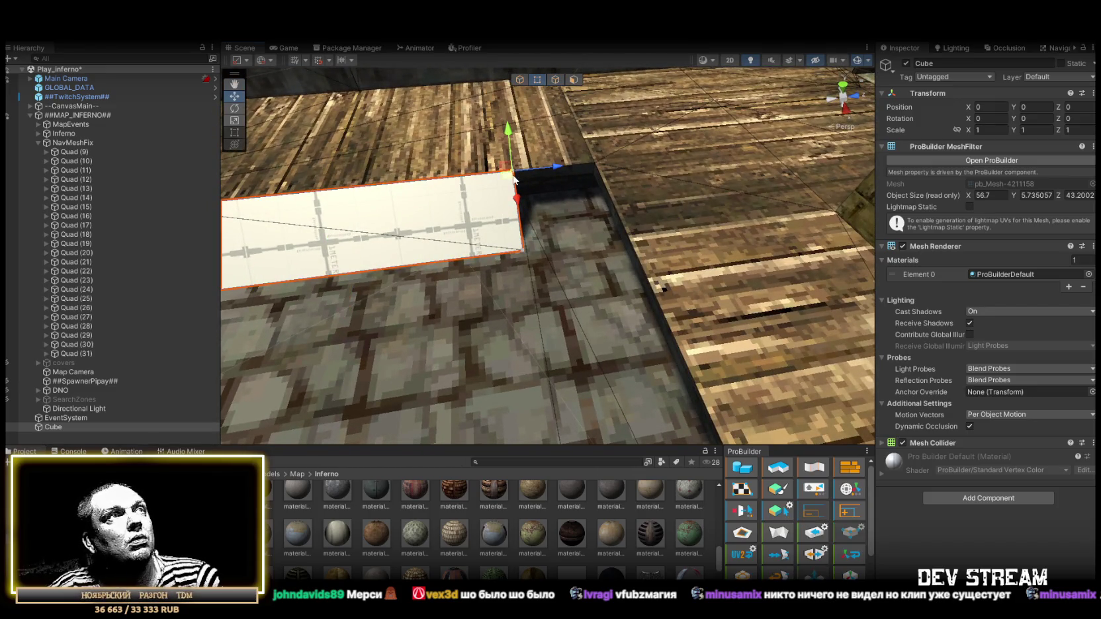
{"action": "mouse_move", "coordinate": [562, 180]}
{"action": "left_mouse_down"}
{"action": "mouse_move", "coordinate": [607, 227]}
{"action": "mouse_move", "coordinate": [649, 217]}
{"action": "mouse_move", "coordinate": [622, 216]}
{"action": "mouse_move", "coordinate": [610, 246]}
{"action": "left_mouse_up"}
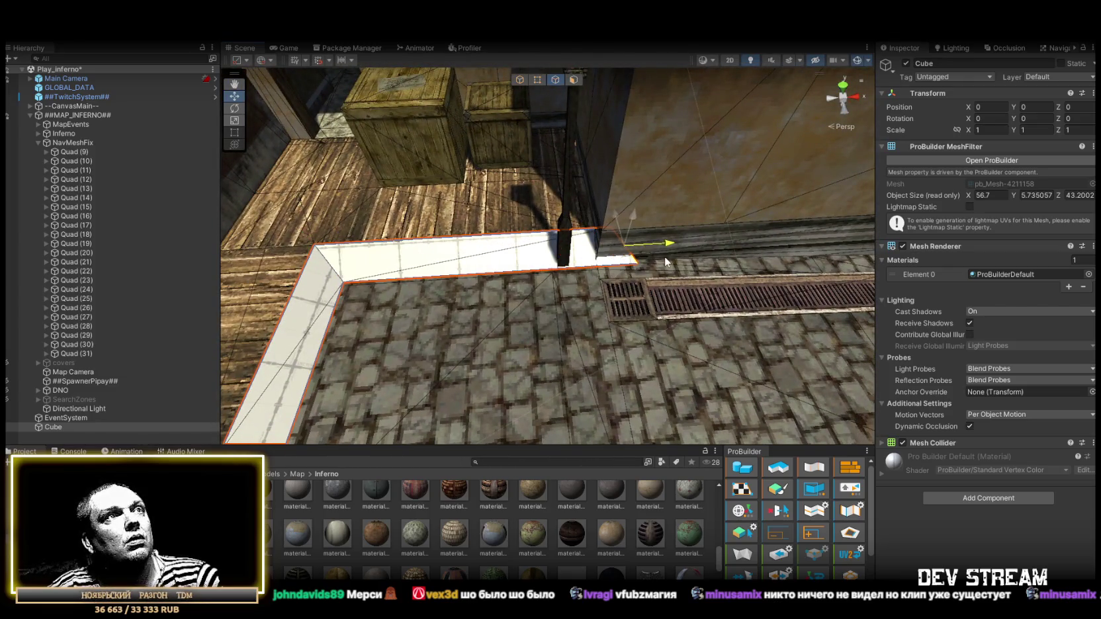
{"action": "left_click_drag", "start_coordinate": [665, 256], "coordinate": [553, 259]}
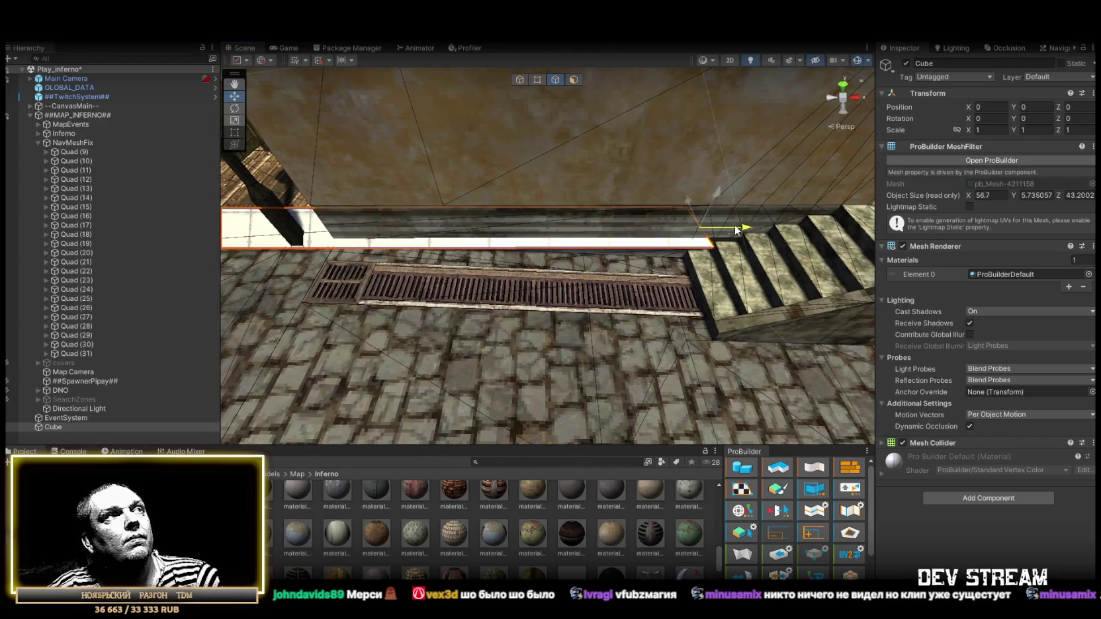
{"action": "mouse_move", "coordinate": [345, 246]}
{"action": "left_mouse_down"}
{"action": "mouse_move", "coordinate": [598, 172]}
{"action": "mouse_move", "coordinate": [570, 206]}
{"action": "mouse_move", "coordinate": [644, 228]}
{"action": "mouse_move", "coordinate": [751, 219]}
{"action": "mouse_move", "coordinate": [809, 174]}
{"action": "left_mouse_up"}
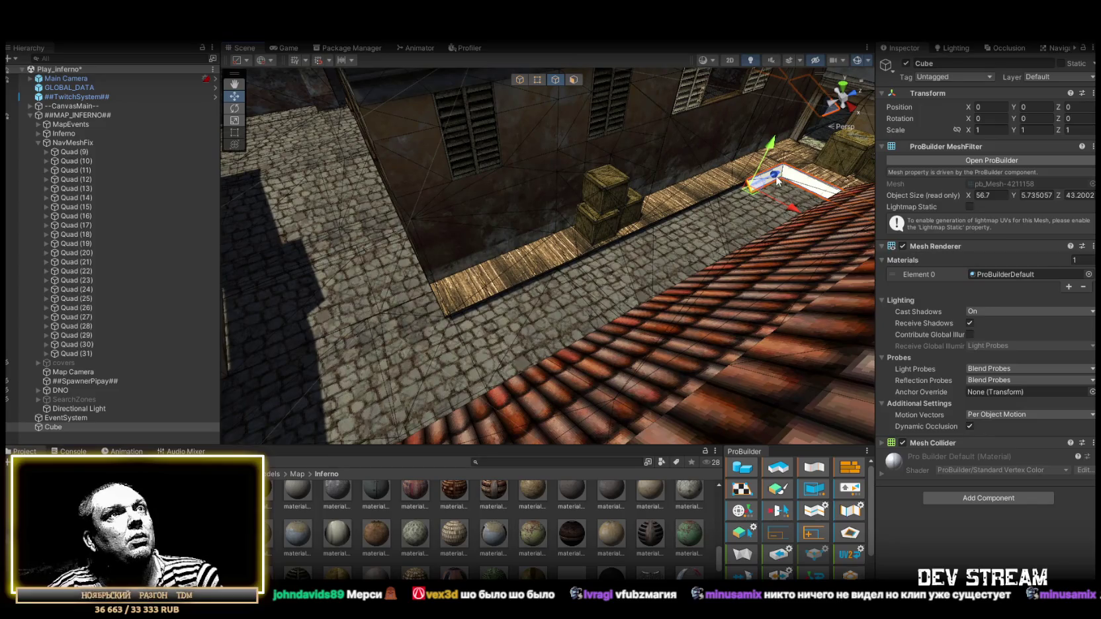
{"action": "scroll", "coordinate": [432, 318], "scroll_direction": "up", "scroll_amount": 10}
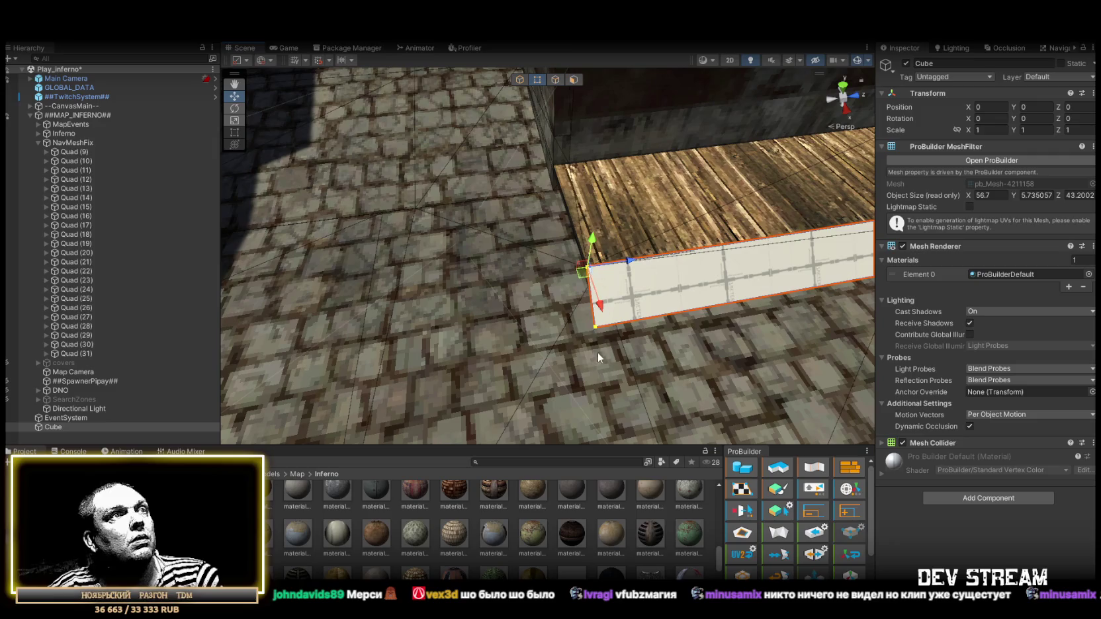
{"action": "left_click", "coordinate": [602, 323]}
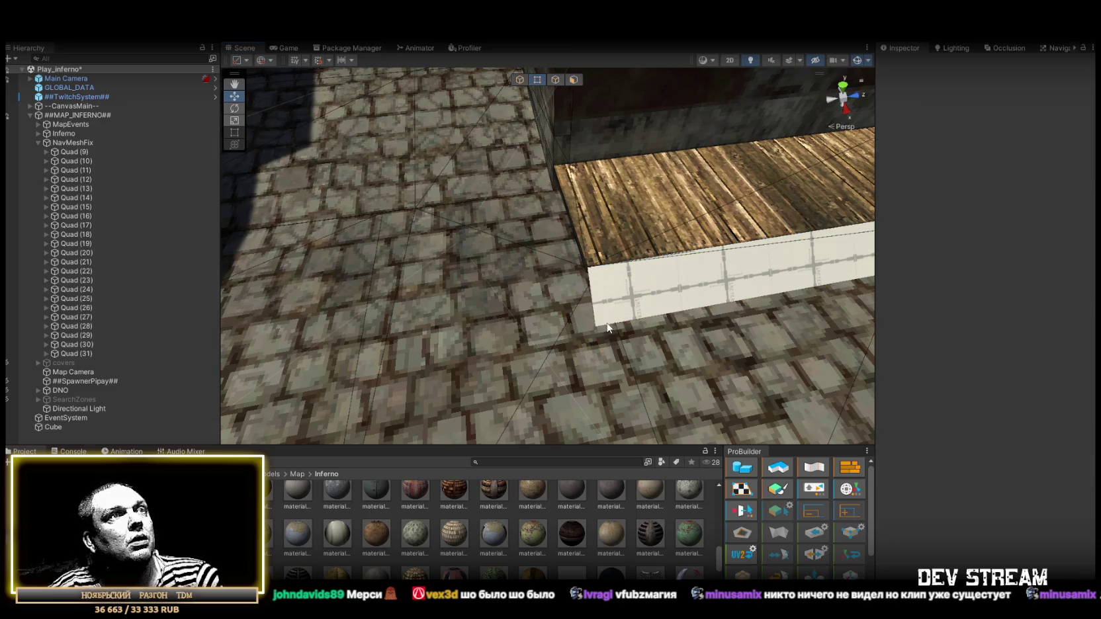
- Reselect the Cube strip and extrude its end edge along the wall past the grate
{"action": "left_click", "coordinate": [591, 319]}
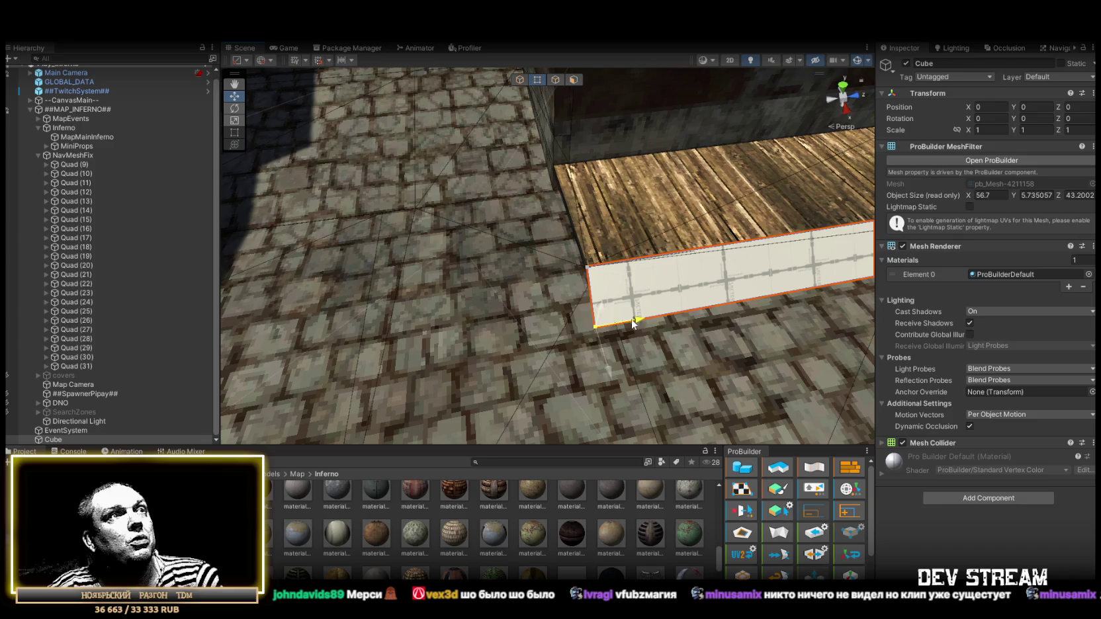
{"action": "left_click_drag", "start_coordinate": [567, 303], "coordinate": [747, 296]}
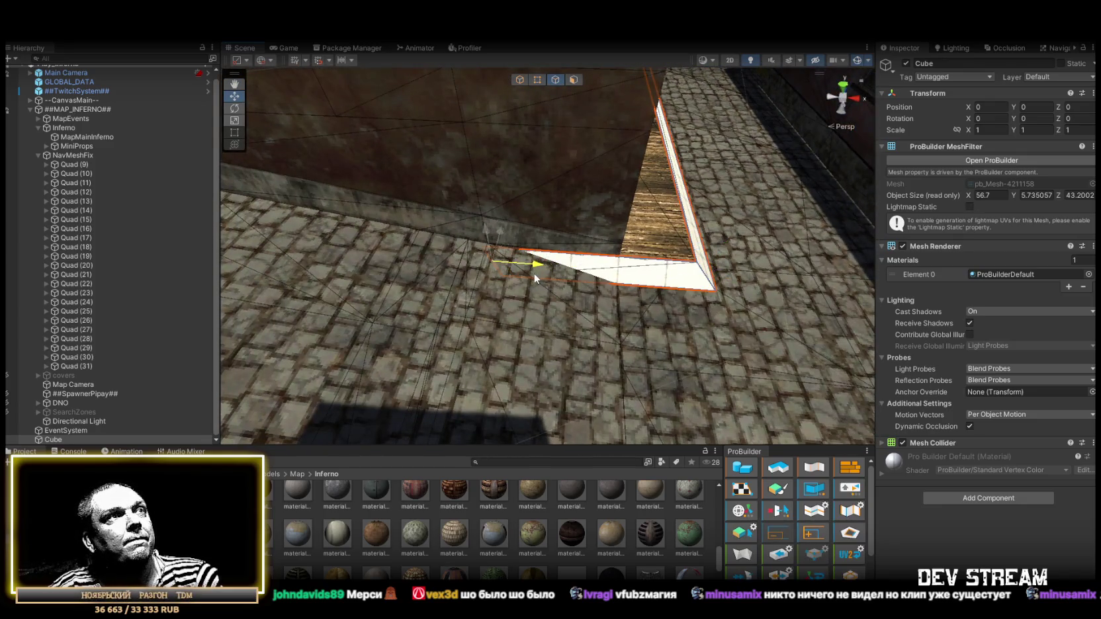
{"action": "left_click_drag", "start_coordinate": [553, 279], "coordinate": [633, 257]}
{"action": "left_click_drag", "start_coordinate": [540, 169], "coordinate": [575, 124]}
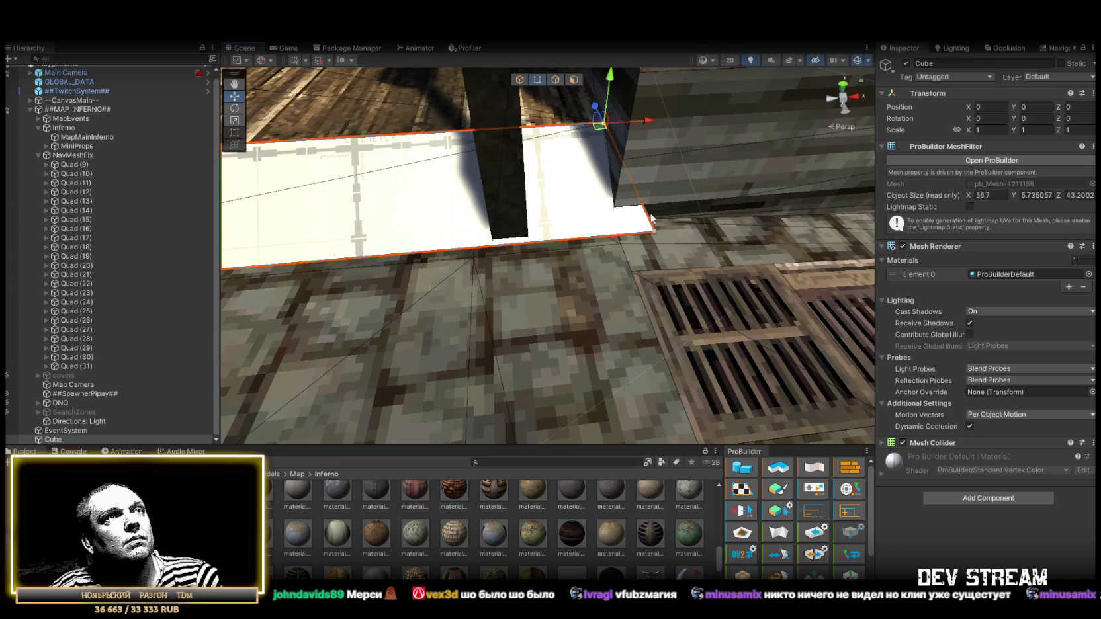
{"action": "left_click_drag", "start_coordinate": [615, 244], "coordinate": [561, 82]}
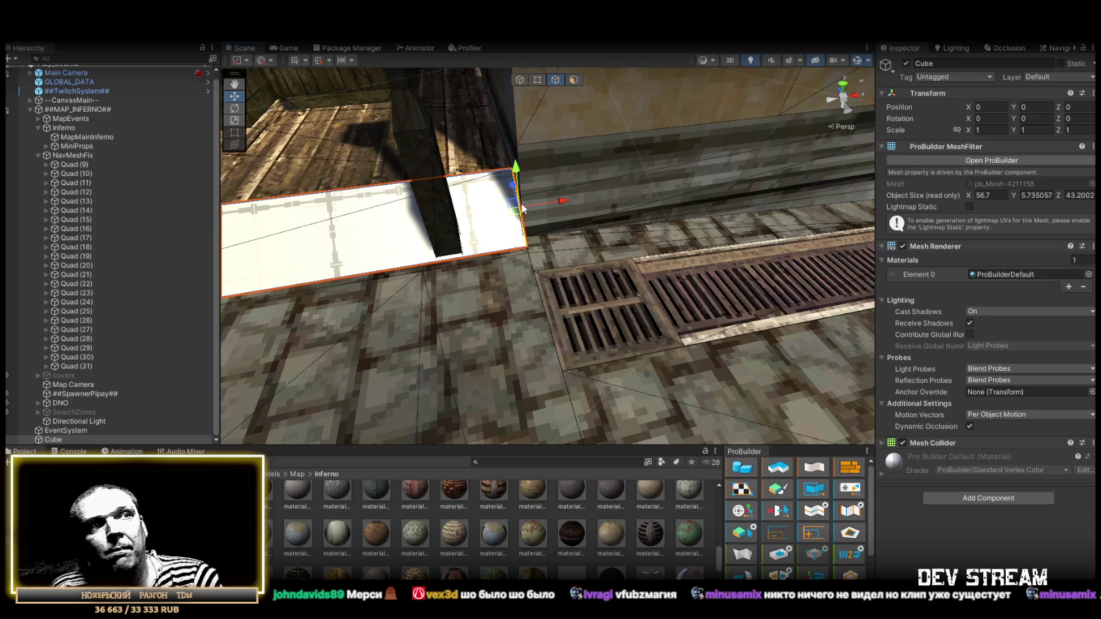
{"action": "left_click_drag", "start_coordinate": [505, 257], "coordinate": [466, 211]}
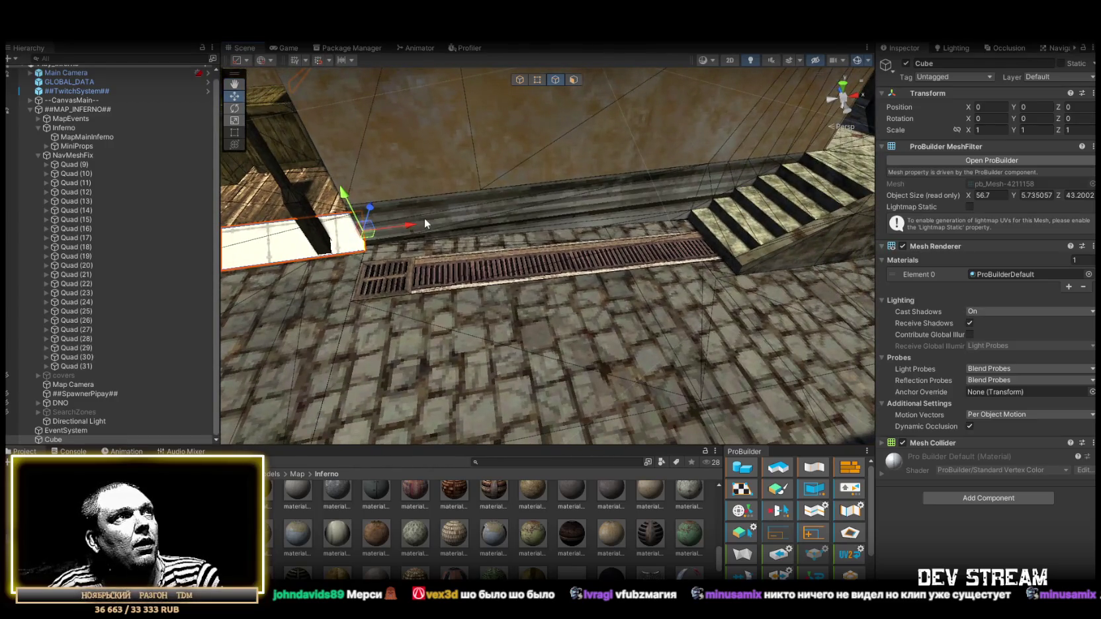
{"action": "mouse_move", "coordinate": [407, 222]}
{"action": "left_mouse_down"}
{"action": "mouse_move", "coordinate": [436, 237]}
{"action": "mouse_move", "coordinate": [476, 228]}
{"action": "mouse_move", "coordinate": [418, 224]}
{"action": "left_mouse_up"}
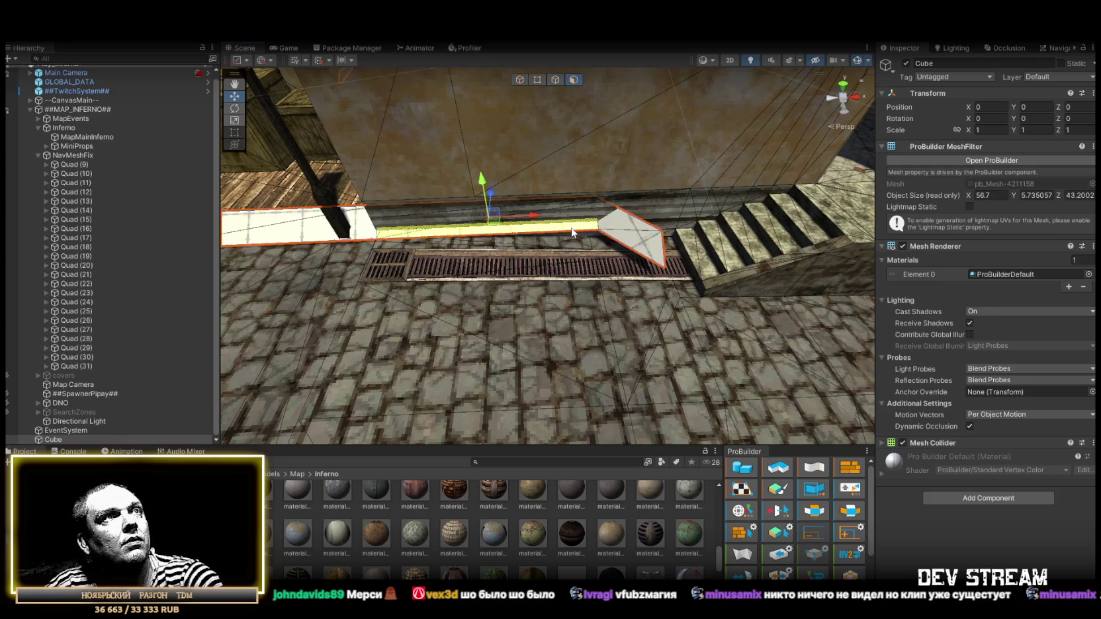
{"action": "left_click", "coordinate": [539, 80]}
{"action": "mouse_move", "coordinate": [523, 132]}
{"action": "left_mouse_down"}
{"action": "mouse_move", "coordinate": [502, 212]}
{"action": "mouse_move", "coordinate": [351, 267]}
{"action": "mouse_move", "coordinate": [559, 139]}
{"action": "left_mouse_up"}
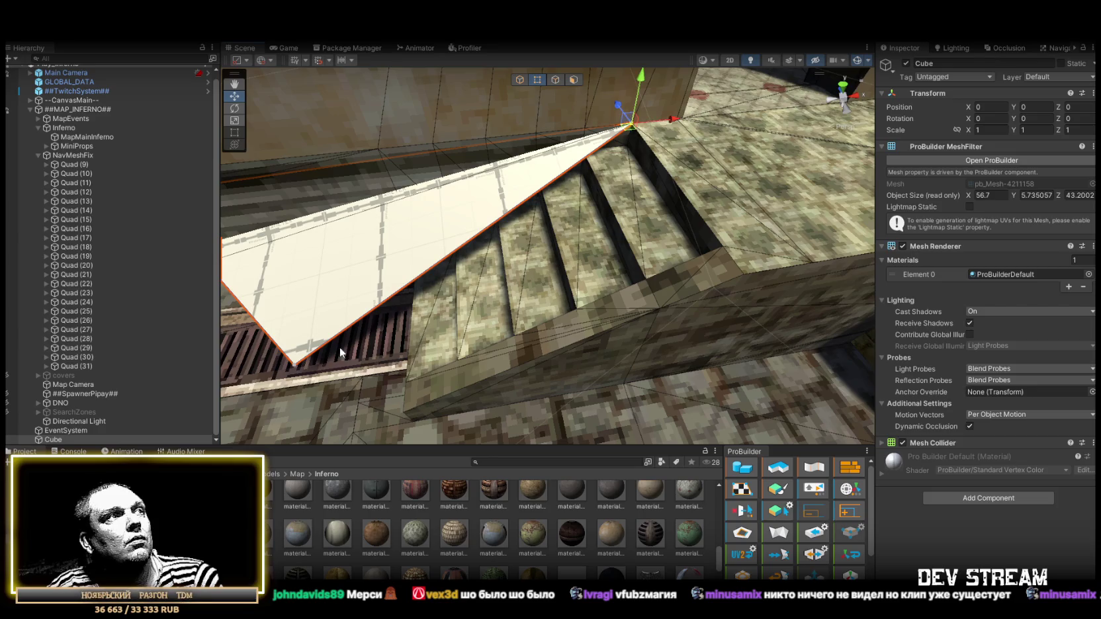
- Drag the end vertices down so the face forms a ramp over the stone stairs
{"action": "mouse_move", "coordinate": [554, 302]}
{"action": "left_mouse_down"}
{"action": "mouse_move", "coordinate": [477, 204]}
{"action": "mouse_move", "coordinate": [546, 325]}
{"action": "left_mouse_up"}
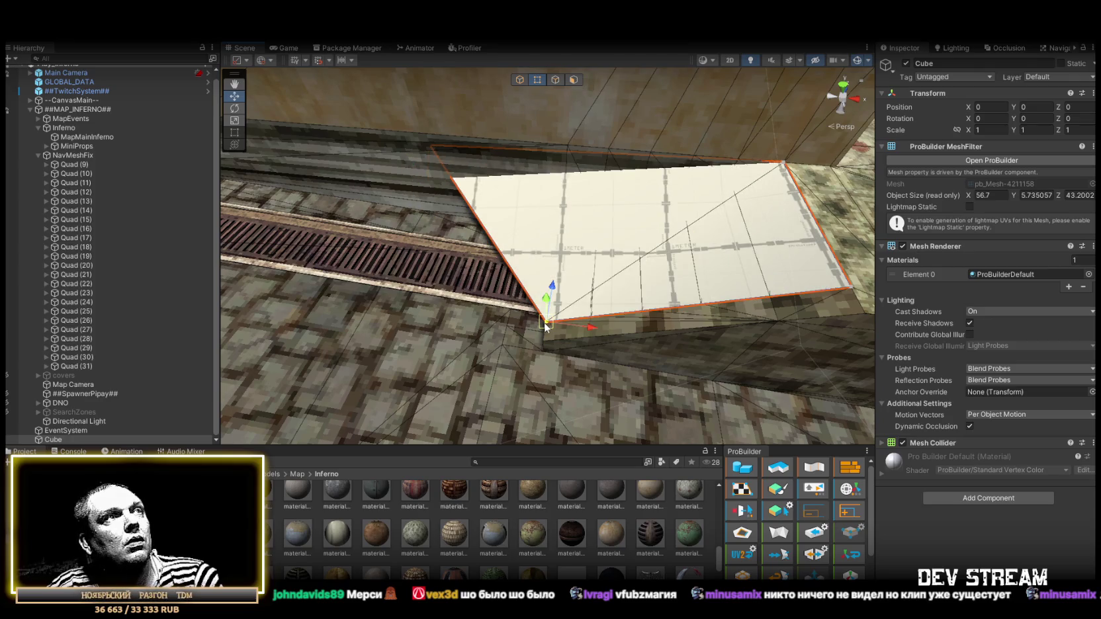
{"action": "mouse_move", "coordinate": [430, 148]}
{"action": "left_mouse_down"}
{"action": "mouse_move", "coordinate": [612, 245]}
{"action": "mouse_move", "coordinate": [567, 234]}
{"action": "left_mouse_up"}
{"action": "mouse_move", "coordinate": [546, 325]}
{"action": "left_mouse_down"}
{"action": "mouse_move", "coordinate": [590, 314]}
{"action": "mouse_move", "coordinate": [639, 271]}
{"action": "mouse_move", "coordinate": [625, 183]}
{"action": "mouse_move", "coordinate": [523, 143]}
{"action": "left_mouse_up"}
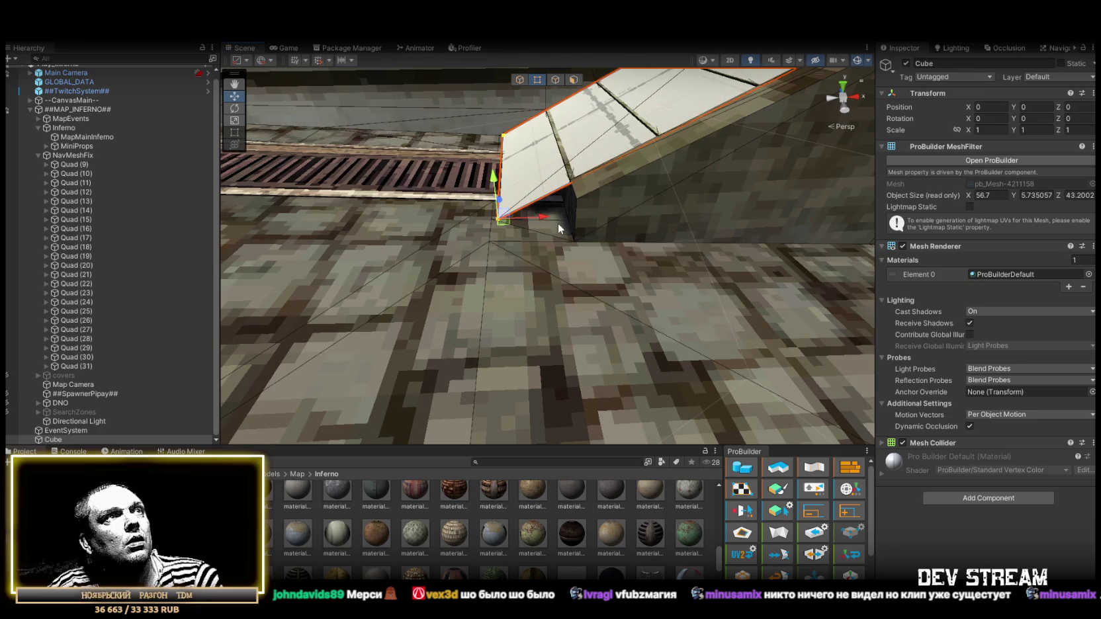
{"action": "mouse_move", "coordinate": [523, 219]}
{"action": "left_mouse_down"}
{"action": "mouse_move", "coordinate": [664, 202]}
{"action": "mouse_move", "coordinate": [592, 204]}
{"action": "mouse_move", "coordinate": [670, 182]}
{"action": "mouse_move", "coordinate": [721, 185]}
{"action": "left_mouse_up"}
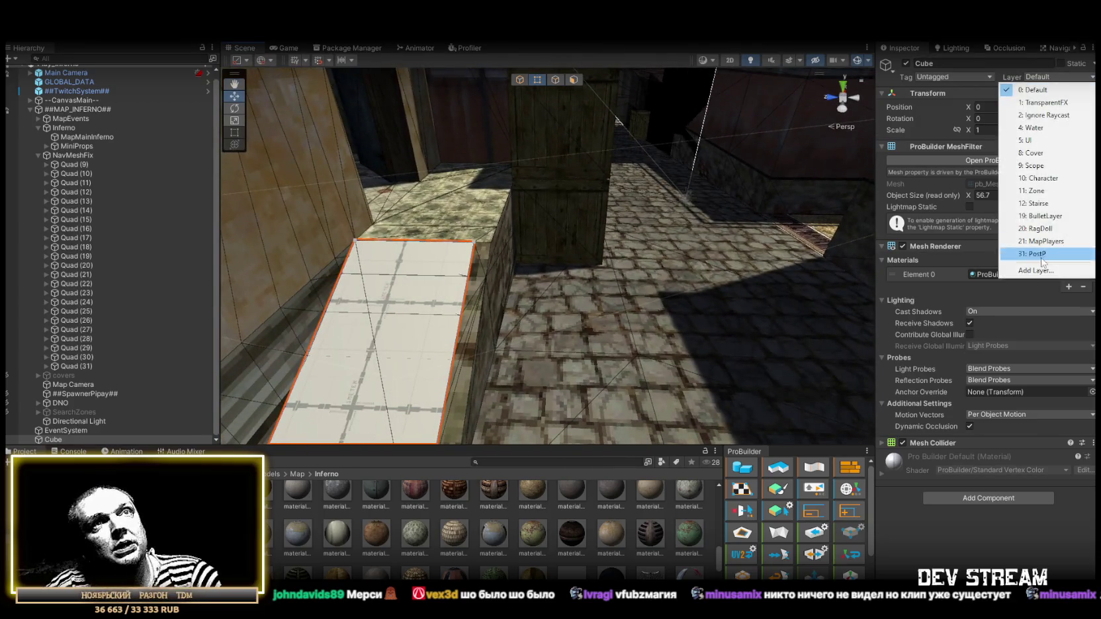